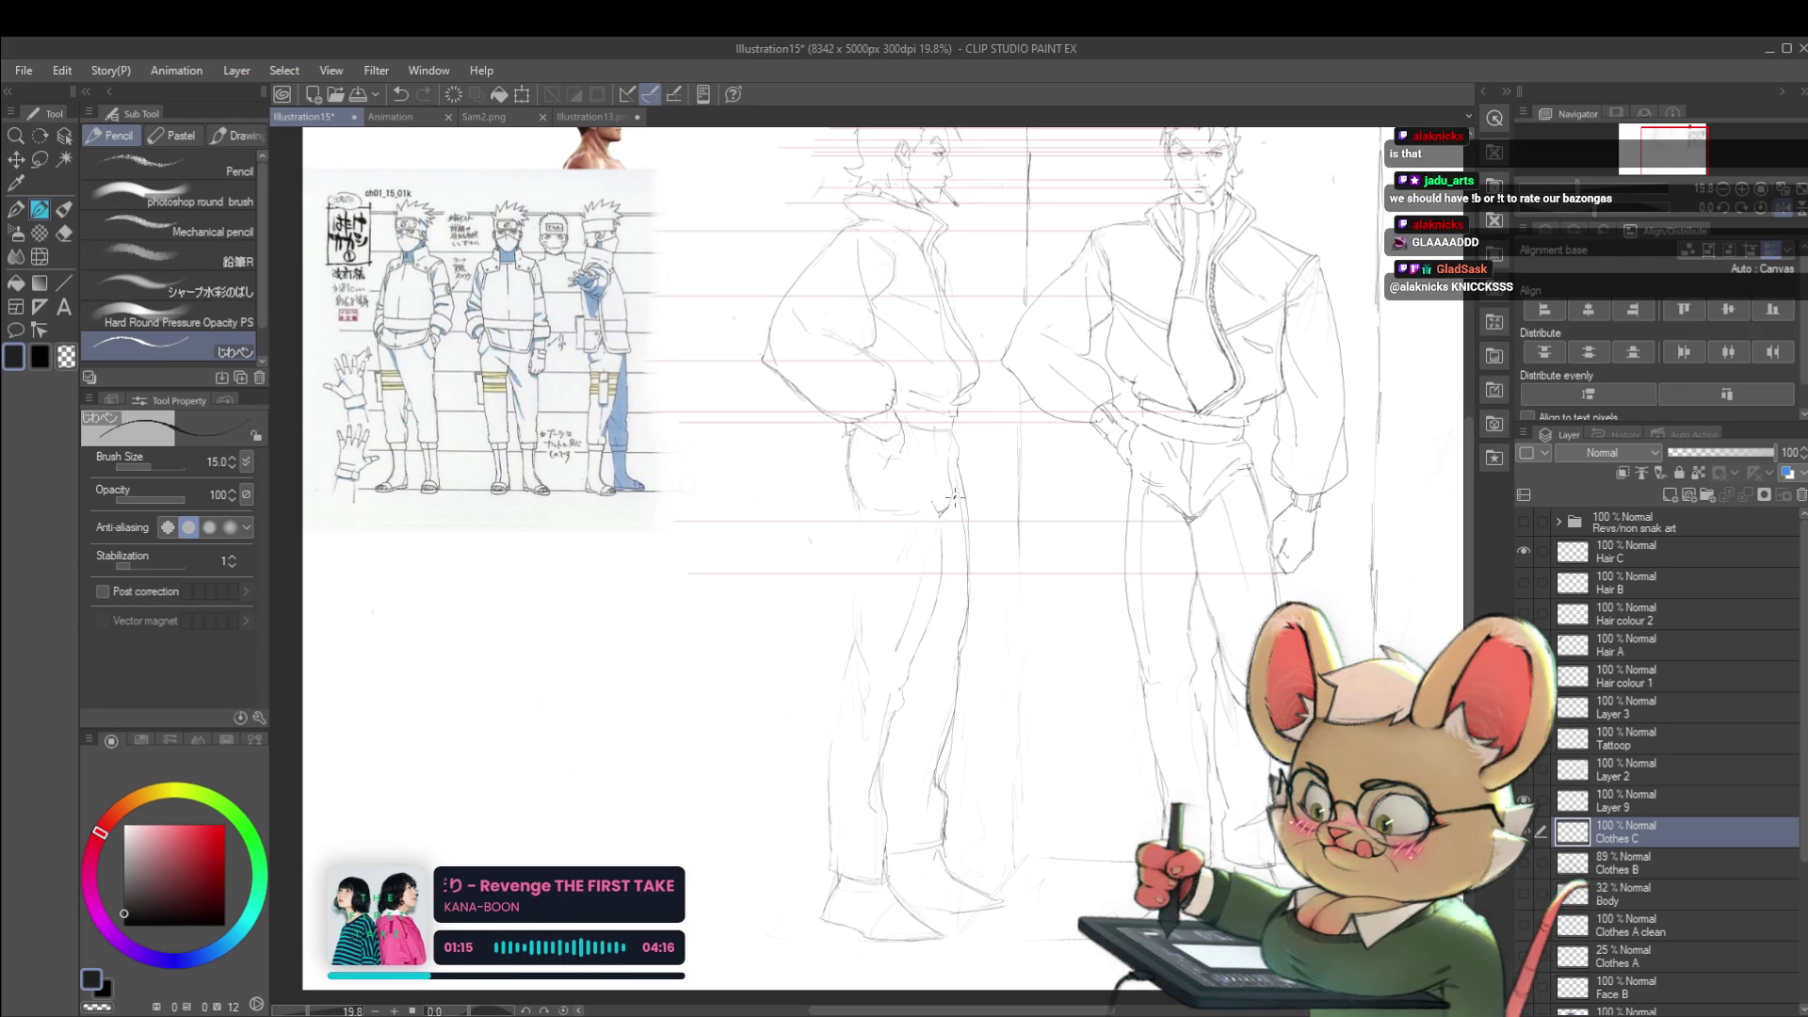
# - Check the figures' proportions by mirroring the zoomed-out page, then mirror it back
pyautogui.click(1002, 485)
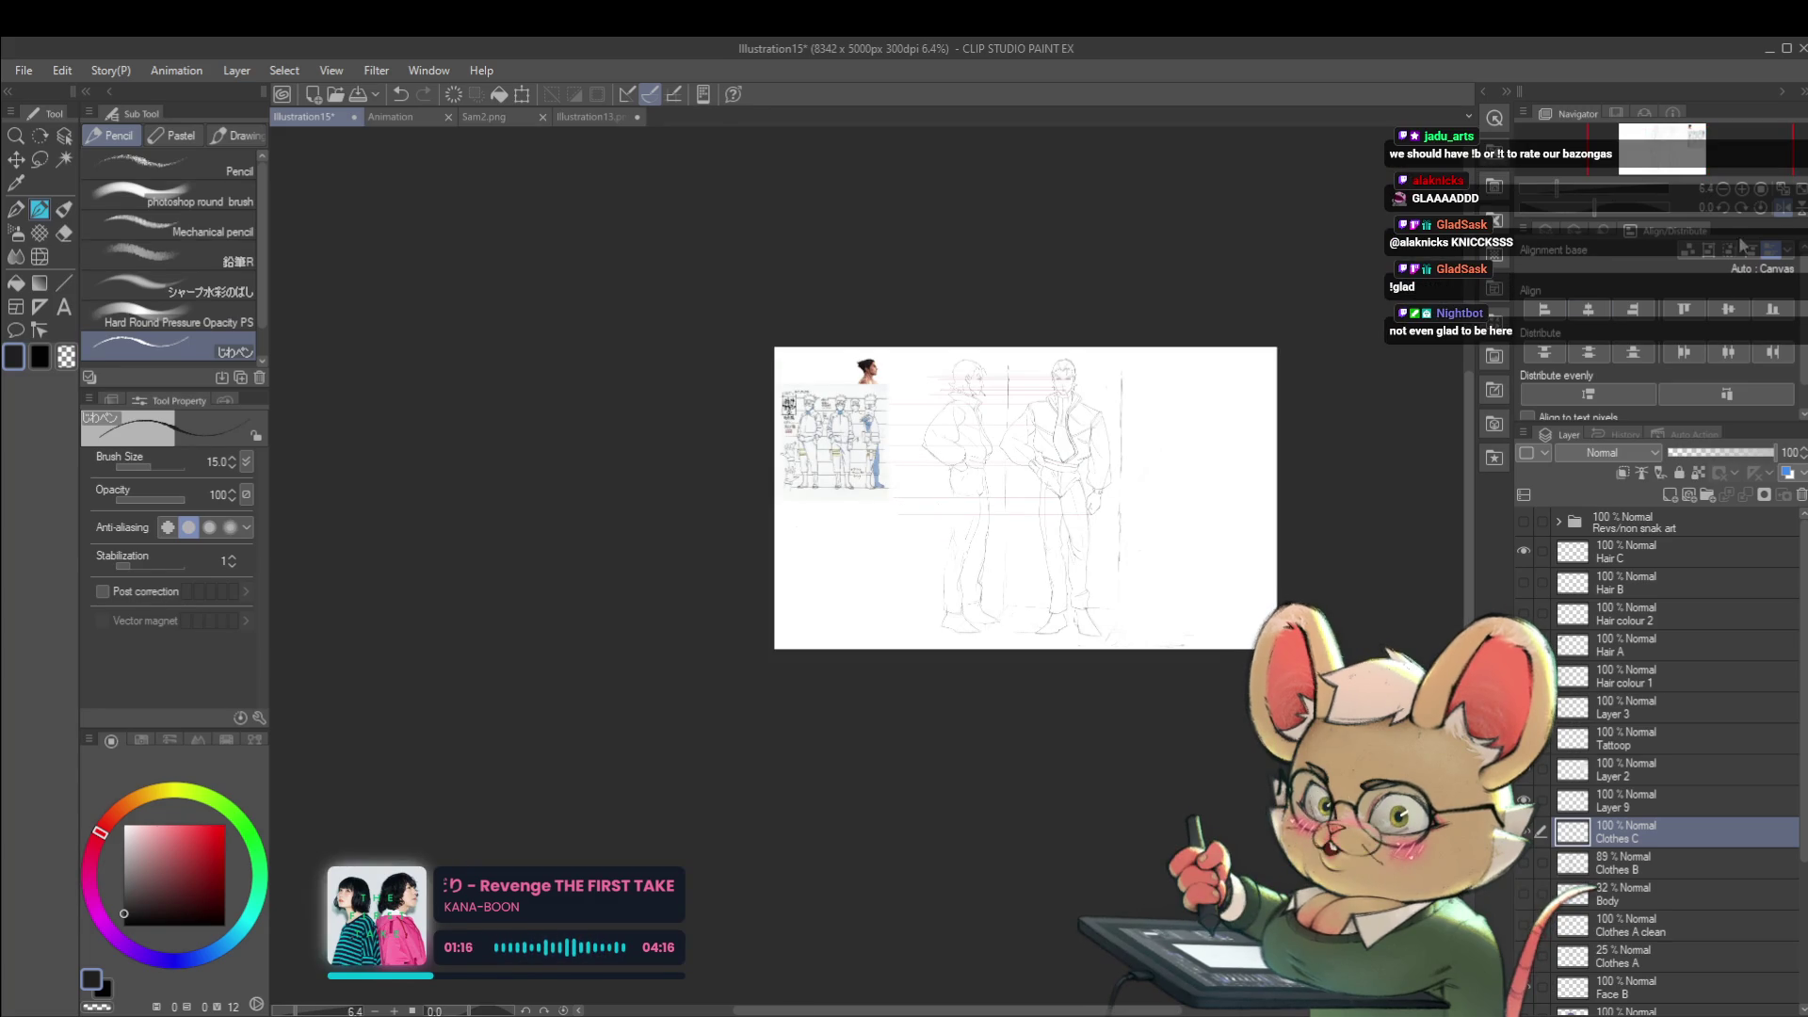
pyautogui.click(1779, 222)
pyautogui.scroll(2, 847, 469)
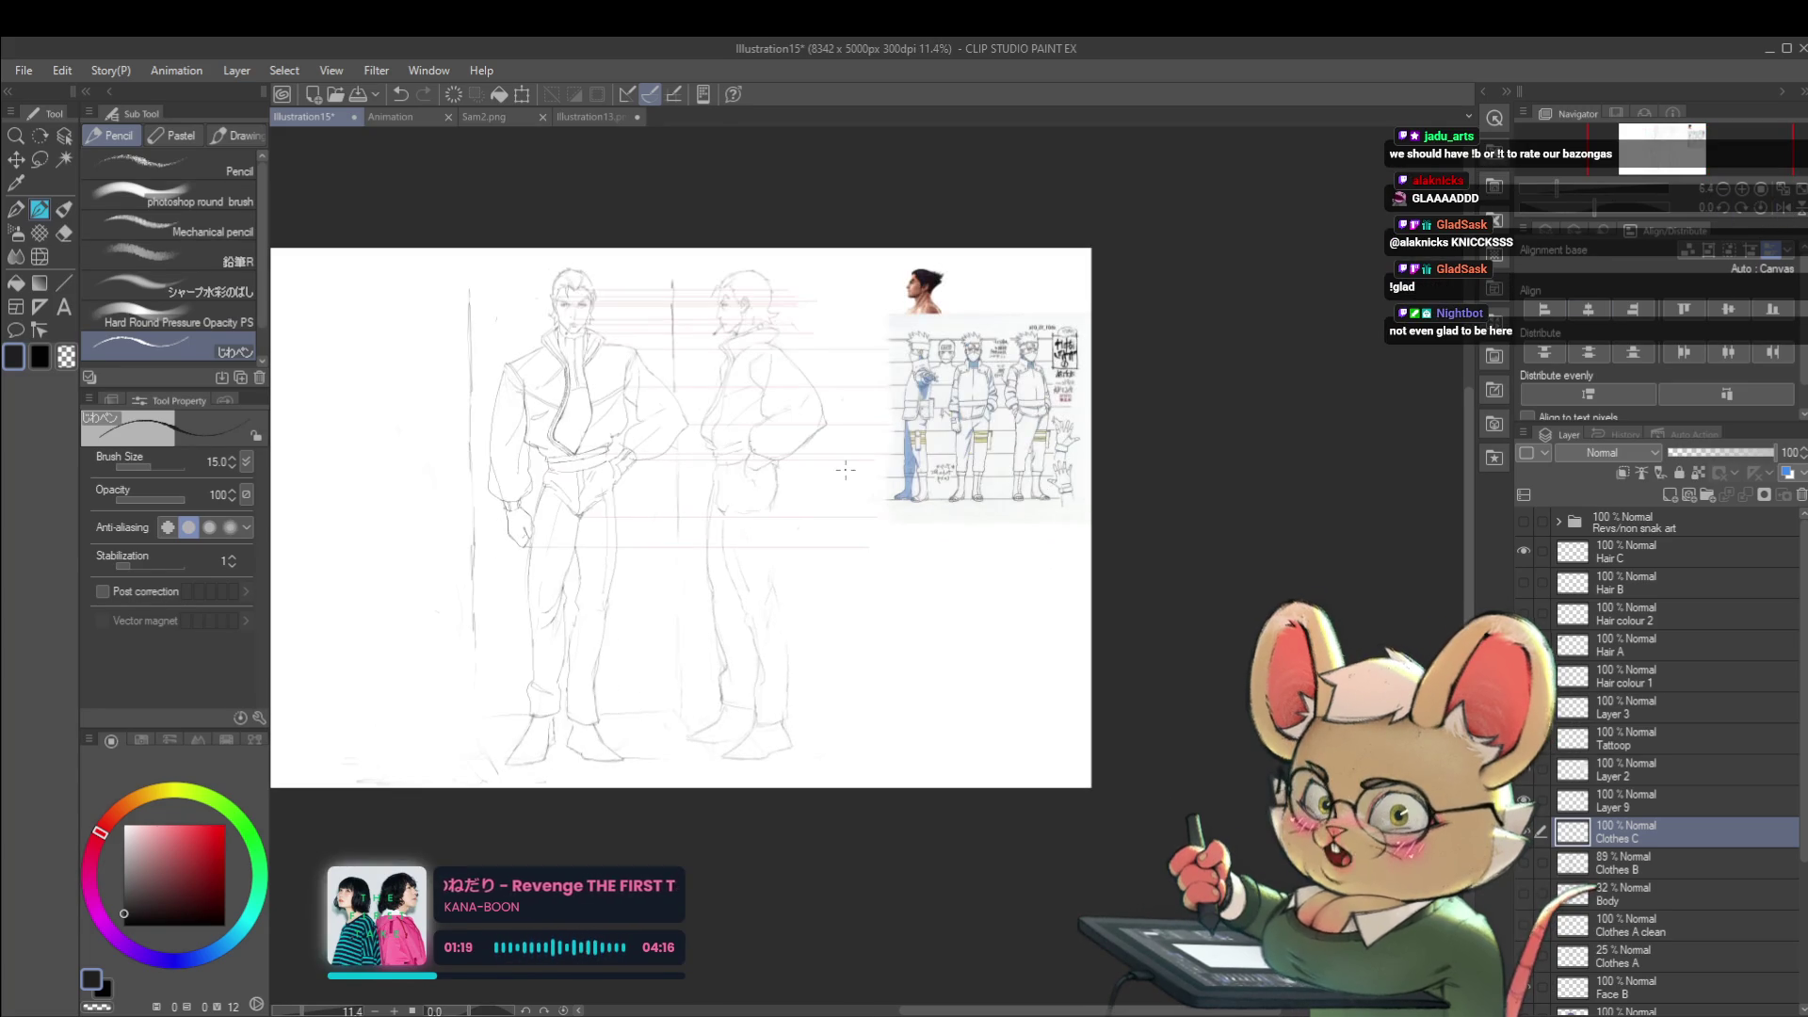
pyautogui.scroll(1, 848, 471)
pyautogui.scroll(1, 709, 509)
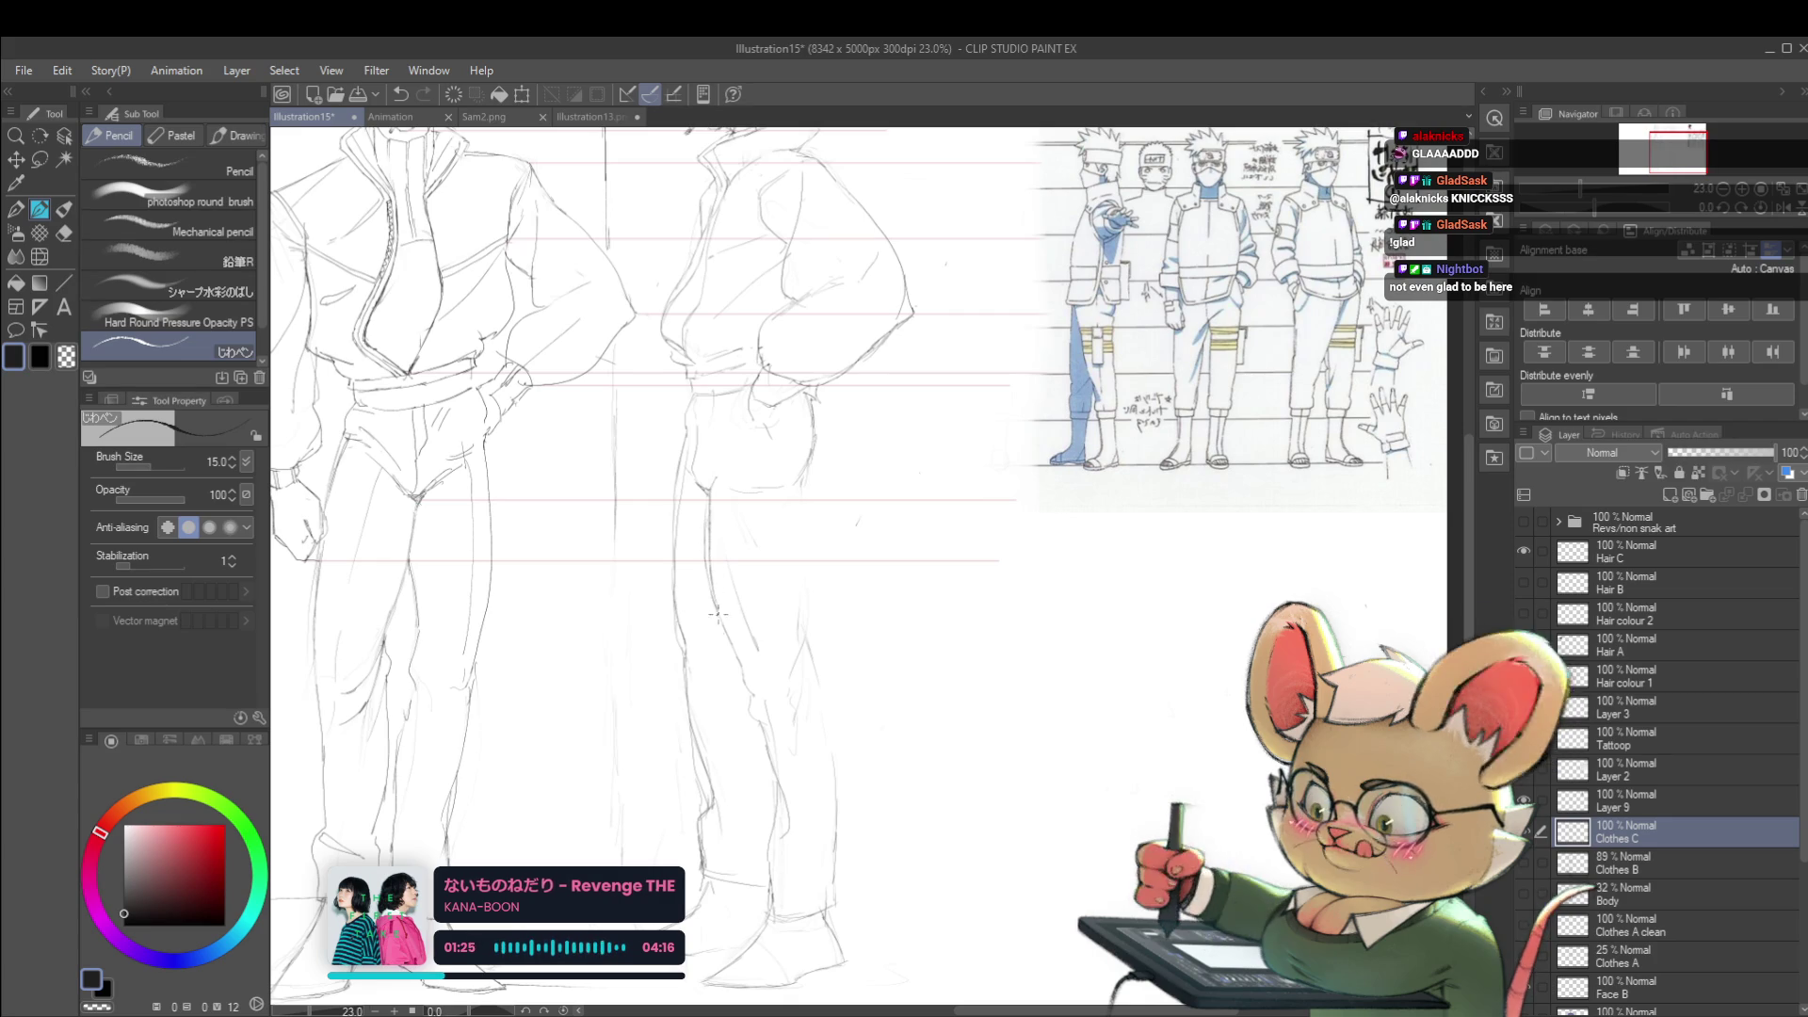
pyautogui.moveTo(735, 653); pyautogui.dragTo(730, 551)
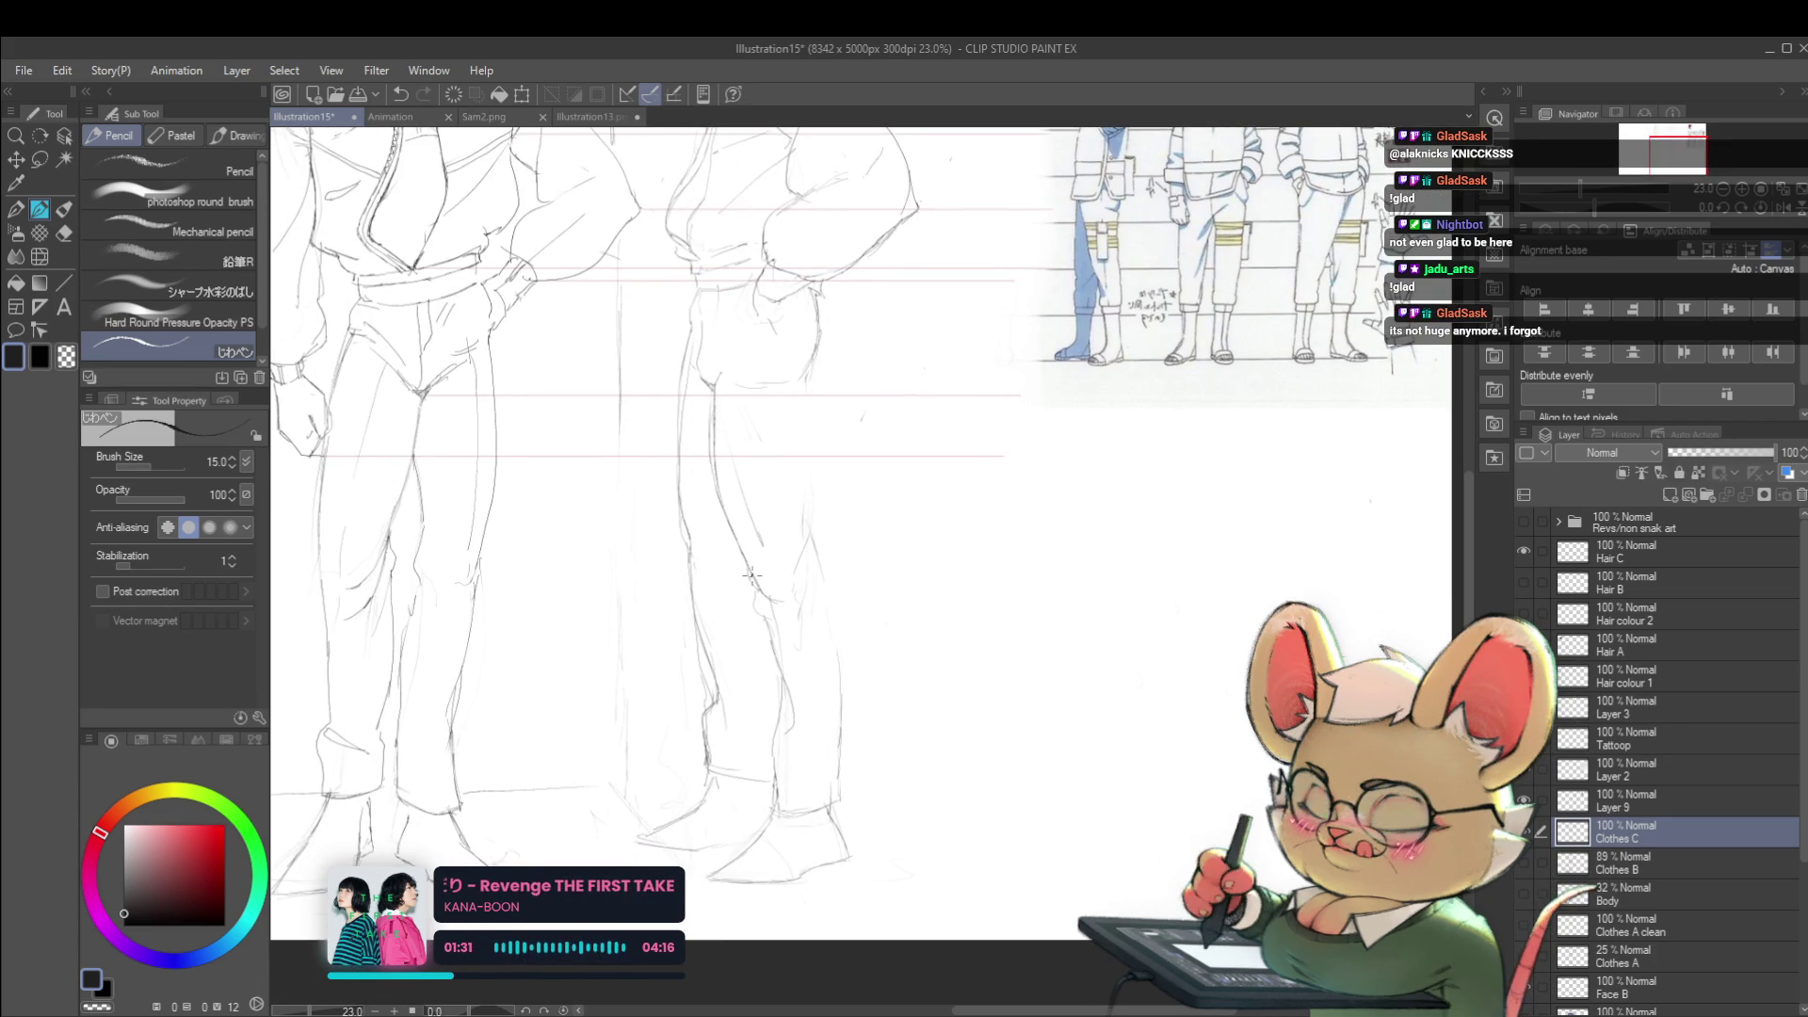
pyautogui.scroll(-3, 722, 475)
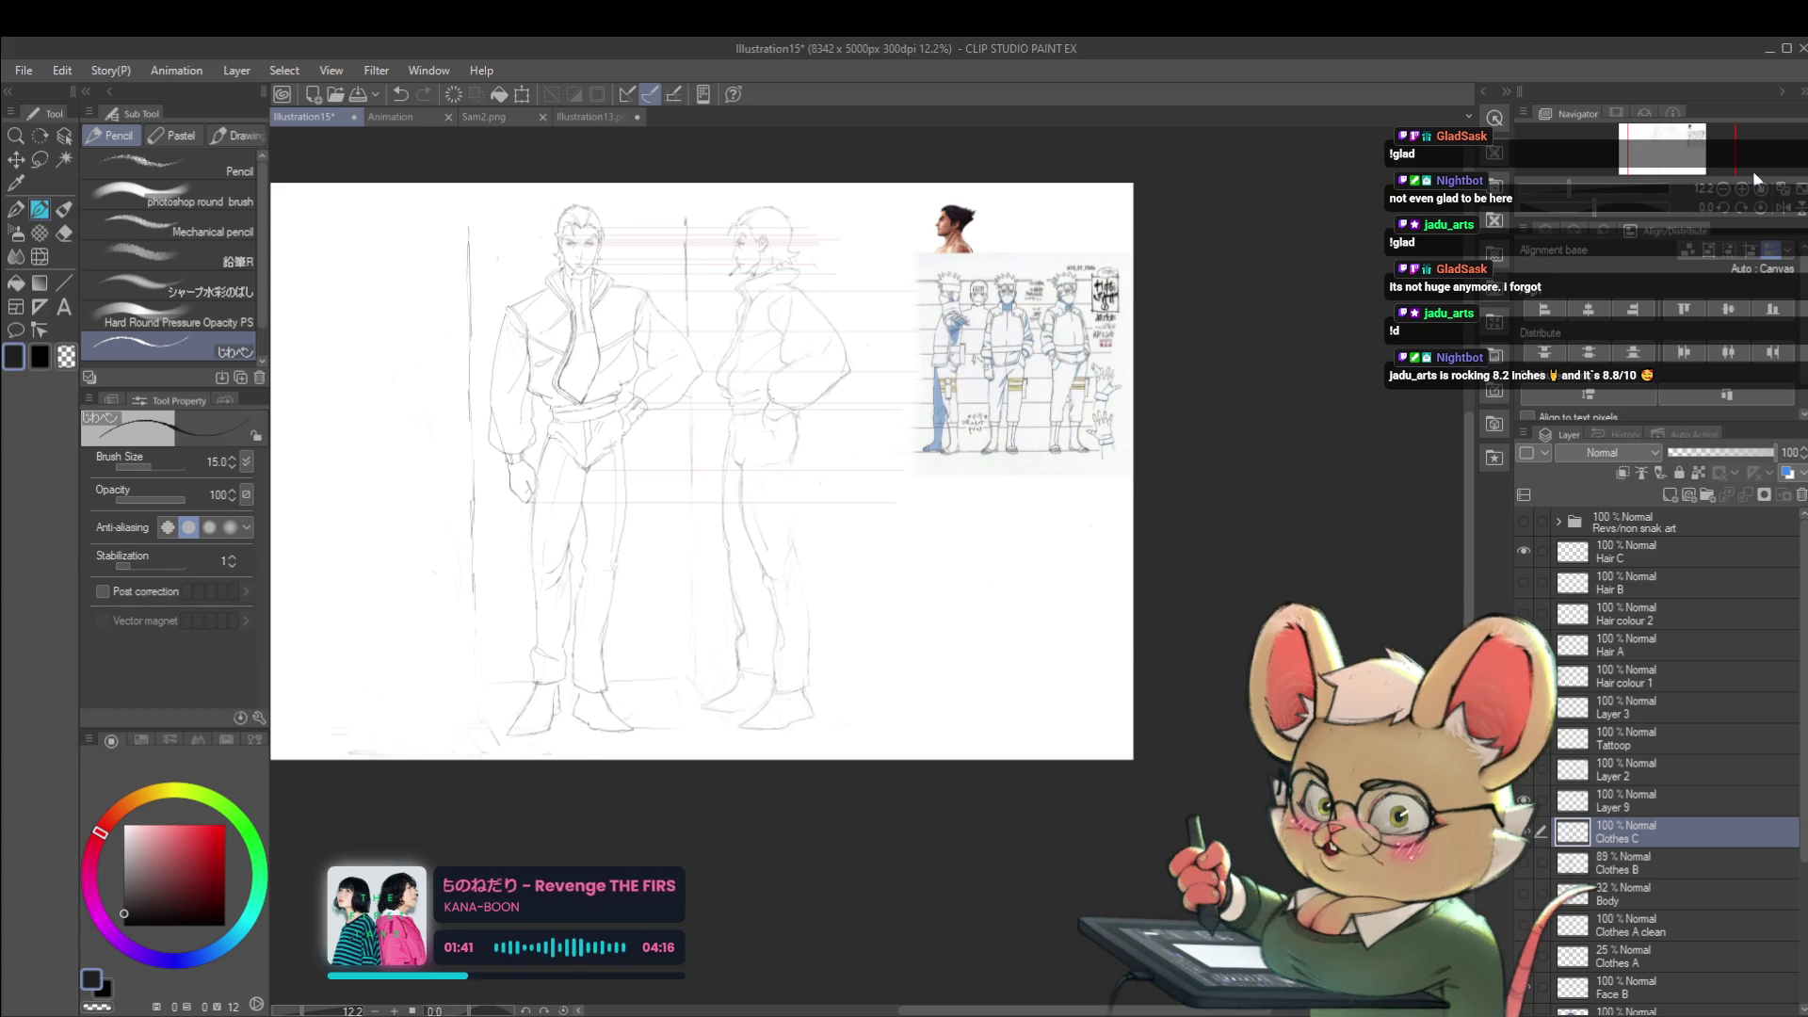
pyautogui.press('h')
pyautogui.scroll(3, 1005, 496)
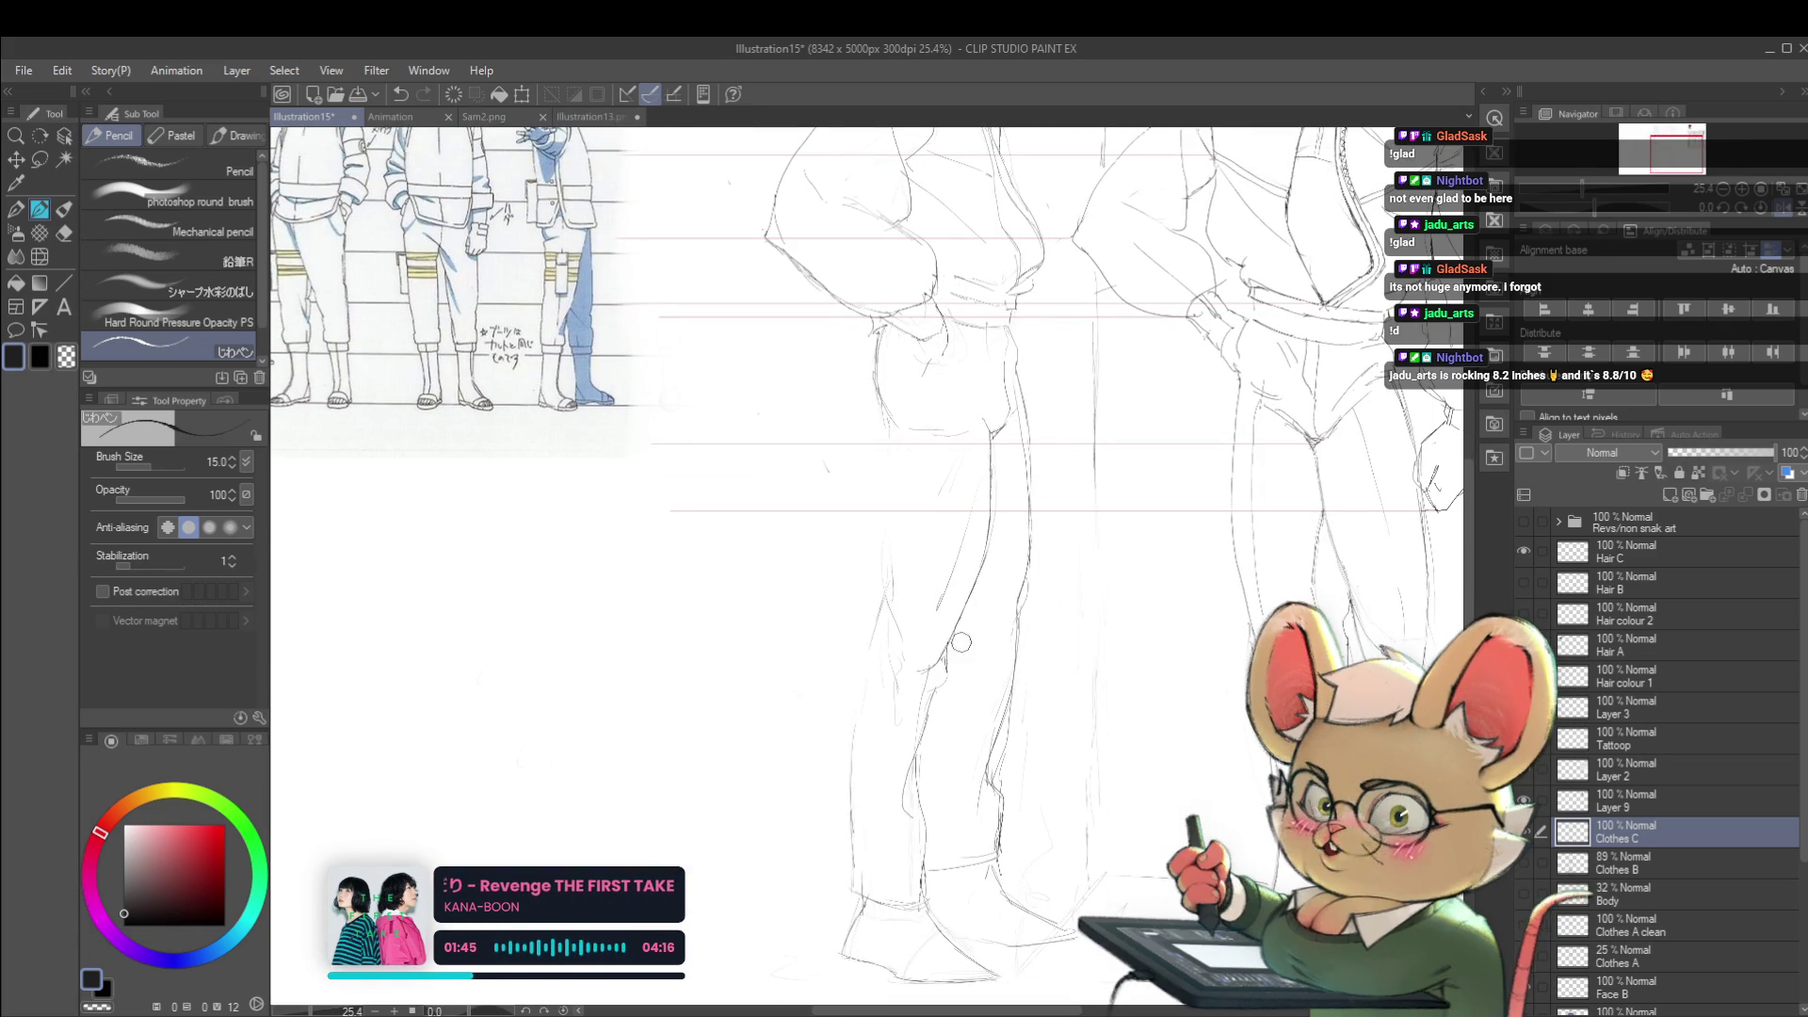
pyautogui.scroll(-3, 954, 696)
pyautogui.scroll(3, 946, 704)
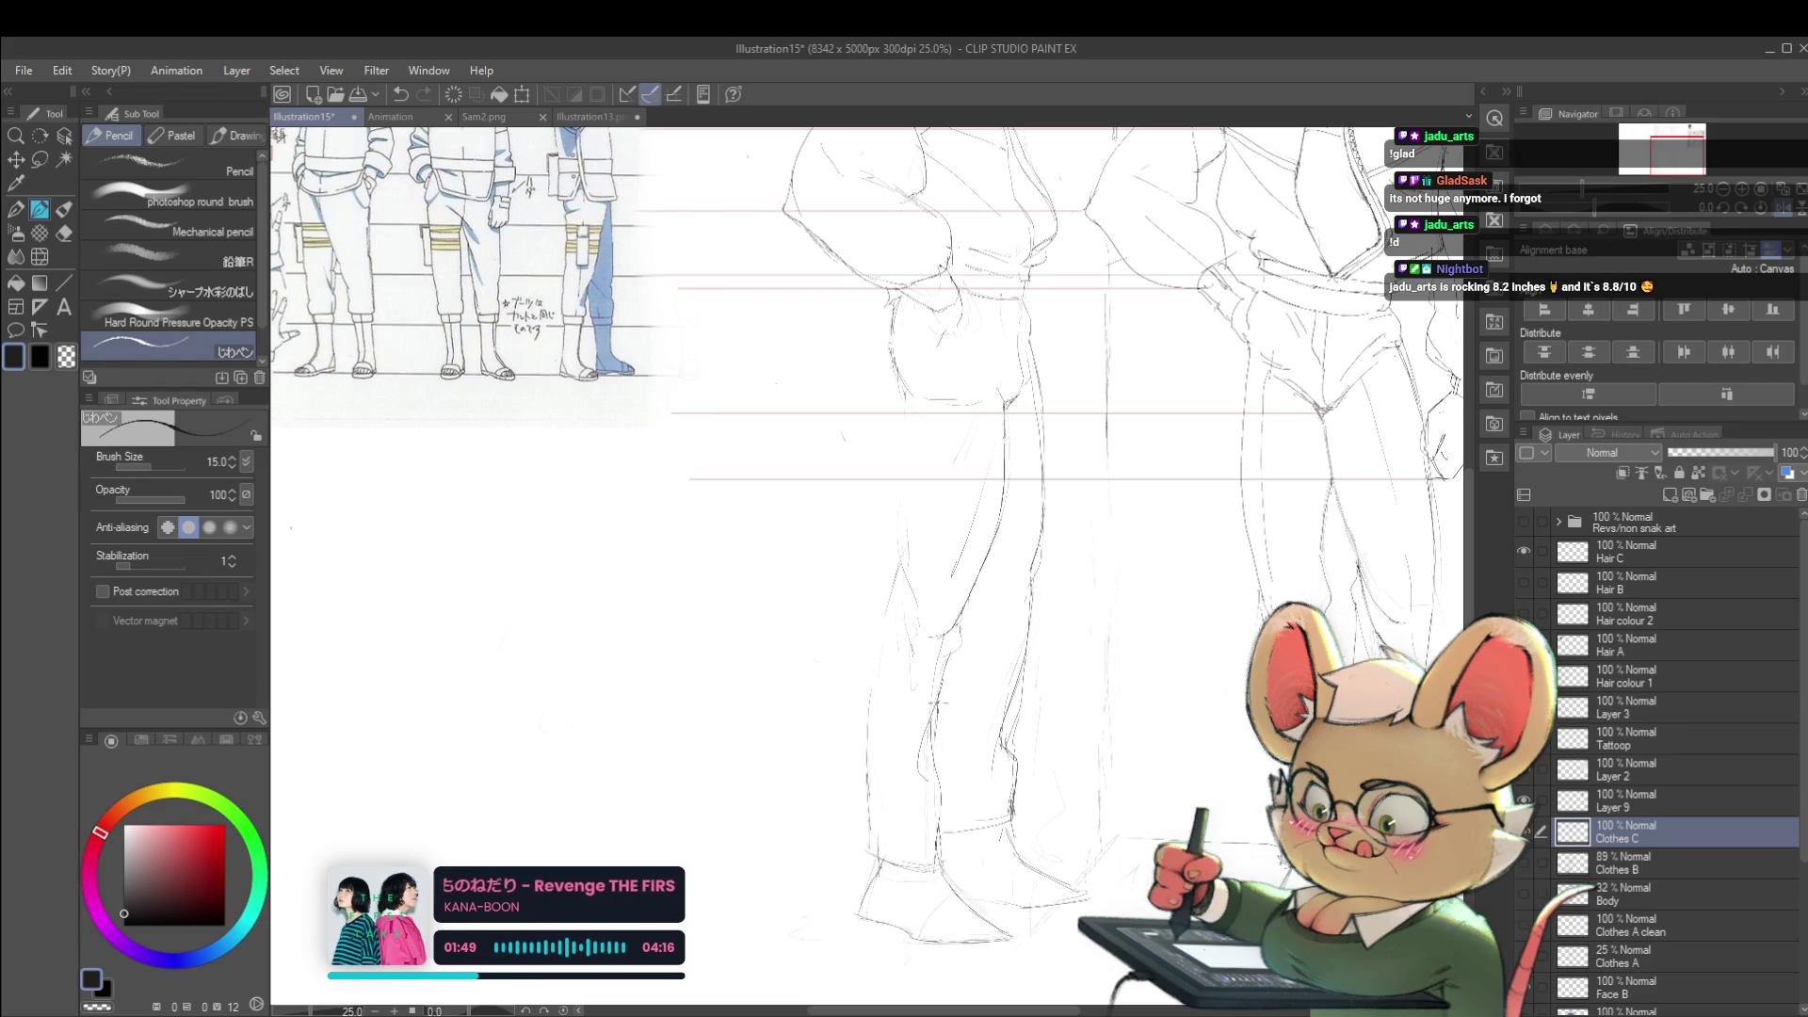
pyautogui.scroll(-3, 954, 727)
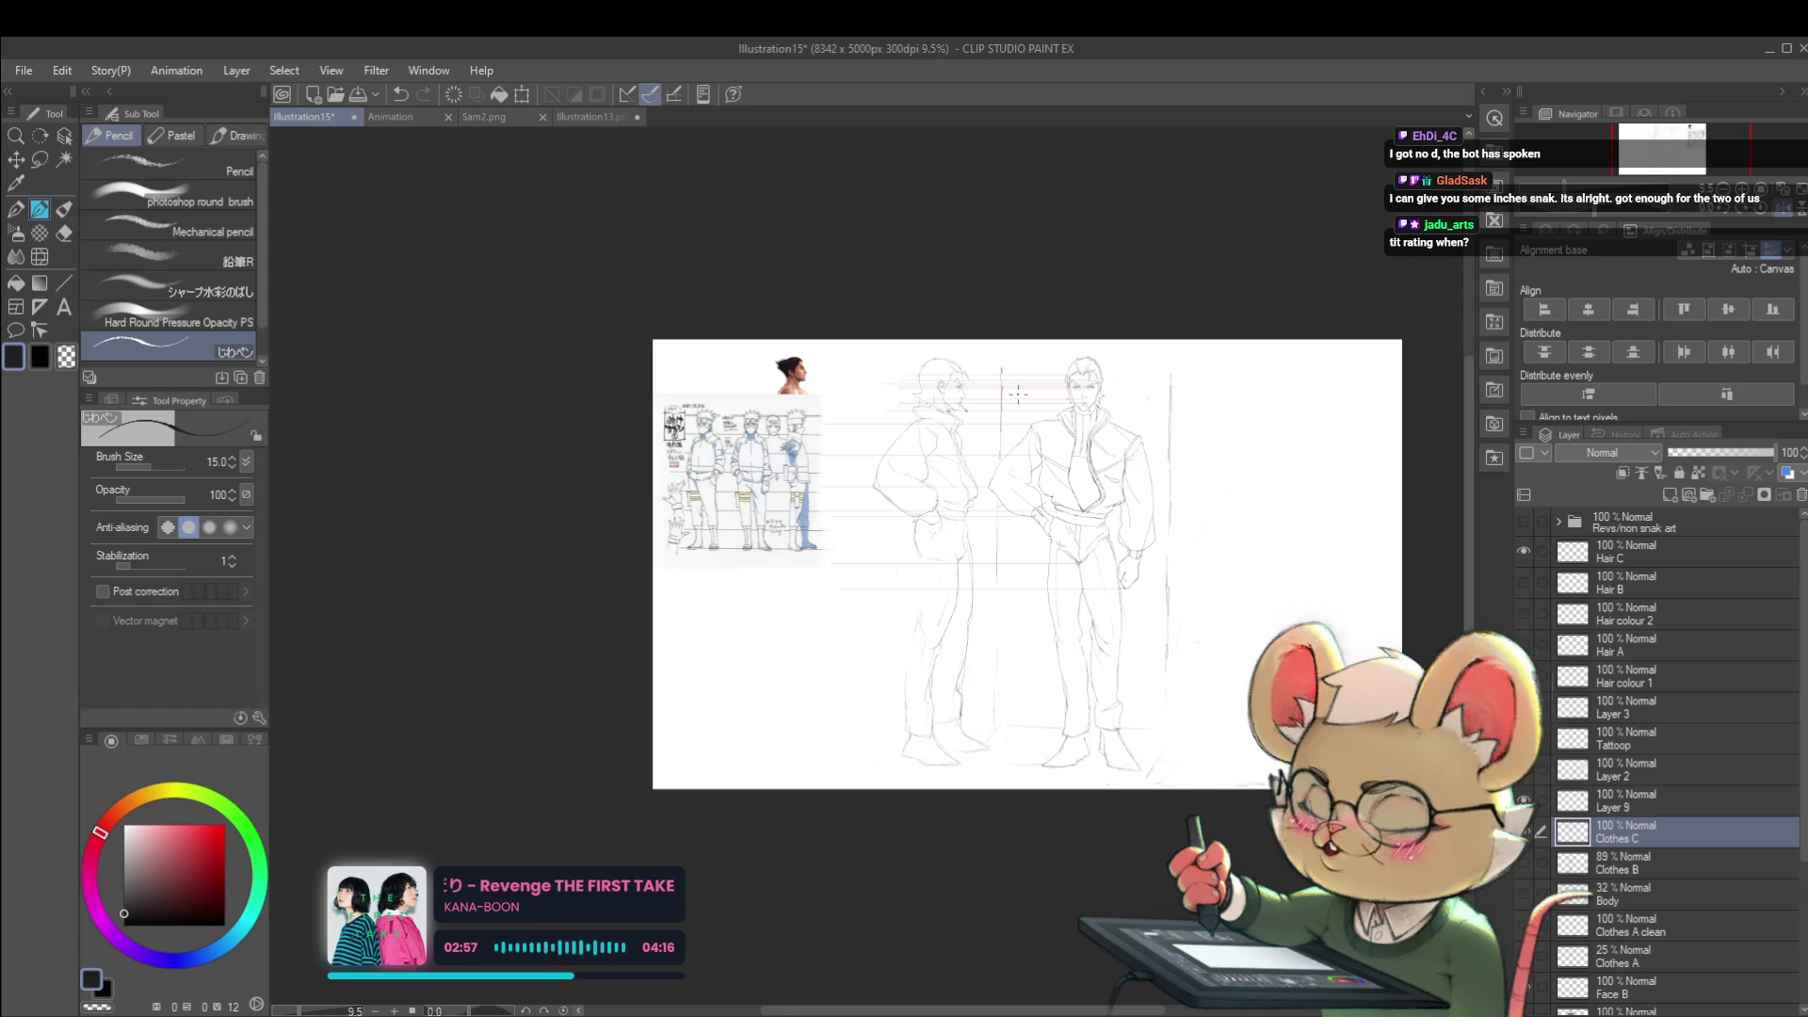
pyautogui.scroll(2, 974, 417)
pyautogui.click(1783, 209)
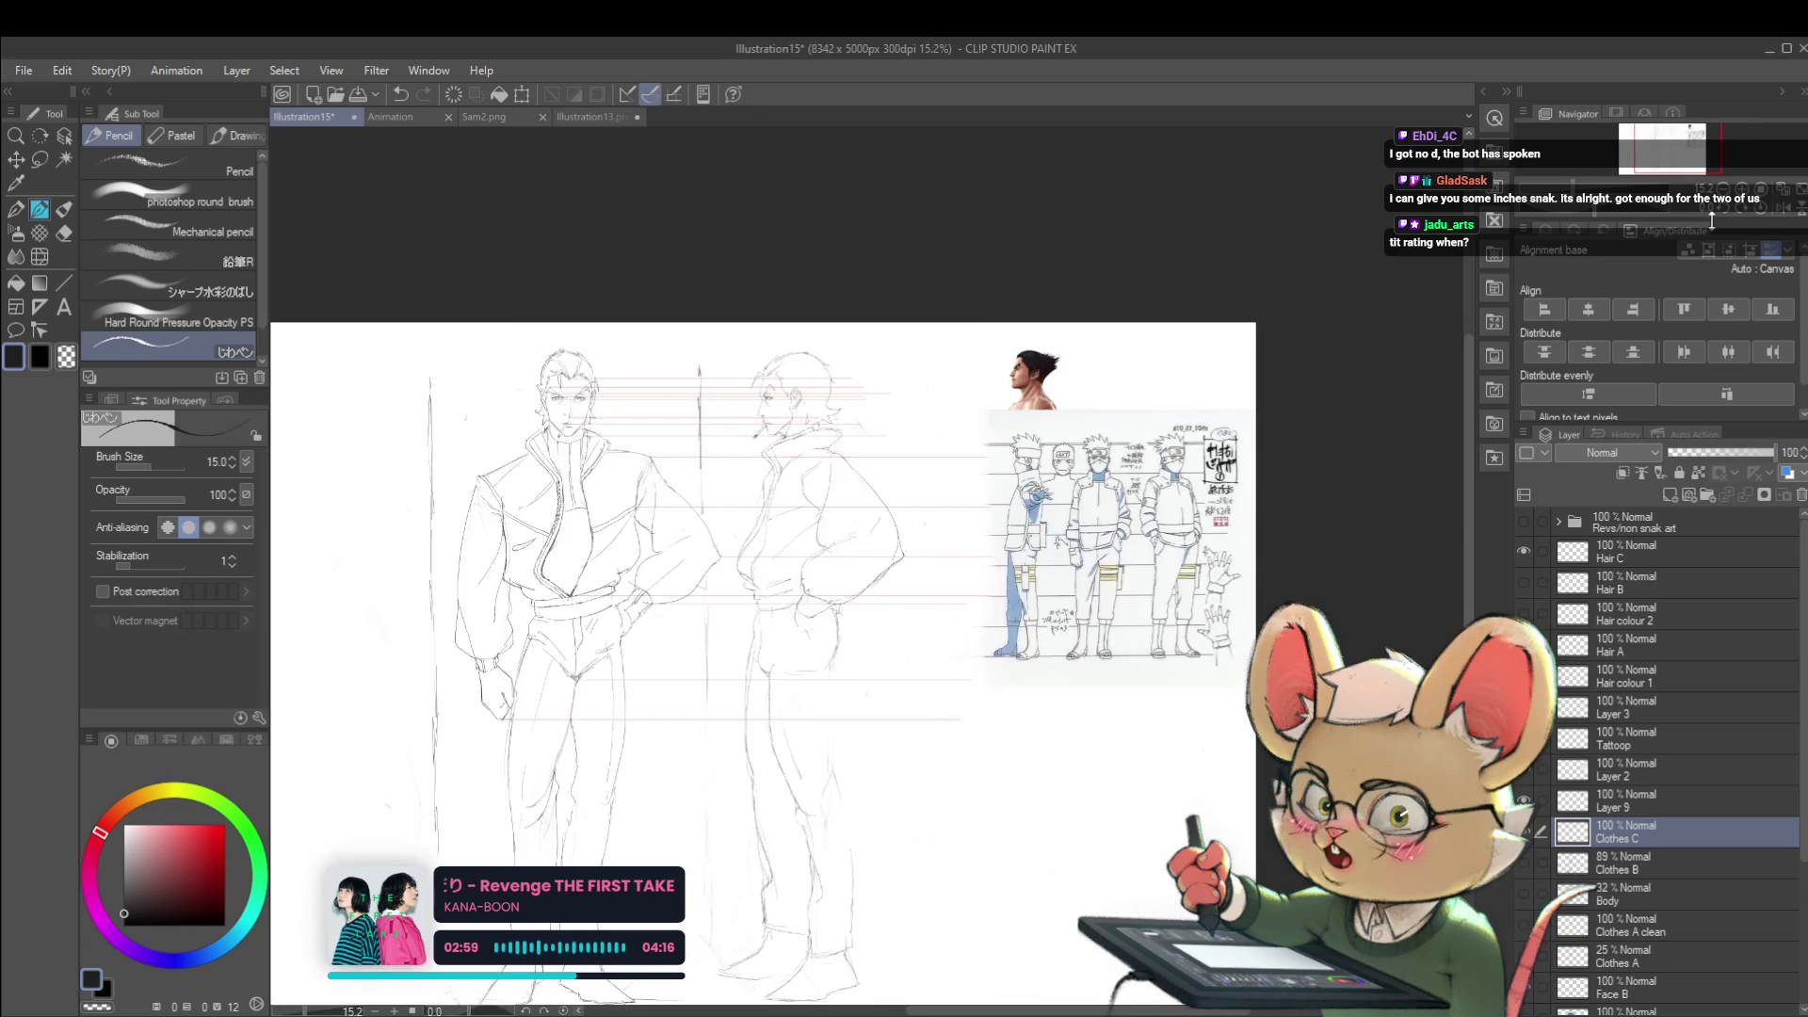
pyautogui.scroll(1, 833, 385)
pyautogui.scroll(1, 833, 386)
pyautogui.scroll(1, 834, 386)
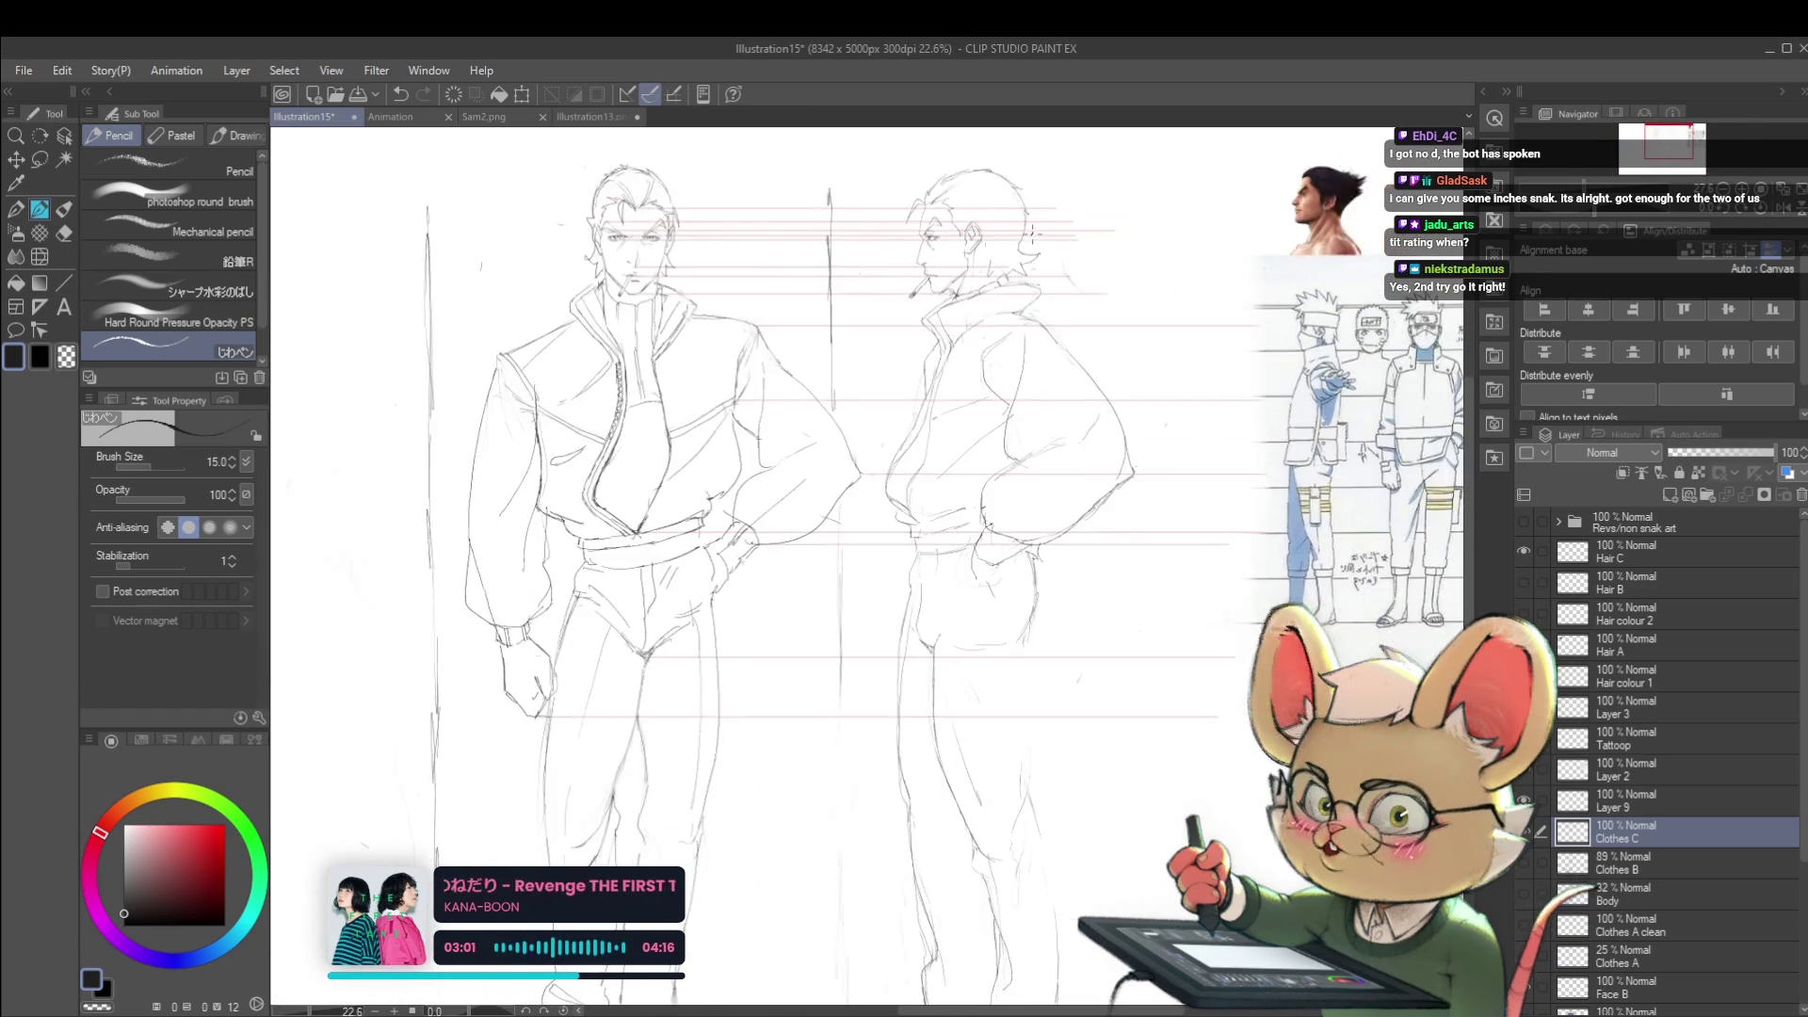
pyautogui.scroll(1, 833, 386)
pyautogui.scroll(-2, 1017, 217)
pyautogui.scroll(-2, 1030, 233)
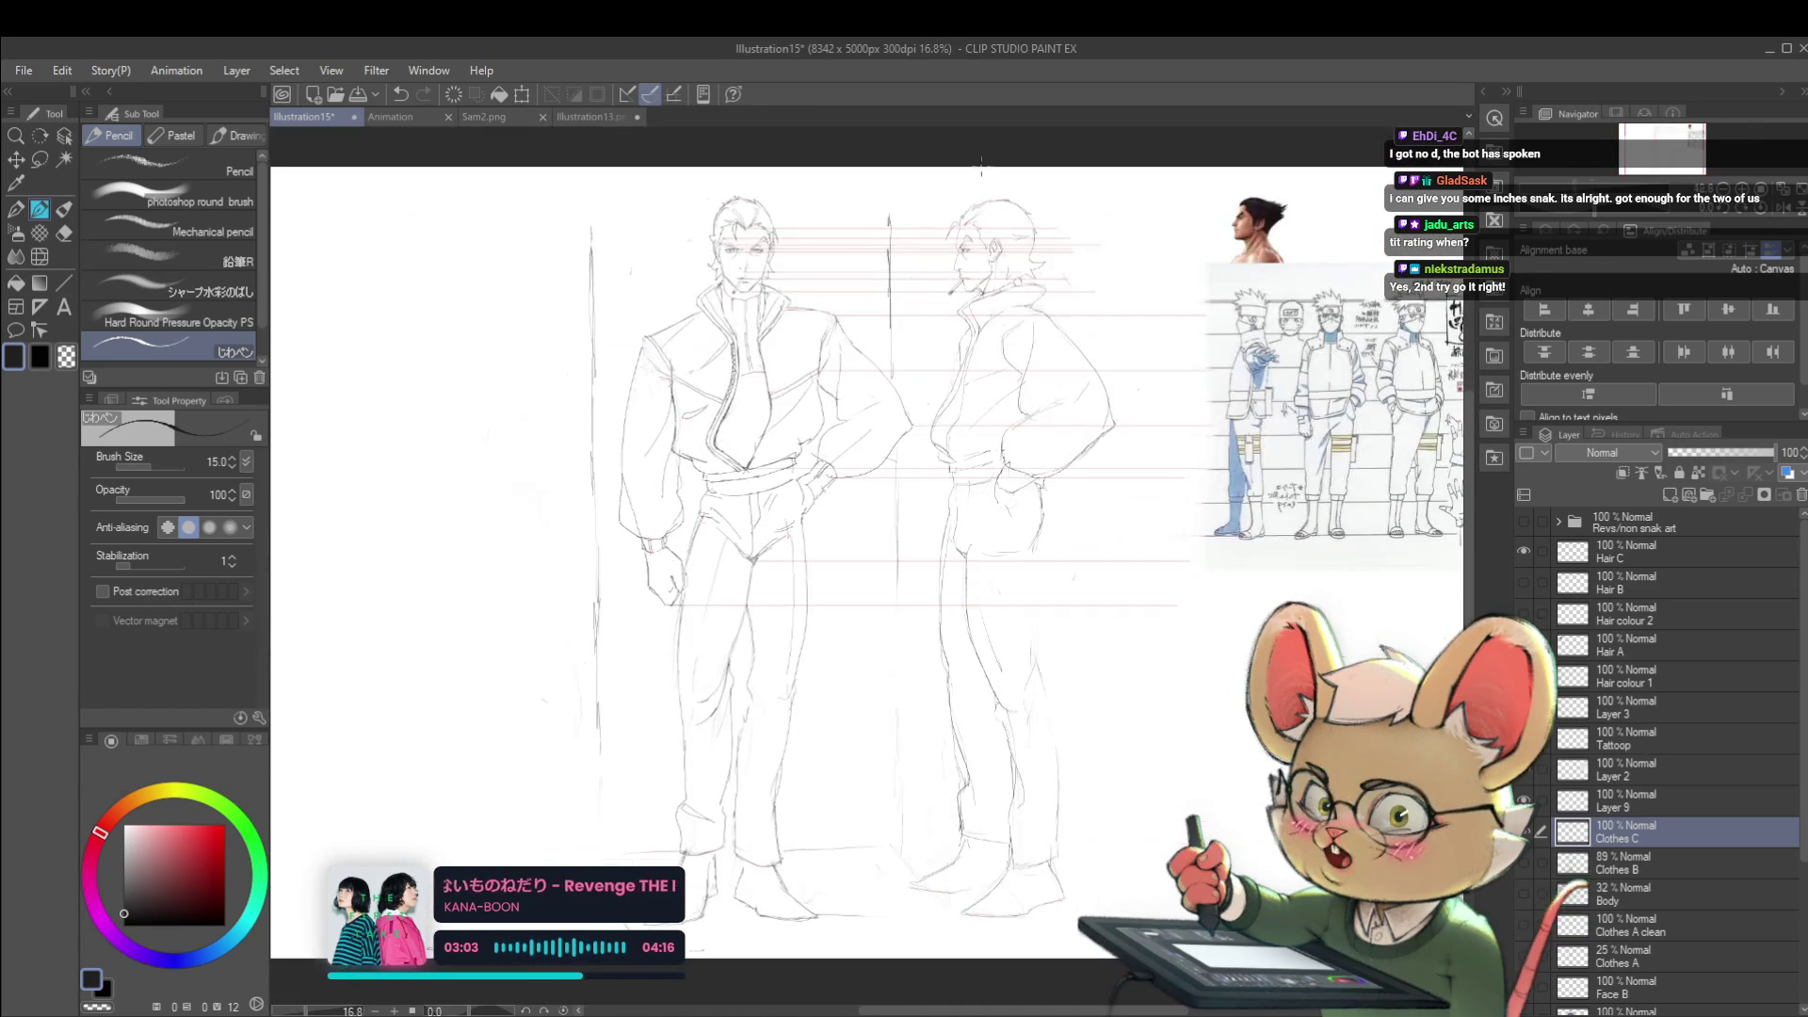
pyautogui.scroll(1, 1031, 233)
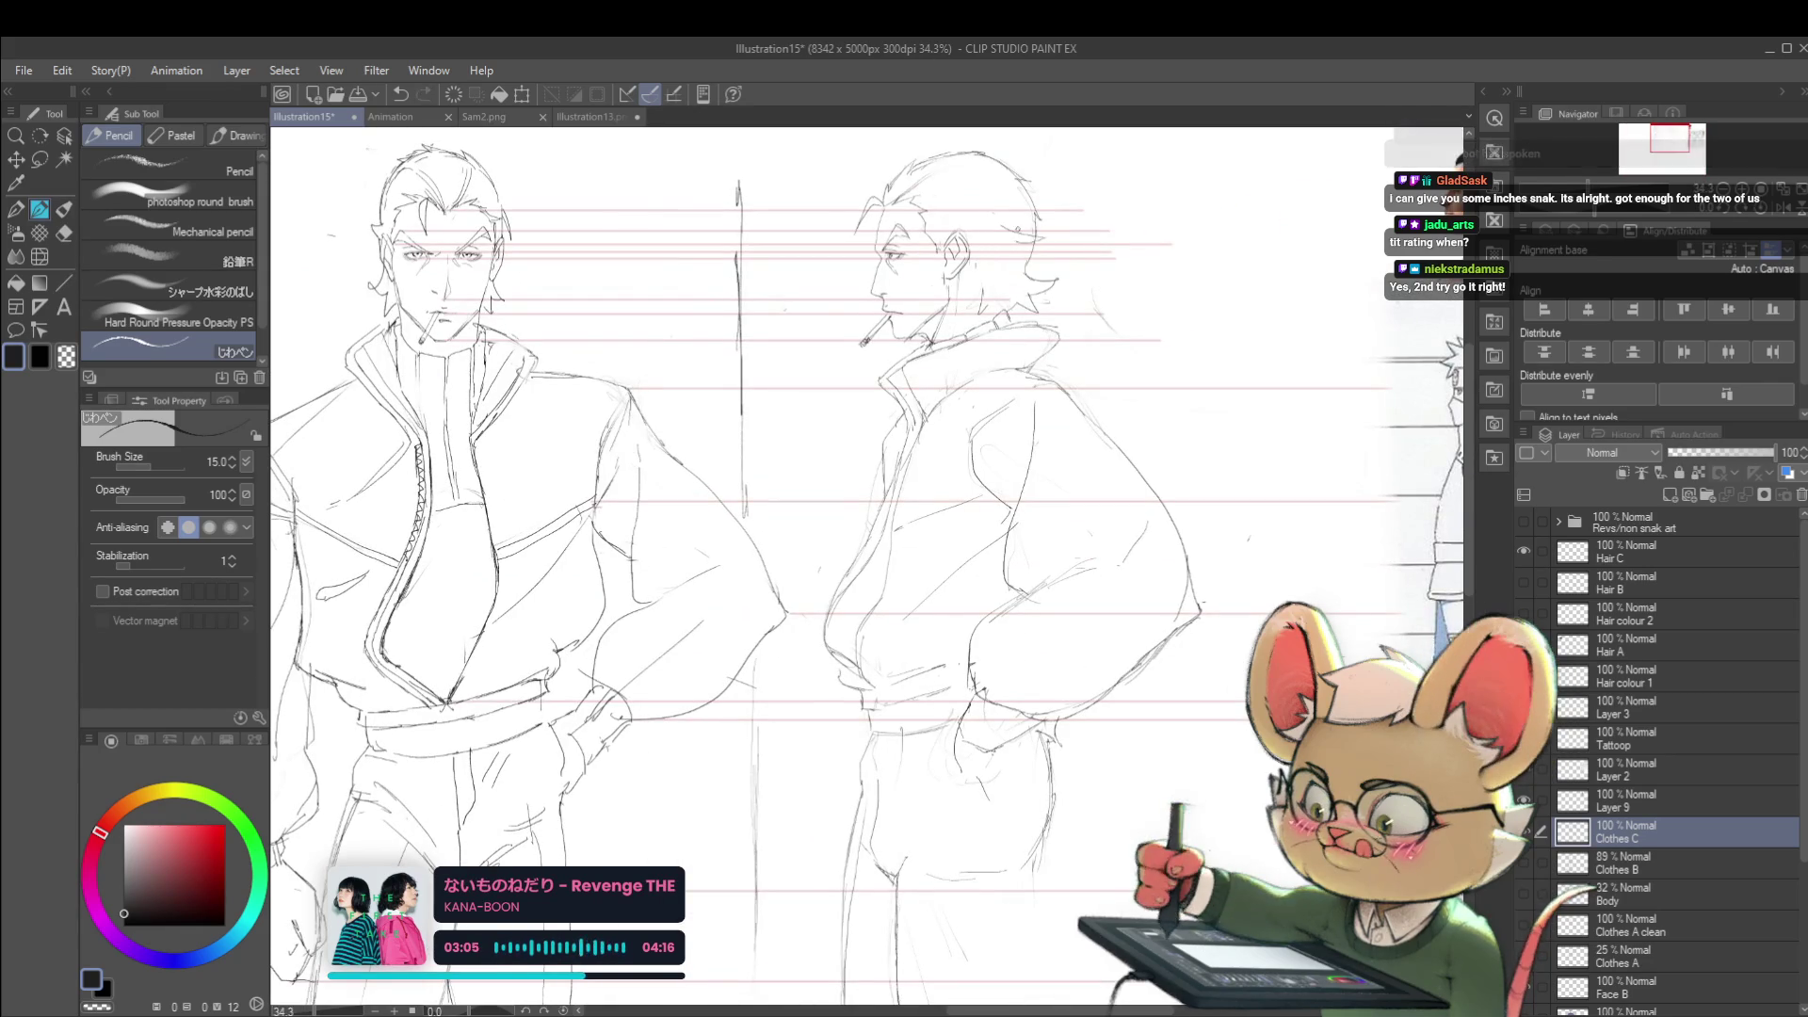
pyautogui.scroll(-2, 987, 144)
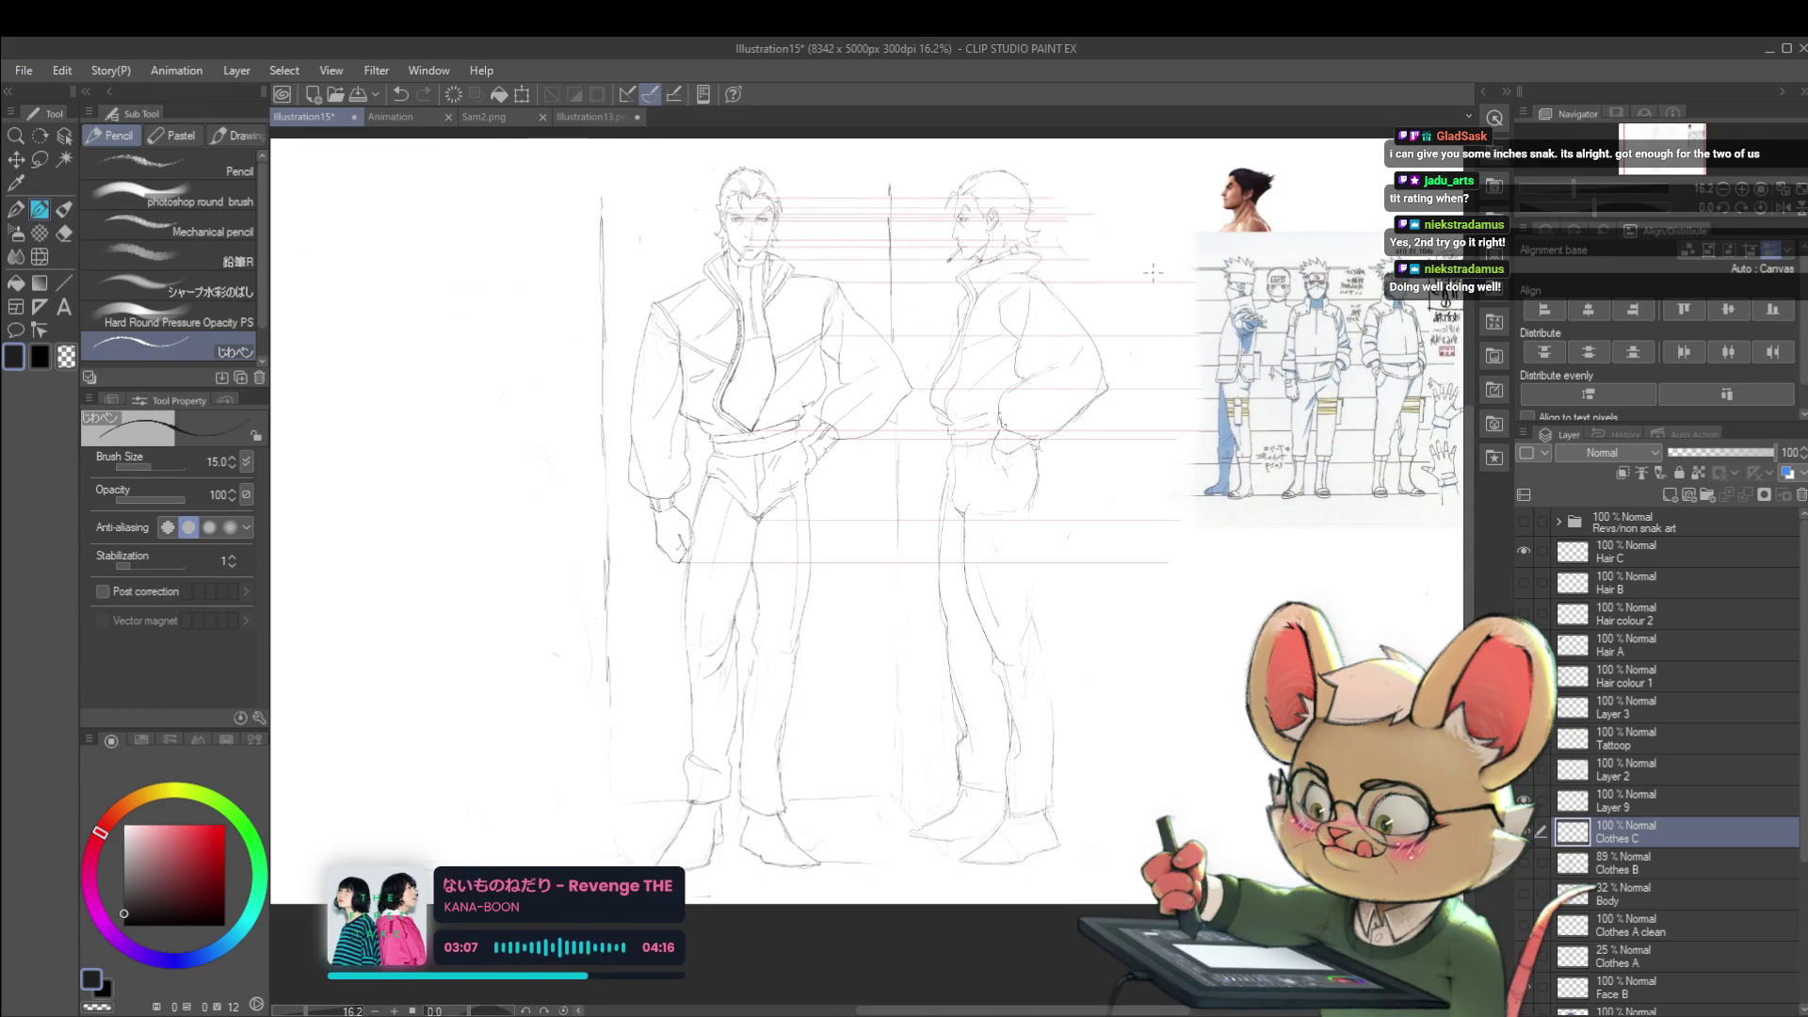
pyautogui.scroll(2, 1022, 512)
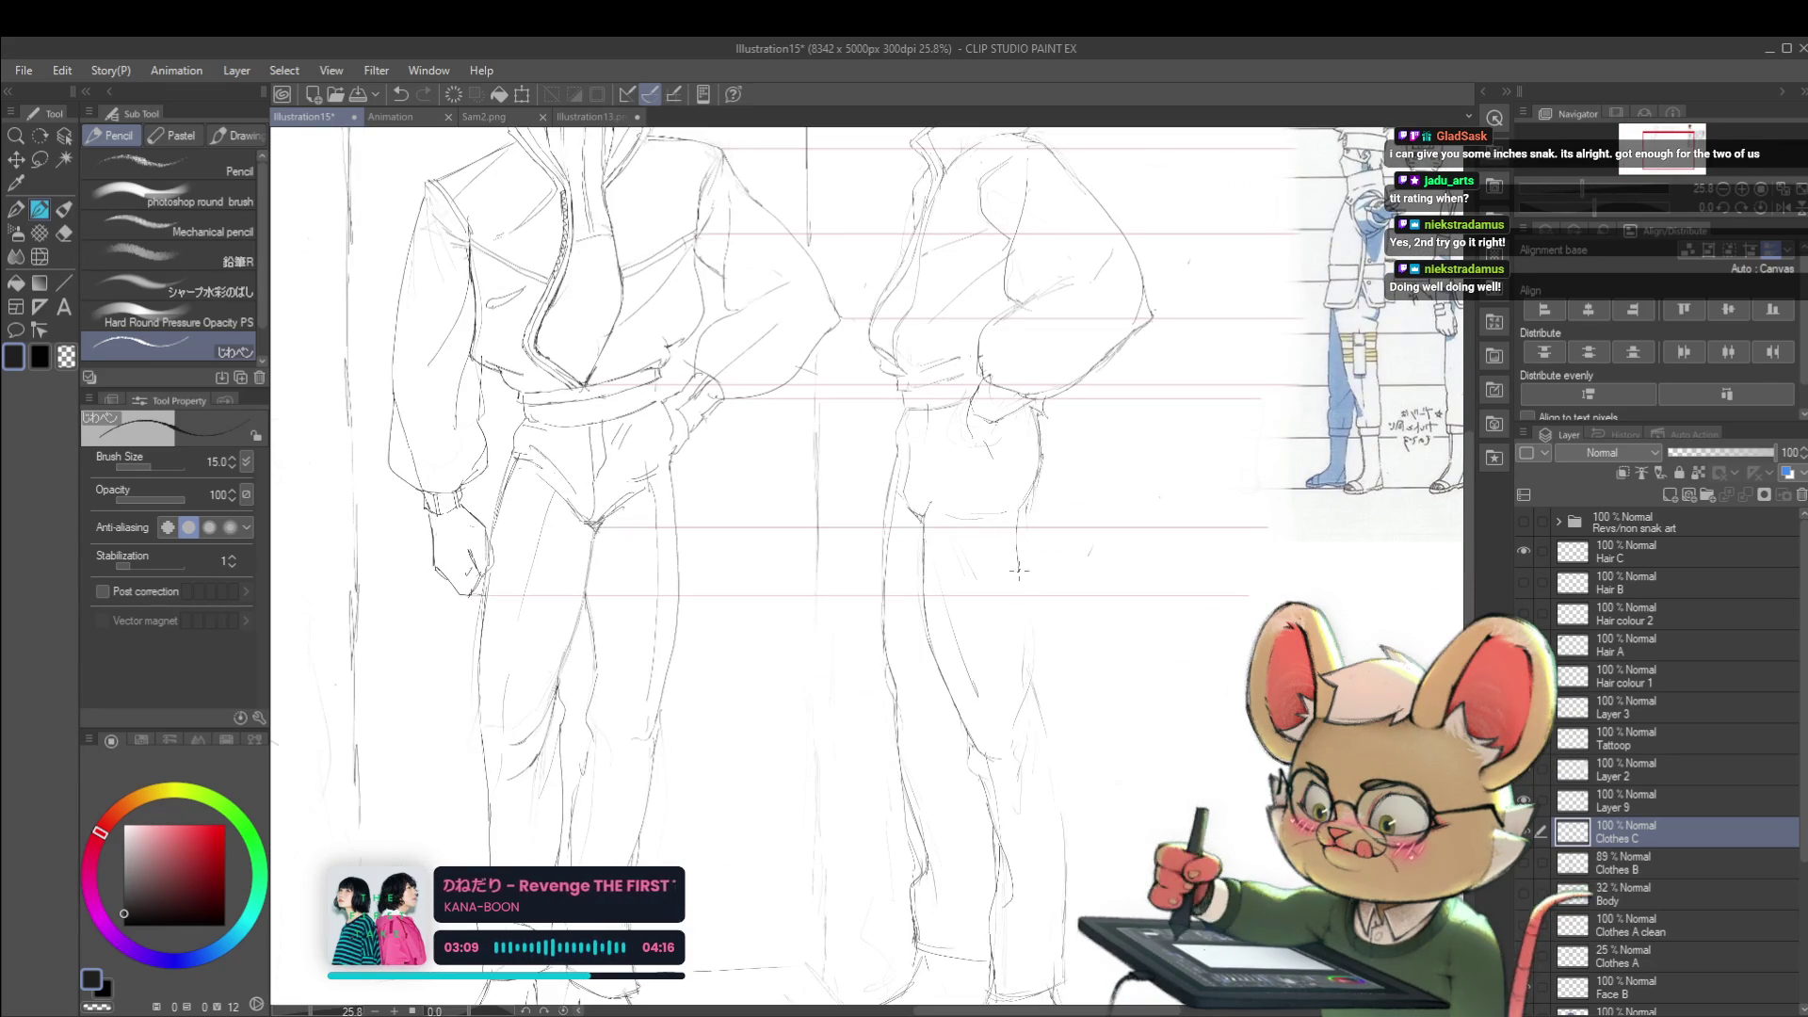
pyautogui.scroll(-1, 1026, 662)
pyautogui.scroll(-2, 1025, 662)
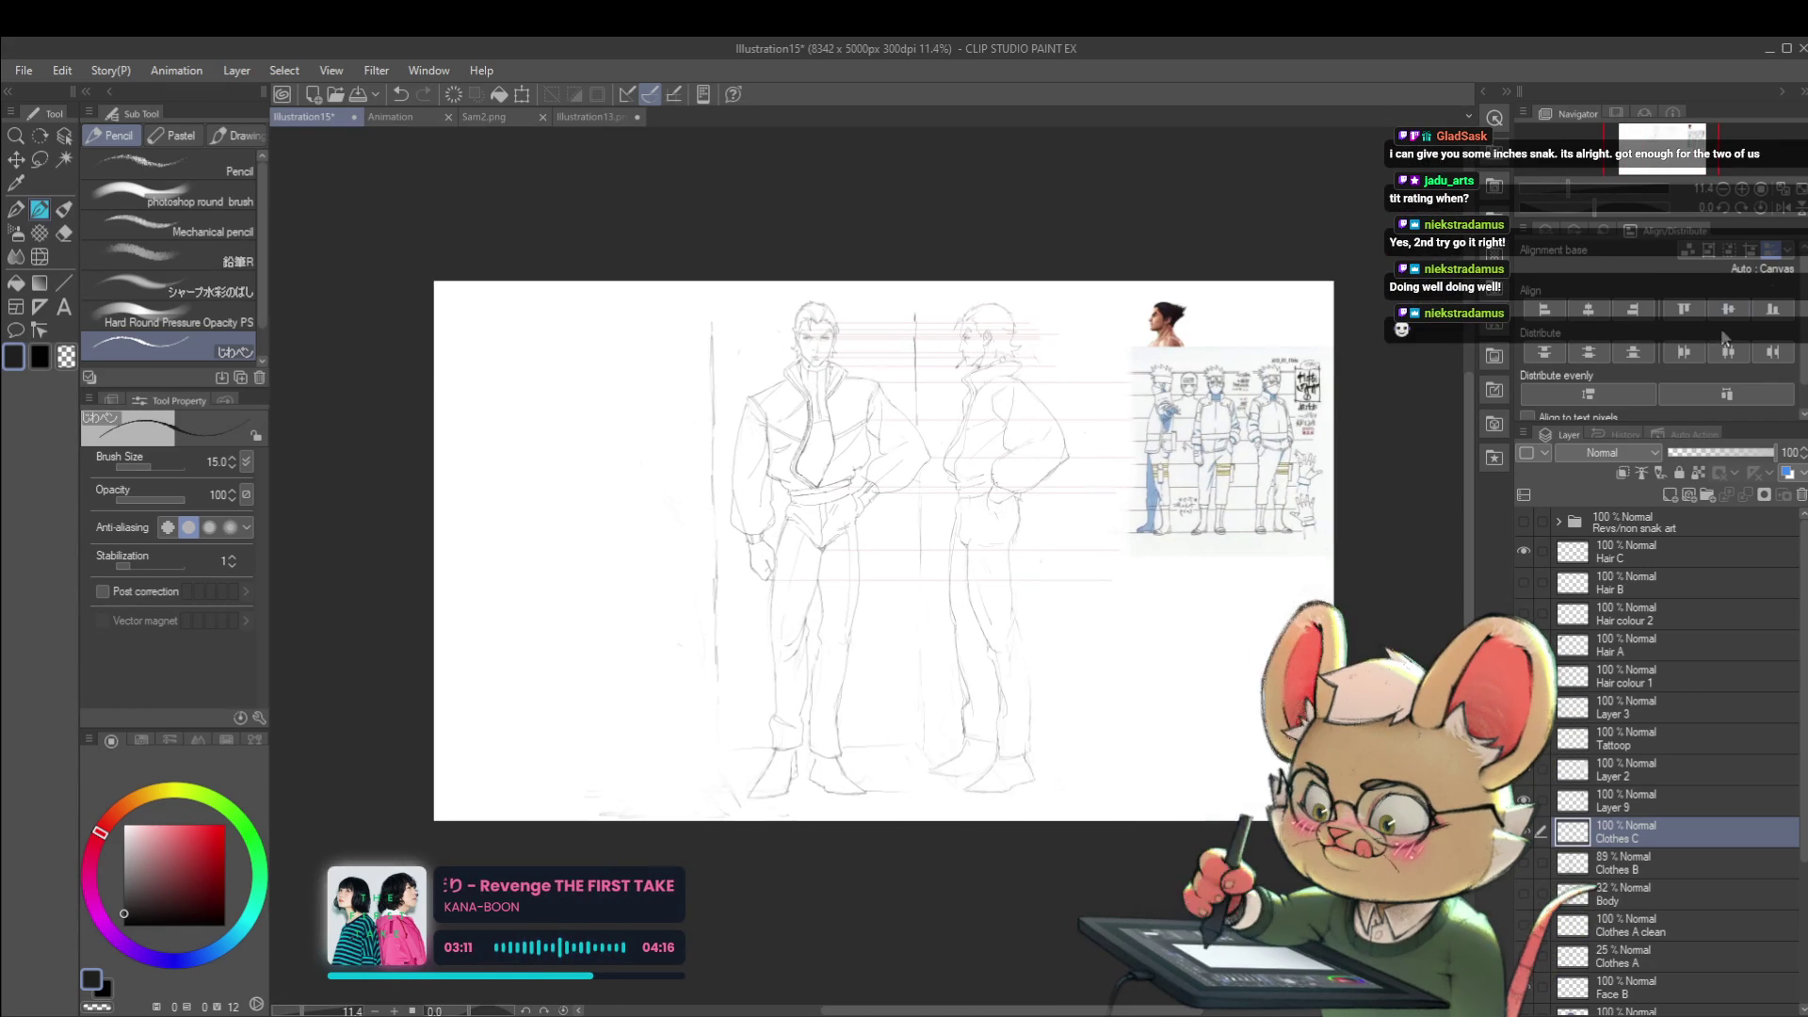
pyautogui.press('h')
pyautogui.scroll(2, 763, 608)
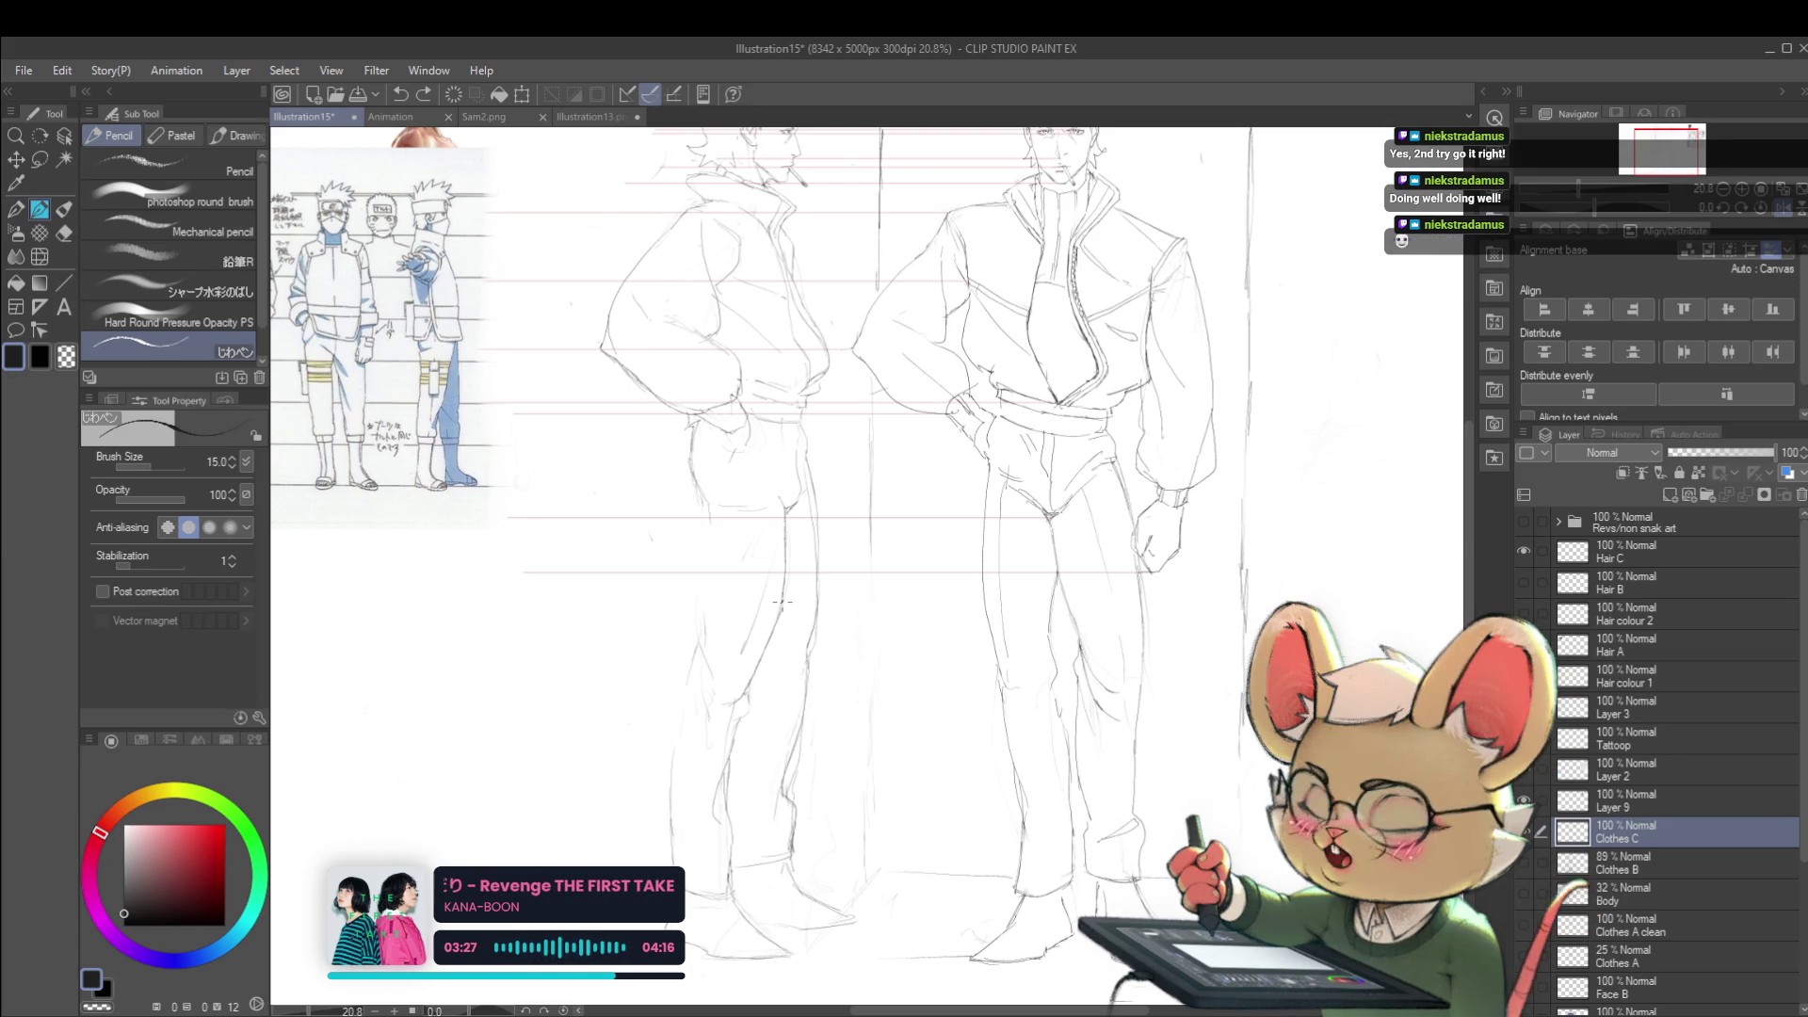
# - Enlarge the pencil to size 17 and mirror the sketch over the figures' legs
pyautogui.press(']')
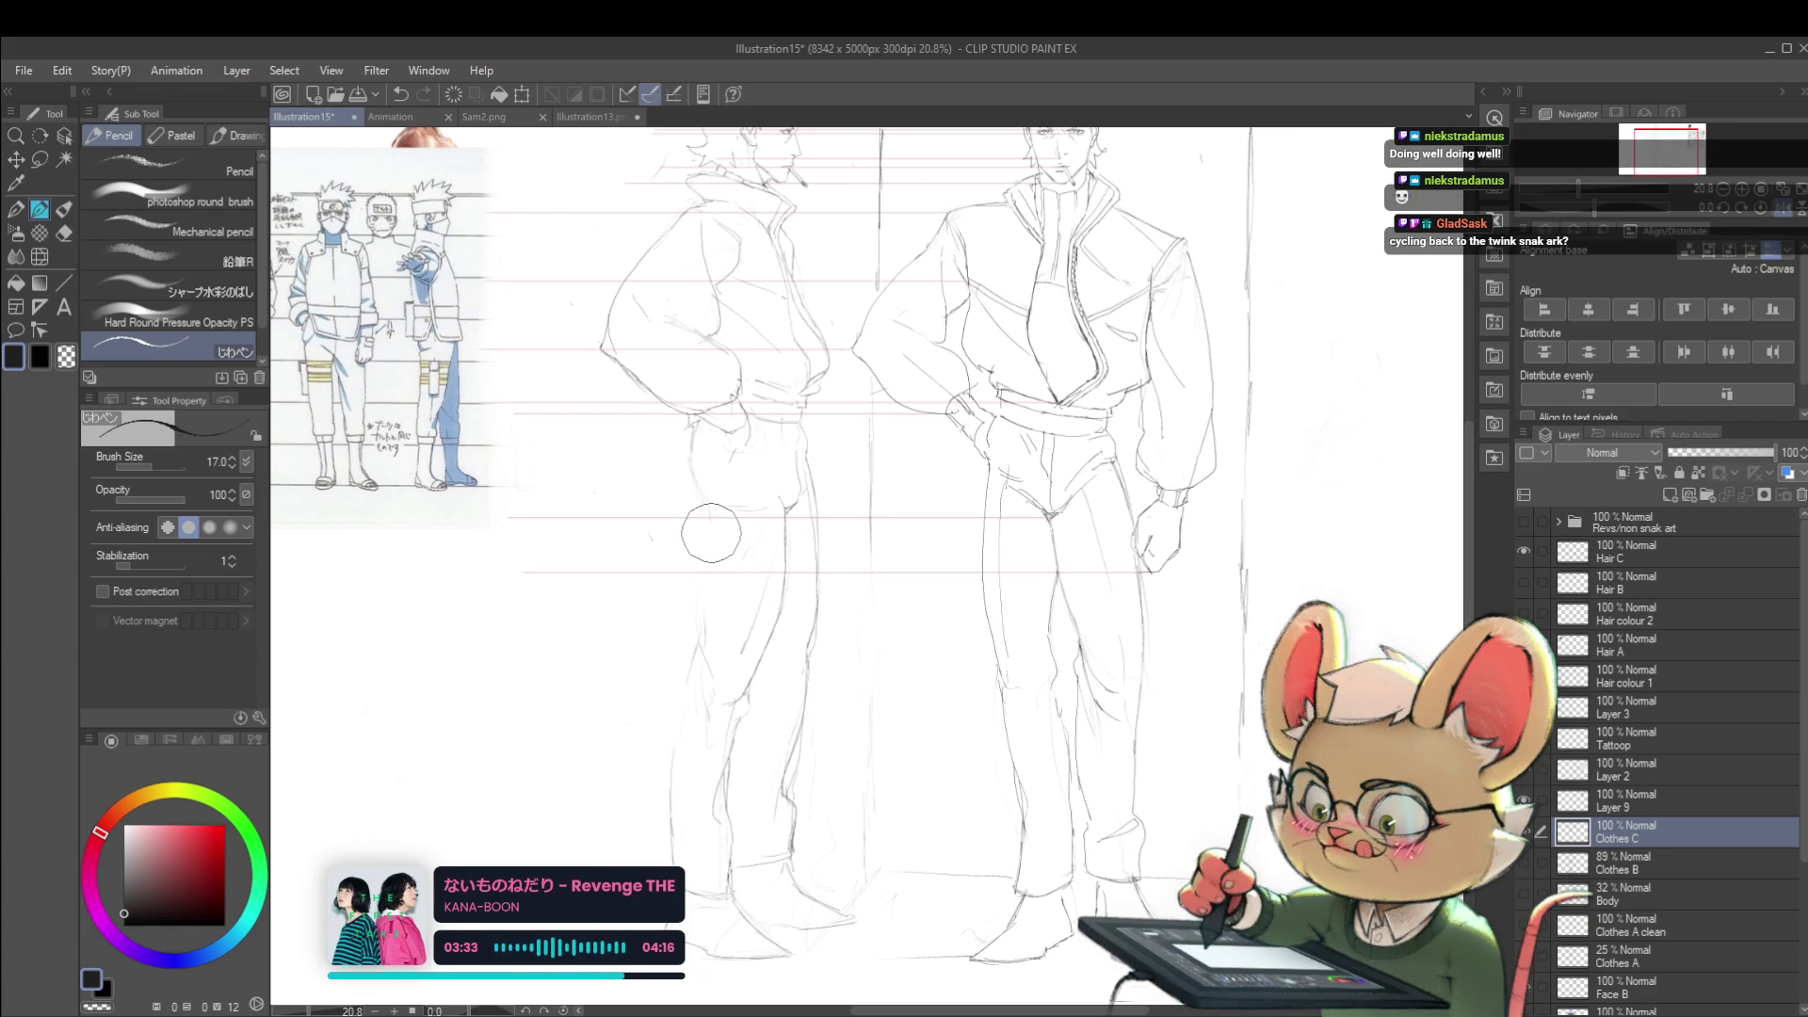
pyautogui.moveTo(709, 498); pyautogui.dragTo(728, 432)
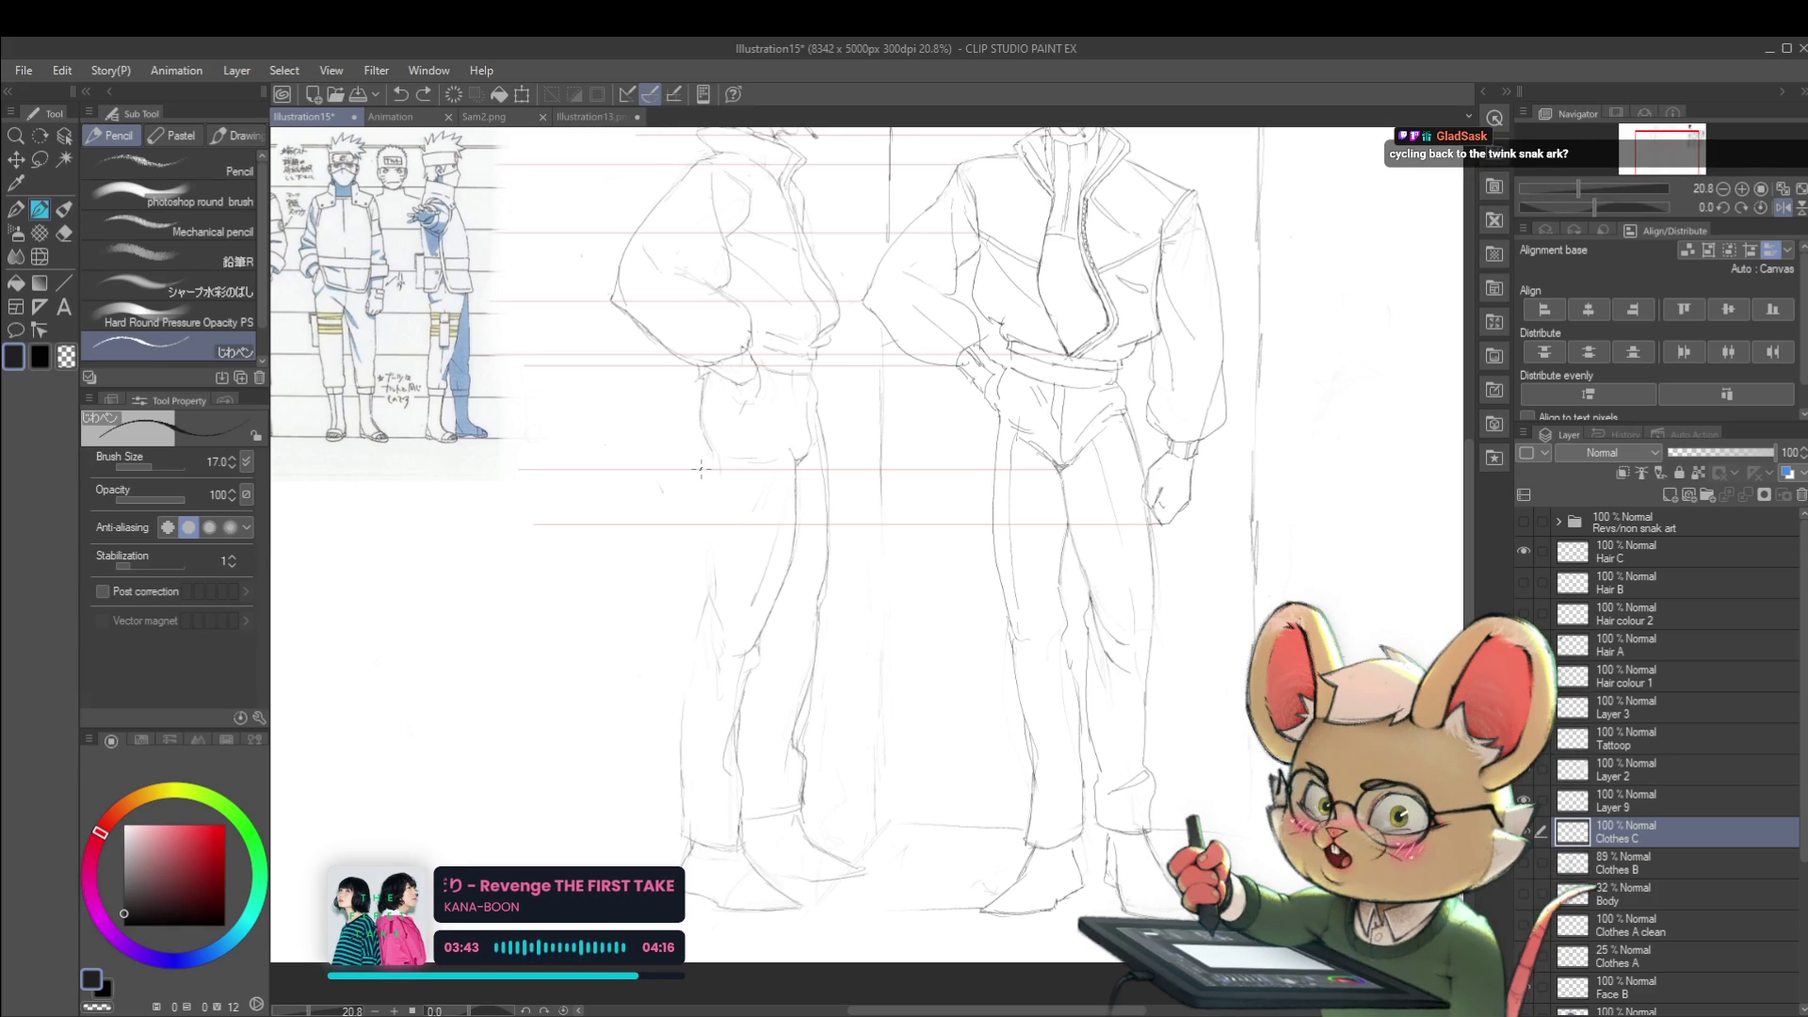
pyautogui.press('h')
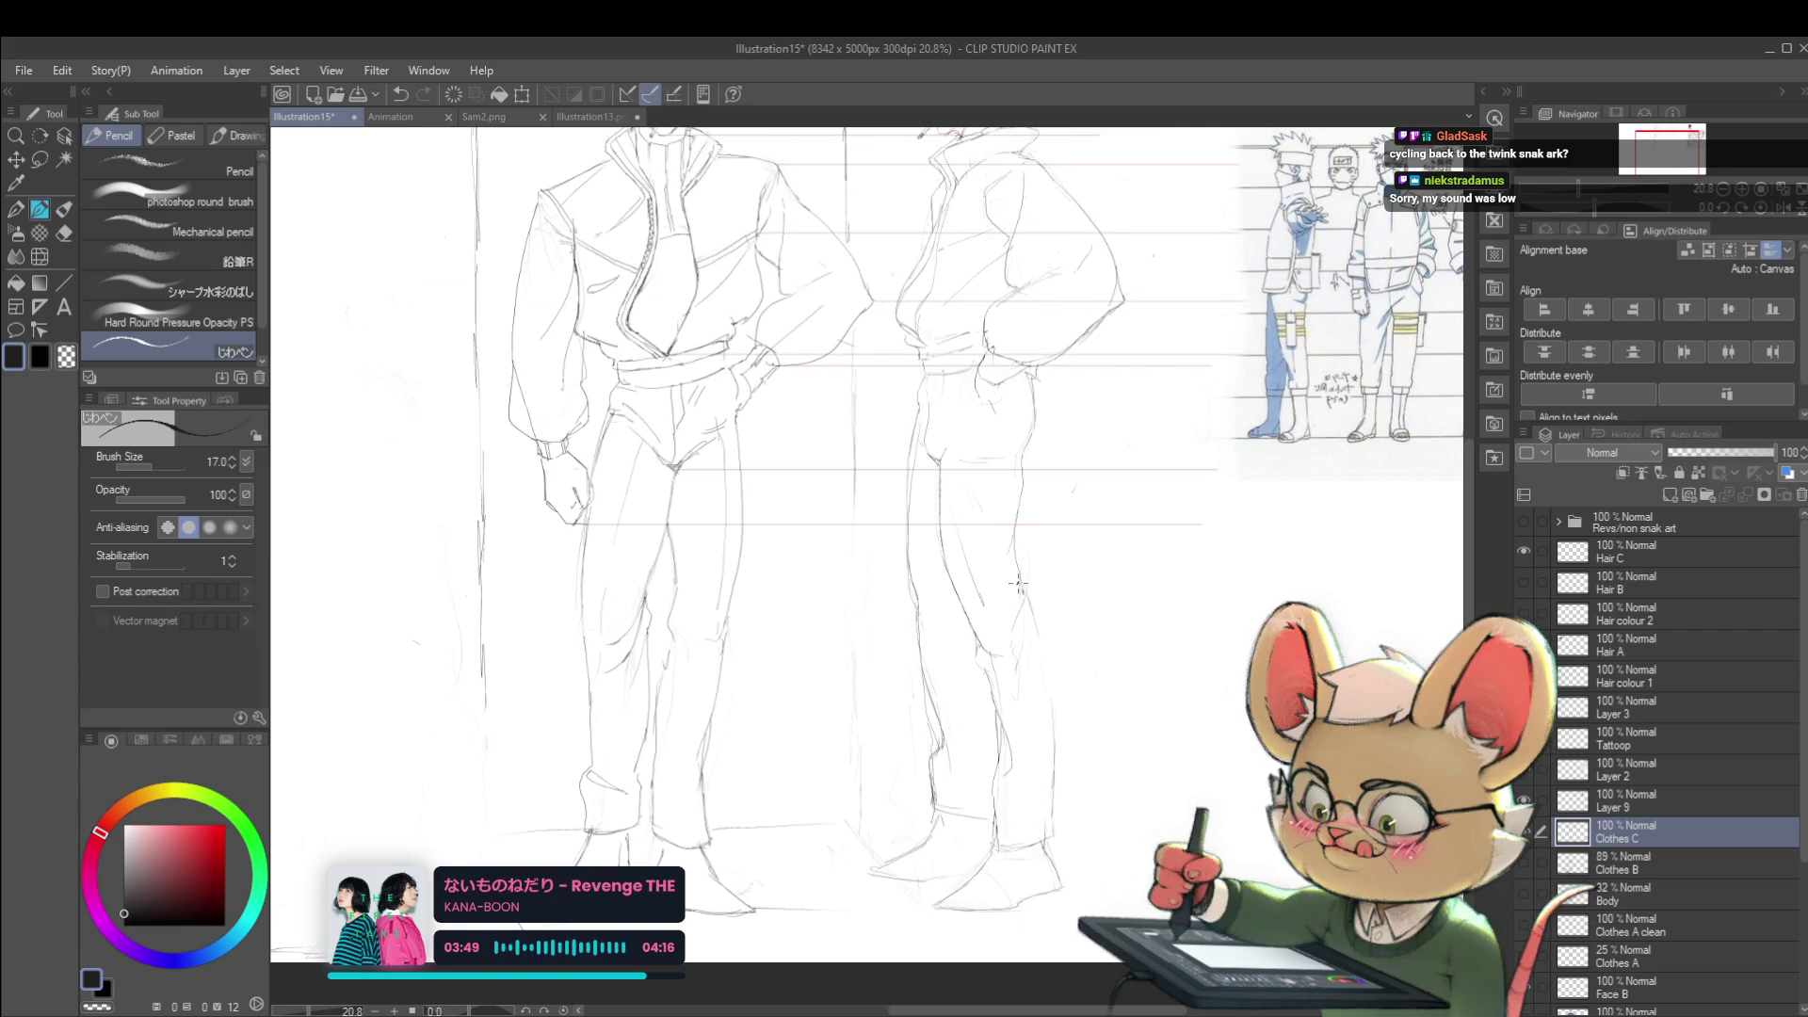
pyautogui.scroll(-3, 1020, 590)
pyautogui.scroll(3, 991, 477)
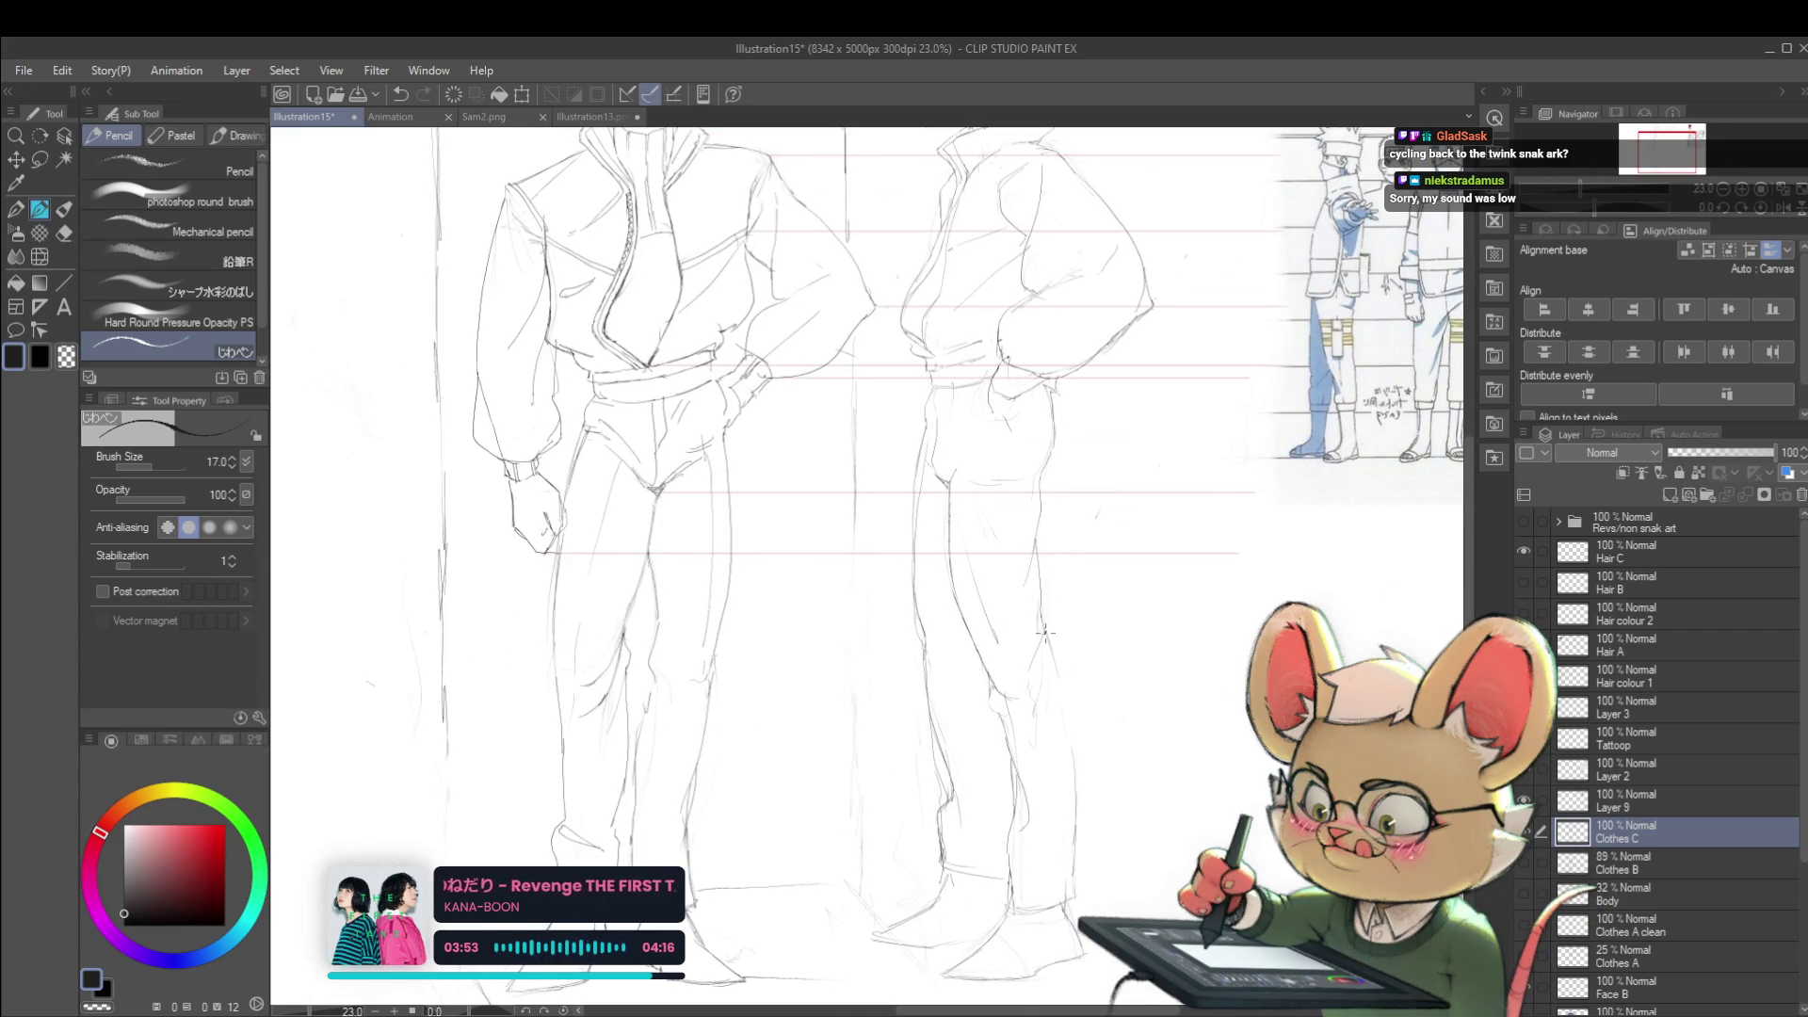
pyautogui.scroll(-3, 1045, 631)
pyautogui.scroll(3, 1049, 626)
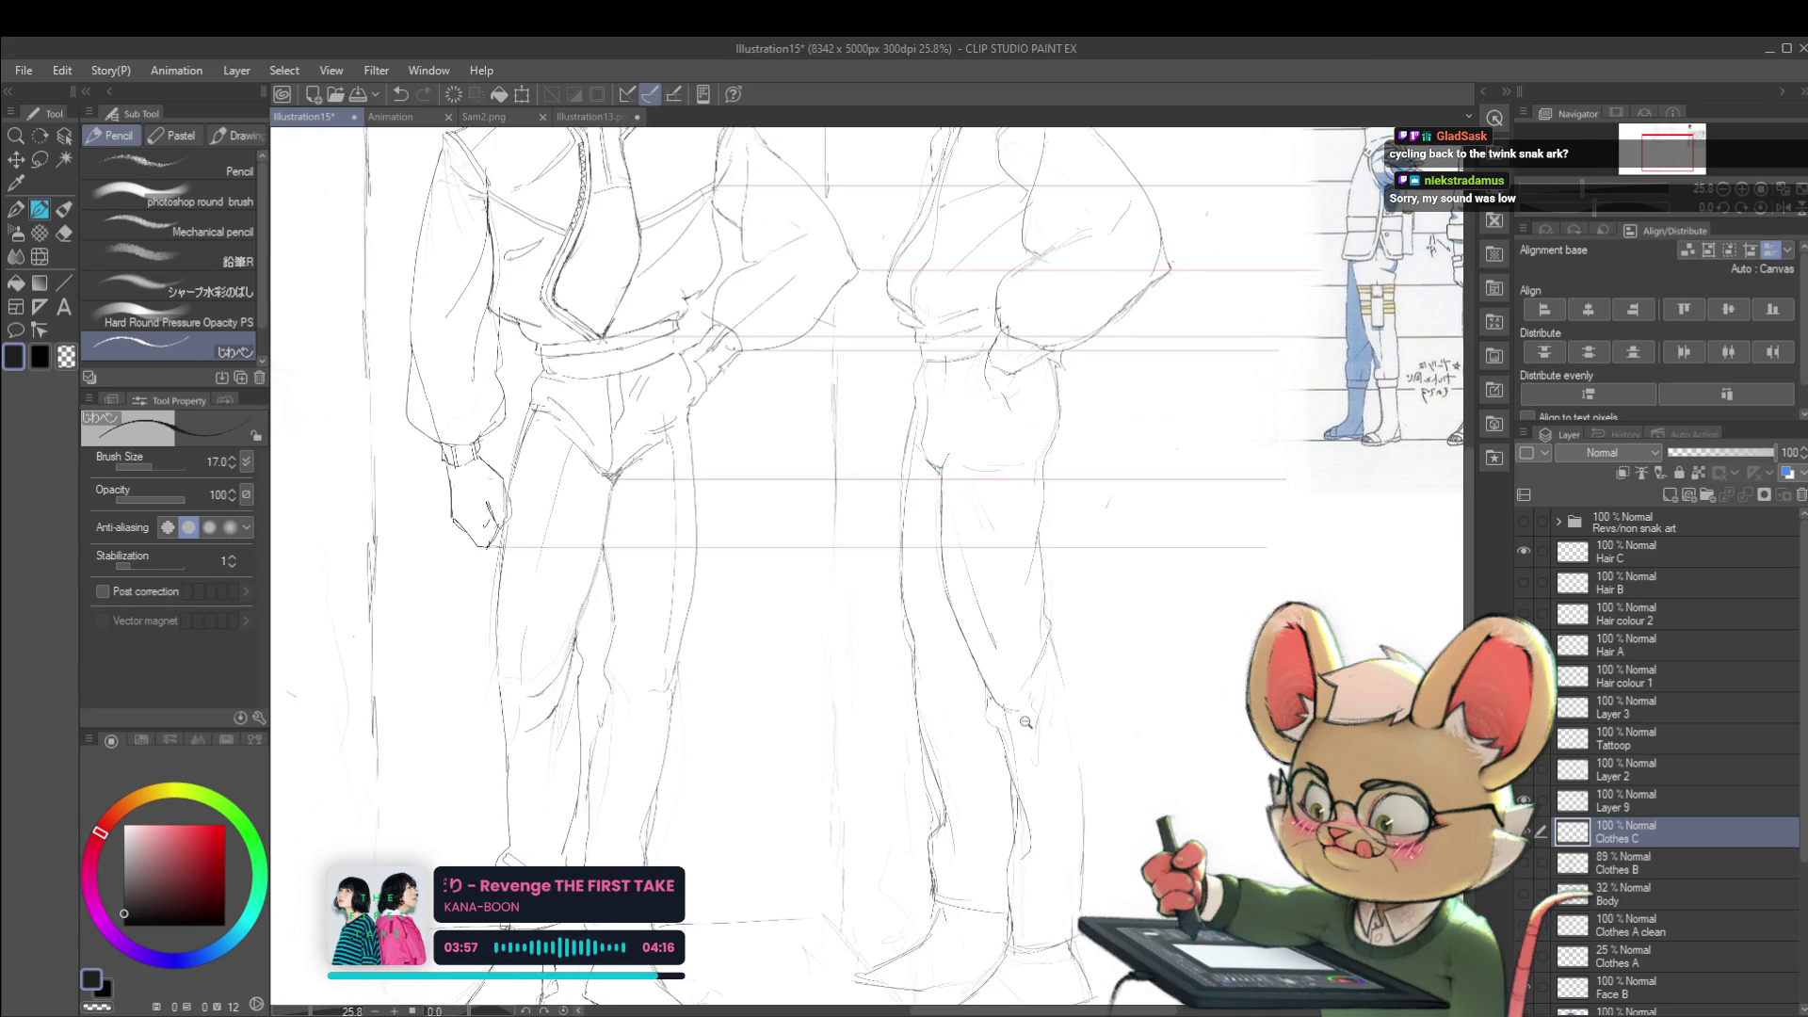
pyautogui.scroll(-3, 1014, 724)
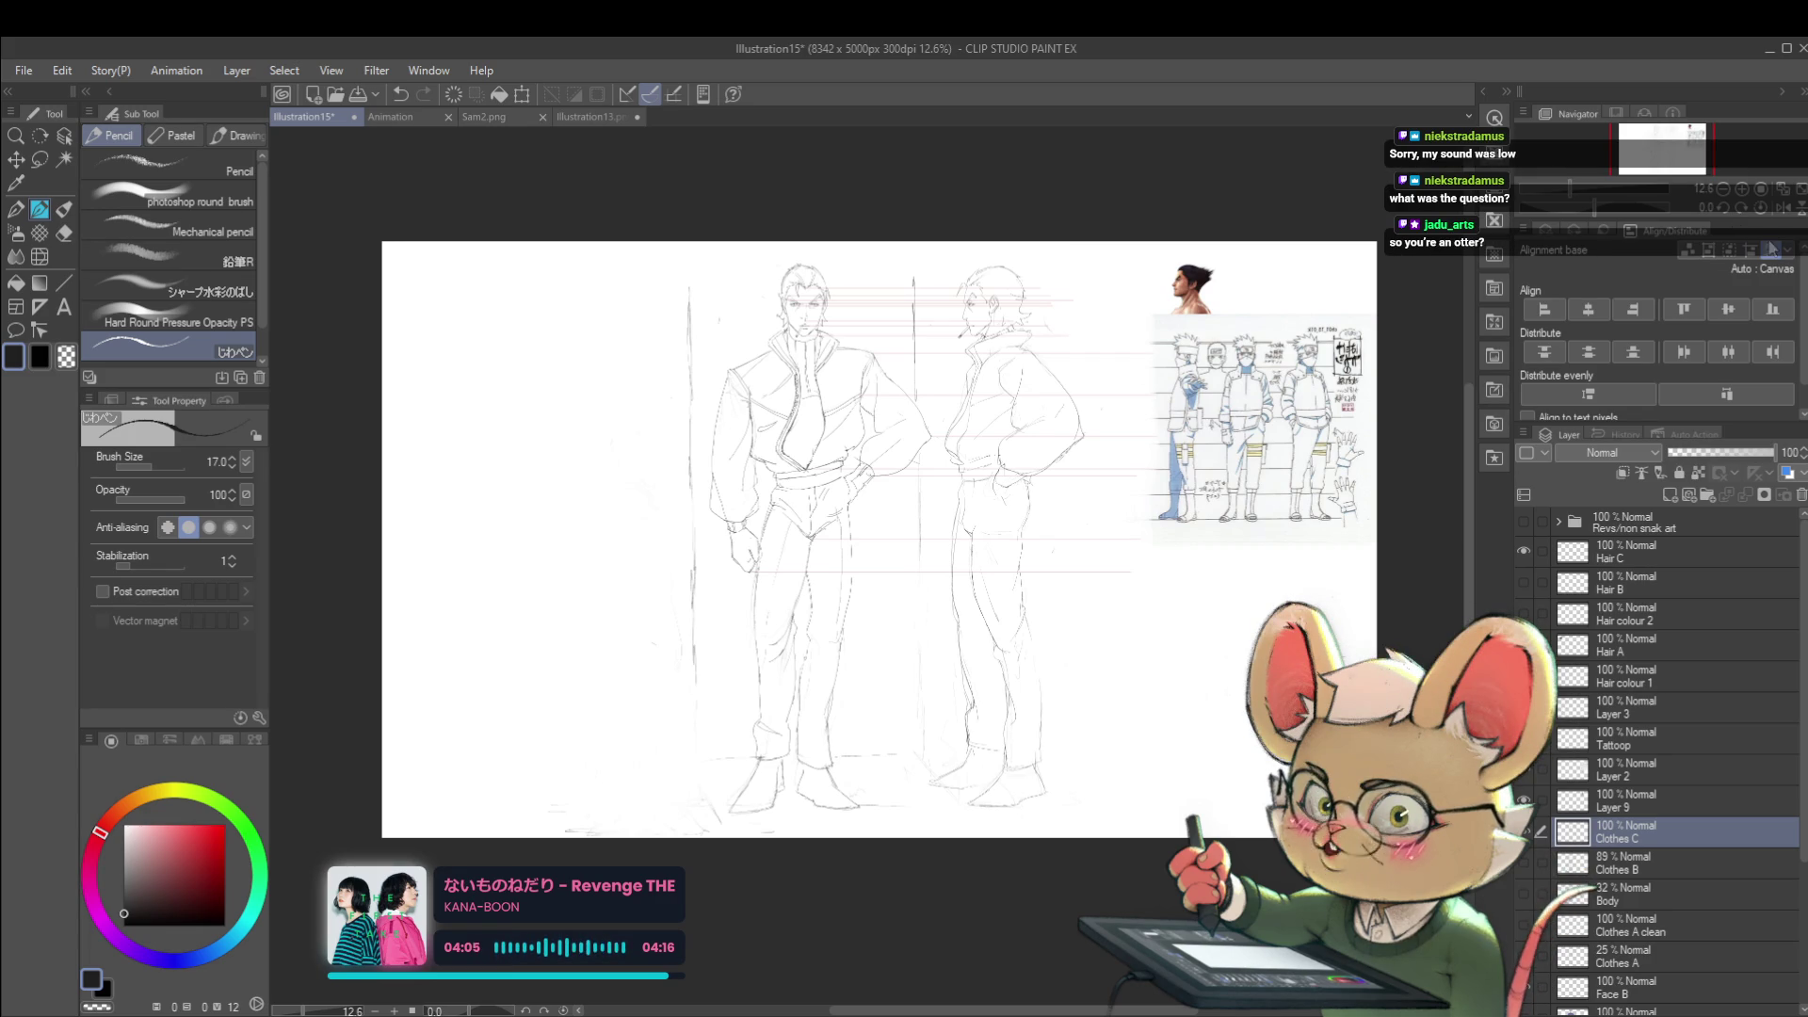
# - Unmirror the canvas, fit the whole page in view, then mirror it again to check the sketch
pyautogui.click(1778, 210)
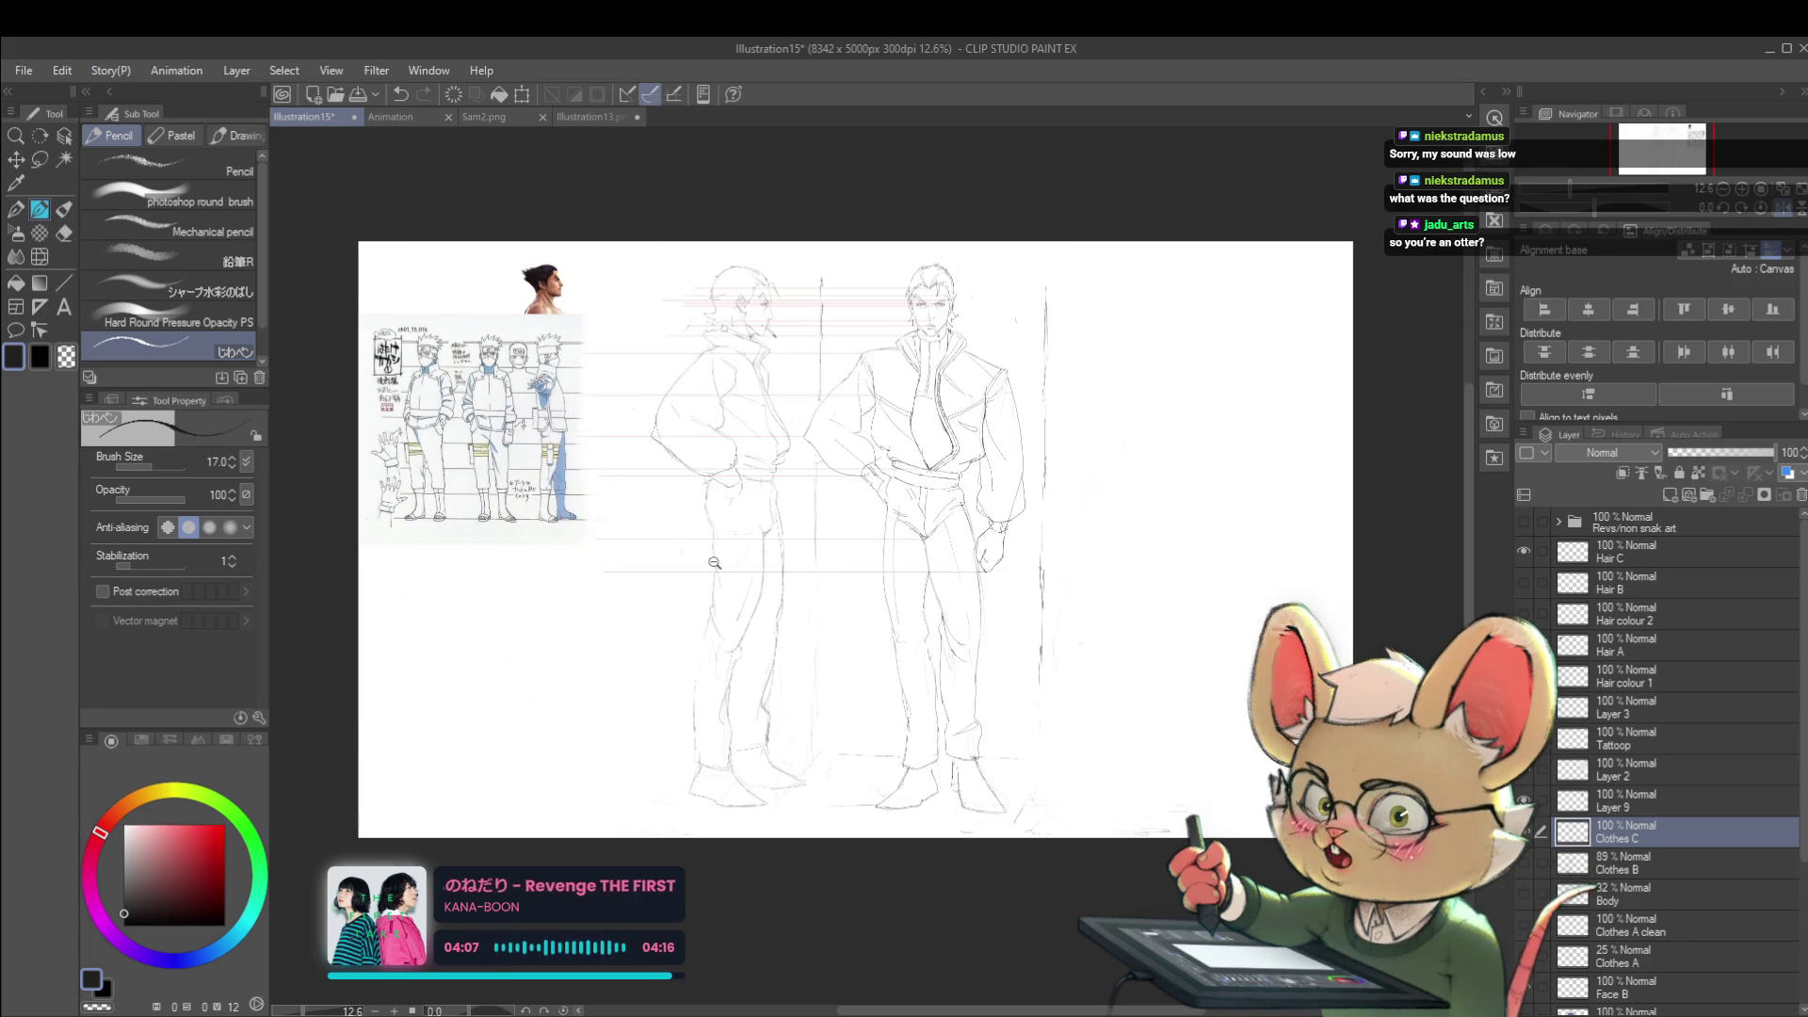
pyautogui.scroll(2, 717, 530)
pyautogui.scroll(1, 758, 575)
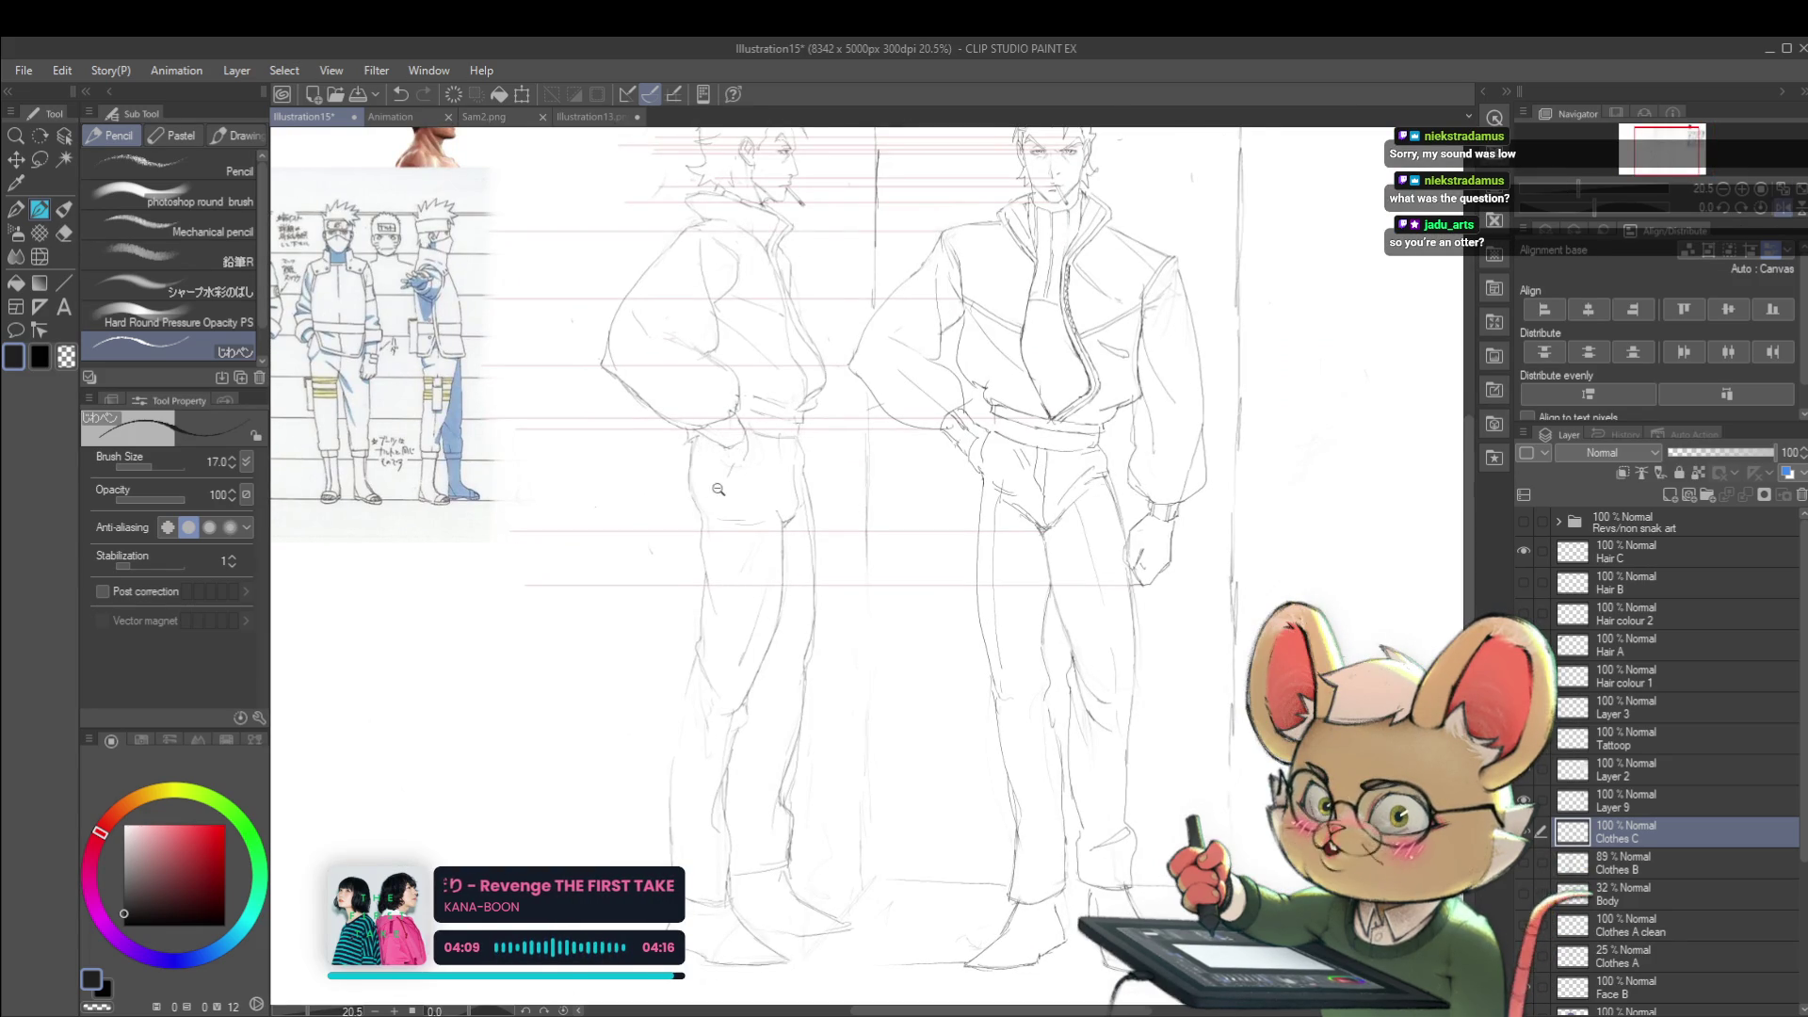
pyautogui.scroll(2, 713, 495)
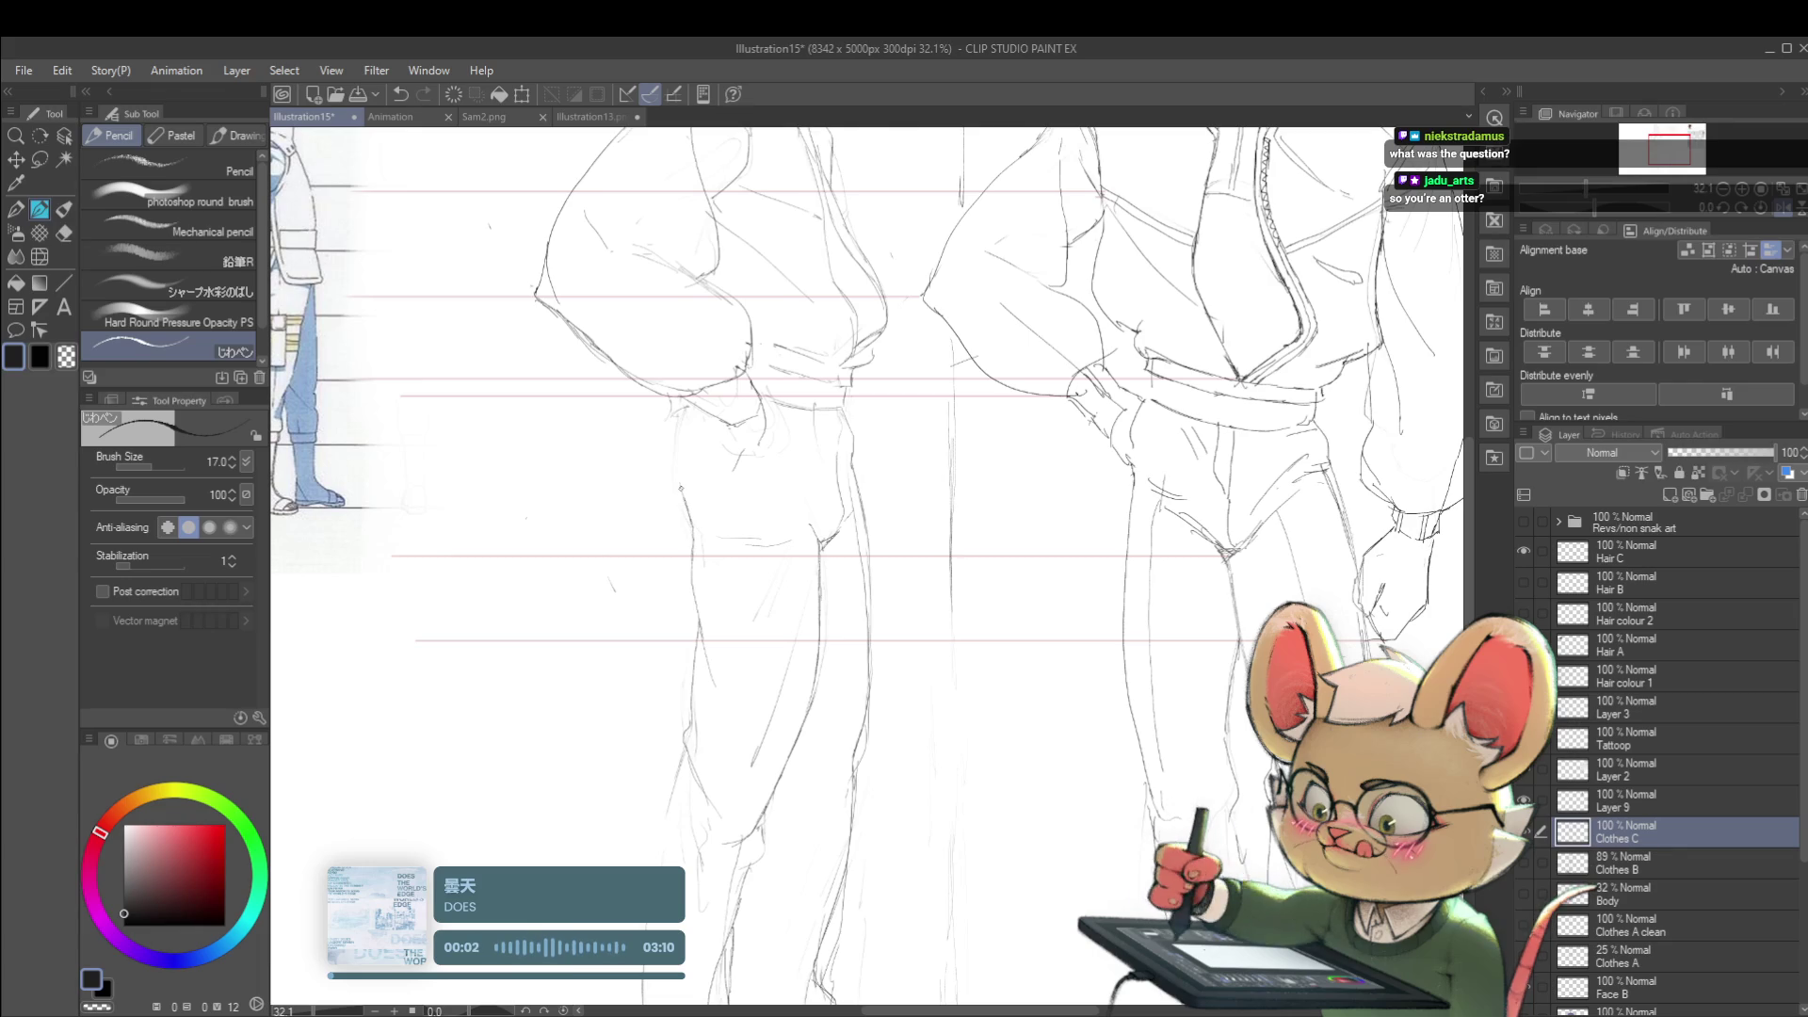
pyautogui.hotkey('ctrl', '0')
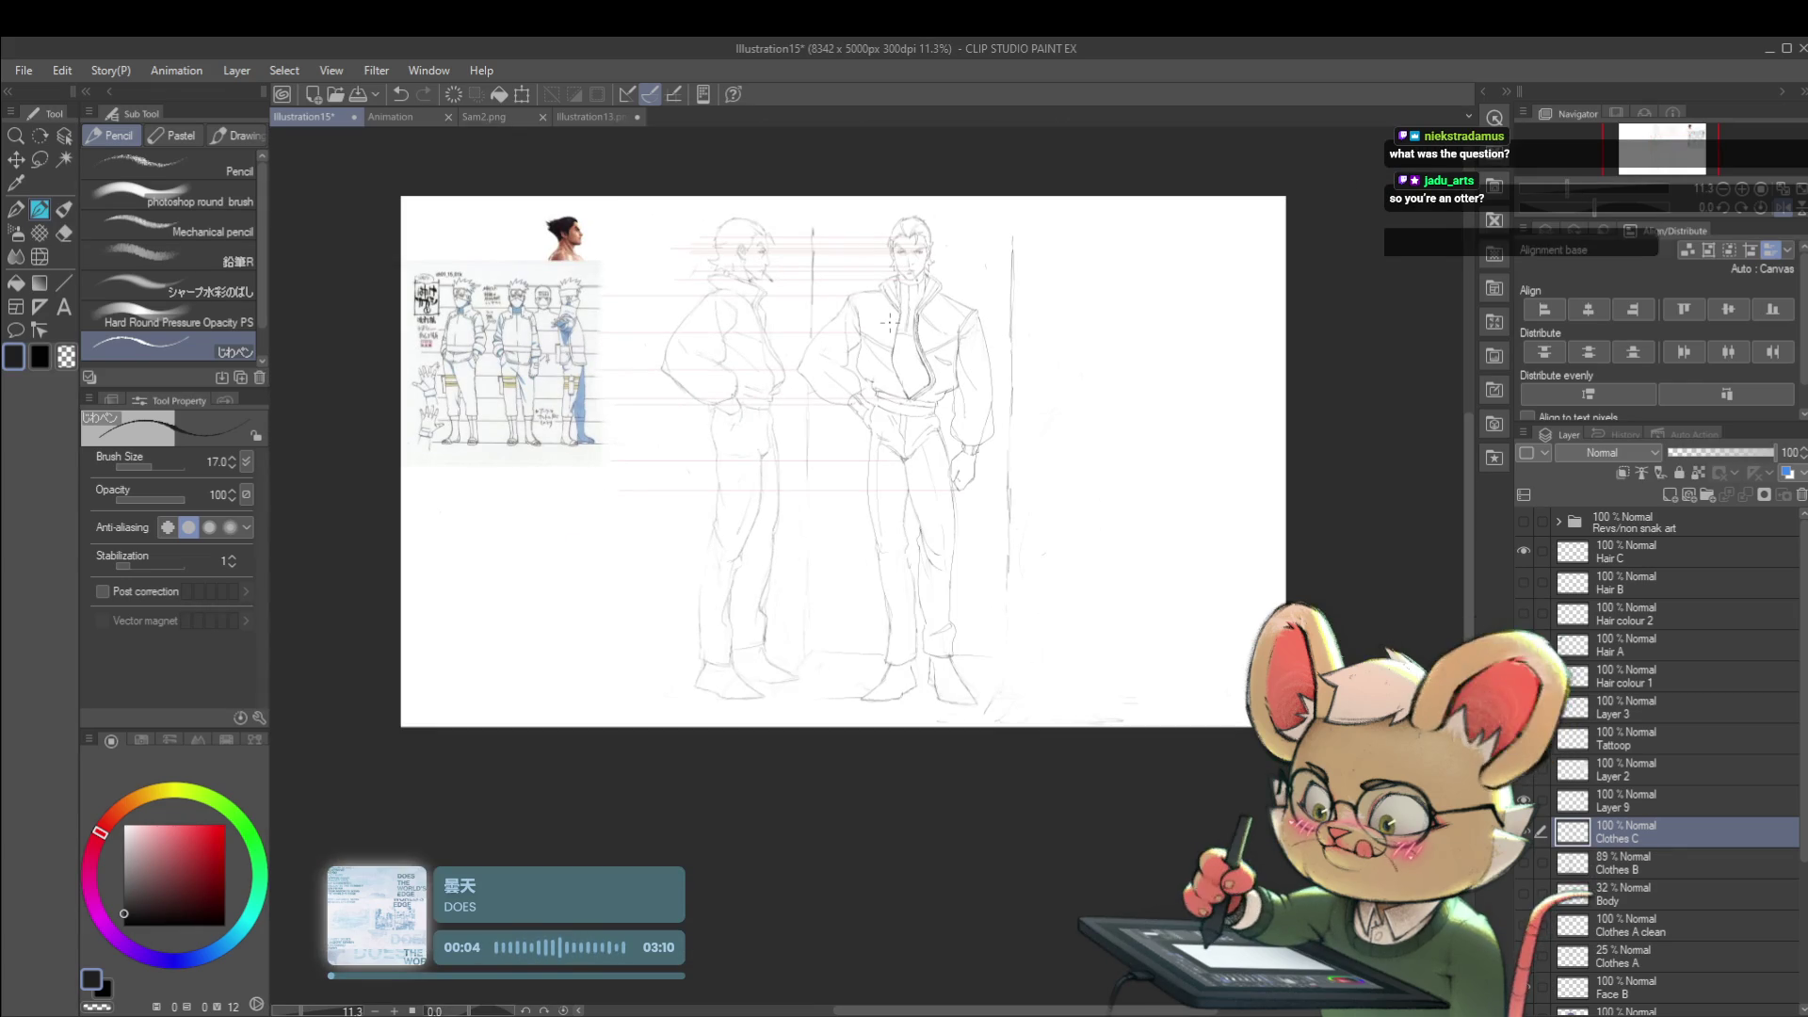
pyautogui.scroll(3, 794, 433)
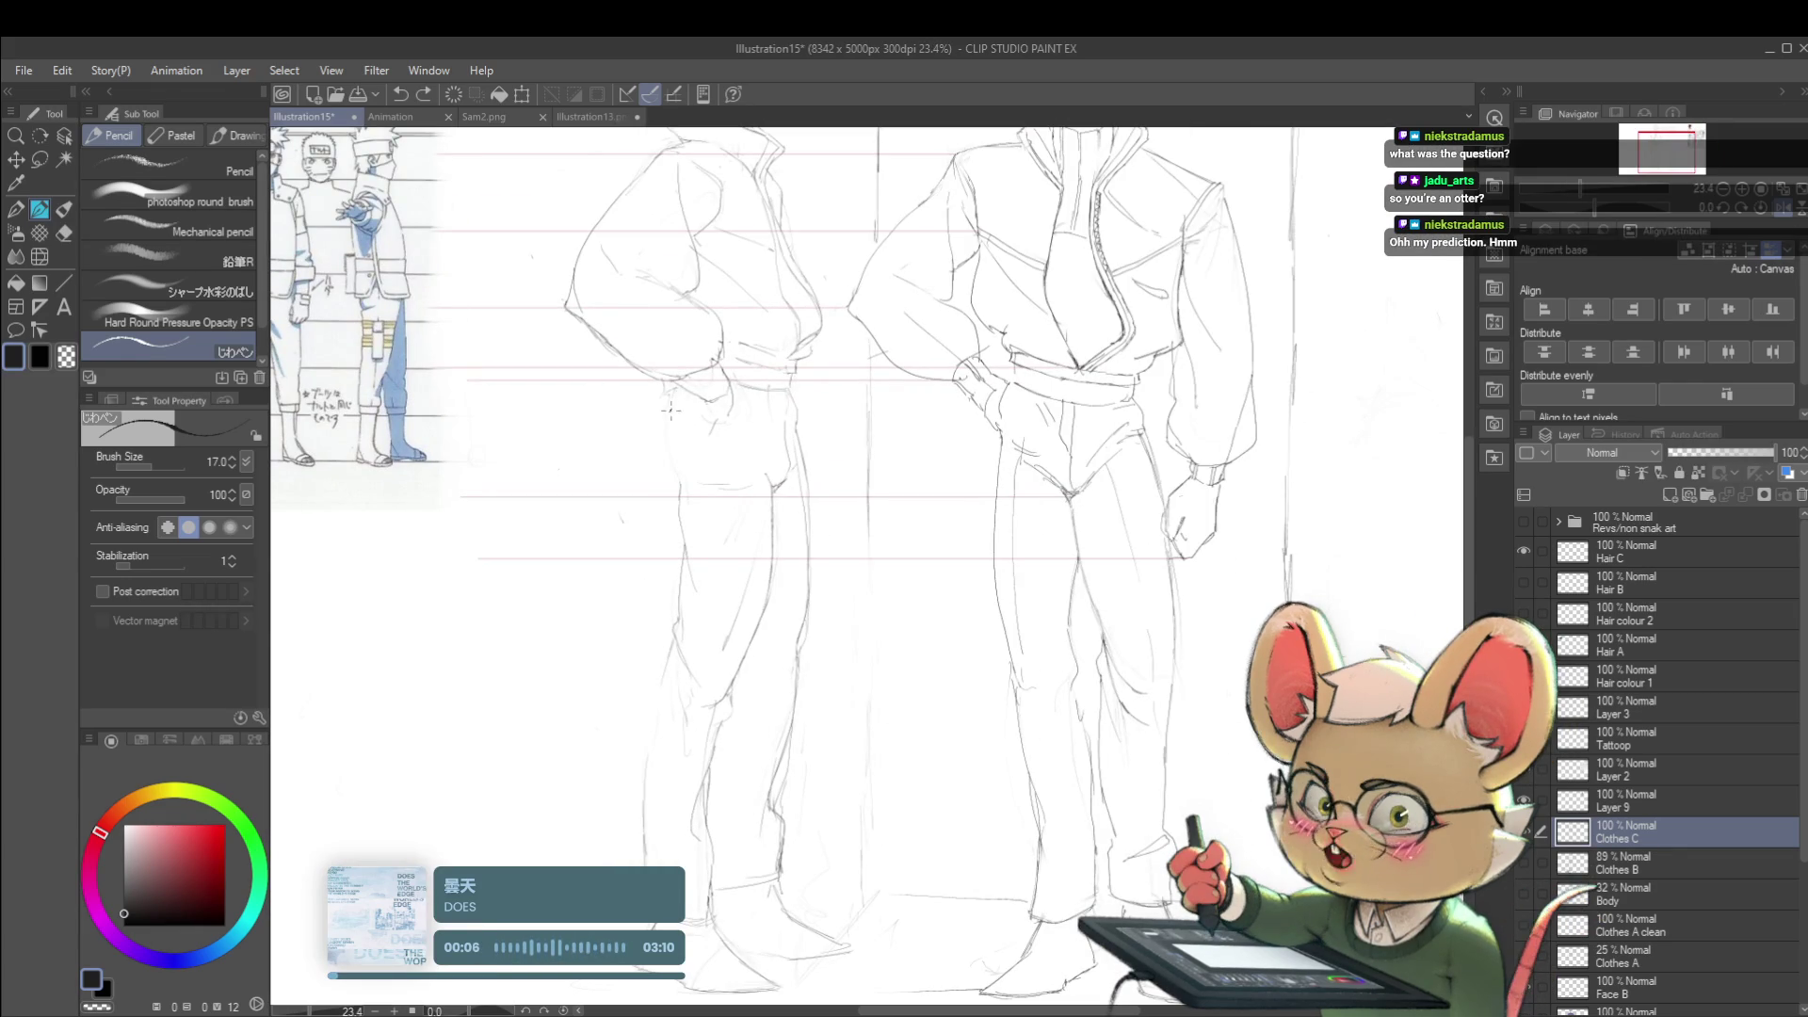
pyautogui.scroll(-3, 679, 489)
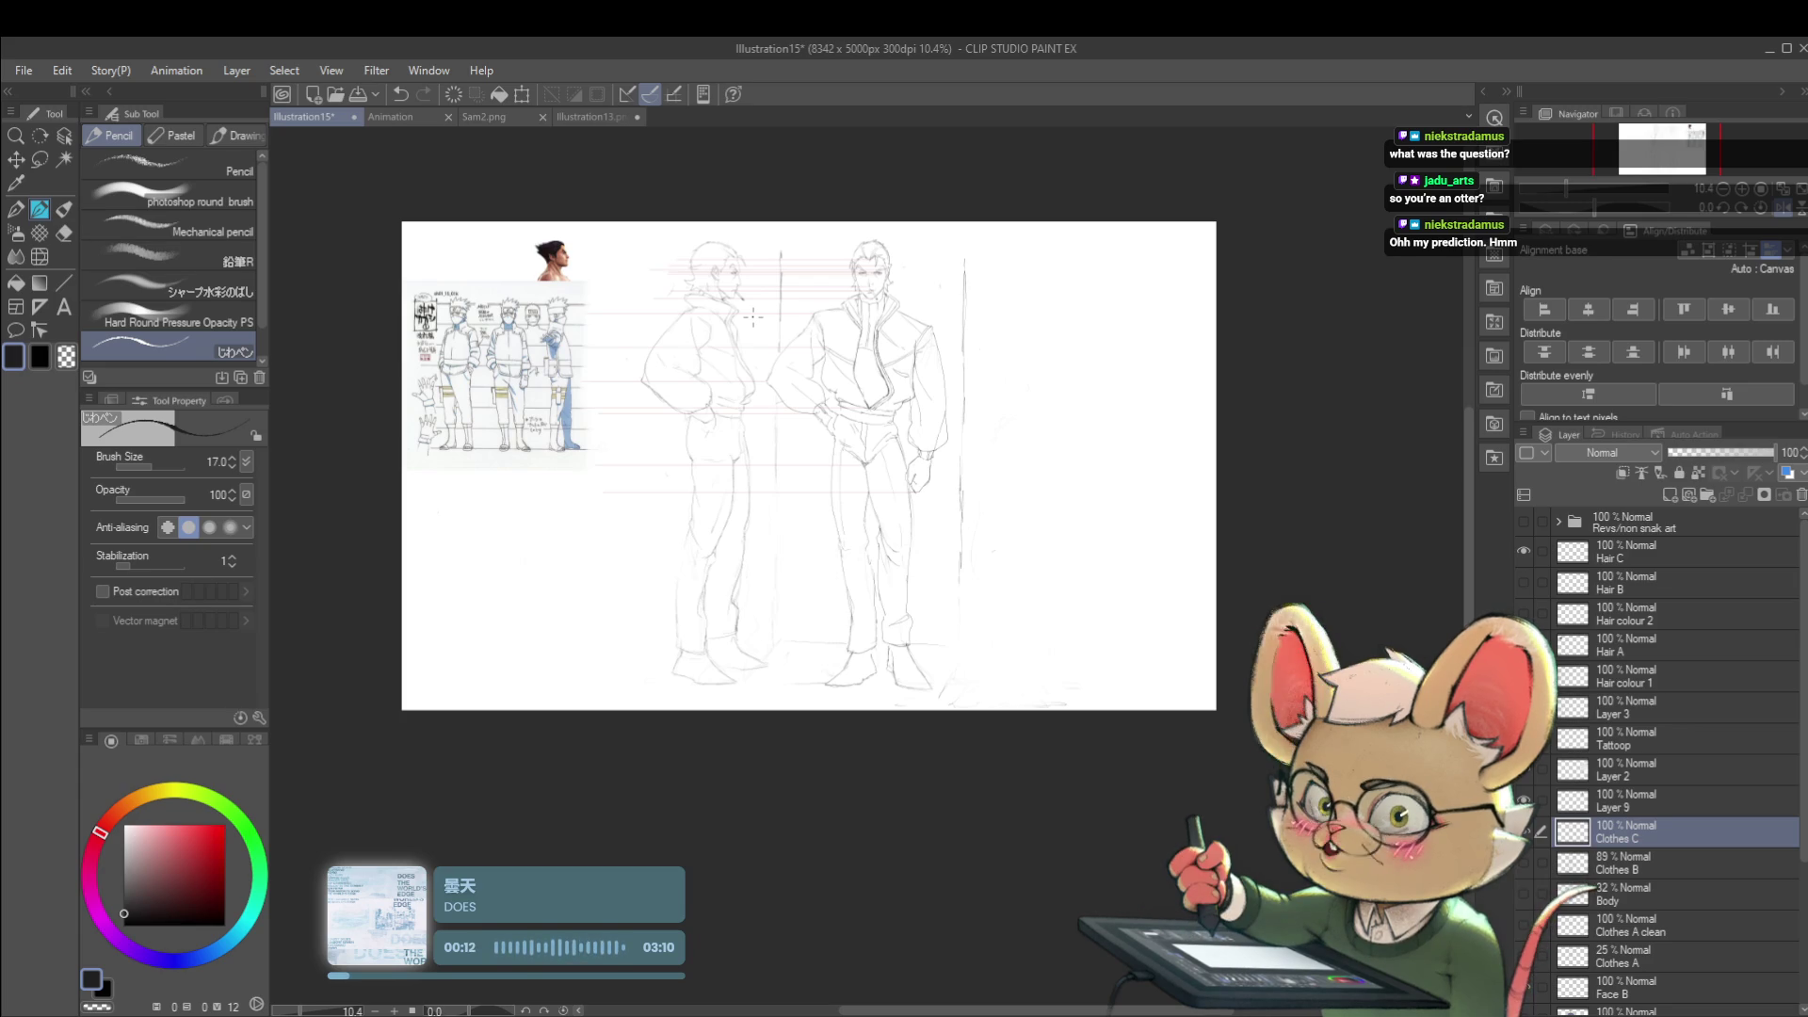
pyautogui.scroll(1, 754, 317)
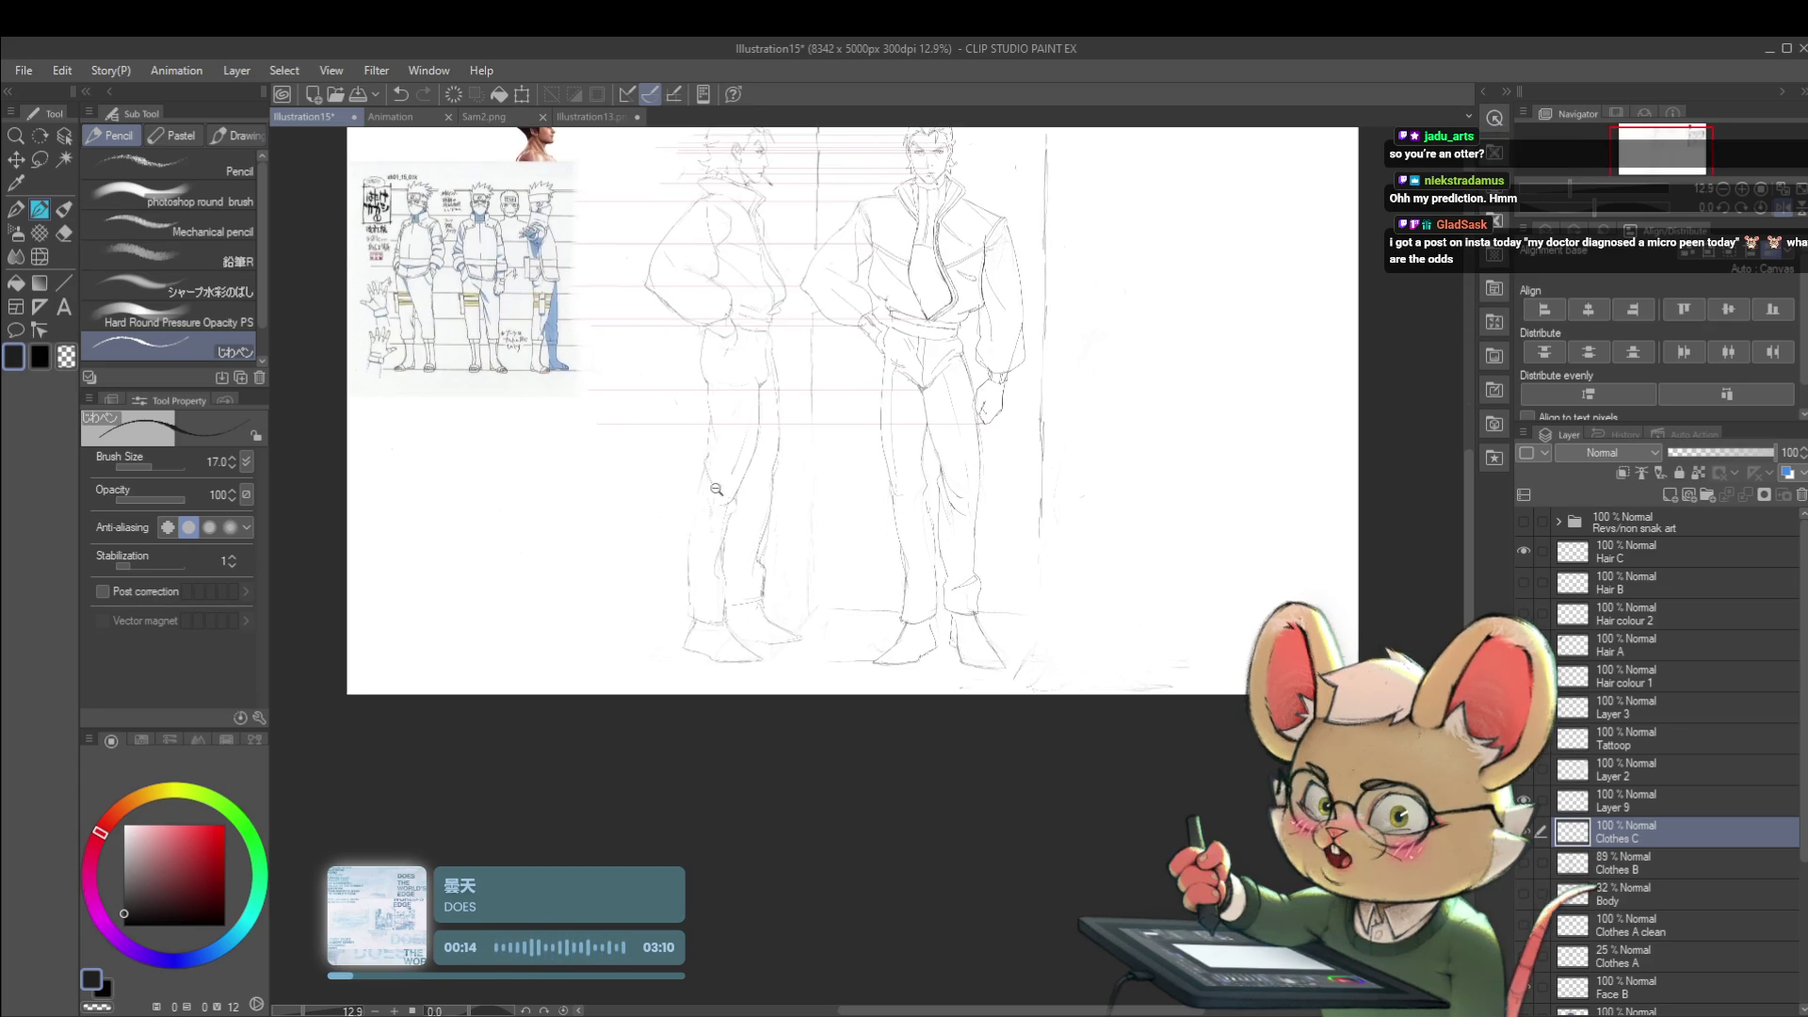
pyautogui.scroll(2, 714, 479)
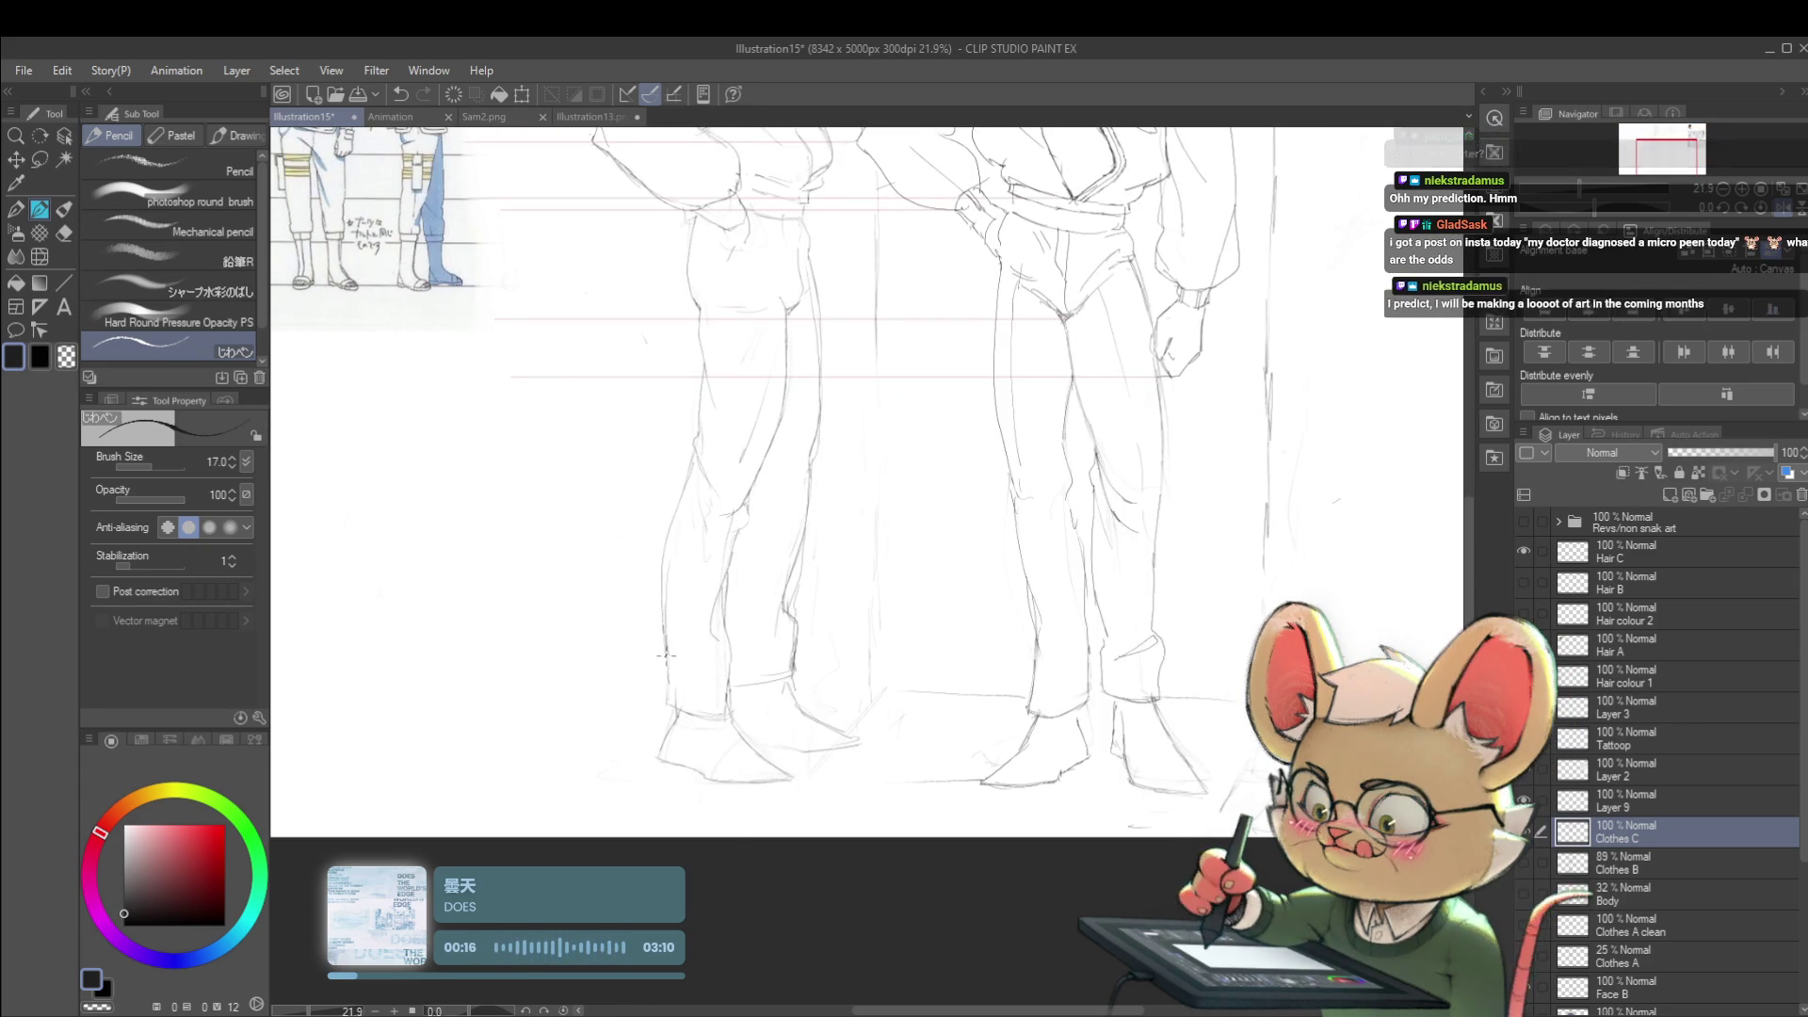
pyautogui.scroll(-3, 664, 650)
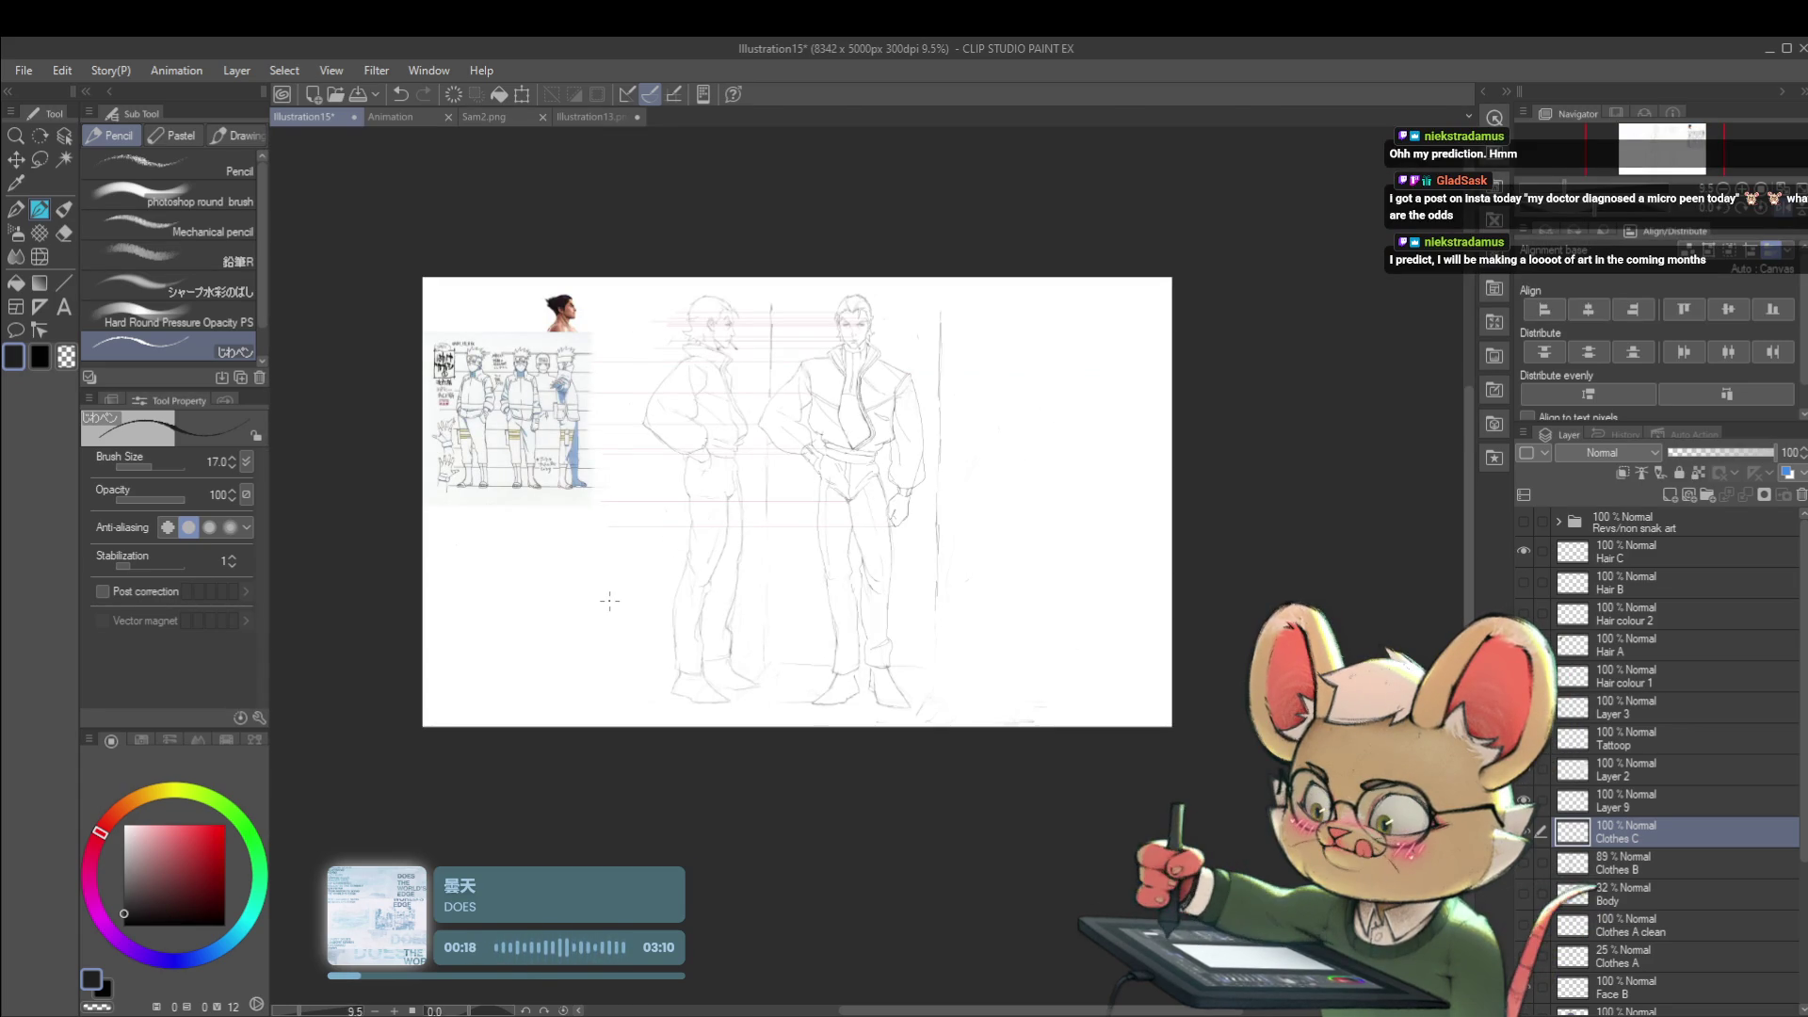
pyautogui.scroll(2, 693, 536)
pyautogui.scroll(1, 741, 505)
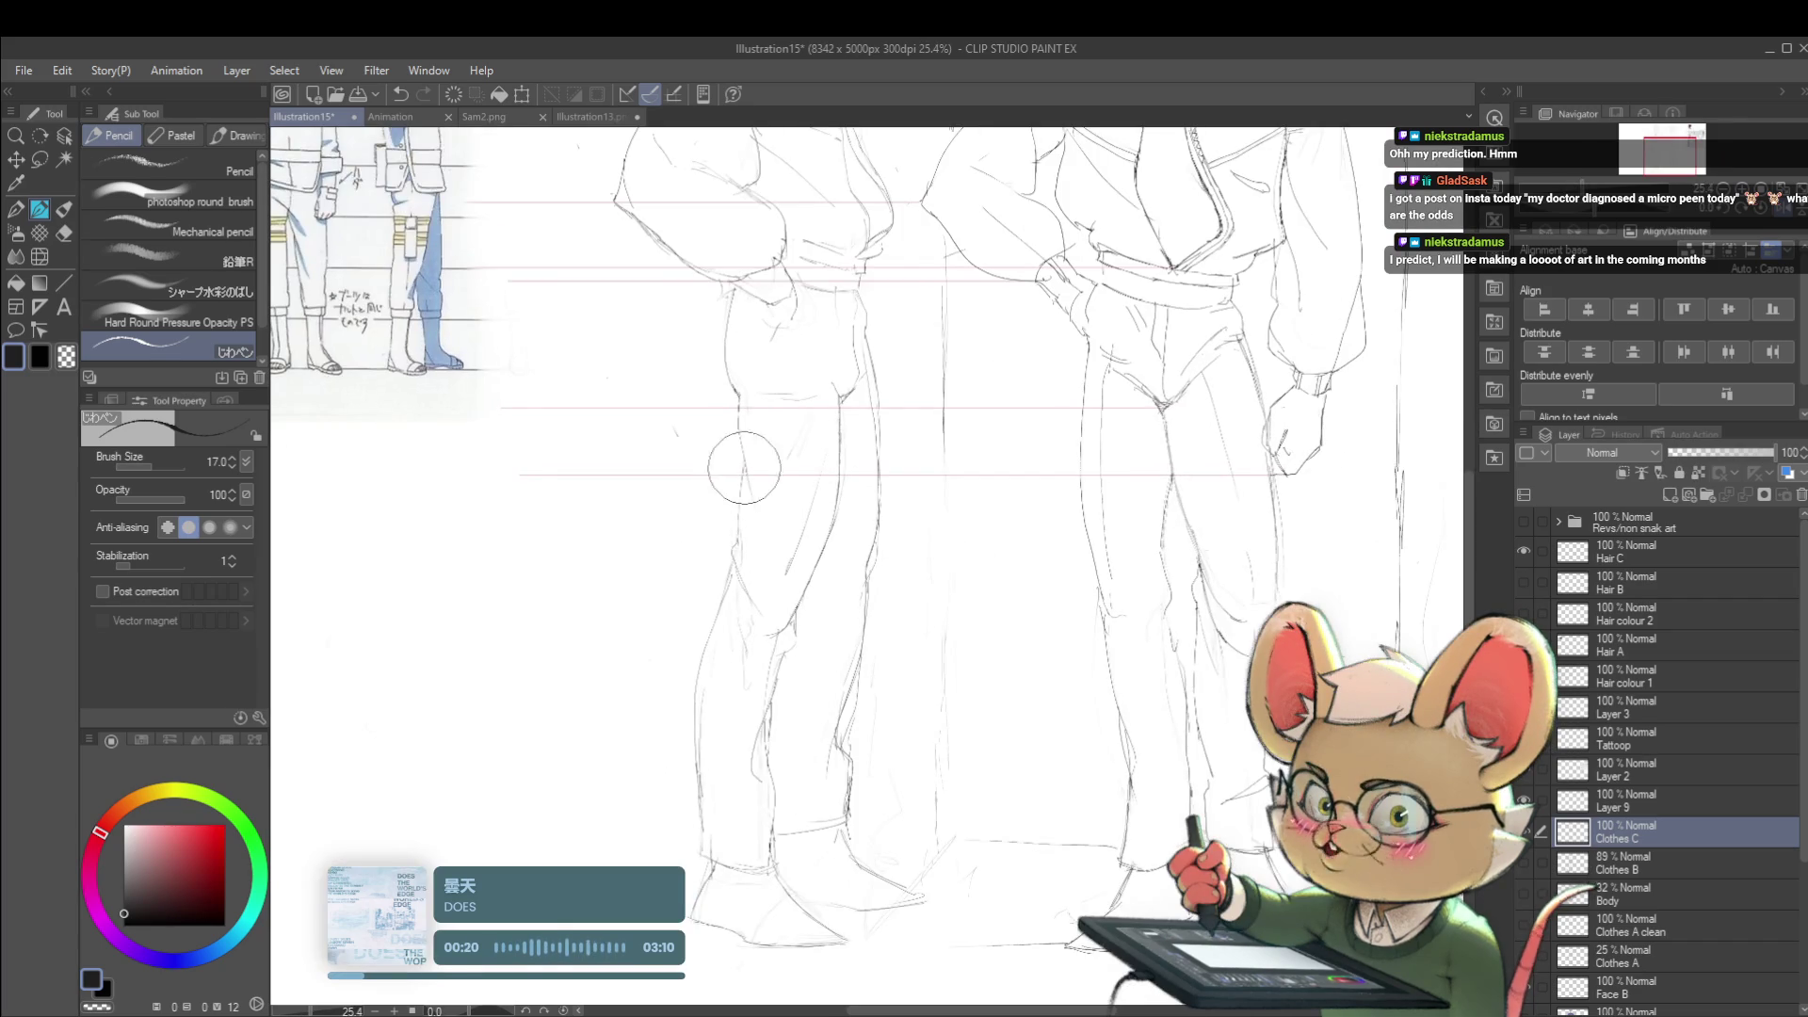
pyautogui.scroll(-2, 747, 576)
pyautogui.scroll(-1, 720, 476)
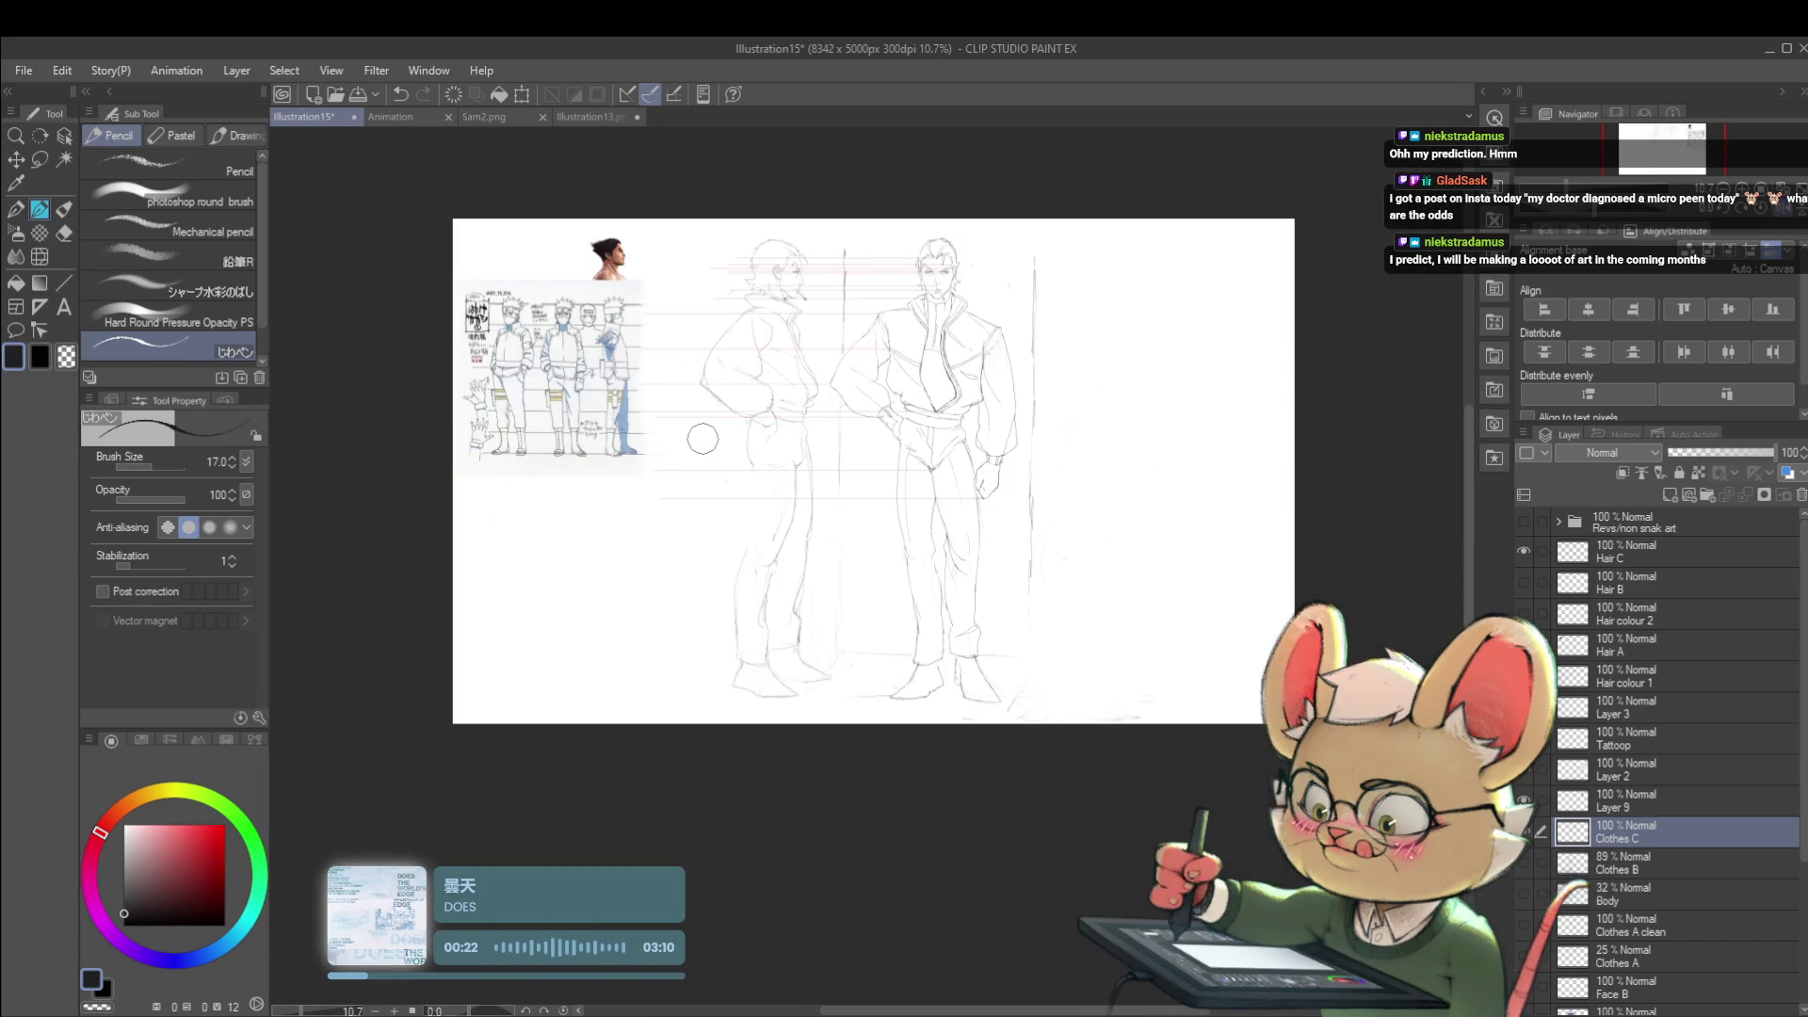
pyautogui.press('h')
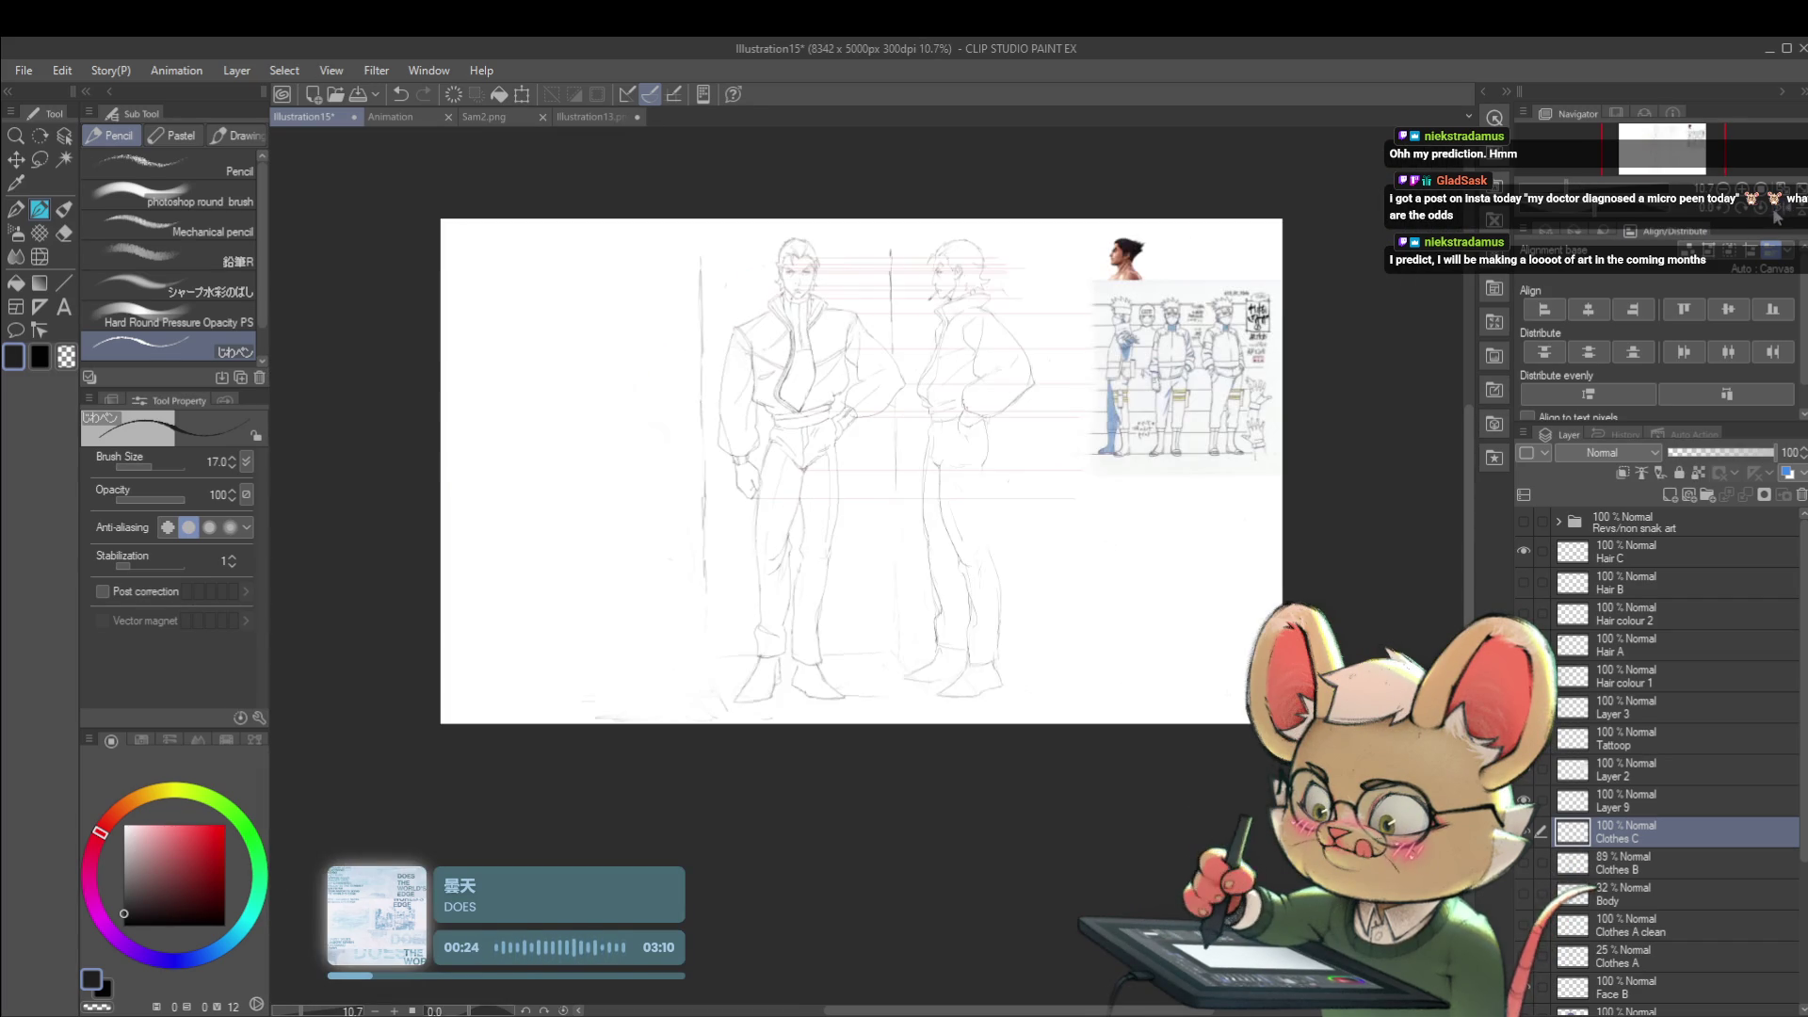
pyautogui.moveTo(1429, 365); pyautogui.dragTo(1338, 369)
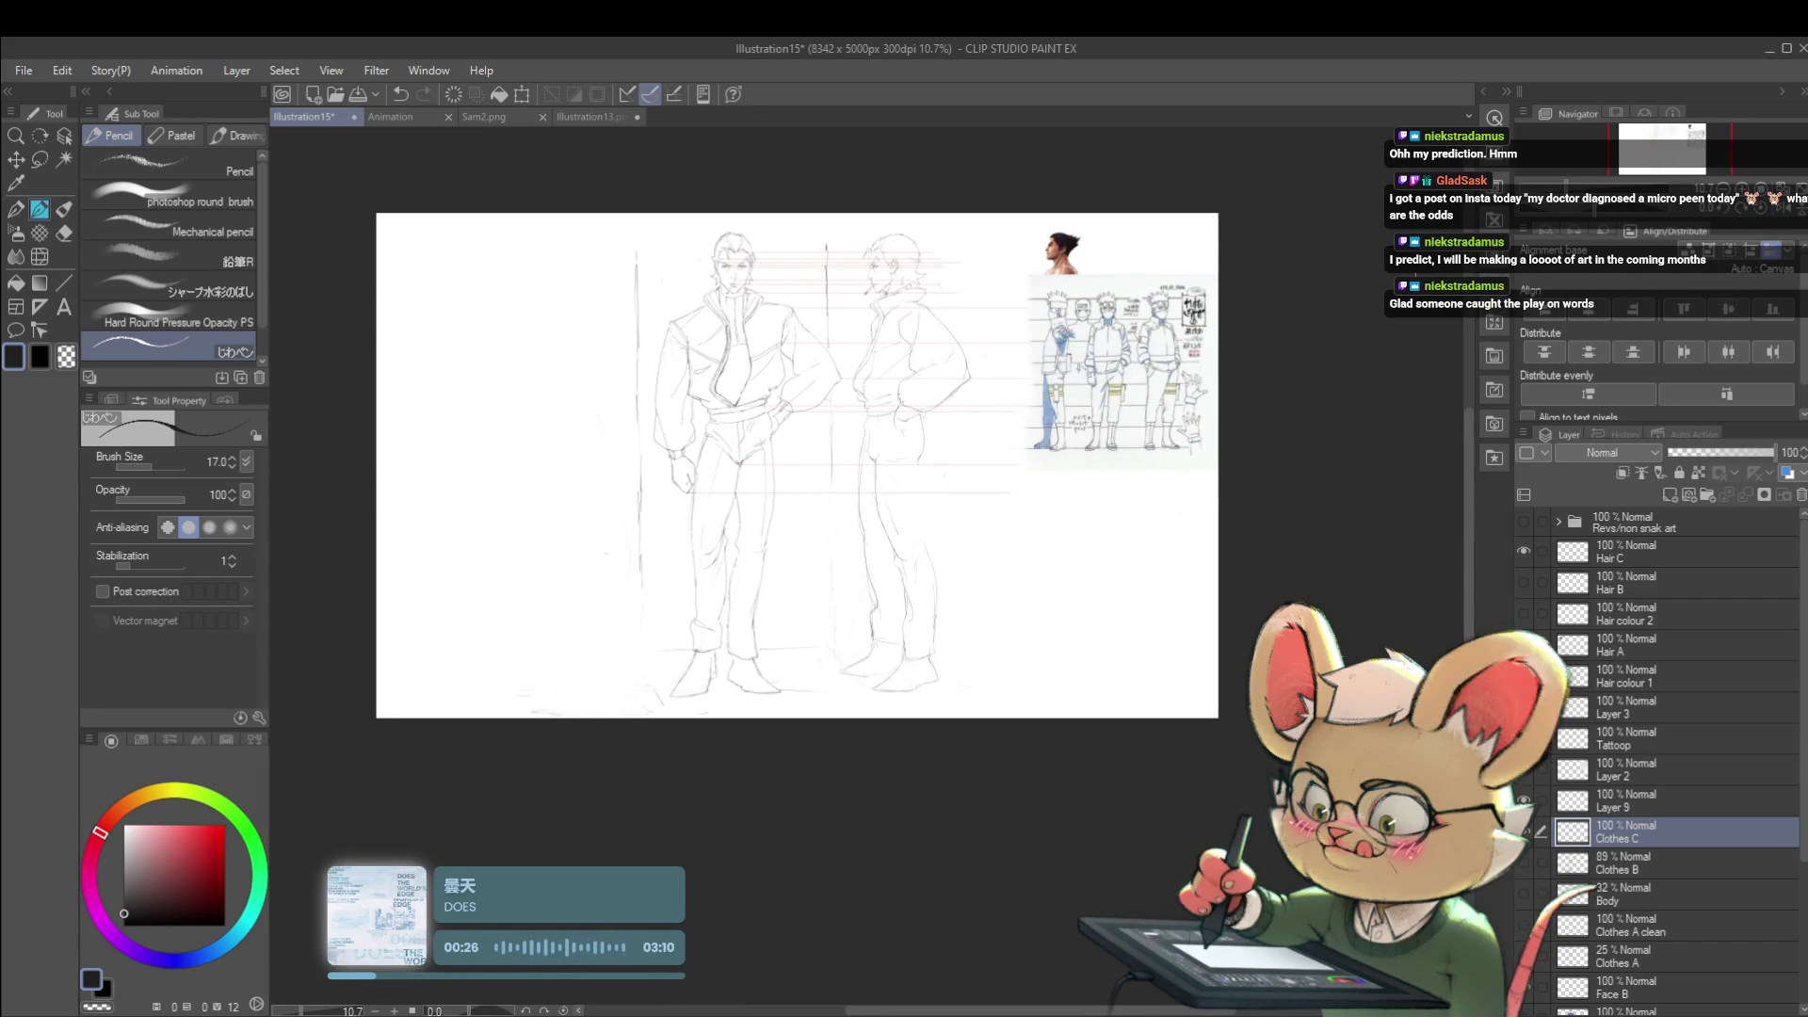
pyautogui.scroll(1, 939, 594)
pyautogui.scroll(1, 932, 596)
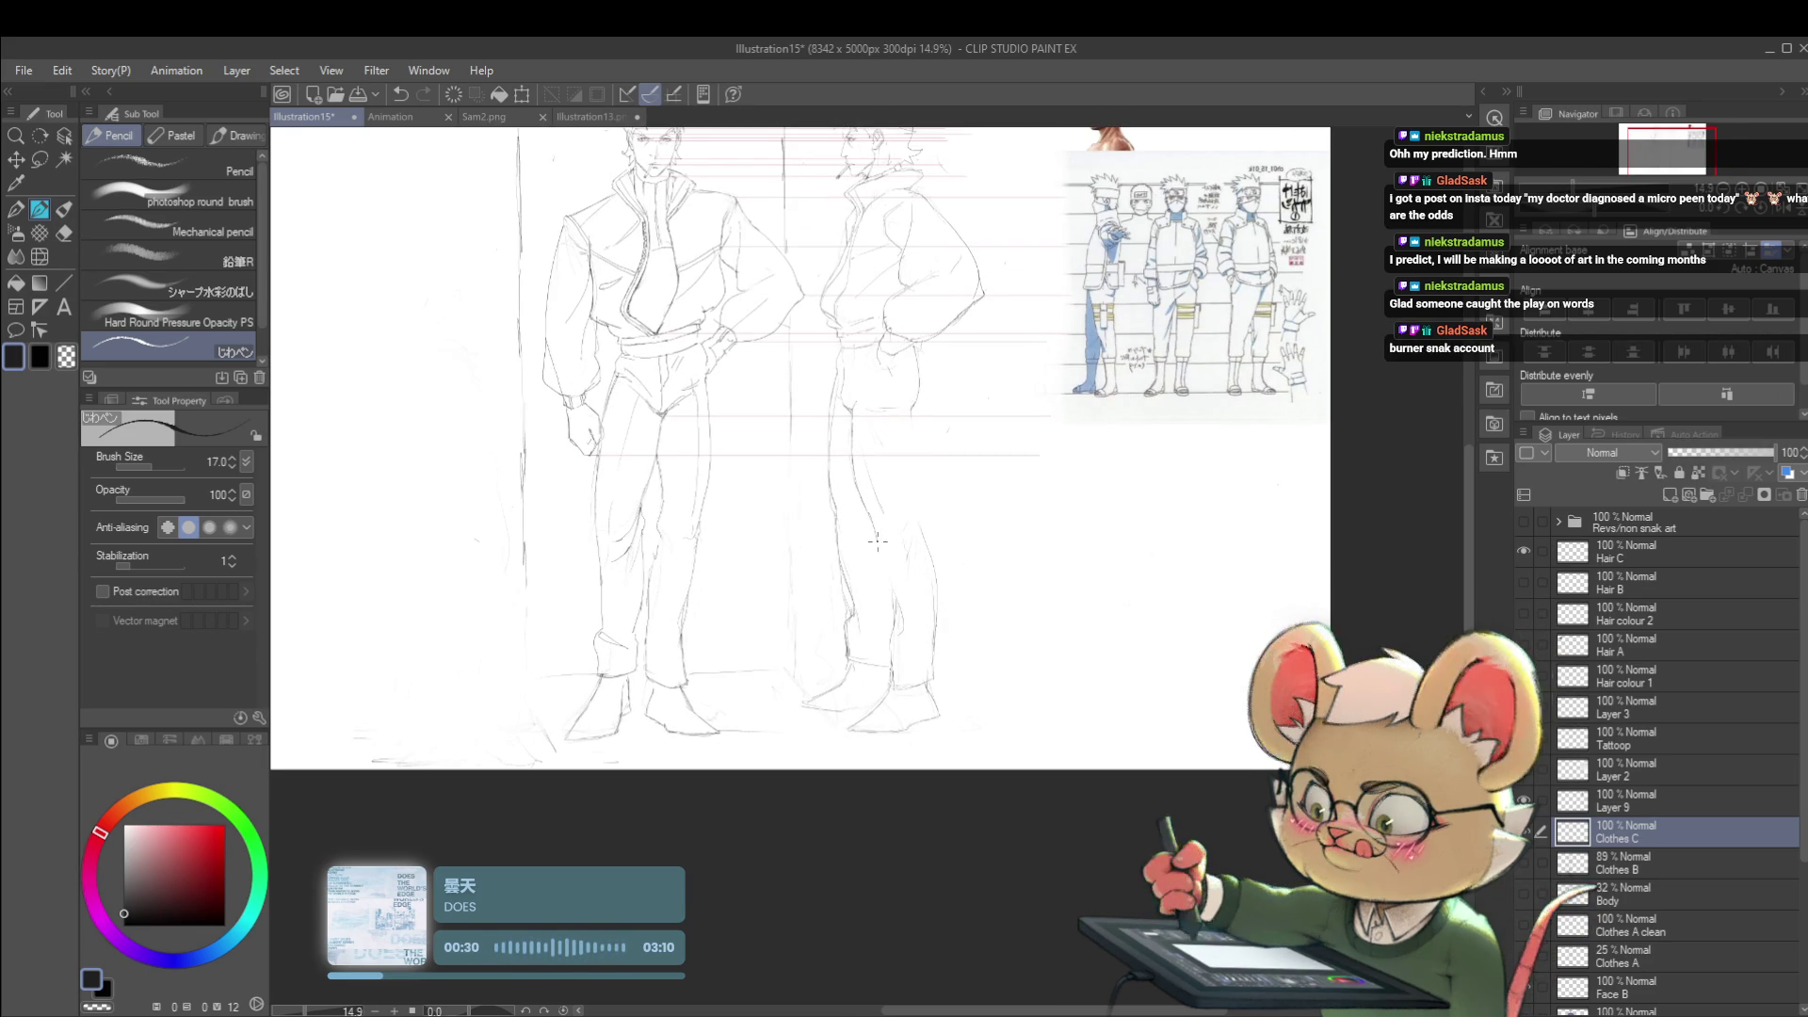
pyautogui.scroll(-1, 884, 557)
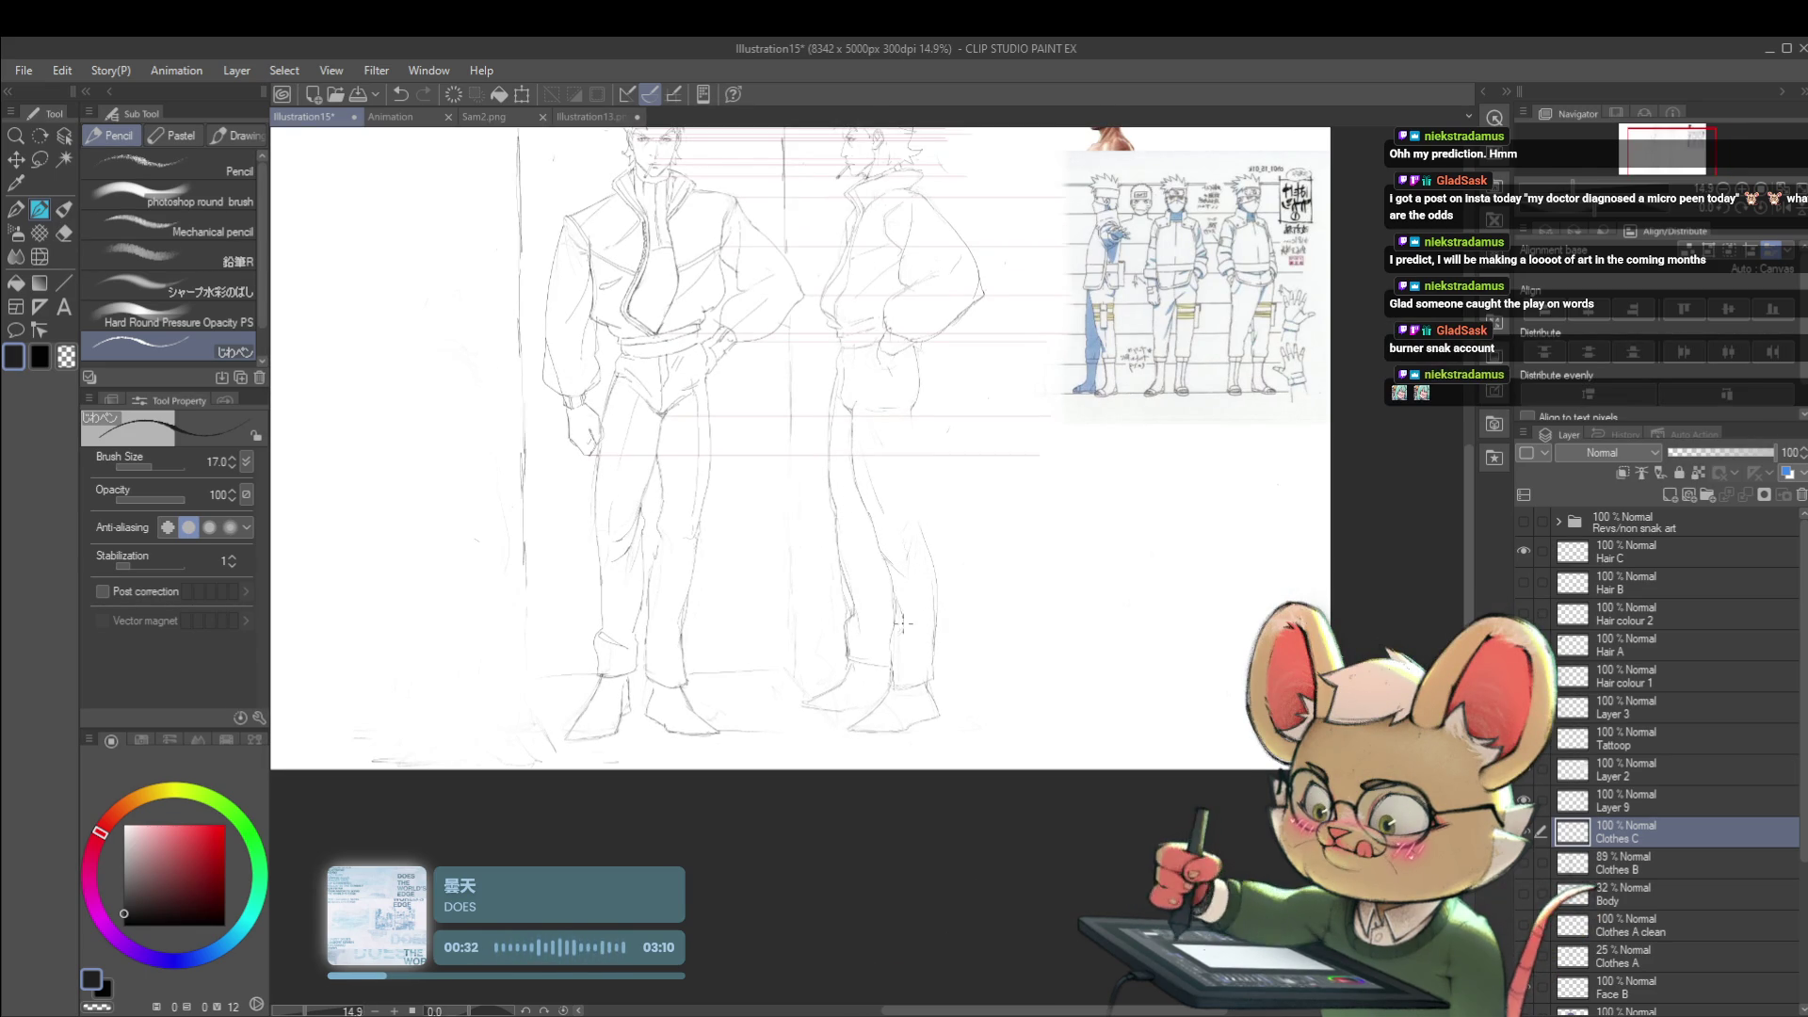
pyautogui.scroll(-1, 855, 537)
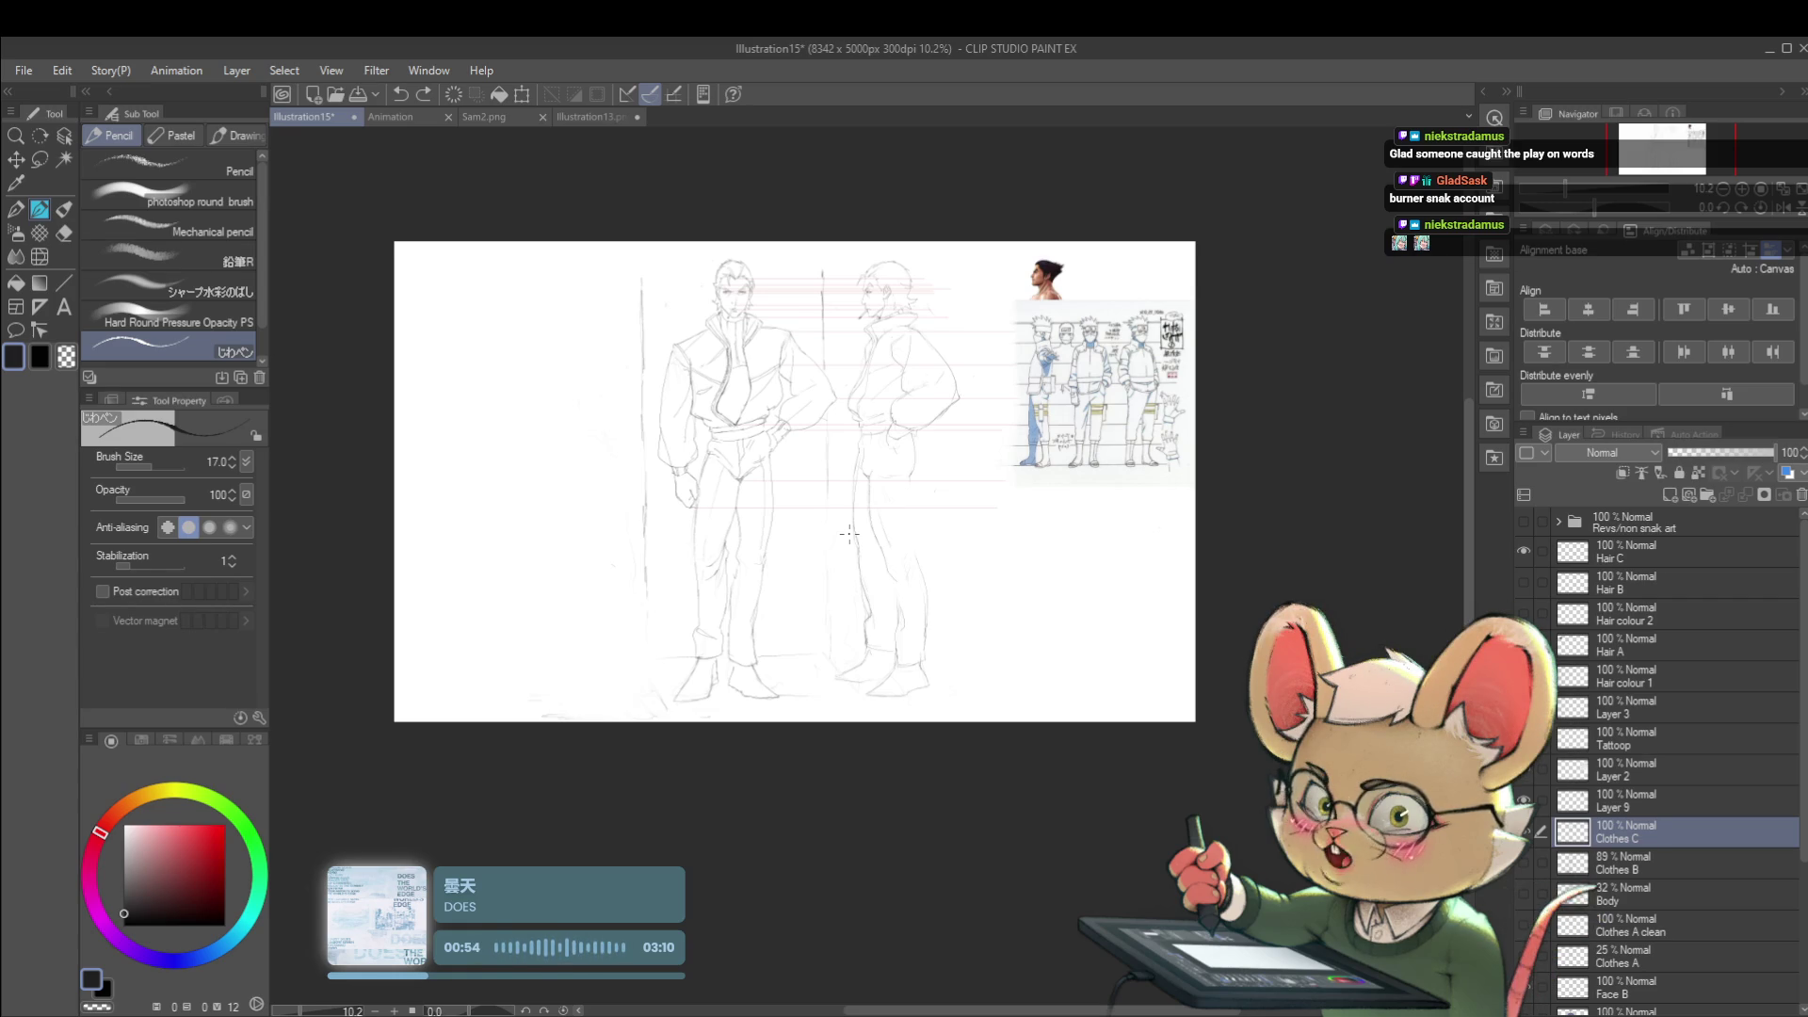
# - Darken the right figure's hand and hip lines, flipping the view before and after
pyautogui.press('h')
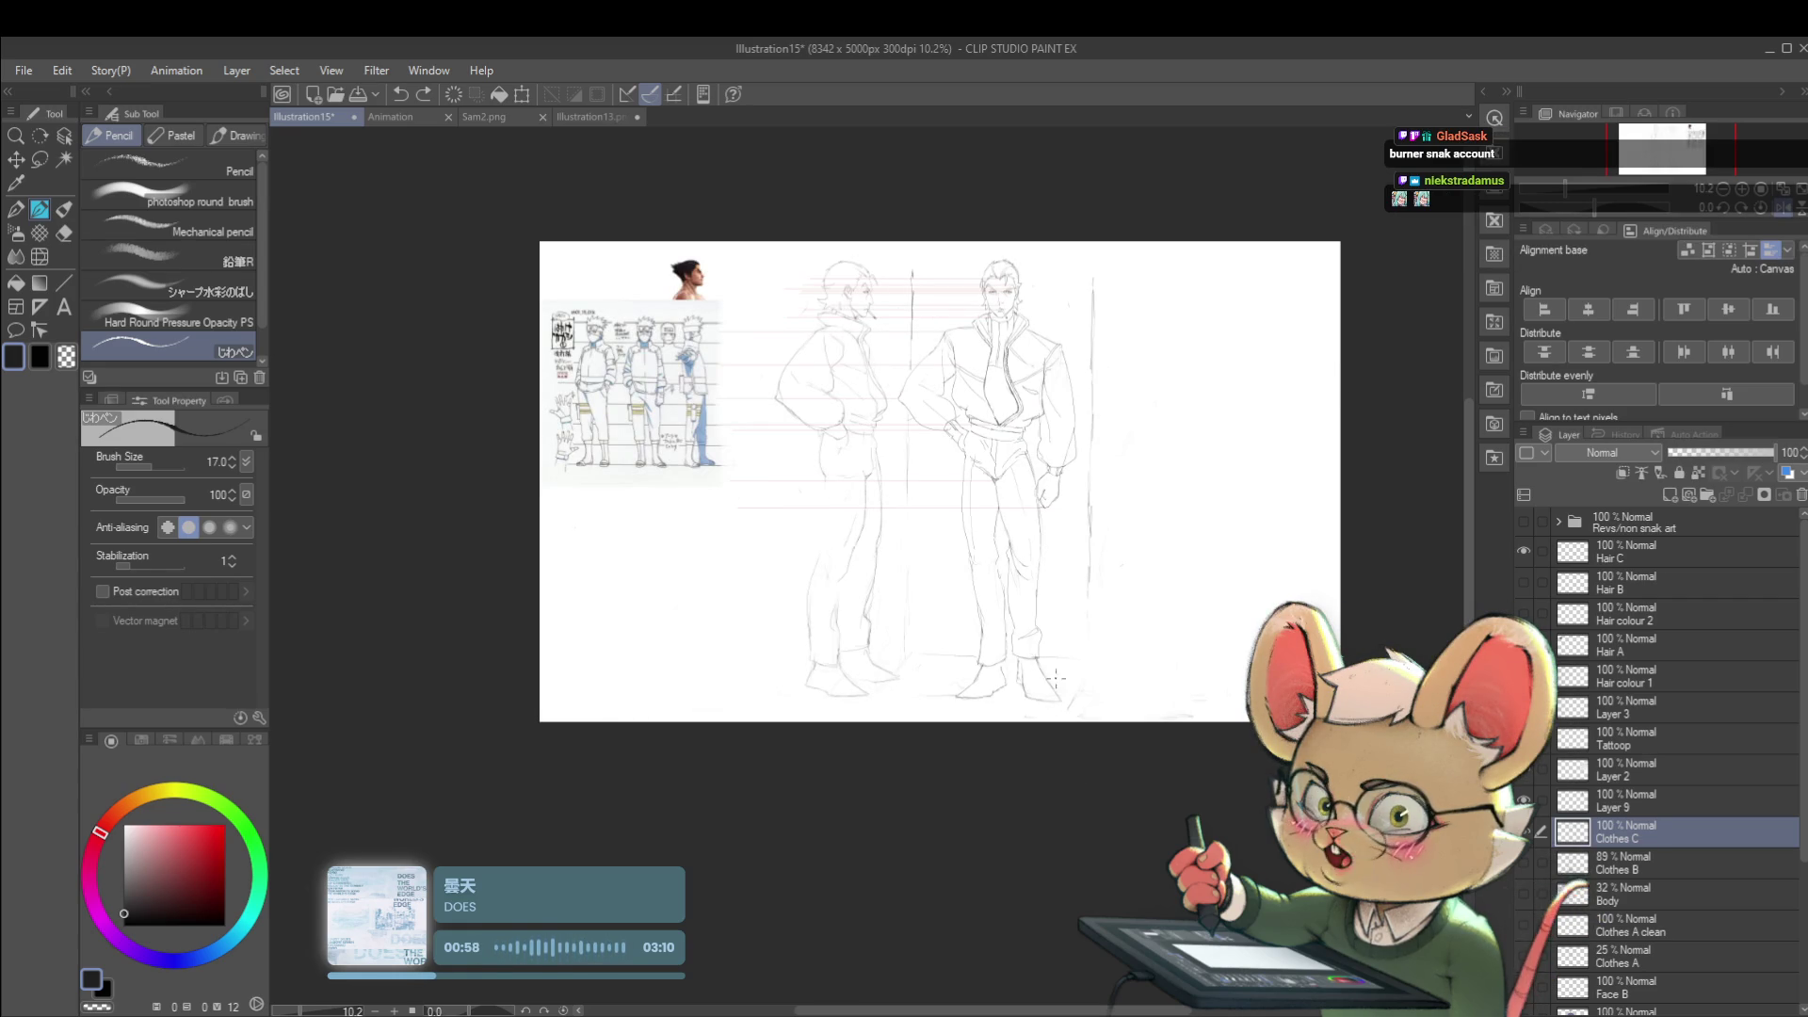
pyautogui.scroll(2, 834, 424)
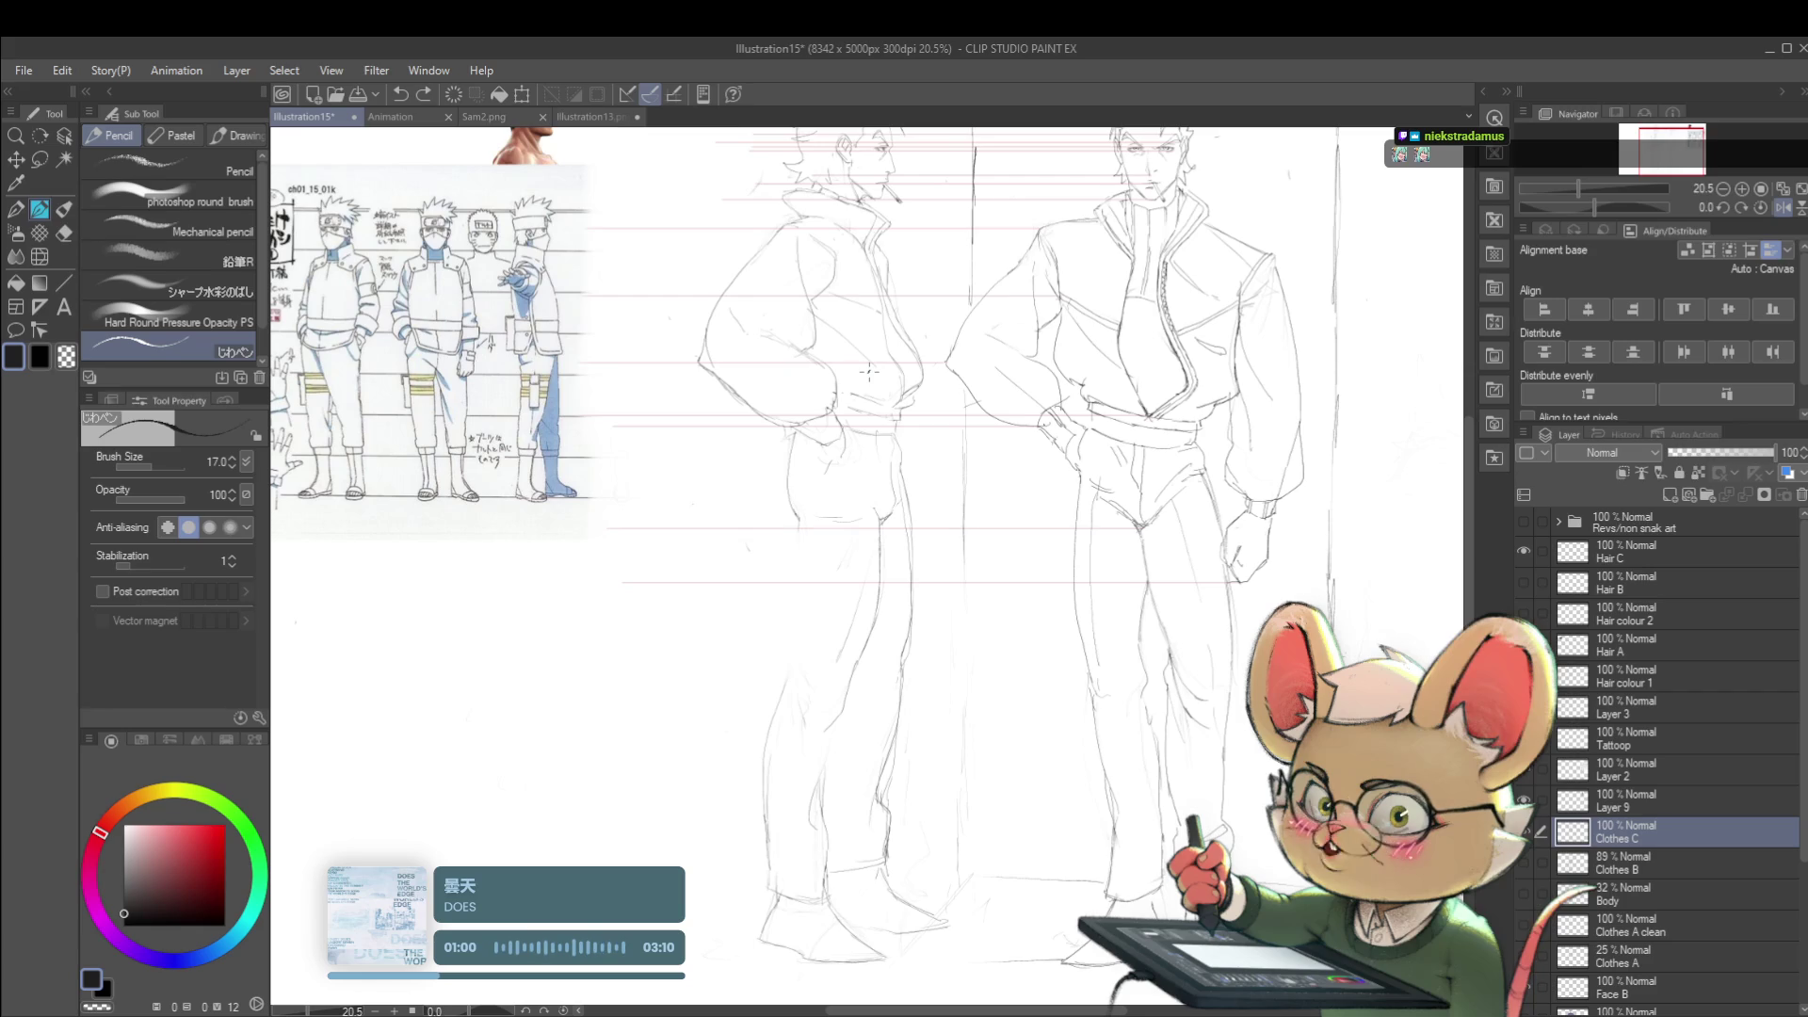
pyautogui.scroll(2, 811, 442)
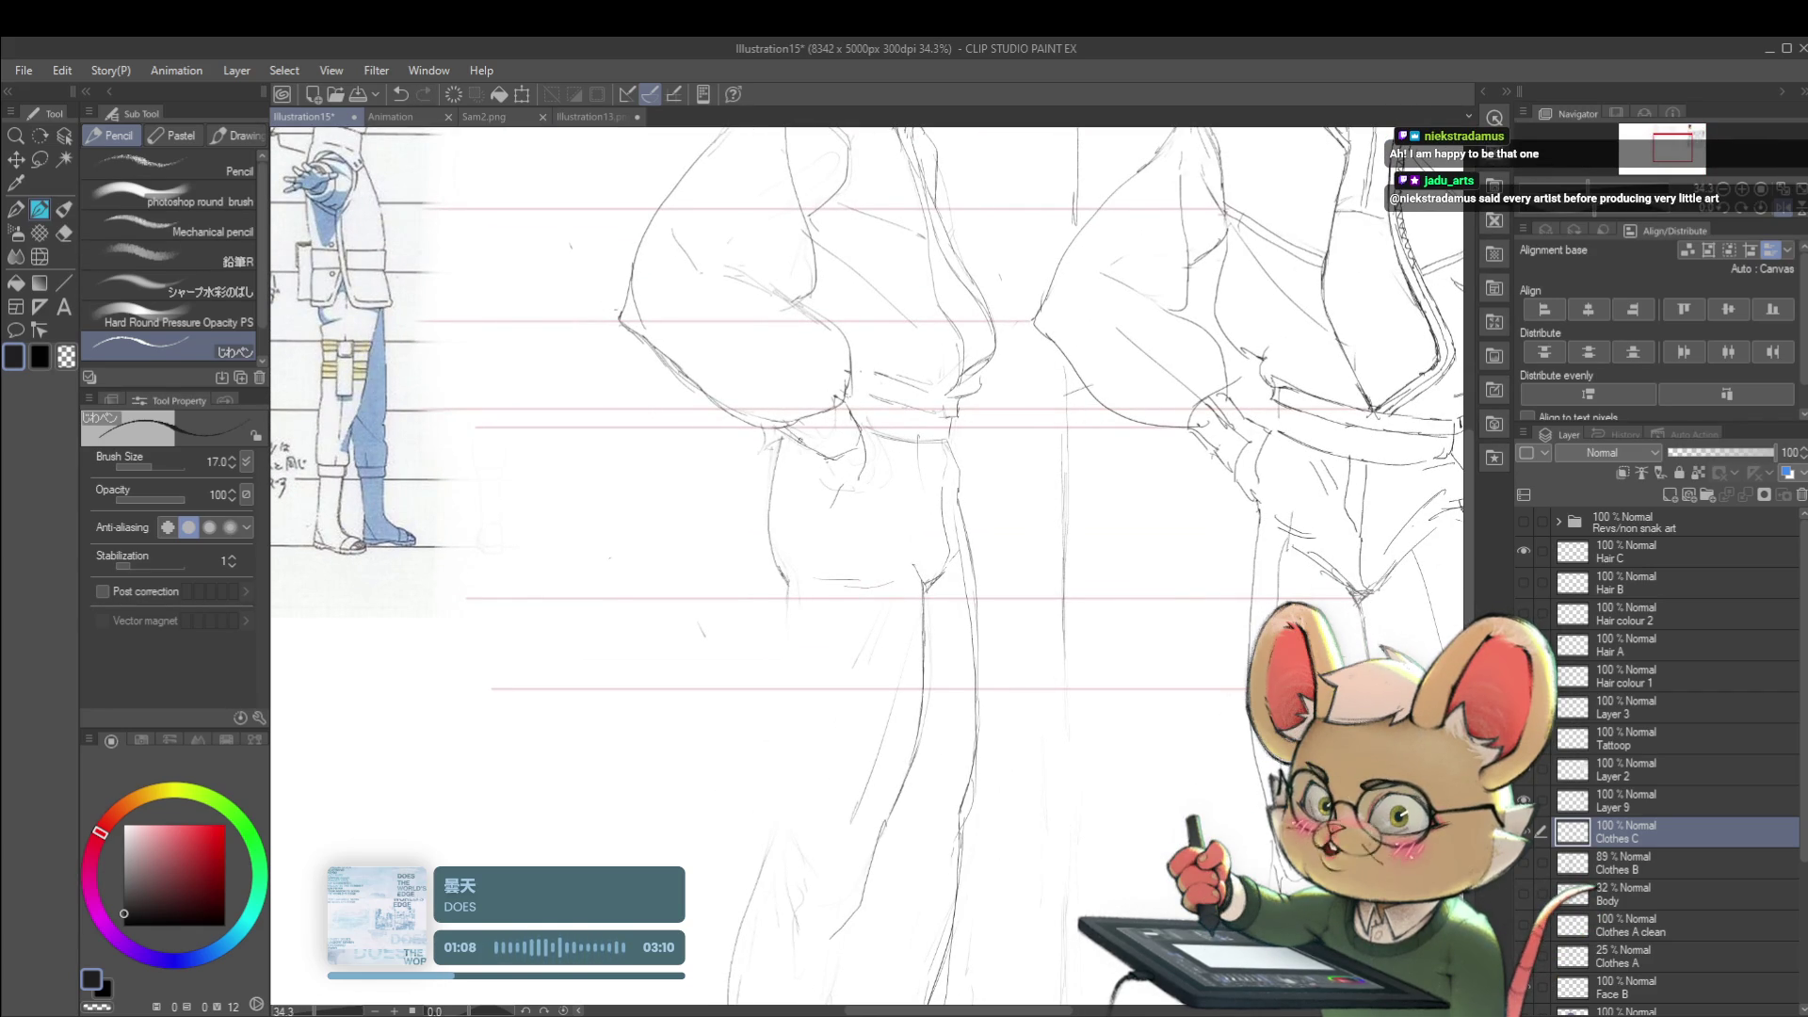
pyautogui.scroll(-3, 823, 438)
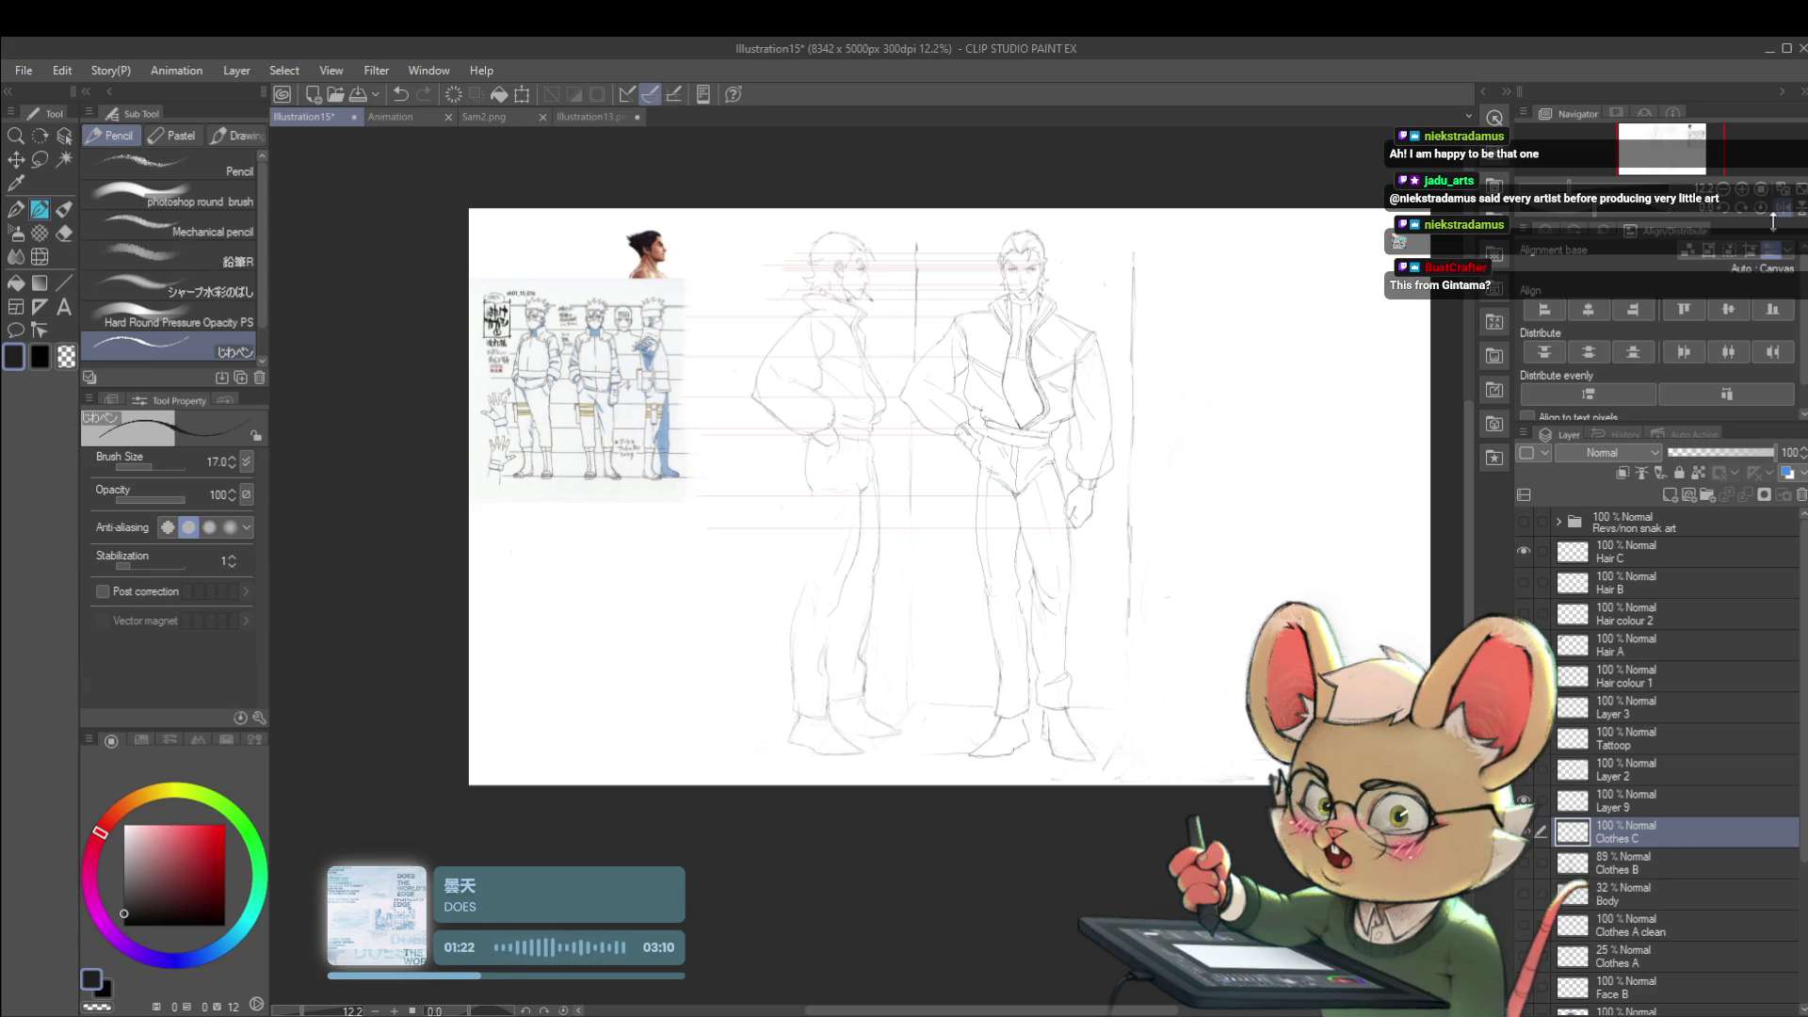
pyautogui.press('h')
pyautogui.scroll(2, 960, 474)
pyautogui.scroll(3, 918, 424)
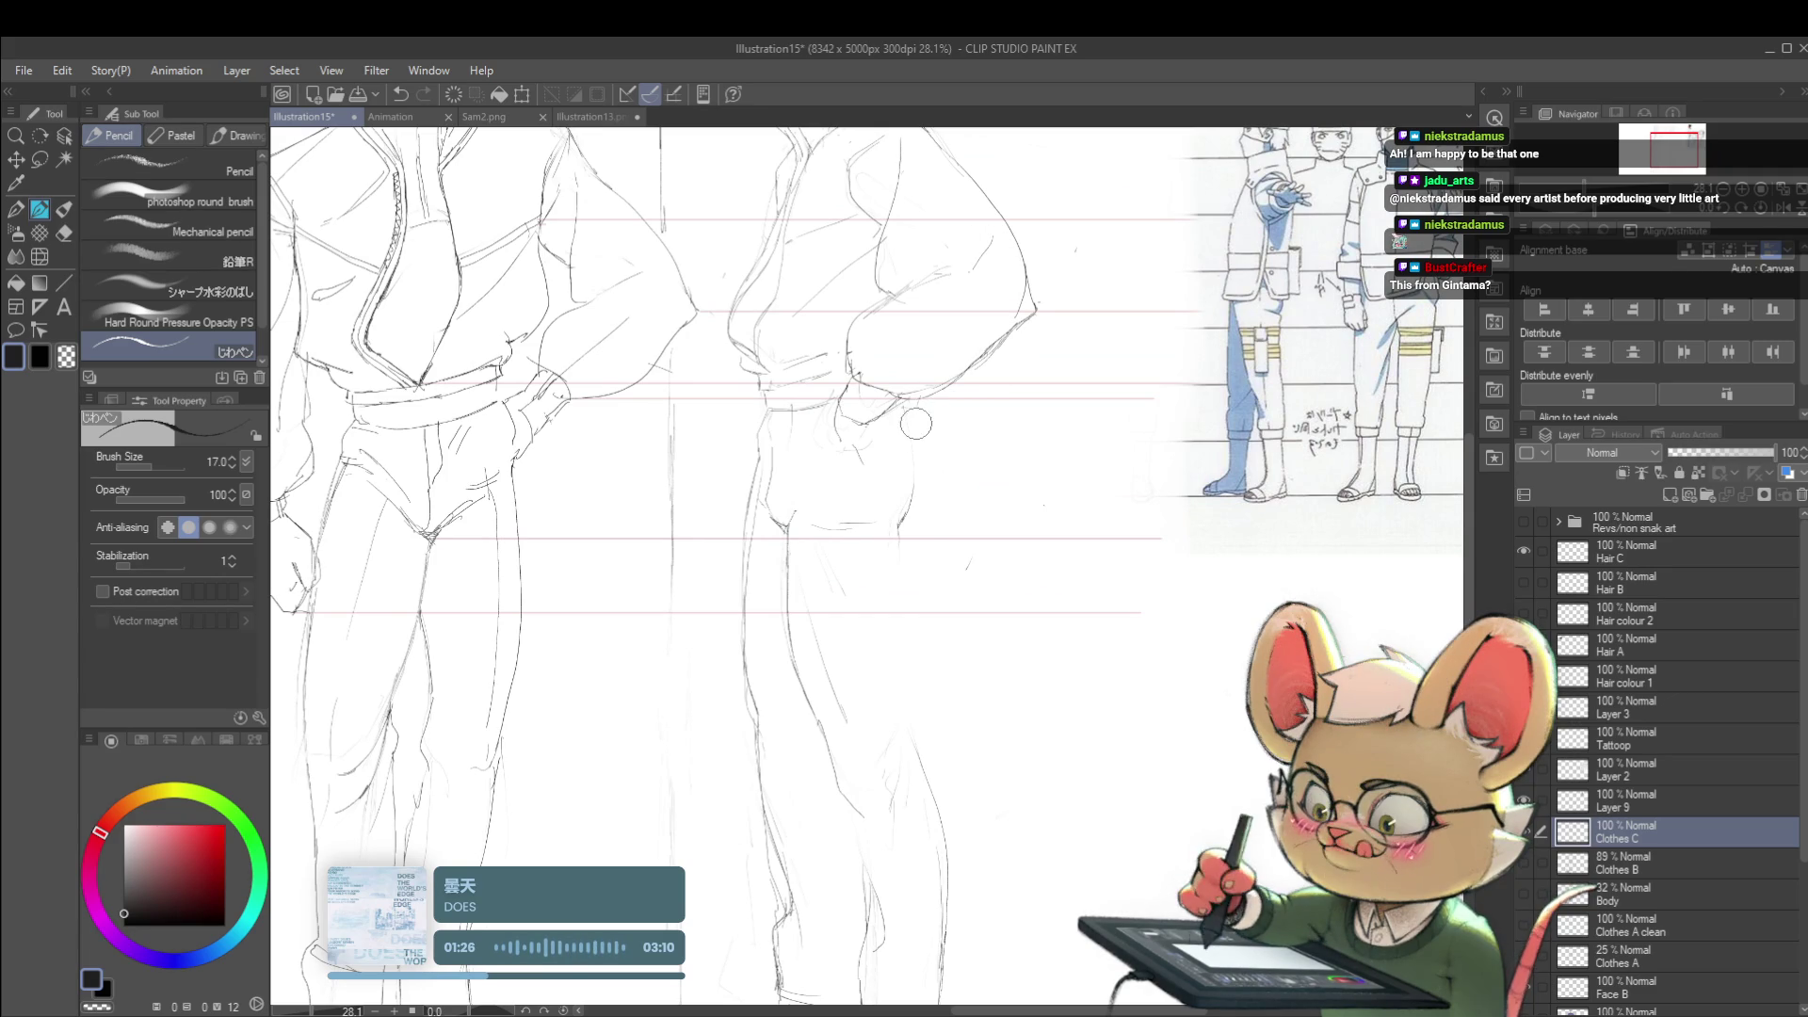
pyautogui.moveTo(847, 328); pyautogui.dragTo(905, 466)
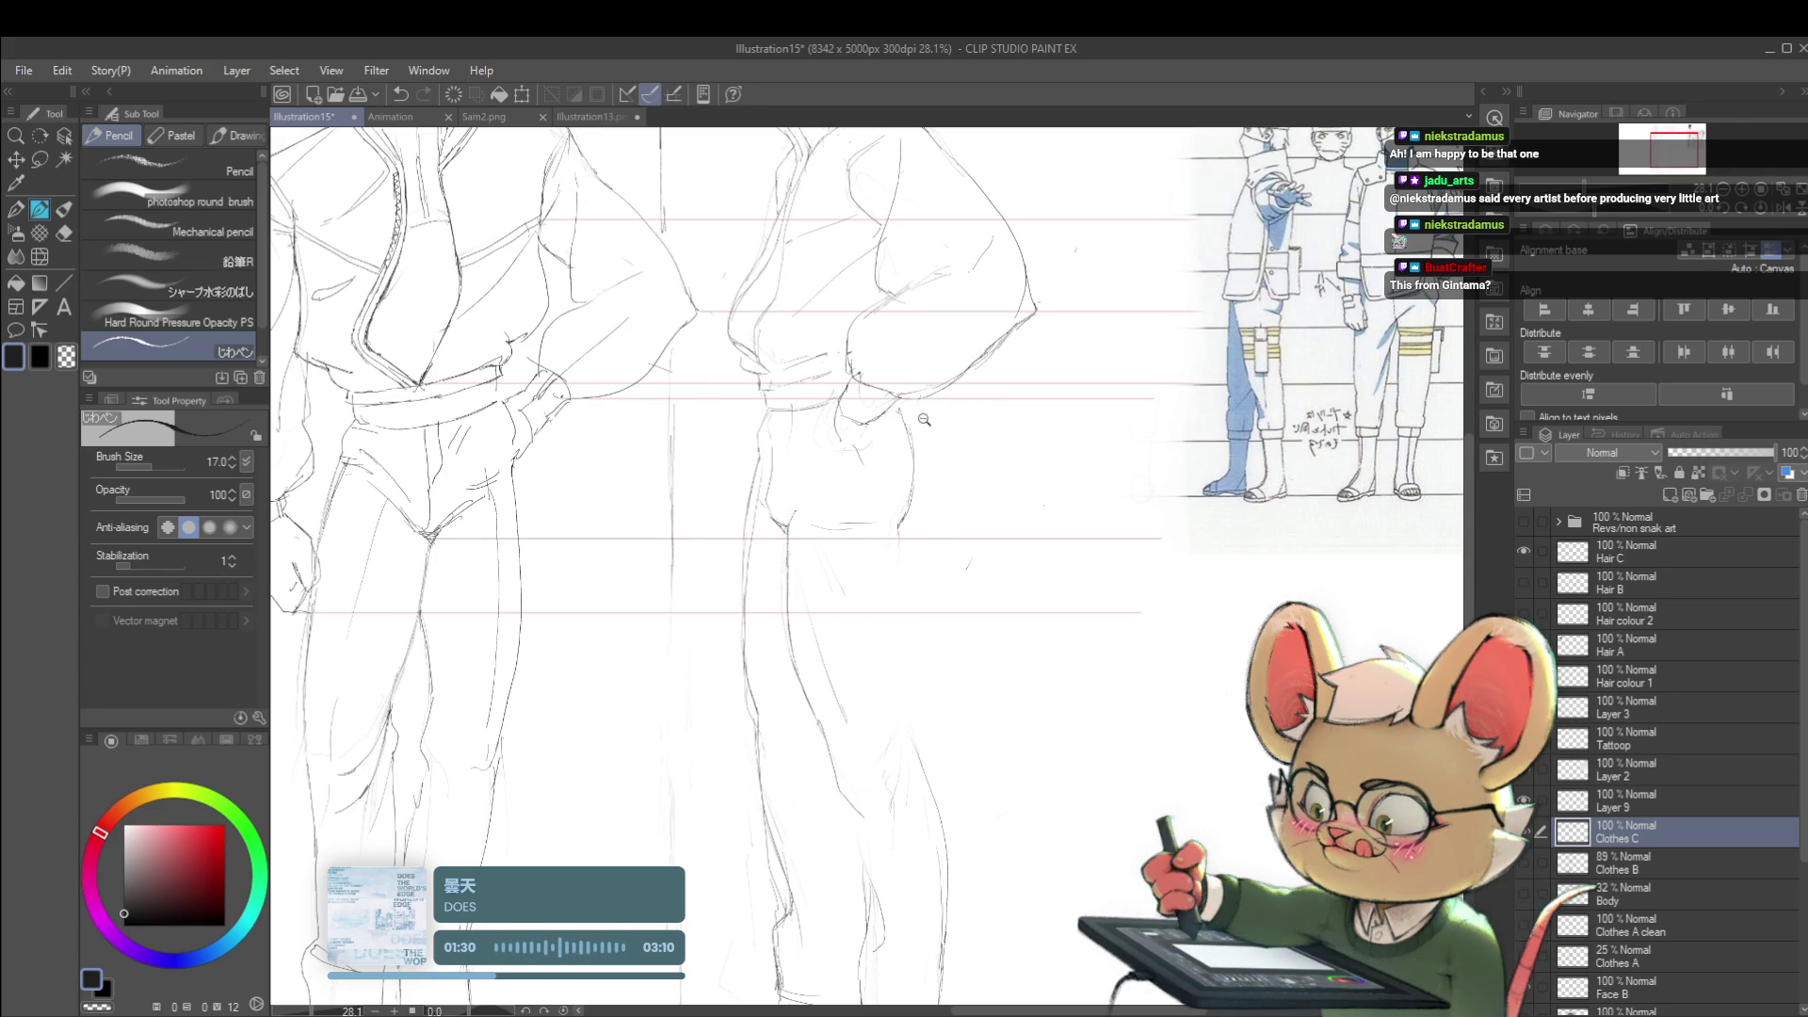
pyautogui.scroll(-4, 932, 423)
pyautogui.scroll(3, 975, 372)
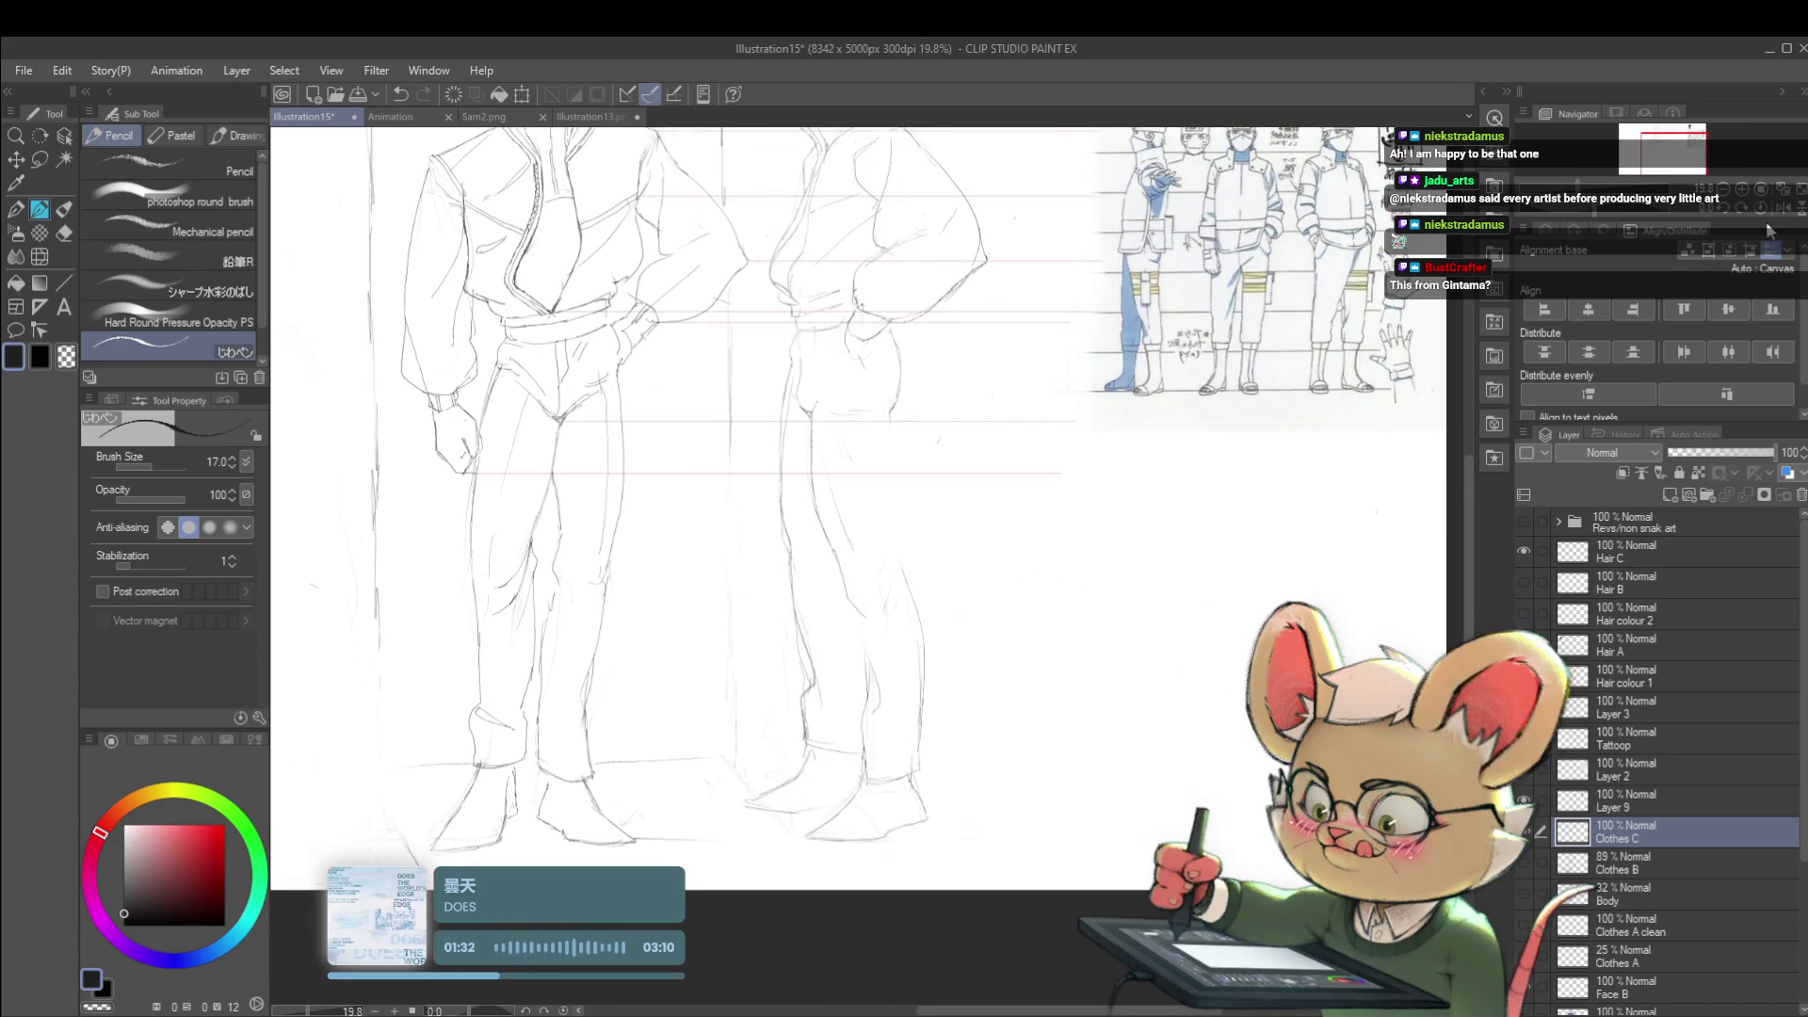
pyautogui.press('h')
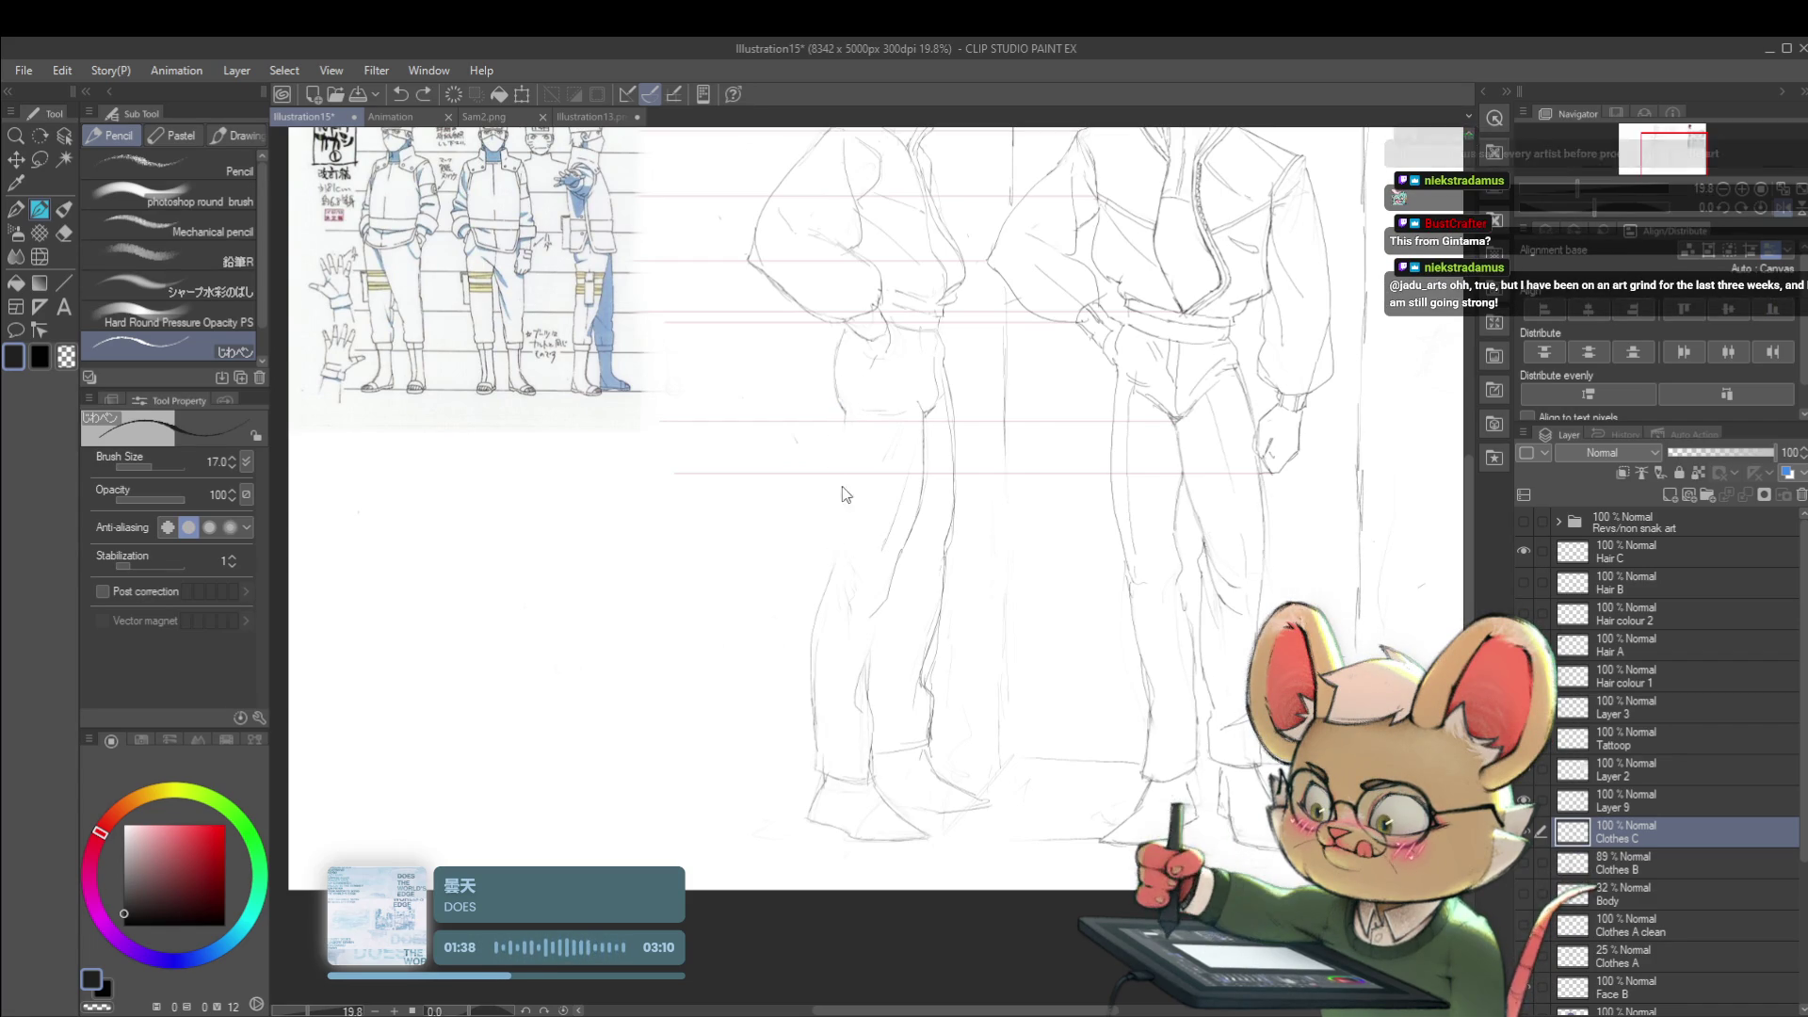
# - Add a short pencil stroke on the left leg while zoomed out on the page
pyautogui.click(861, 531)
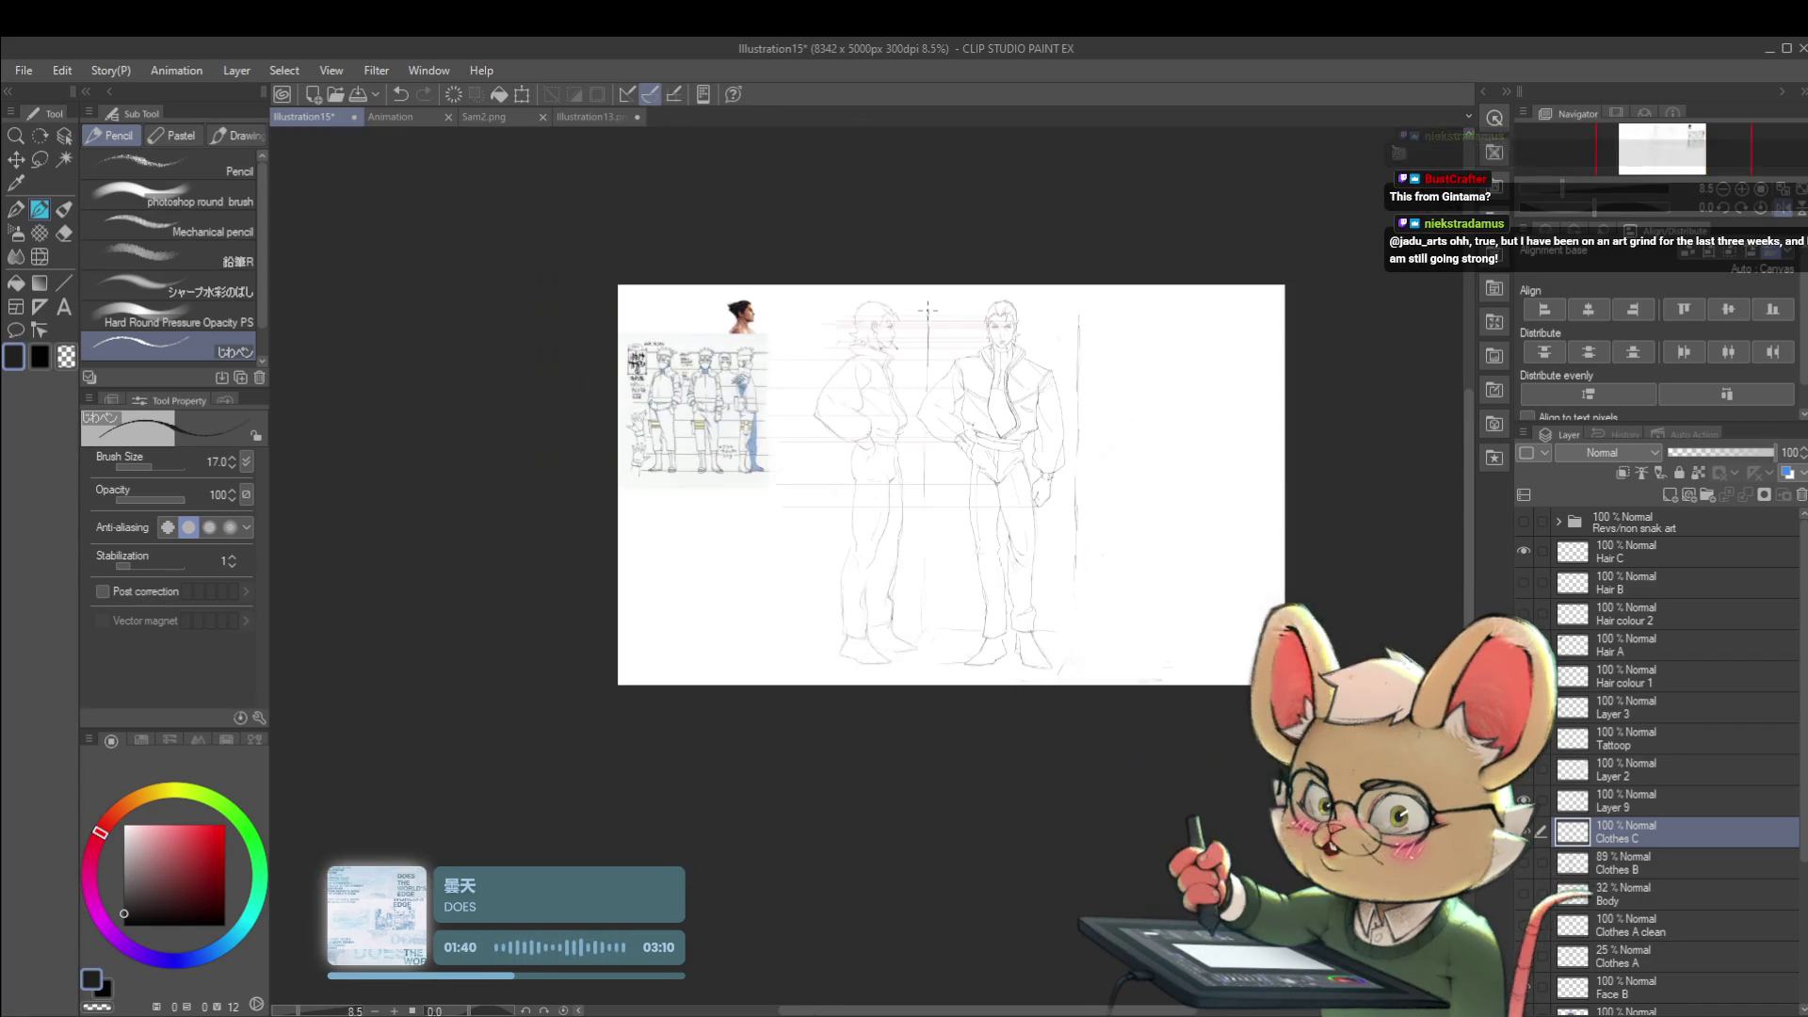
pyautogui.scroll(3, 877, 542)
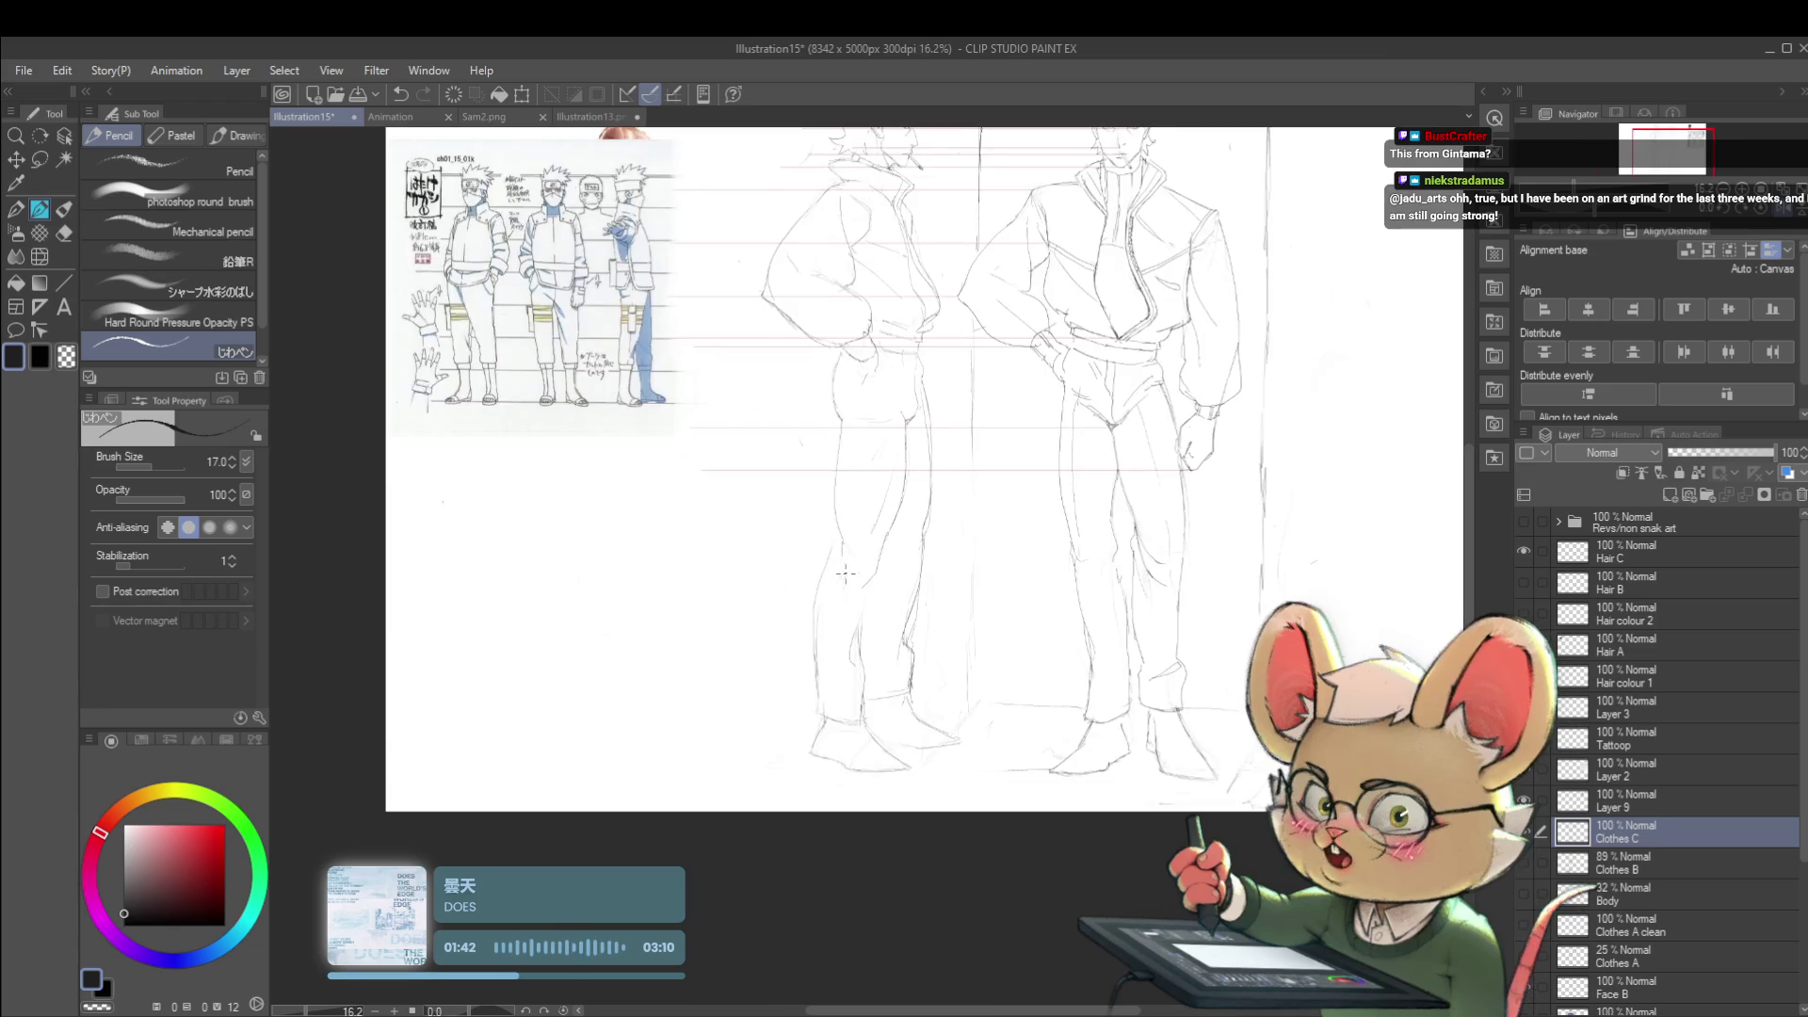
pyautogui.scroll(-3, 841, 470)
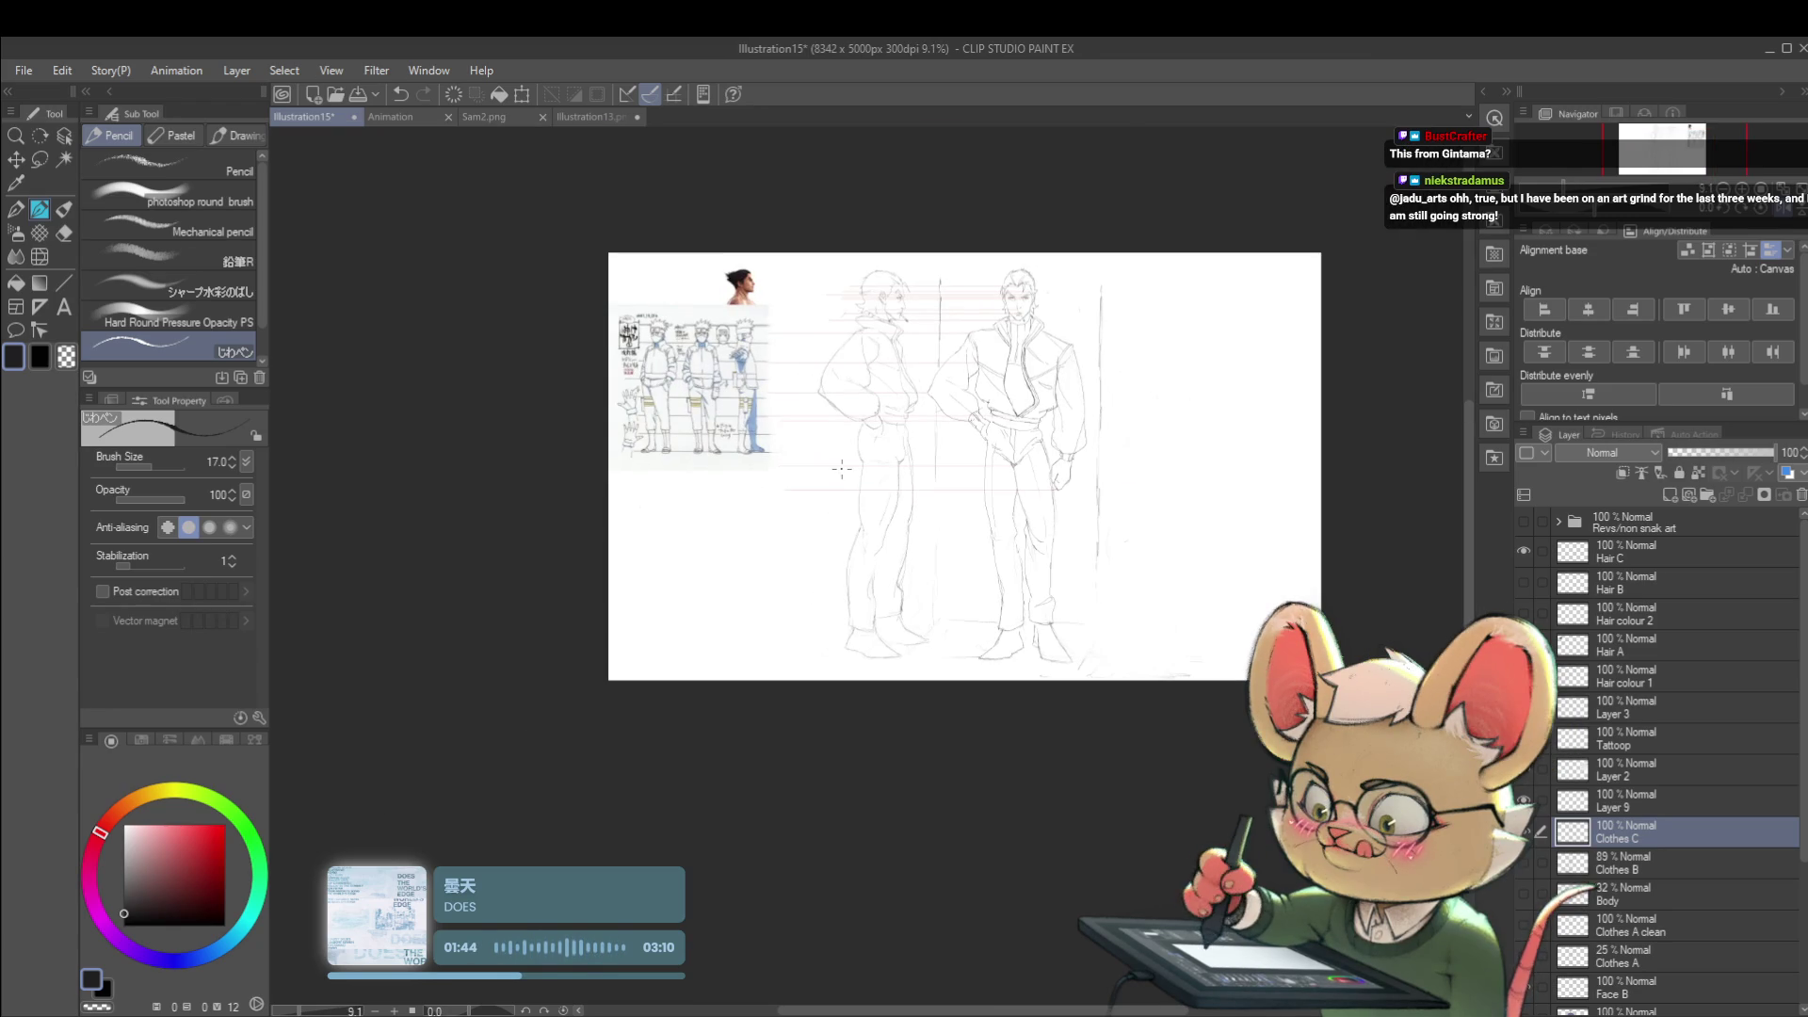
pyautogui.scroll(3, 842, 469)
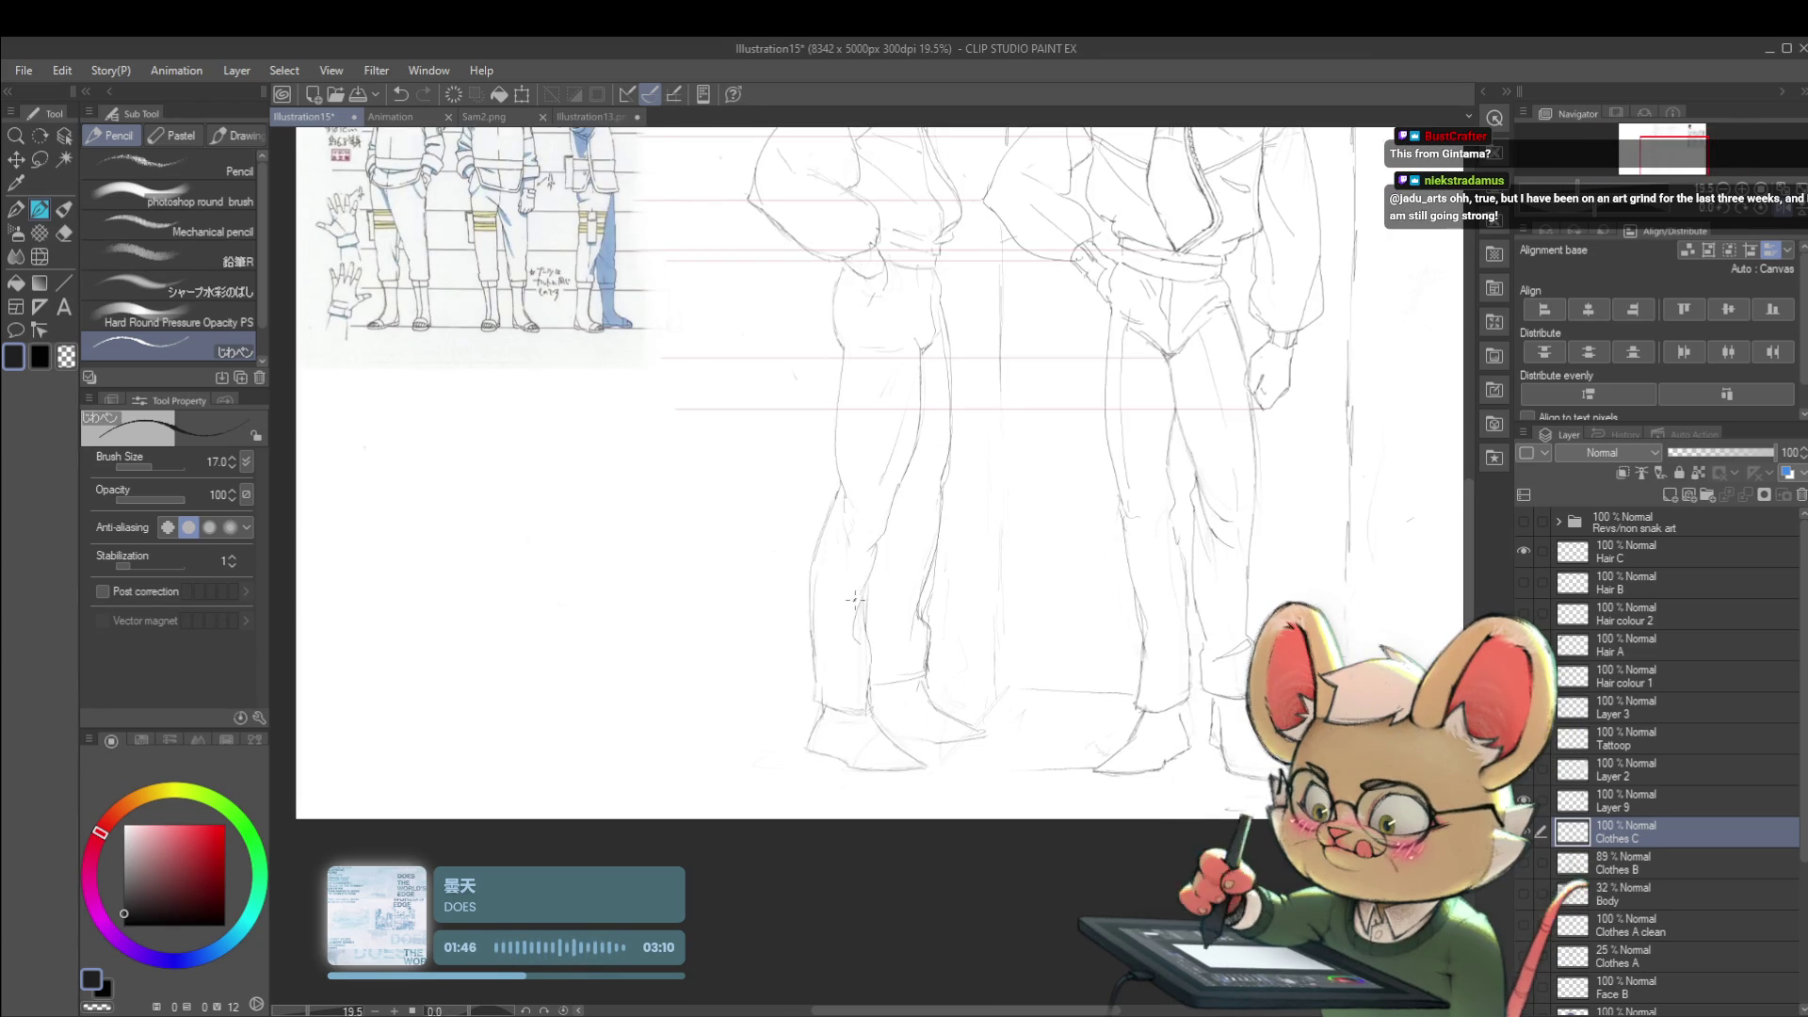
pyautogui.moveTo(862, 621); pyautogui.dragTo(847, 665)
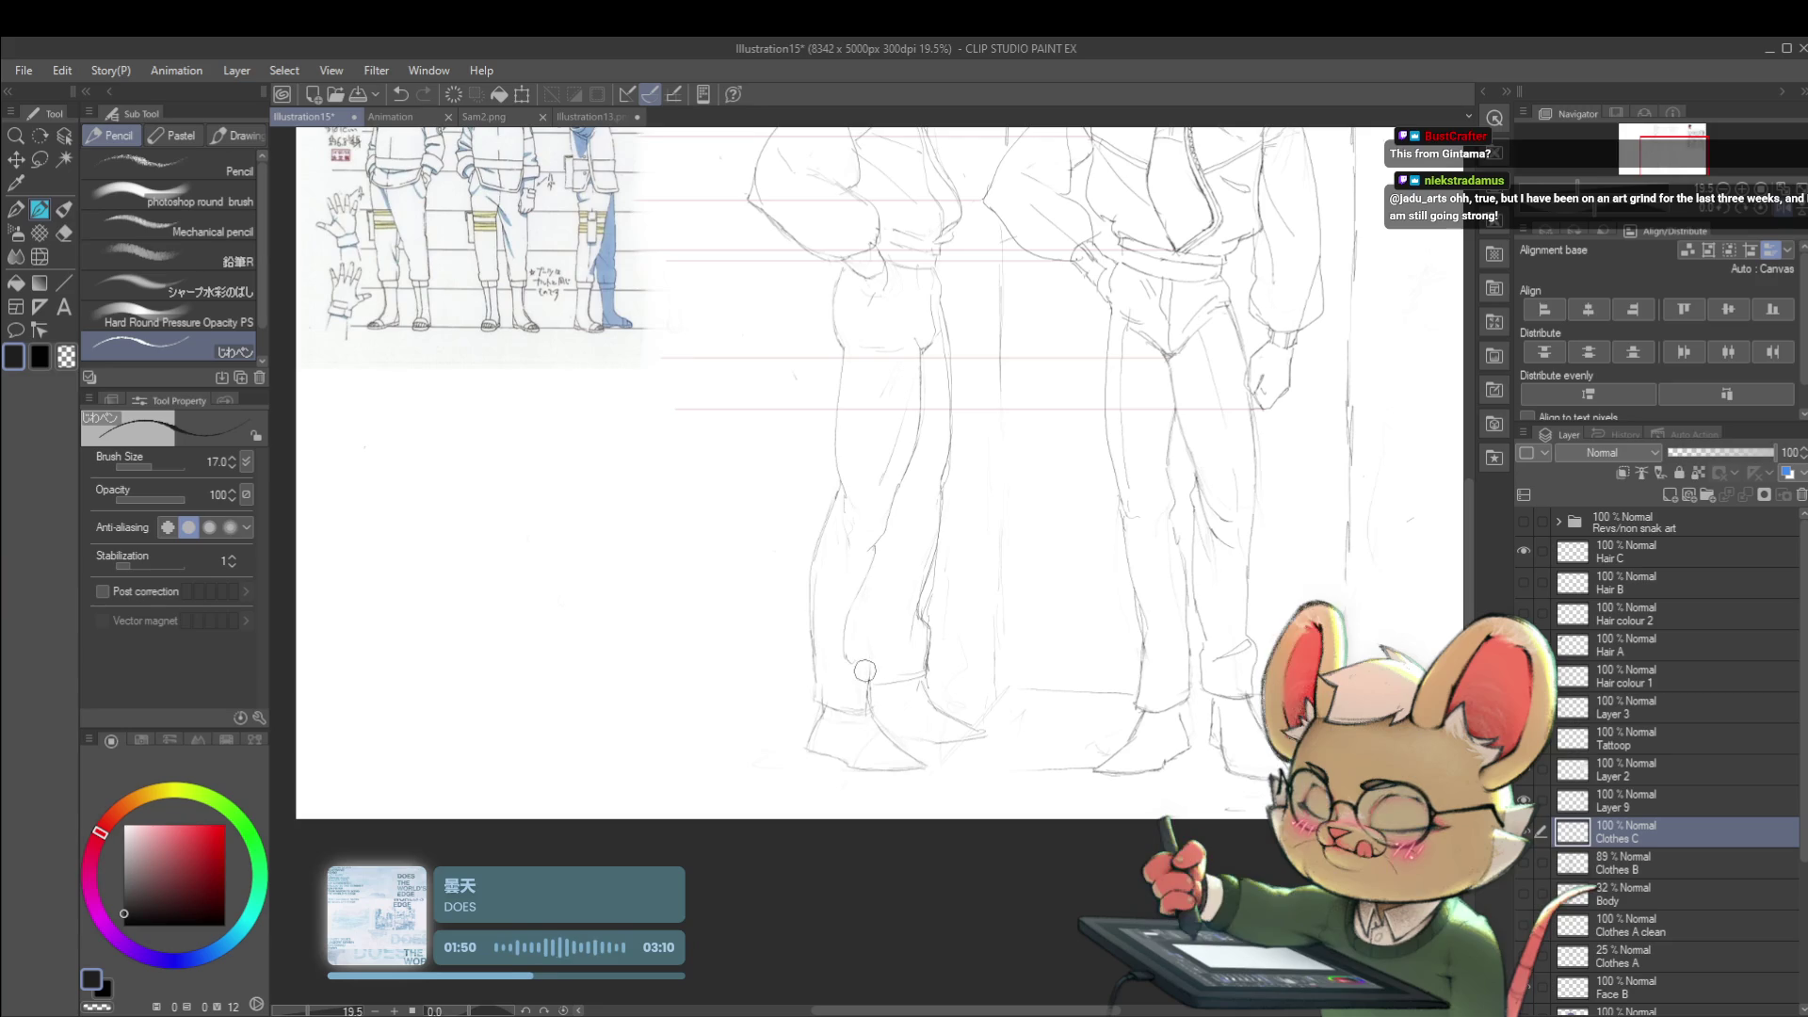
pyautogui.scroll(-2, 855, 622)
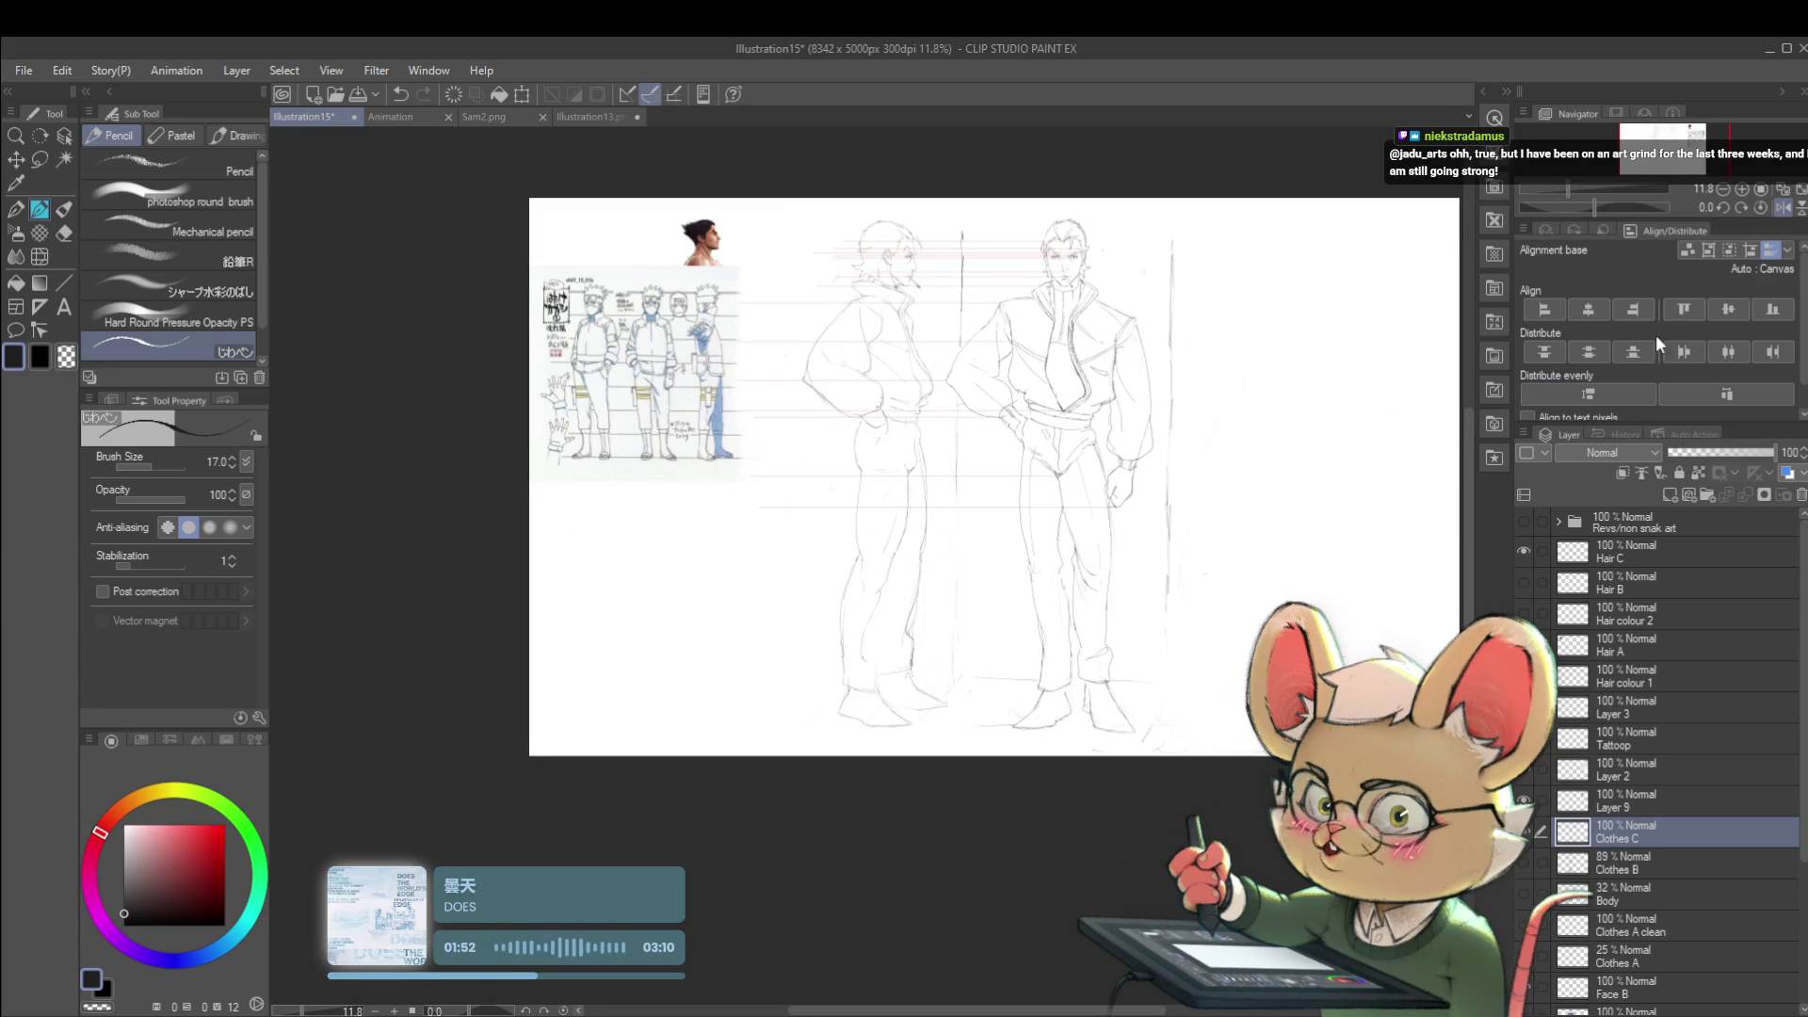
pyautogui.moveTo(1116, 651); pyautogui.dragTo(854, 650)
pyautogui.scroll(2, 848, 652)
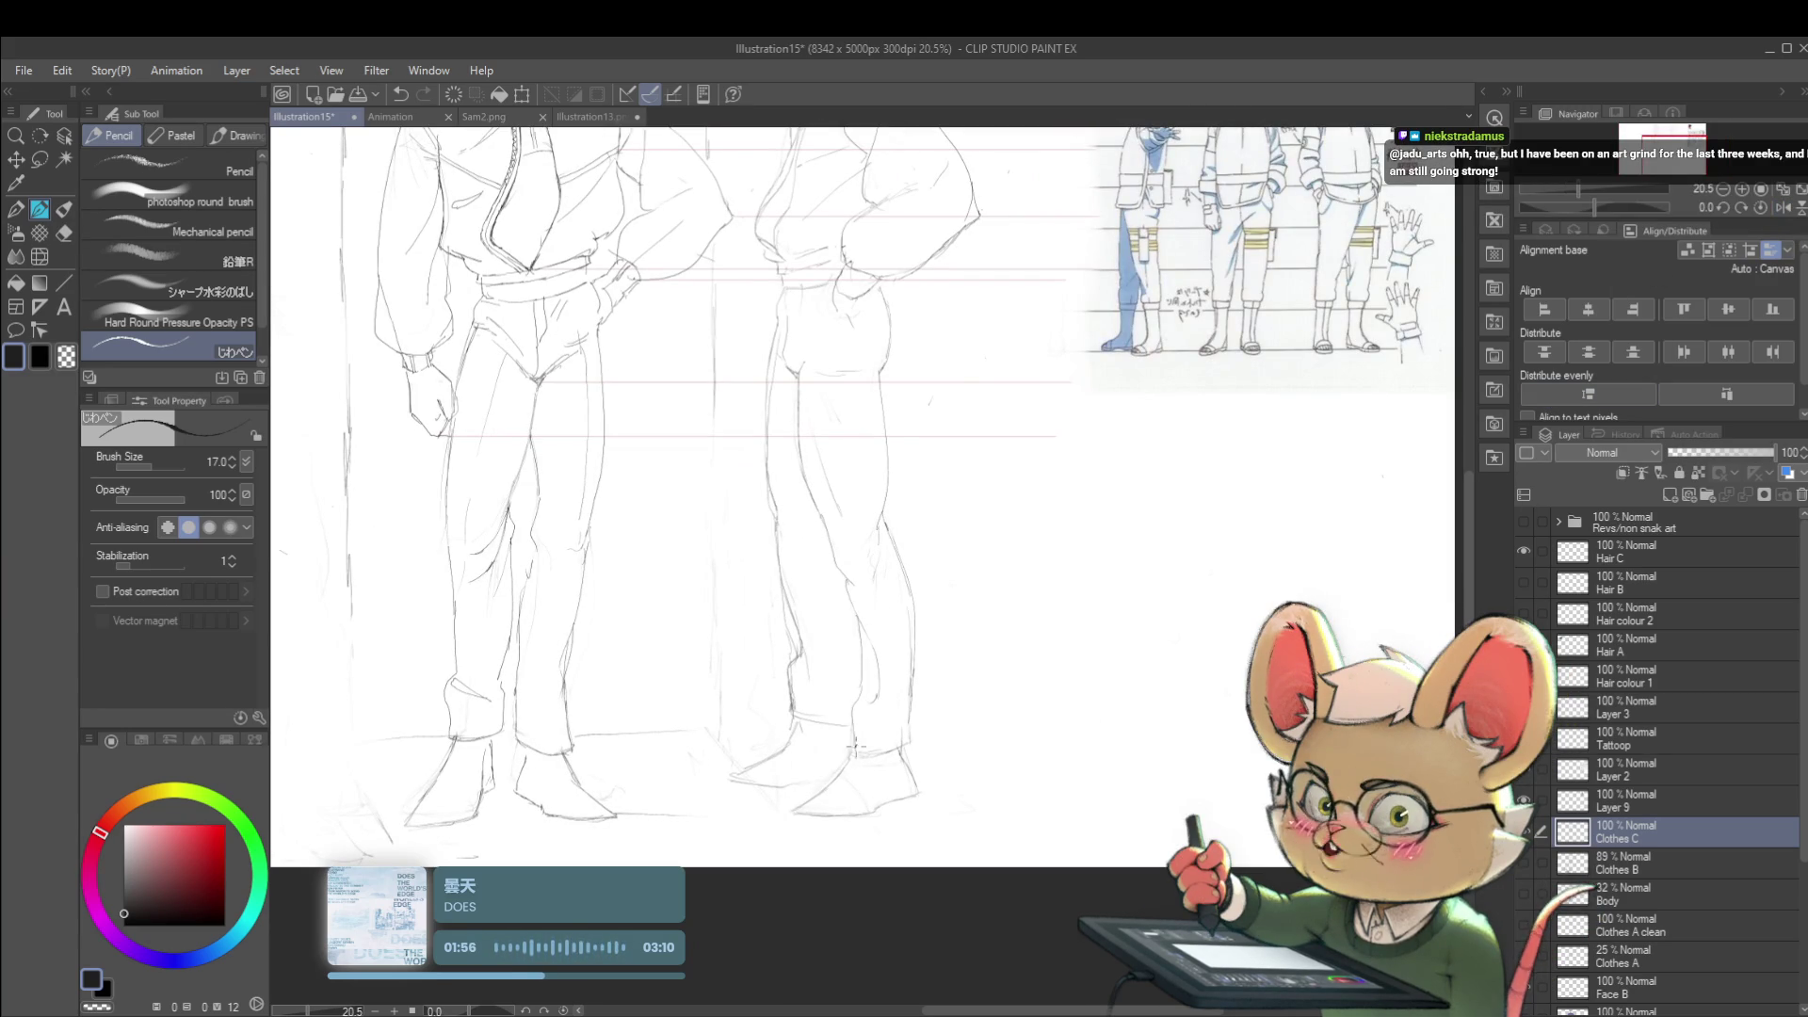
pyautogui.scroll(-3, 847, 720)
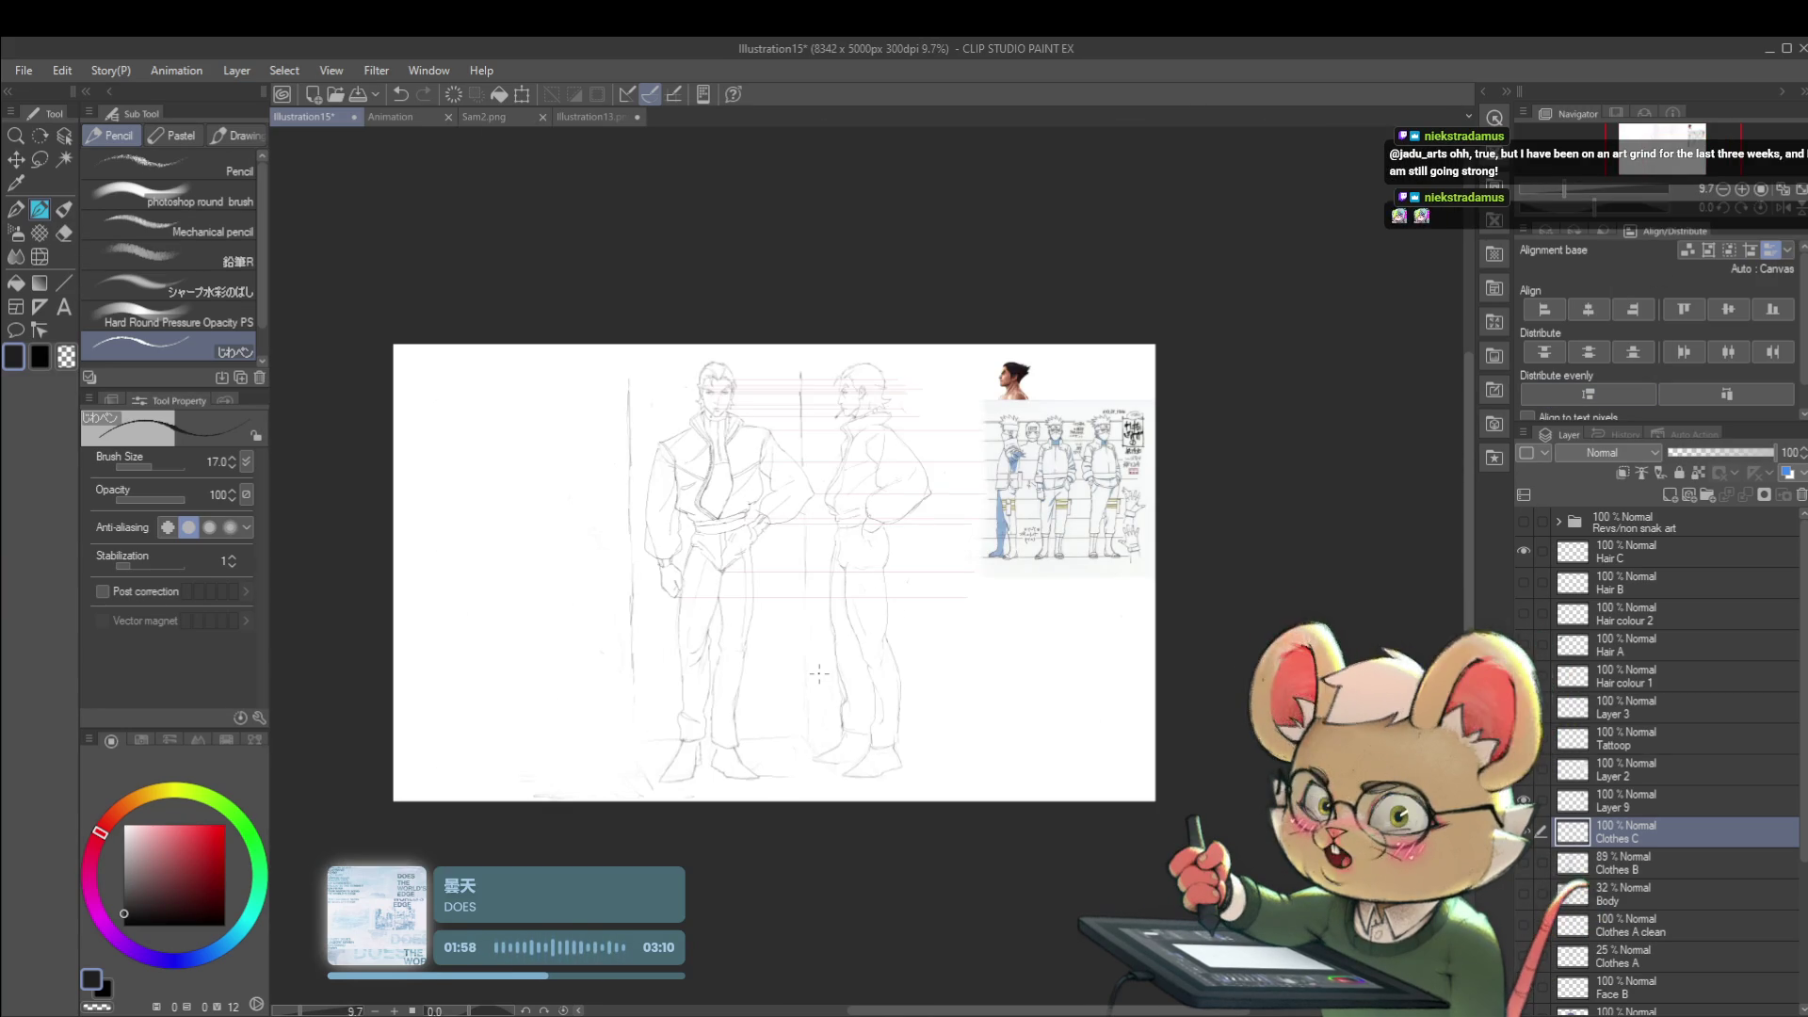
pyautogui.scroll(2, 818, 674)
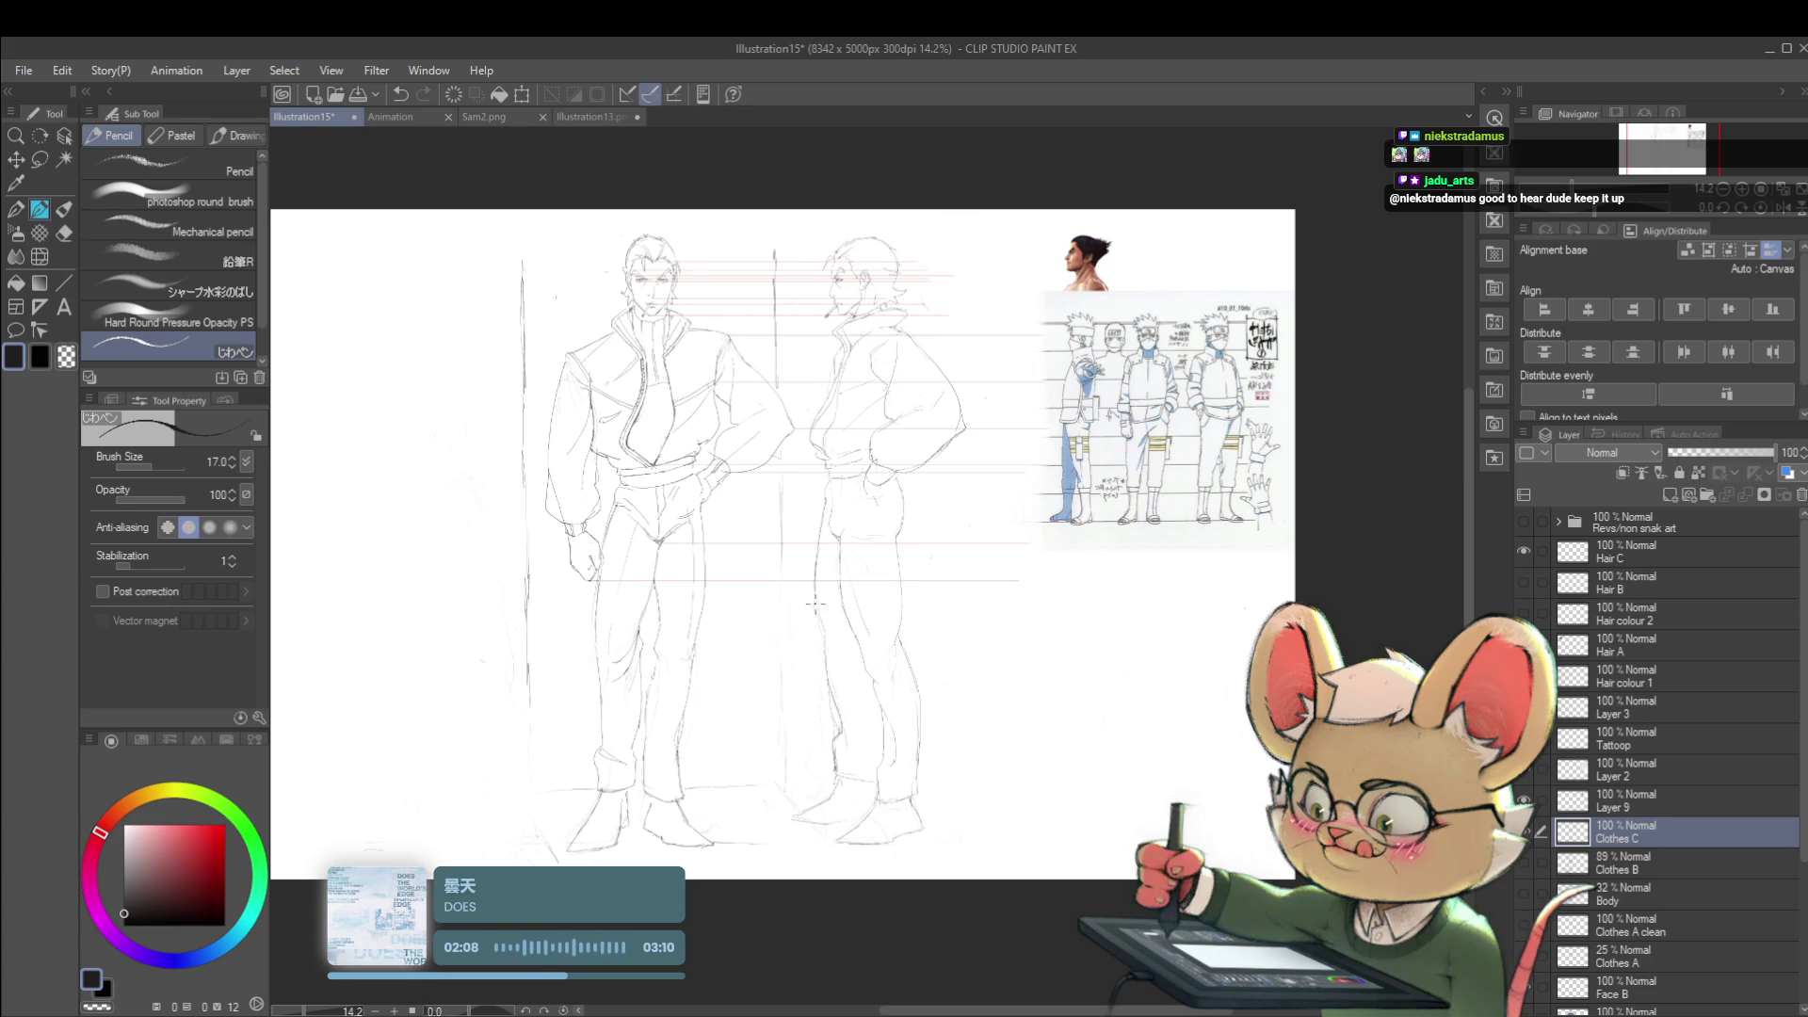
pyautogui.click(884, 598)
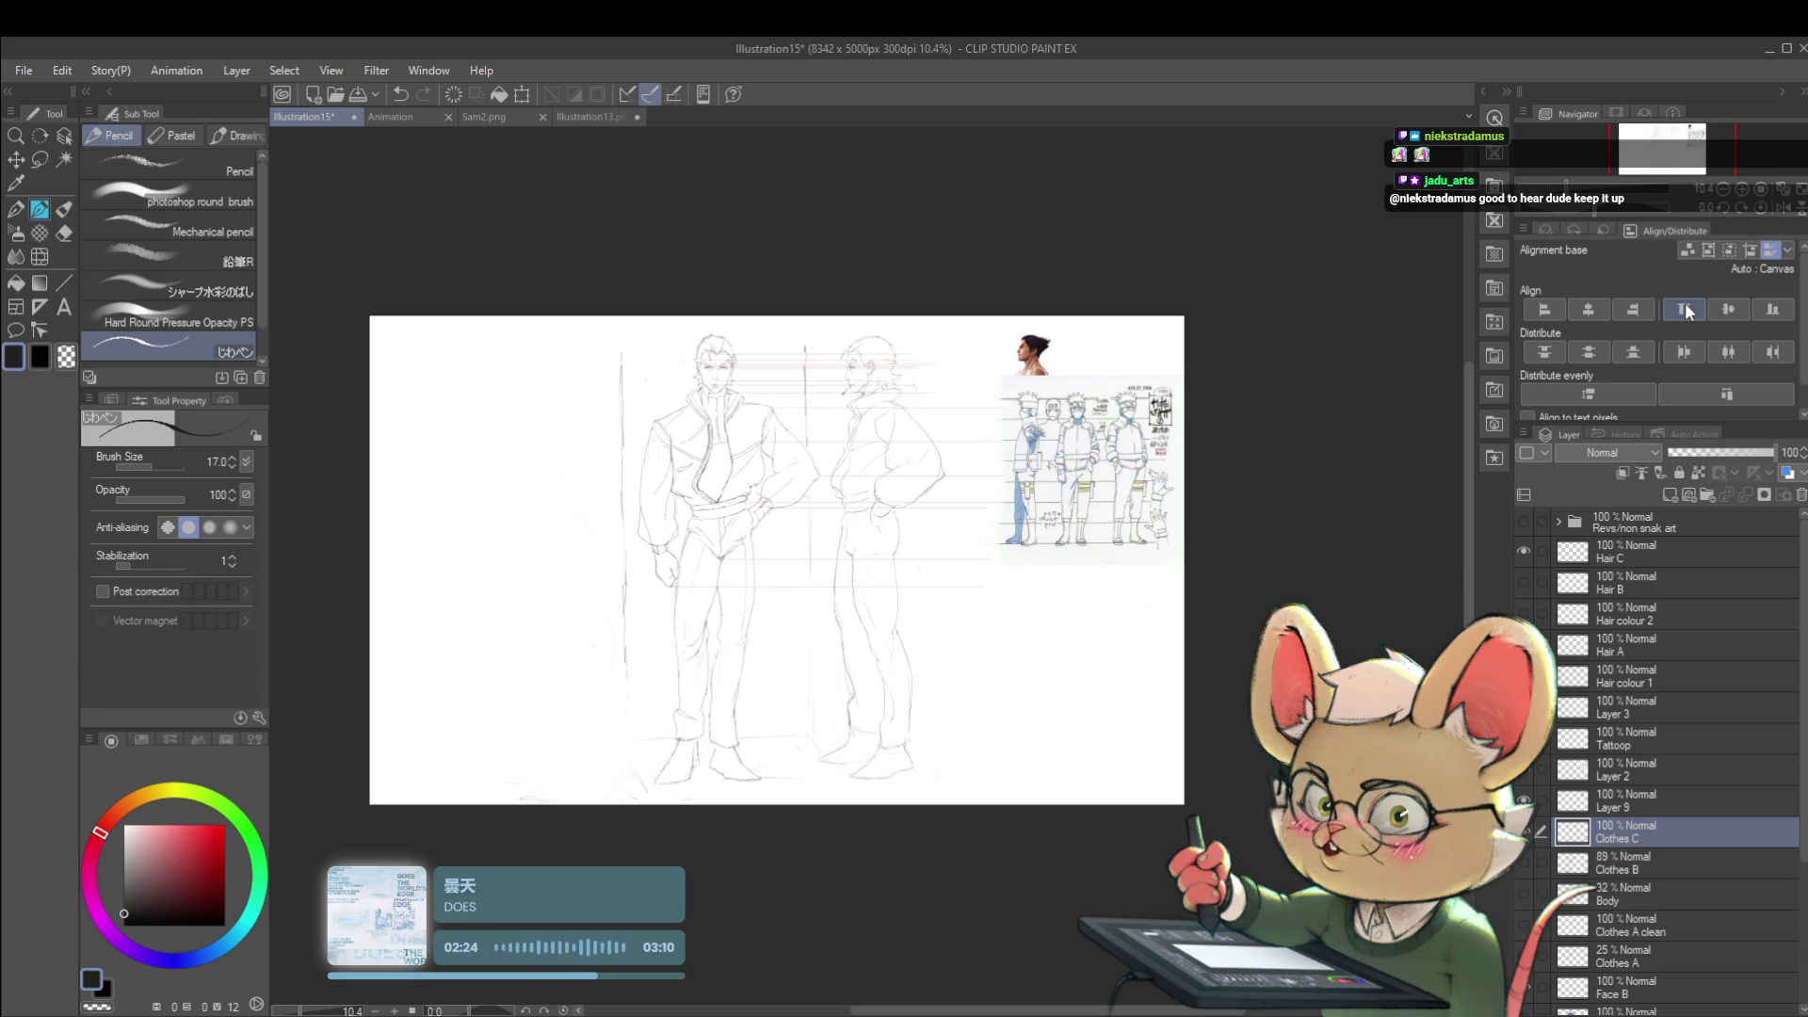
pyautogui.click(1767, 212)
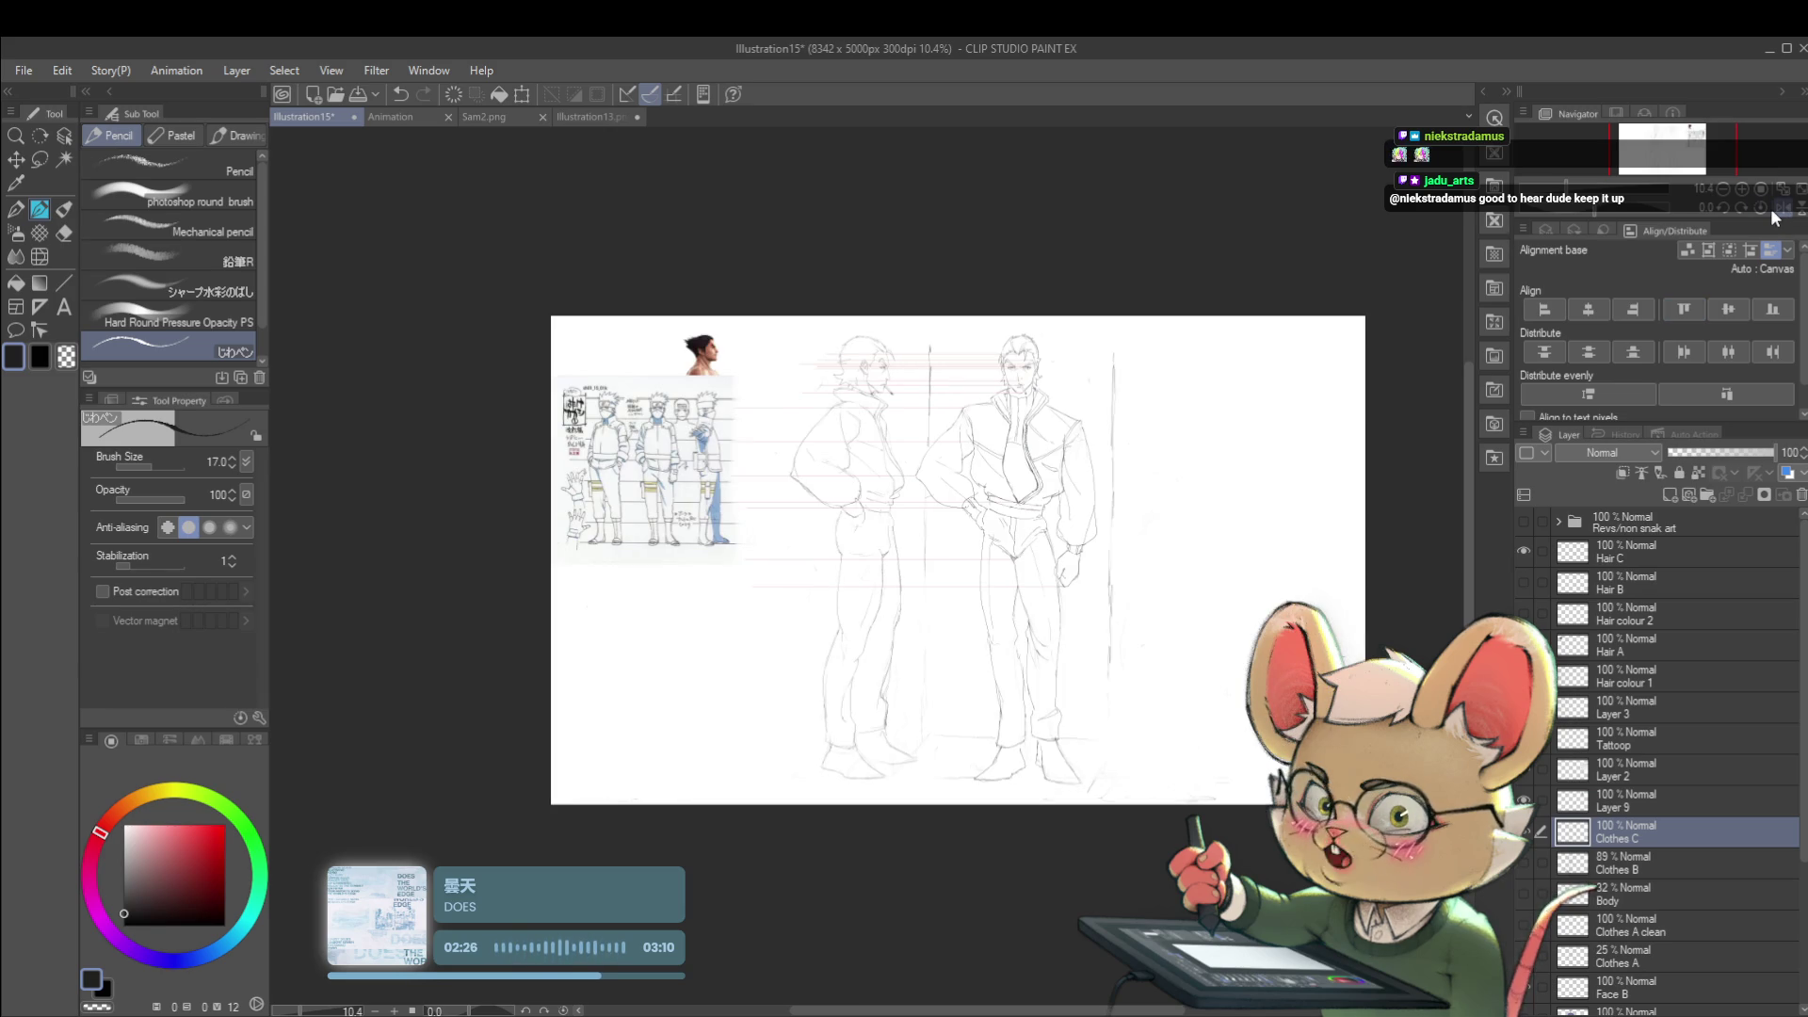
pyautogui.scroll(3, 884, 533)
pyautogui.scroll(2, 885, 533)
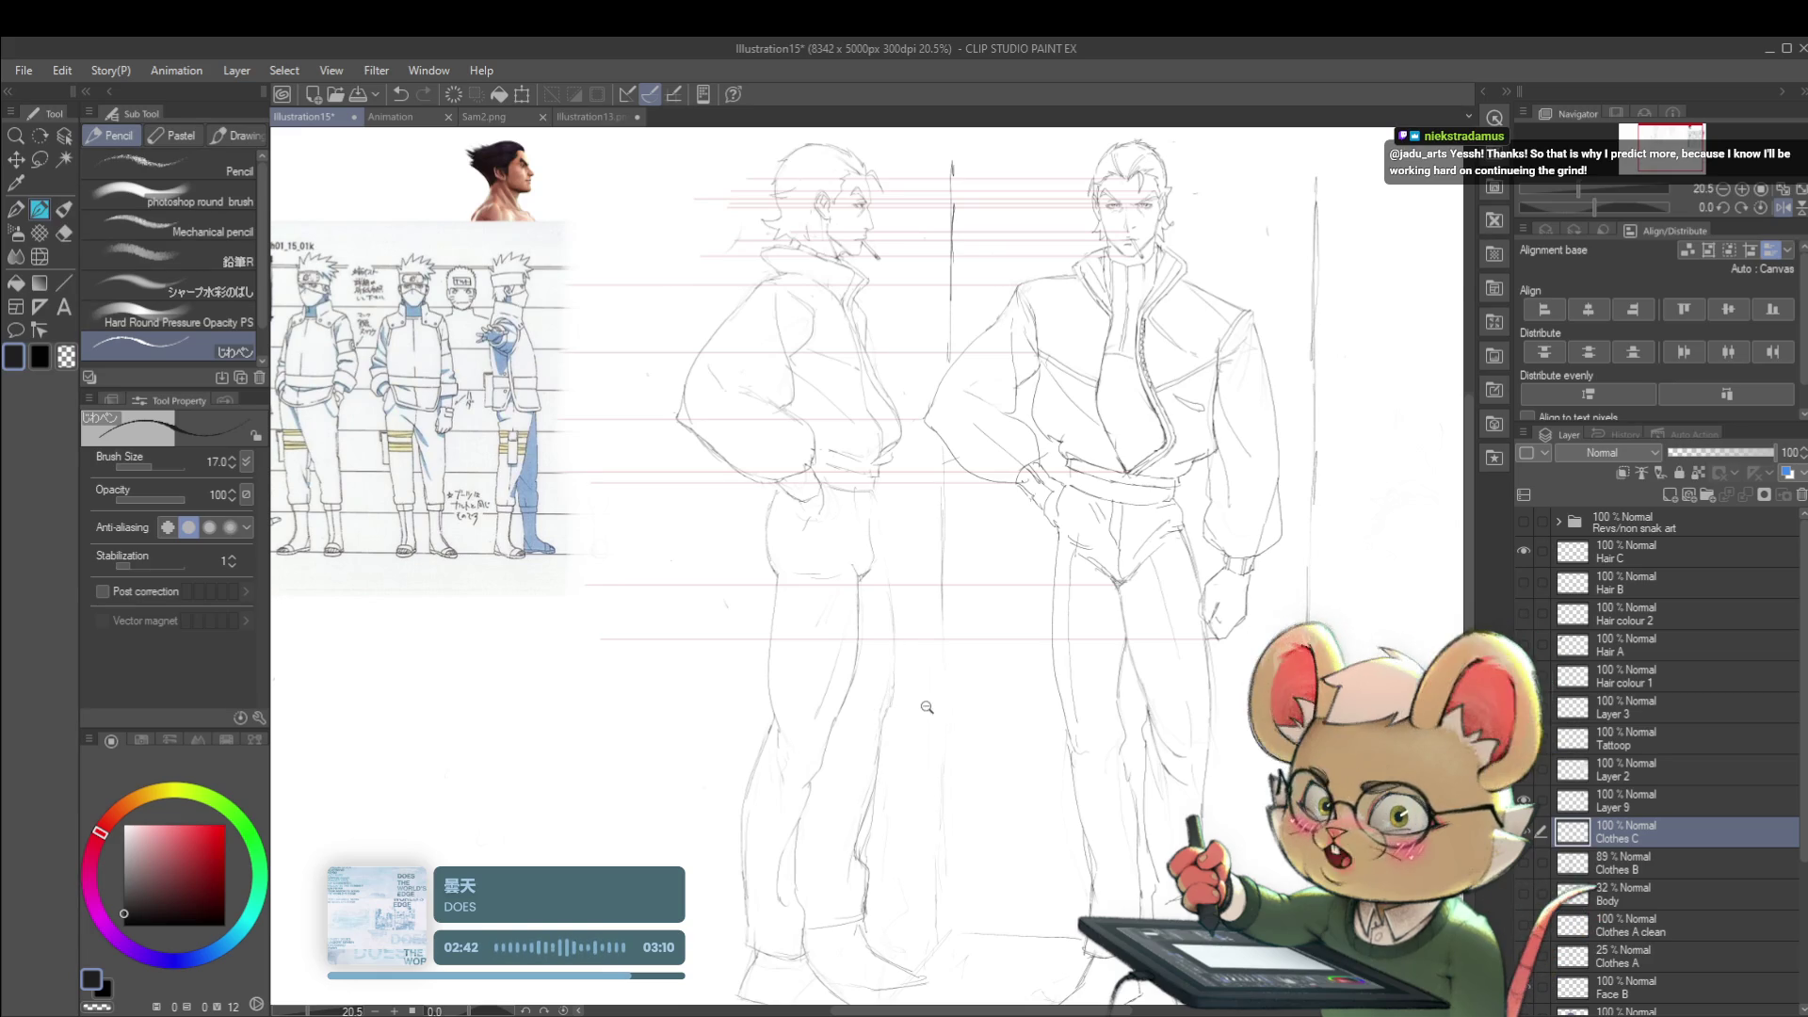
pyautogui.scroll(-2, 927, 706)
pyautogui.moveTo(929, 706); pyautogui.dragTo(894, 490)
pyautogui.click(1783, 211)
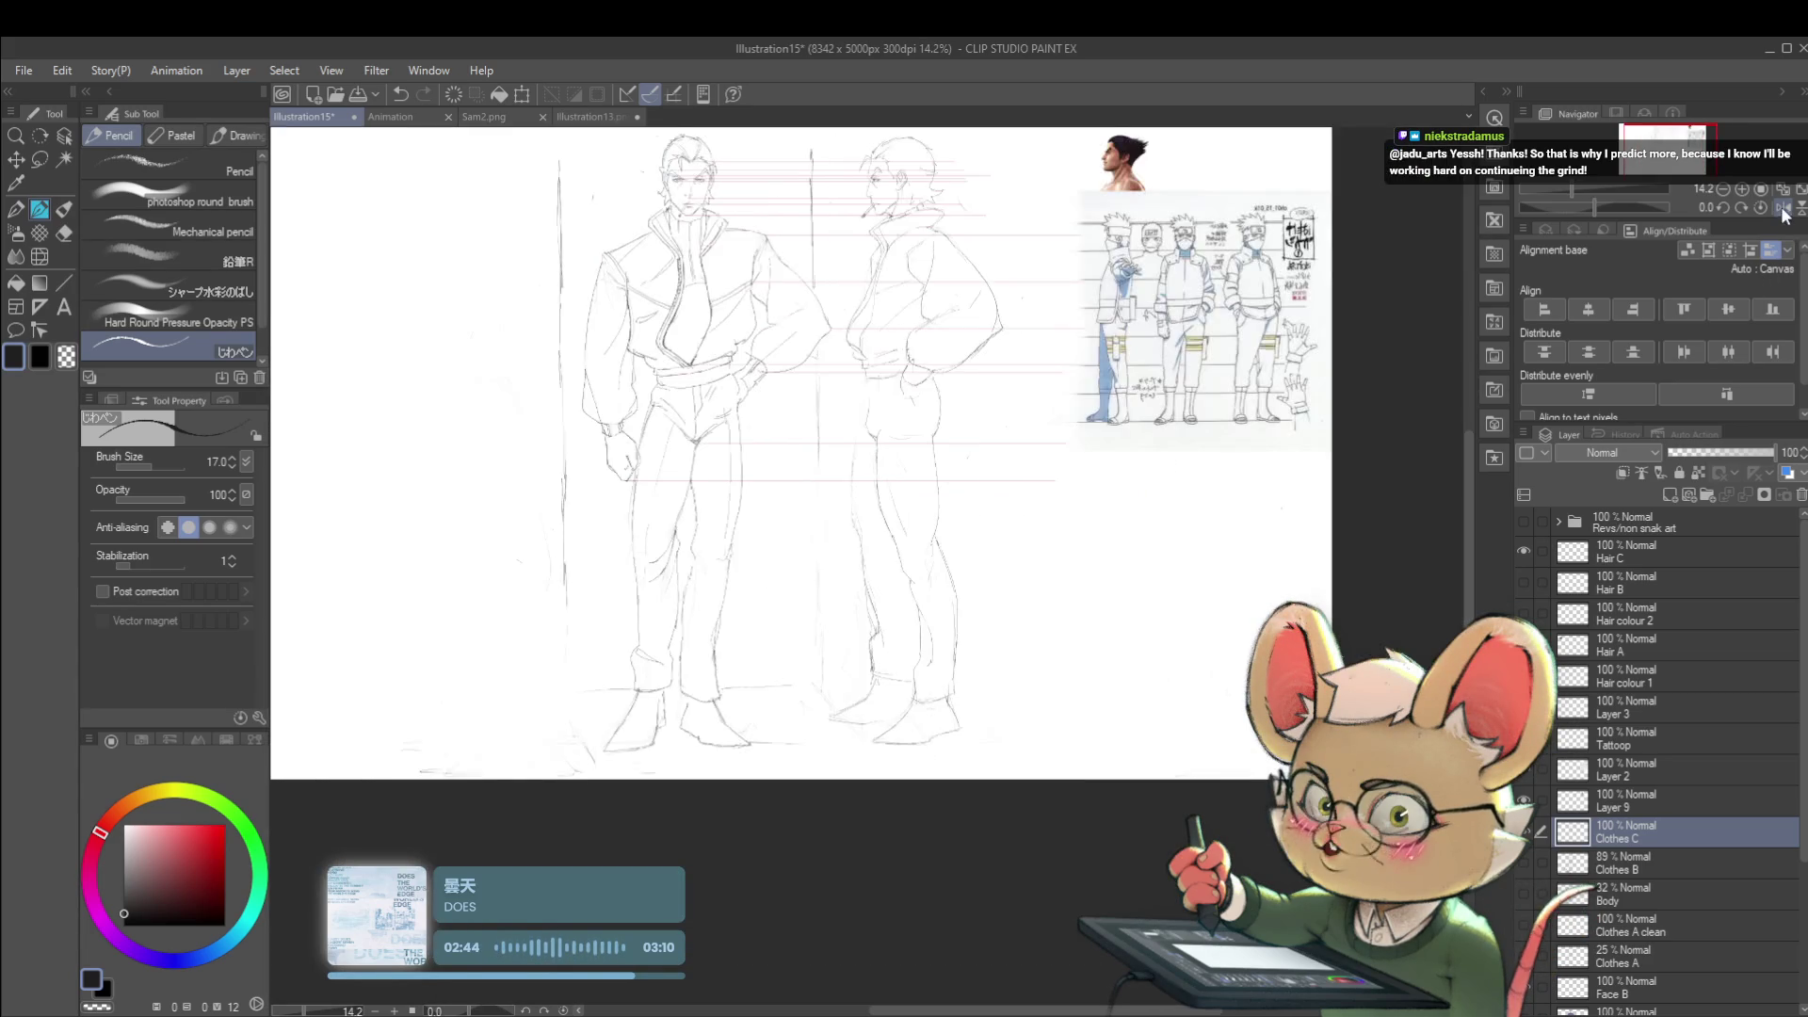
pyautogui.scroll(2, 855, 479)
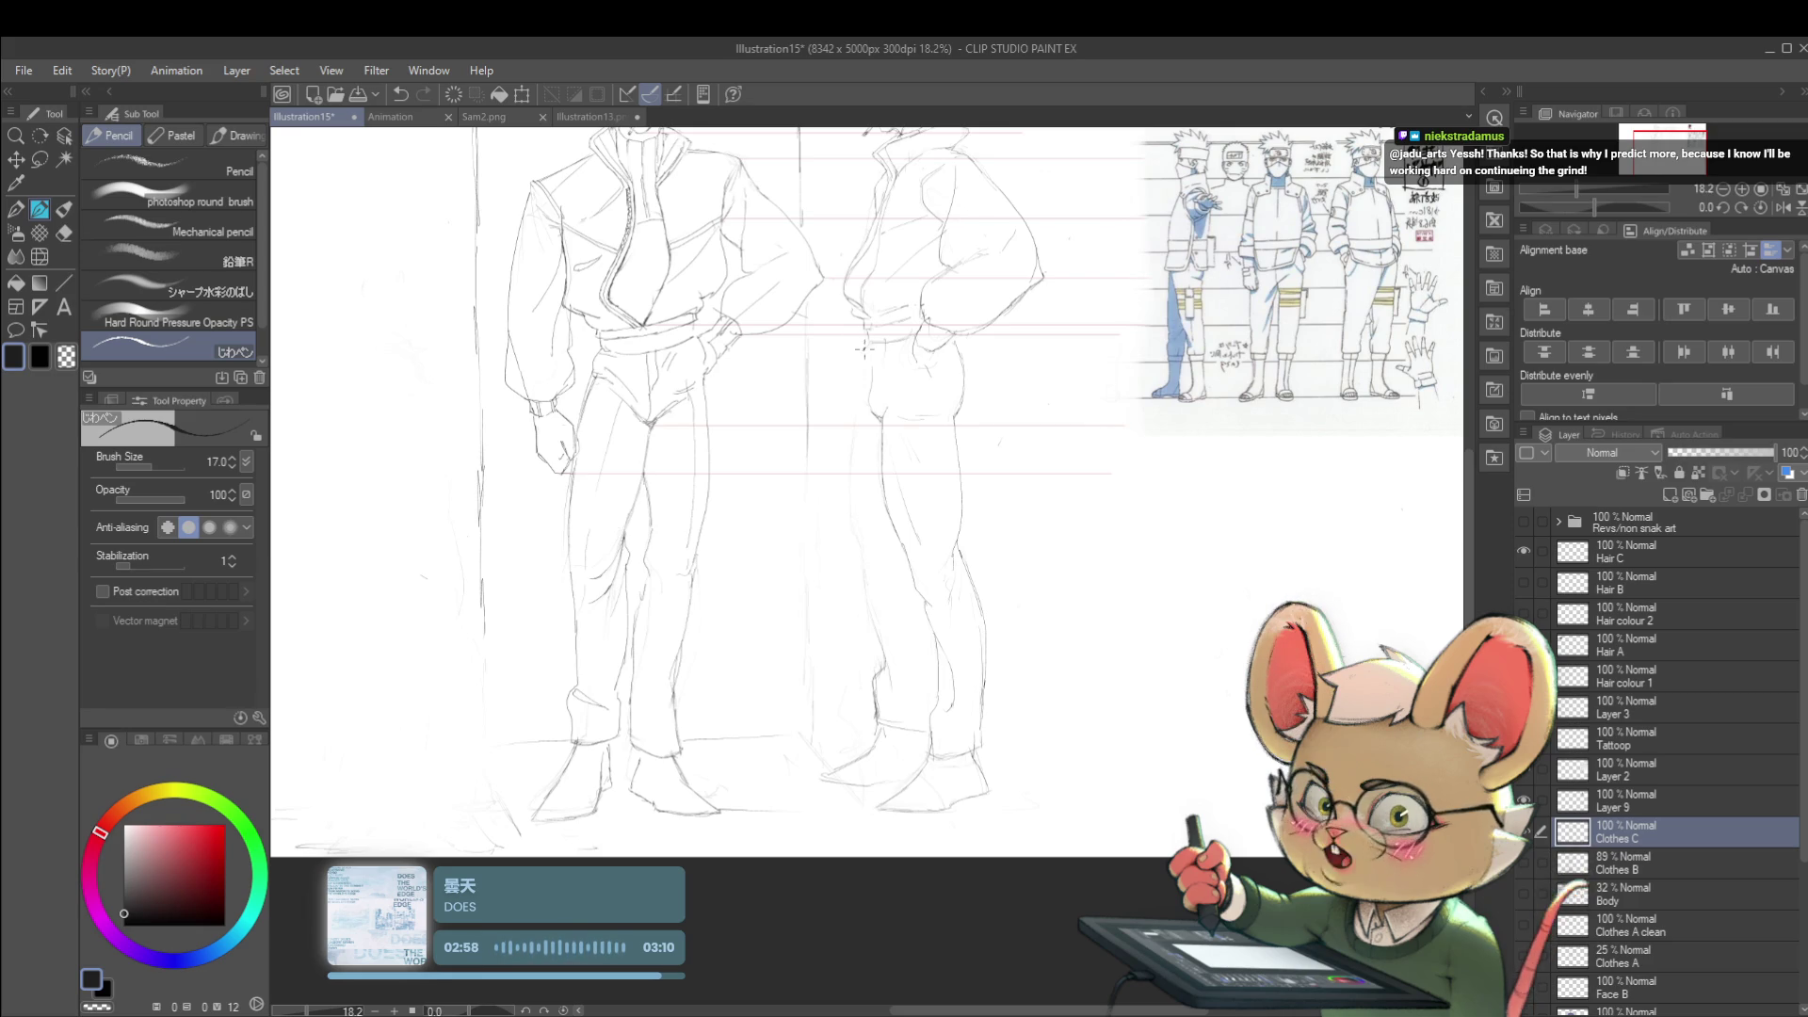
pyautogui.scroll(1, 861, 343)
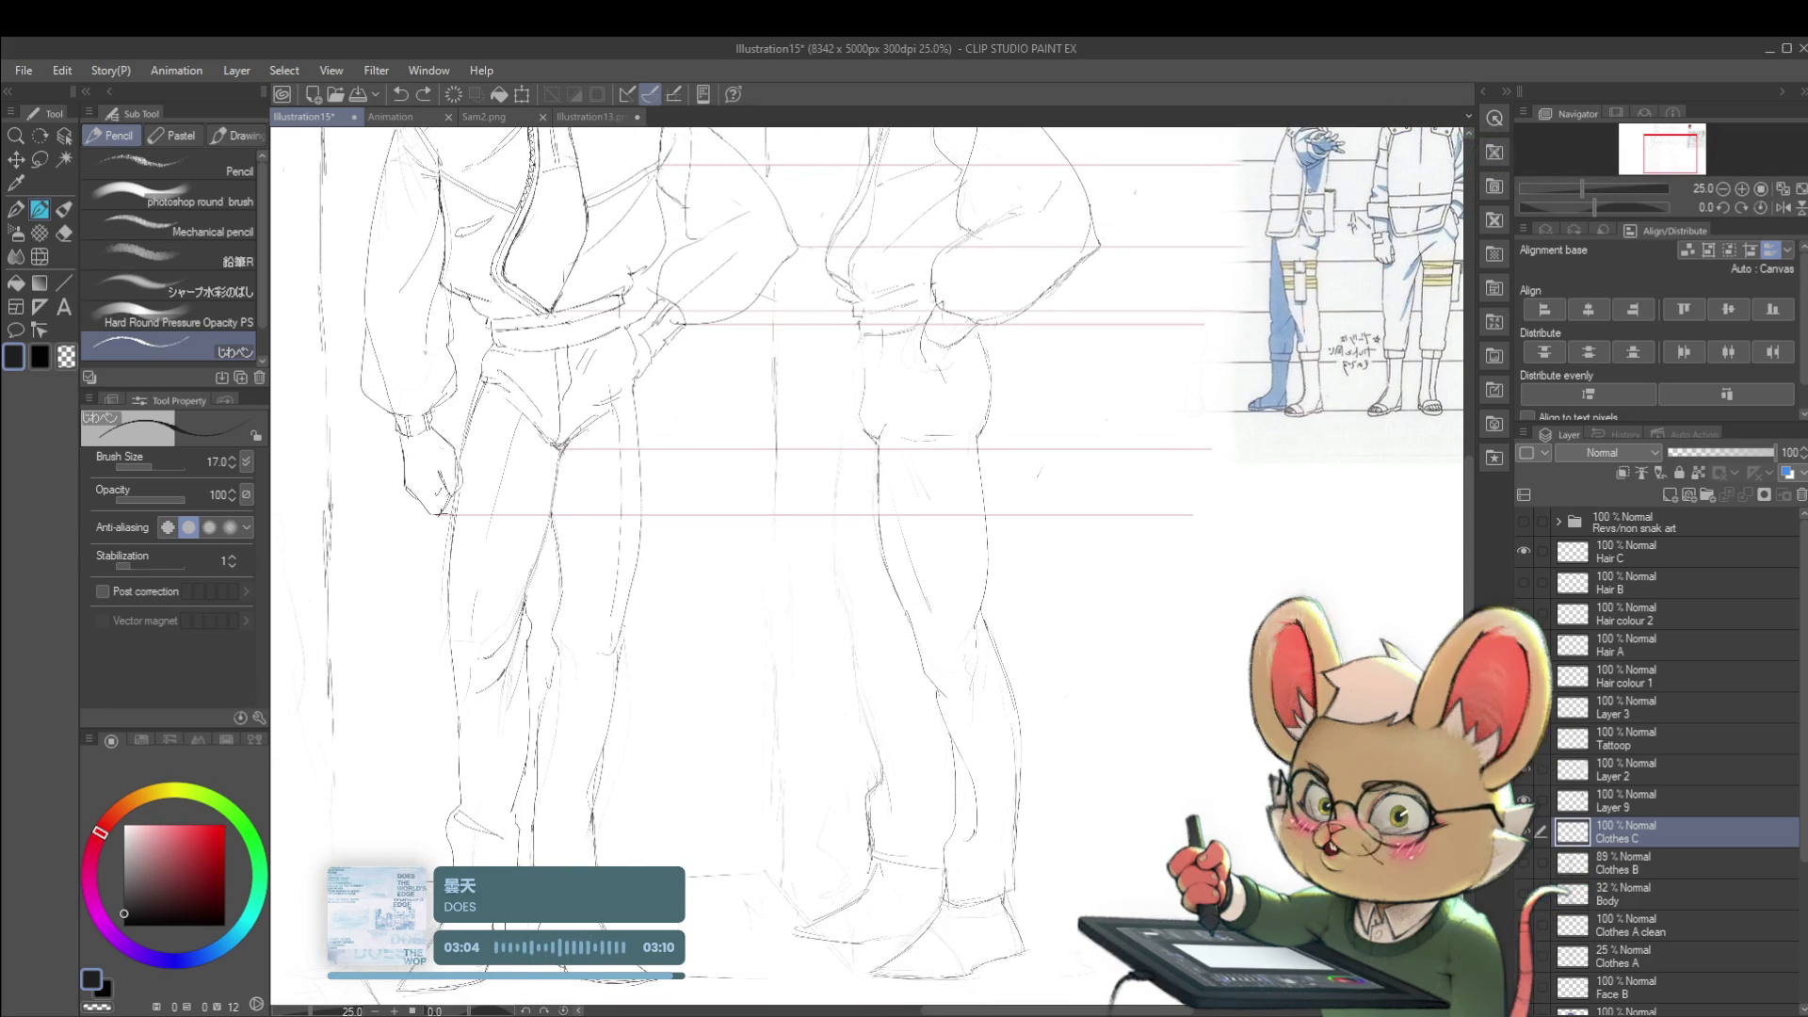
pyautogui.scroll(-2, 870, 340)
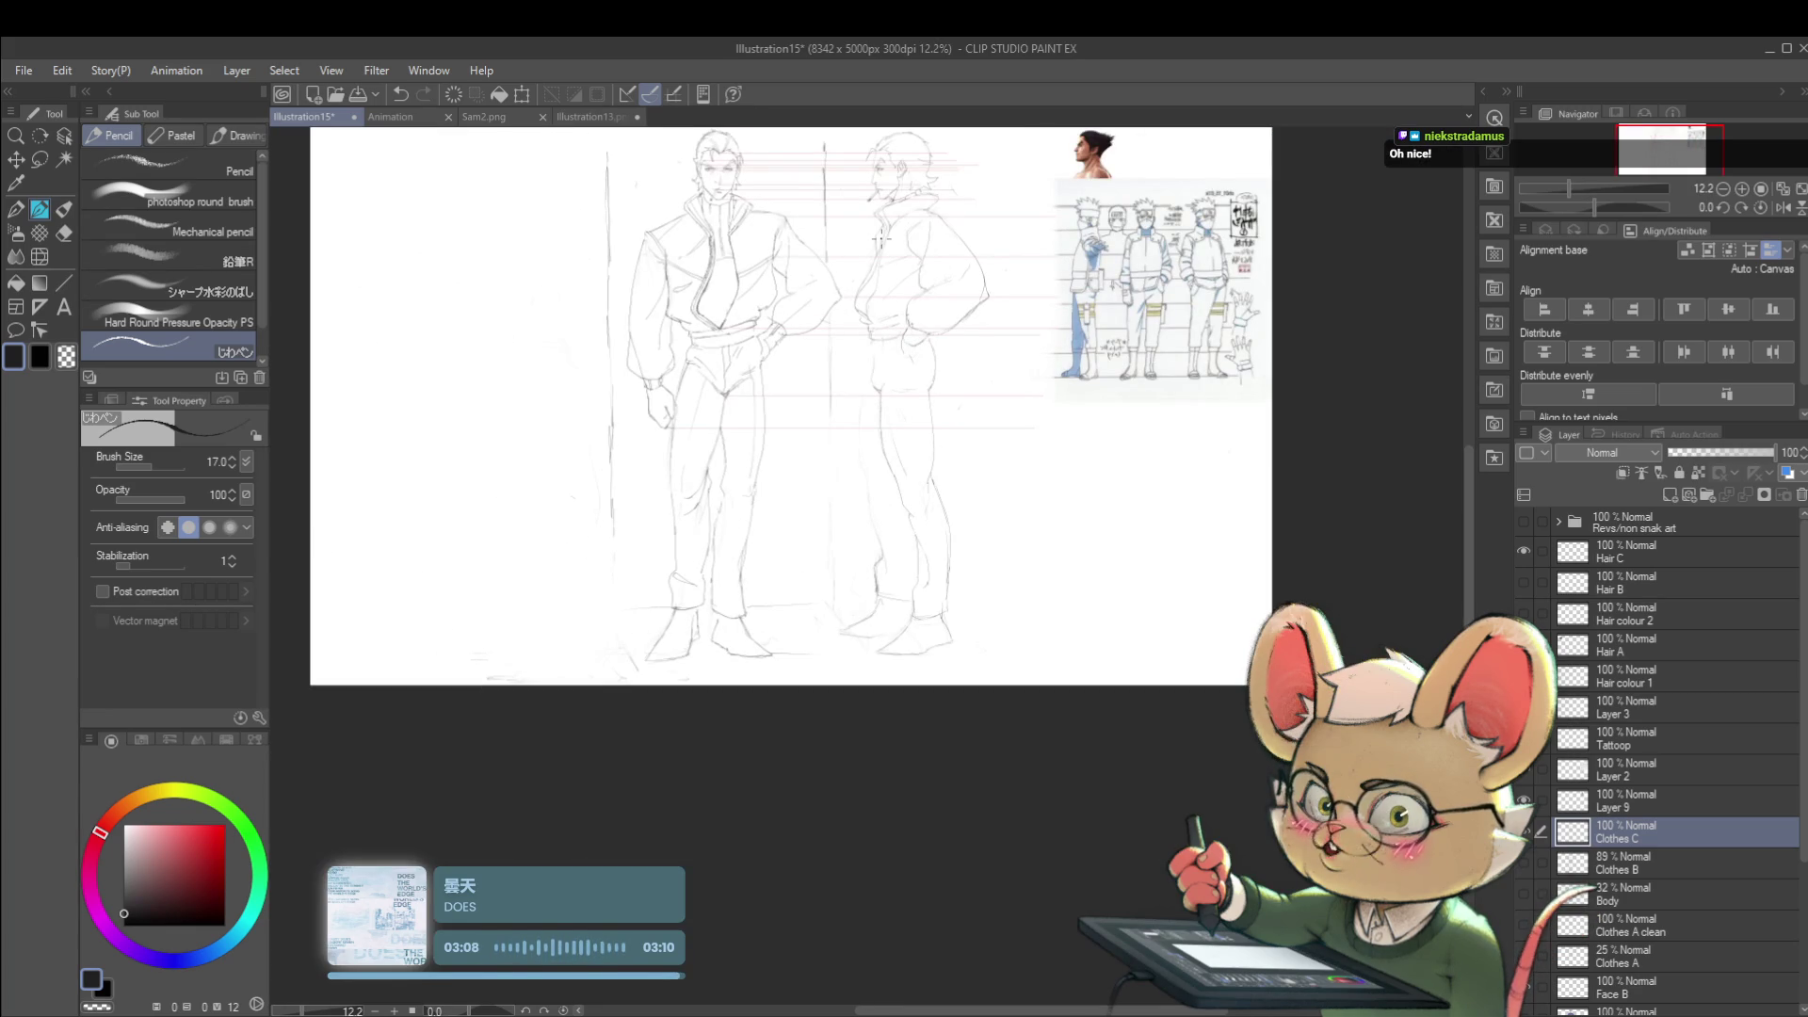
pyautogui.scroll(2, 874, 356)
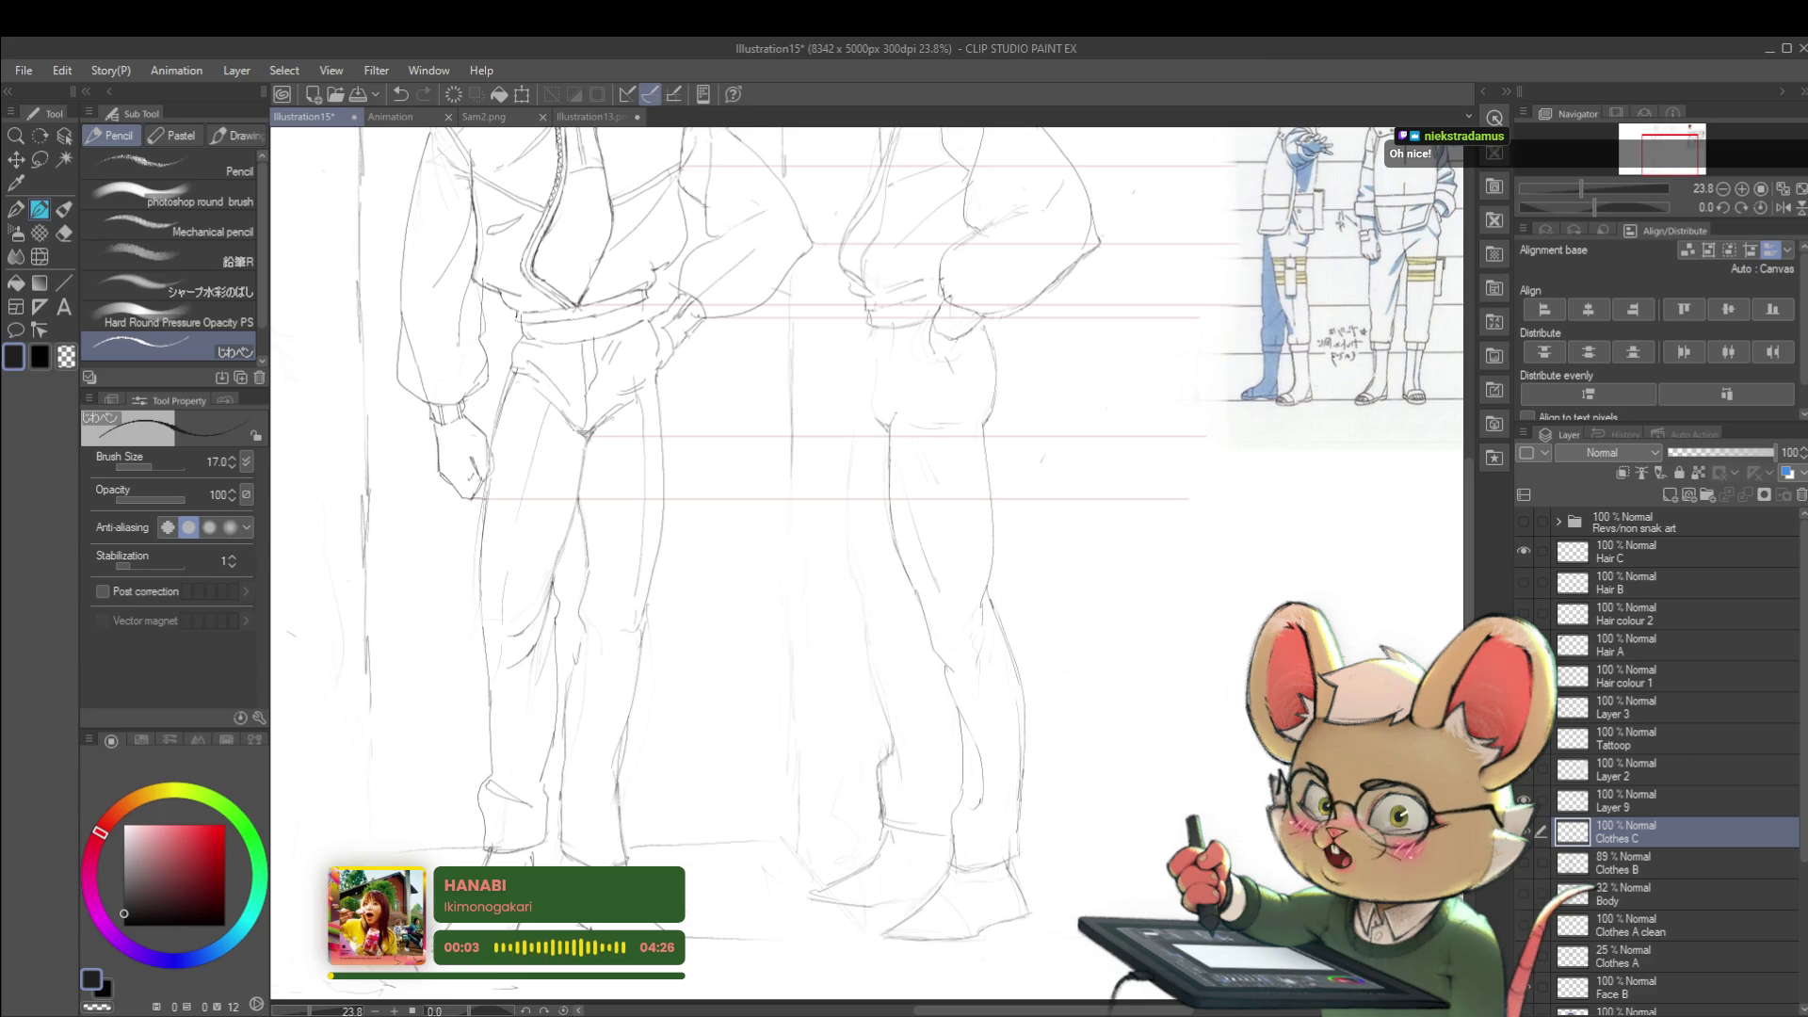
pyautogui.scroll(-2, 998, 366)
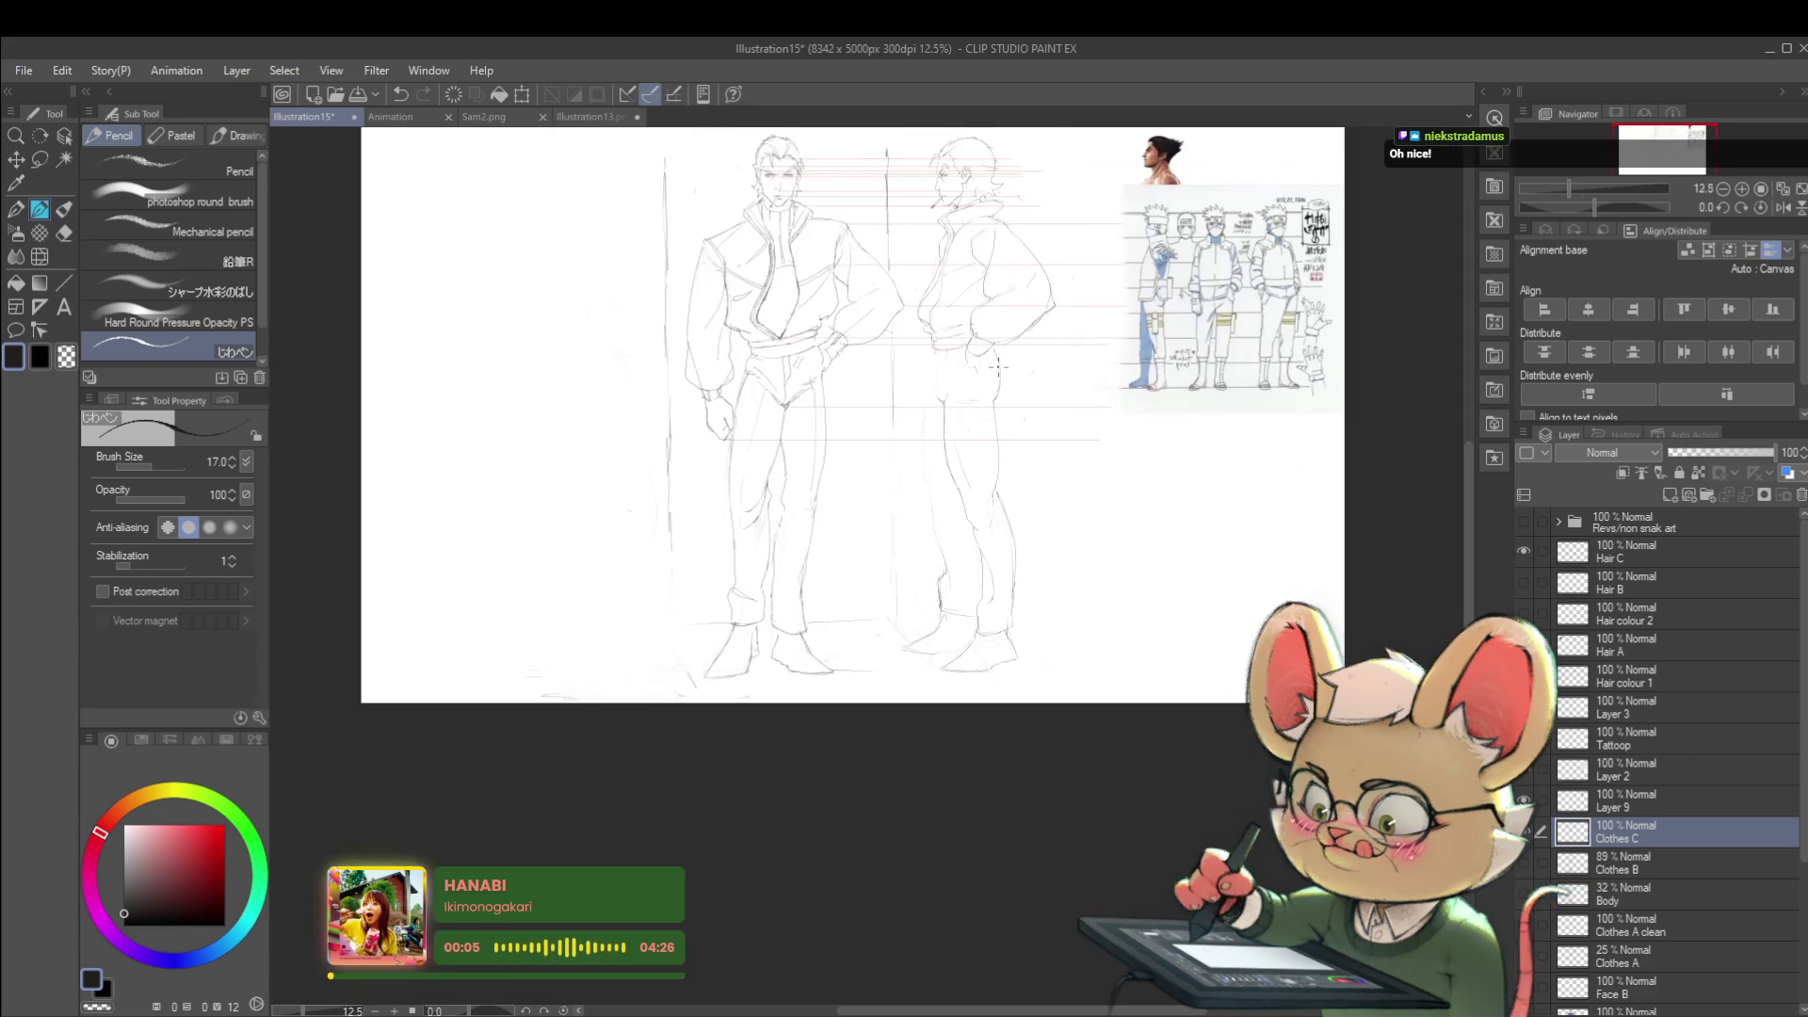
pyautogui.scroll(1, 999, 366)
pyautogui.scroll(1, 988, 410)
pyautogui.scroll(1, 980, 466)
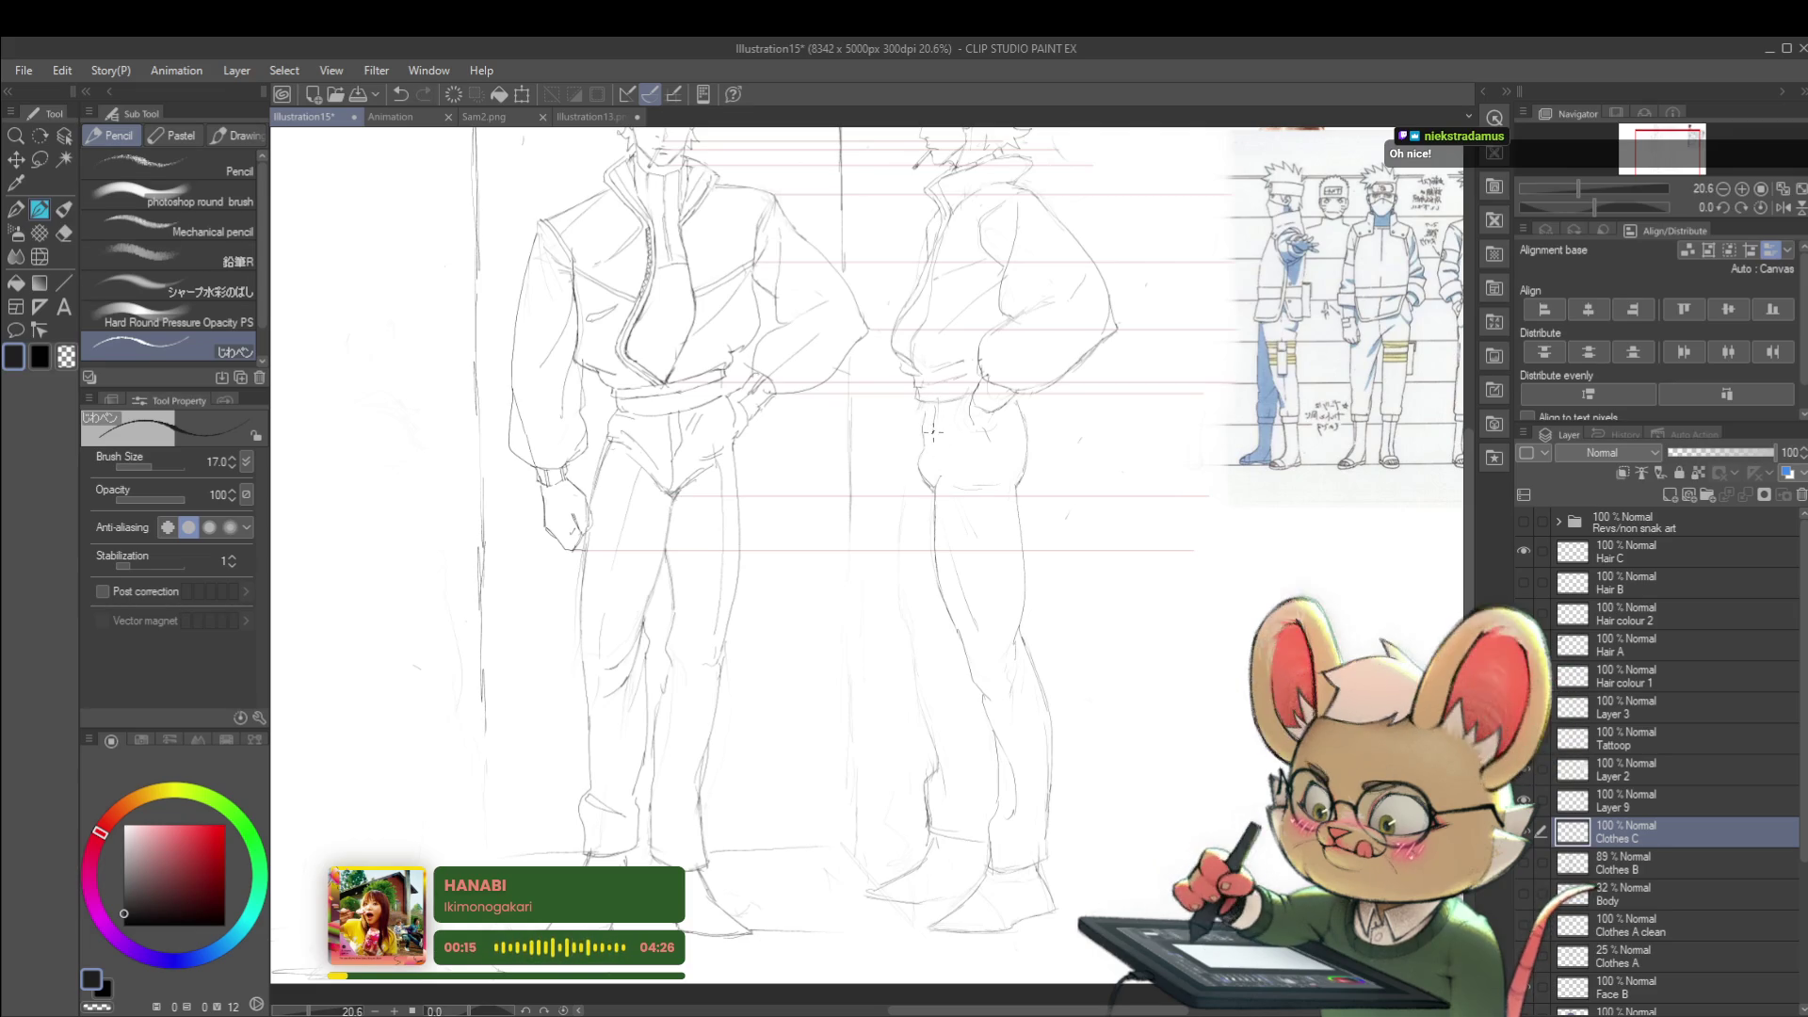
pyautogui.scroll(-3, 905, 353)
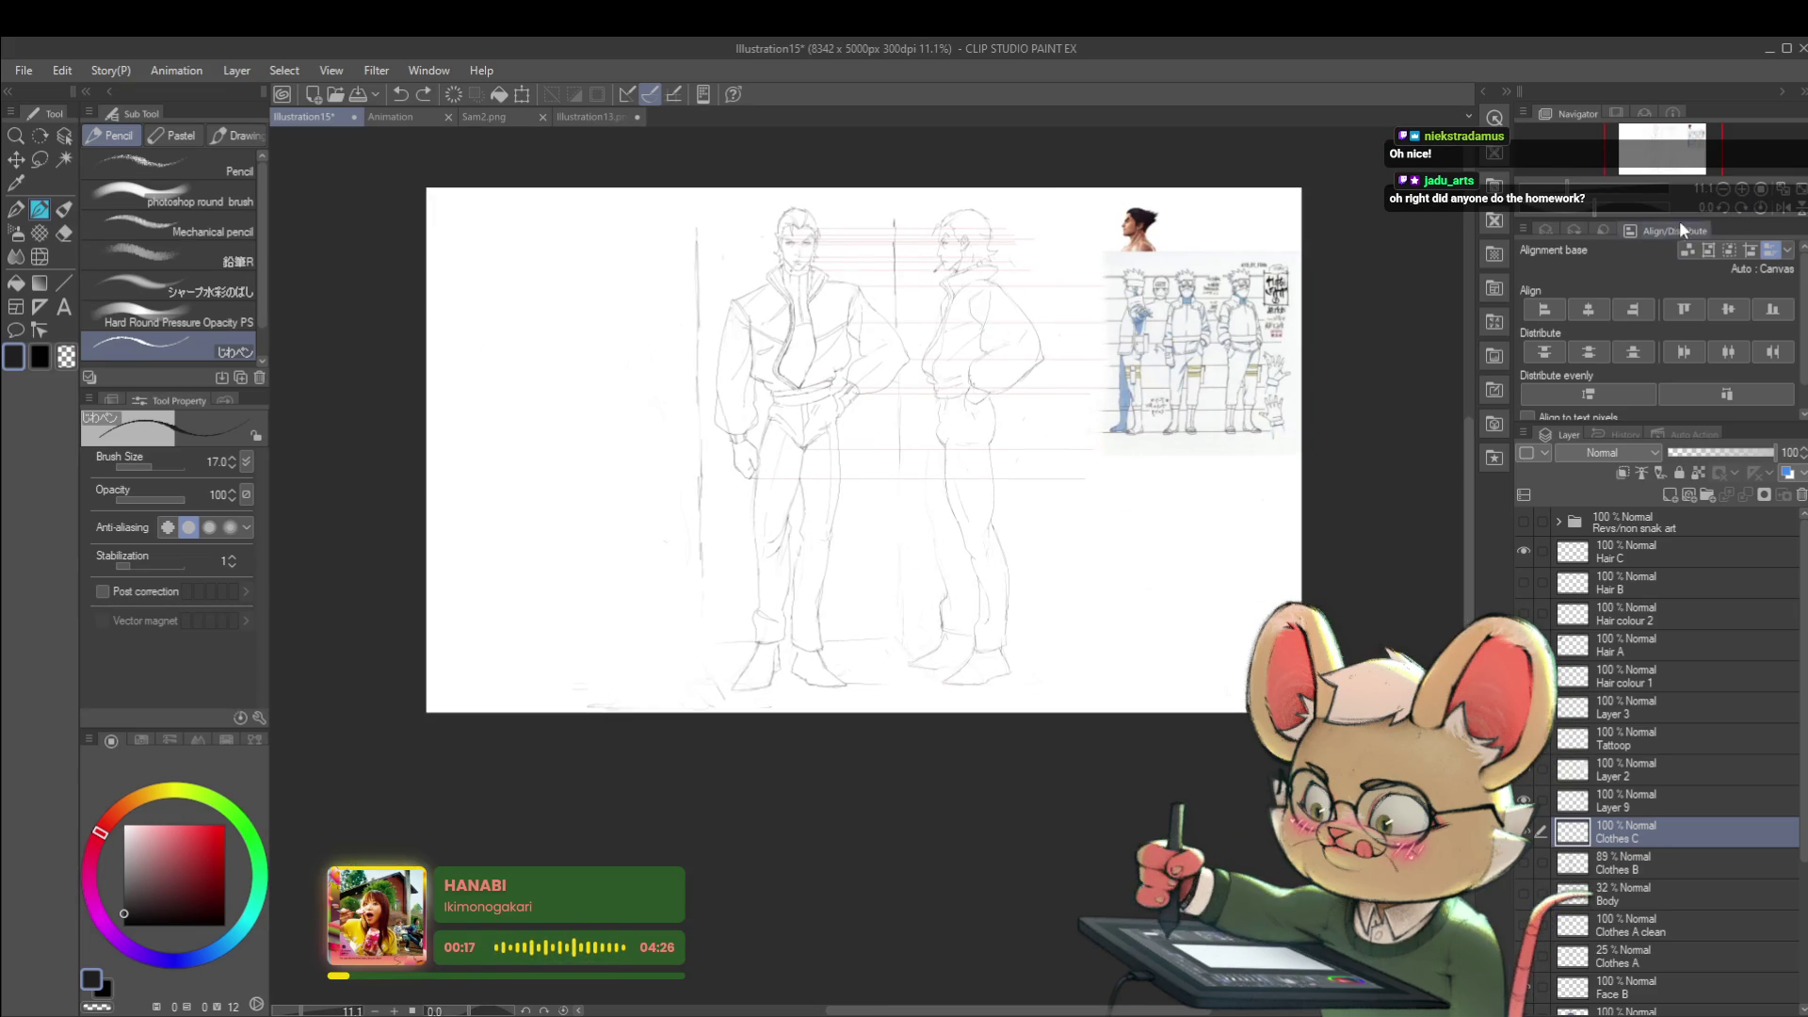
pyautogui.scroll(3, 1017, 395)
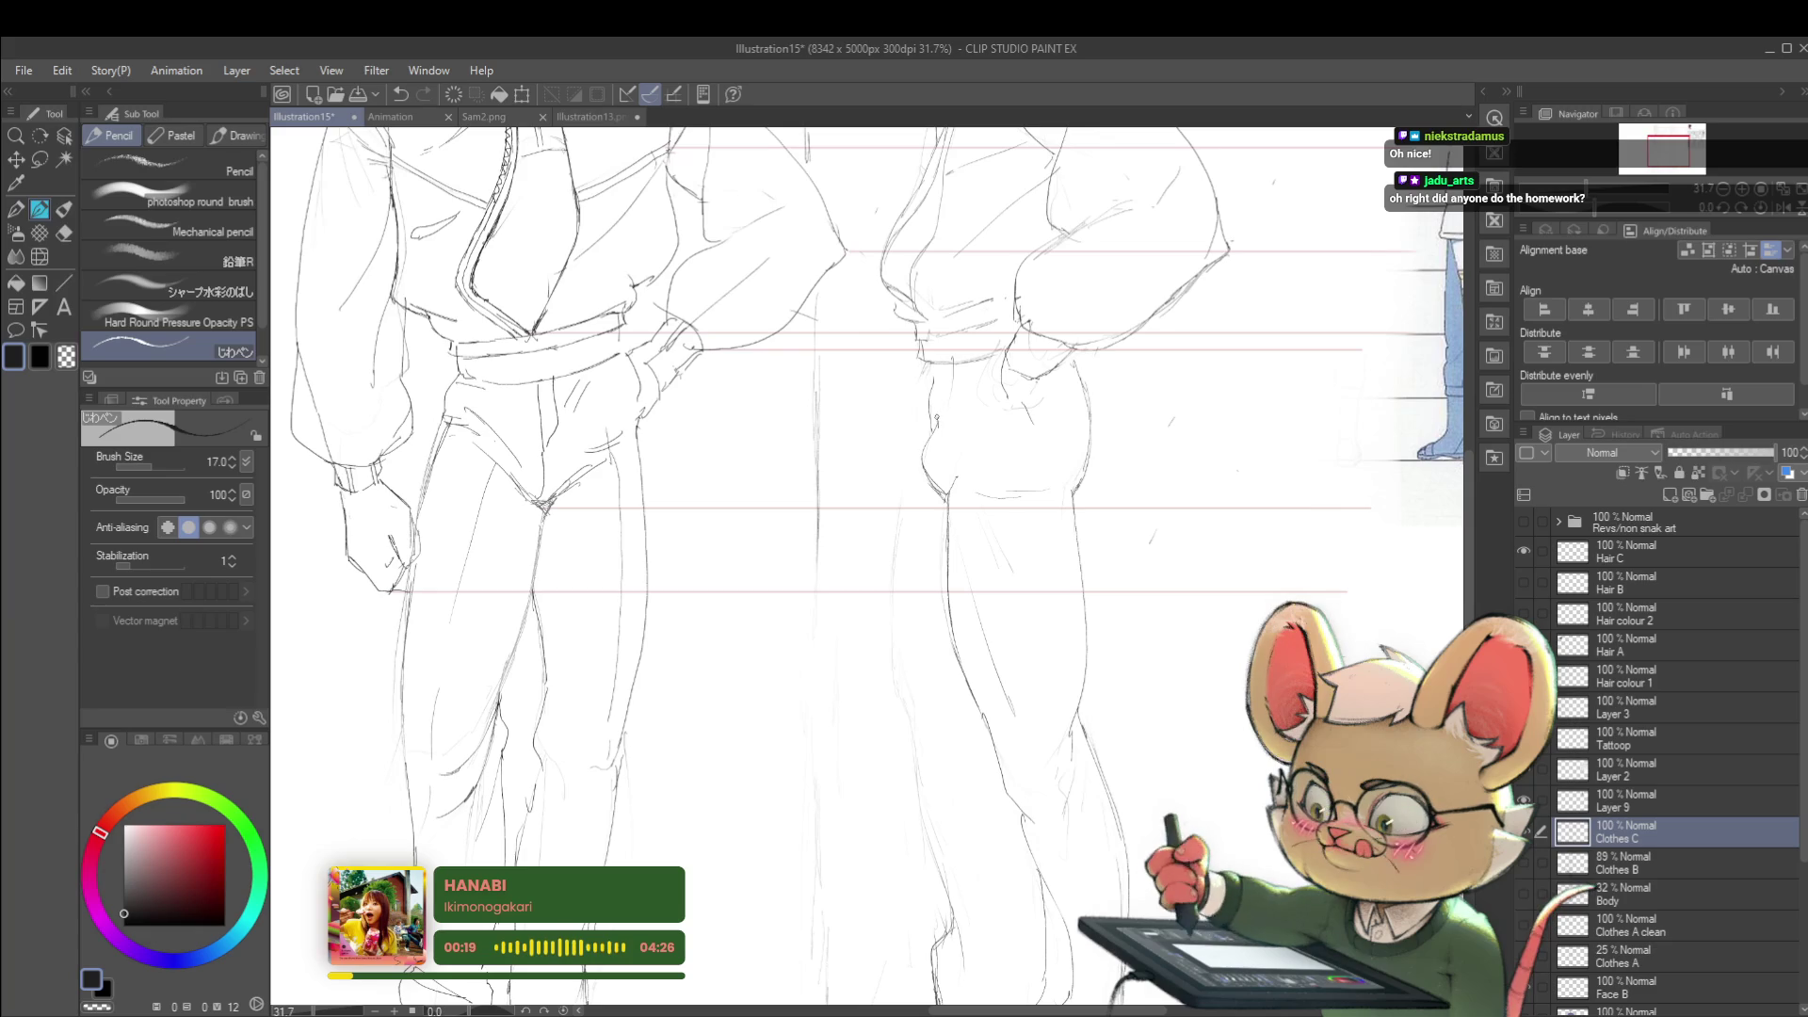
pyautogui.scroll(-5, 989, 353)
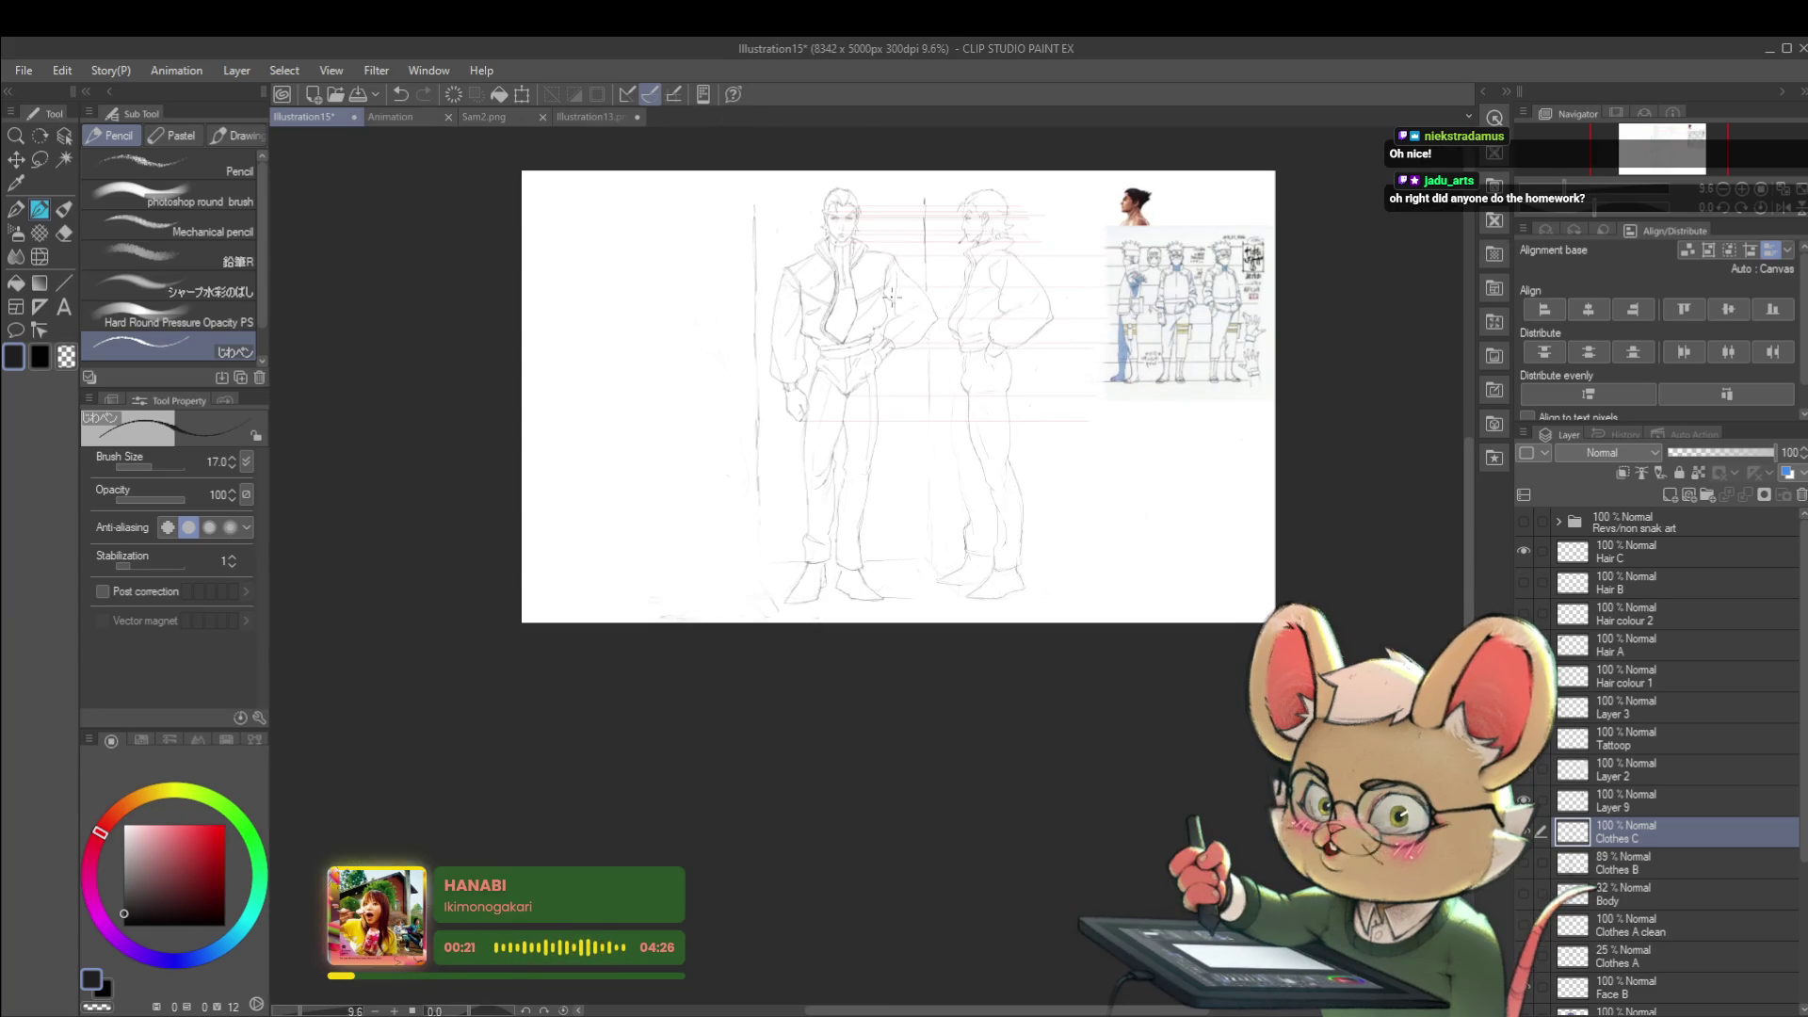
pyautogui.scroll(2, 904, 423)
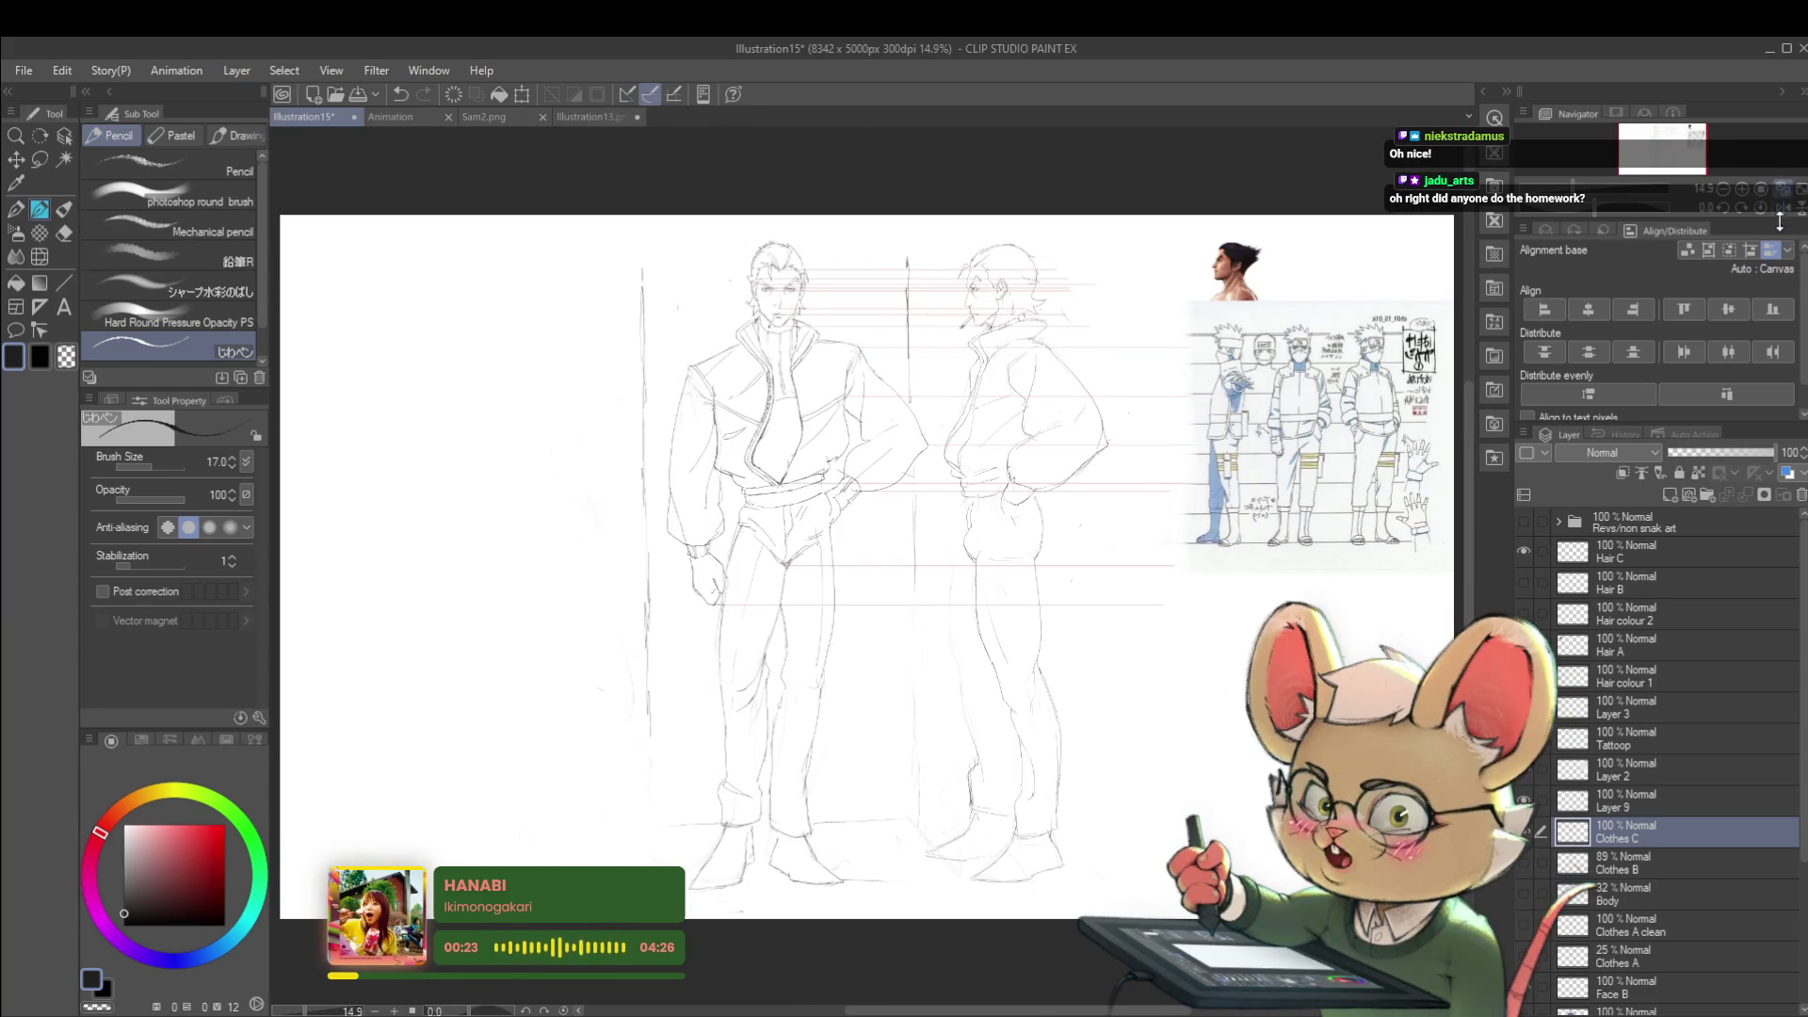
pyautogui.click(1763, 208)
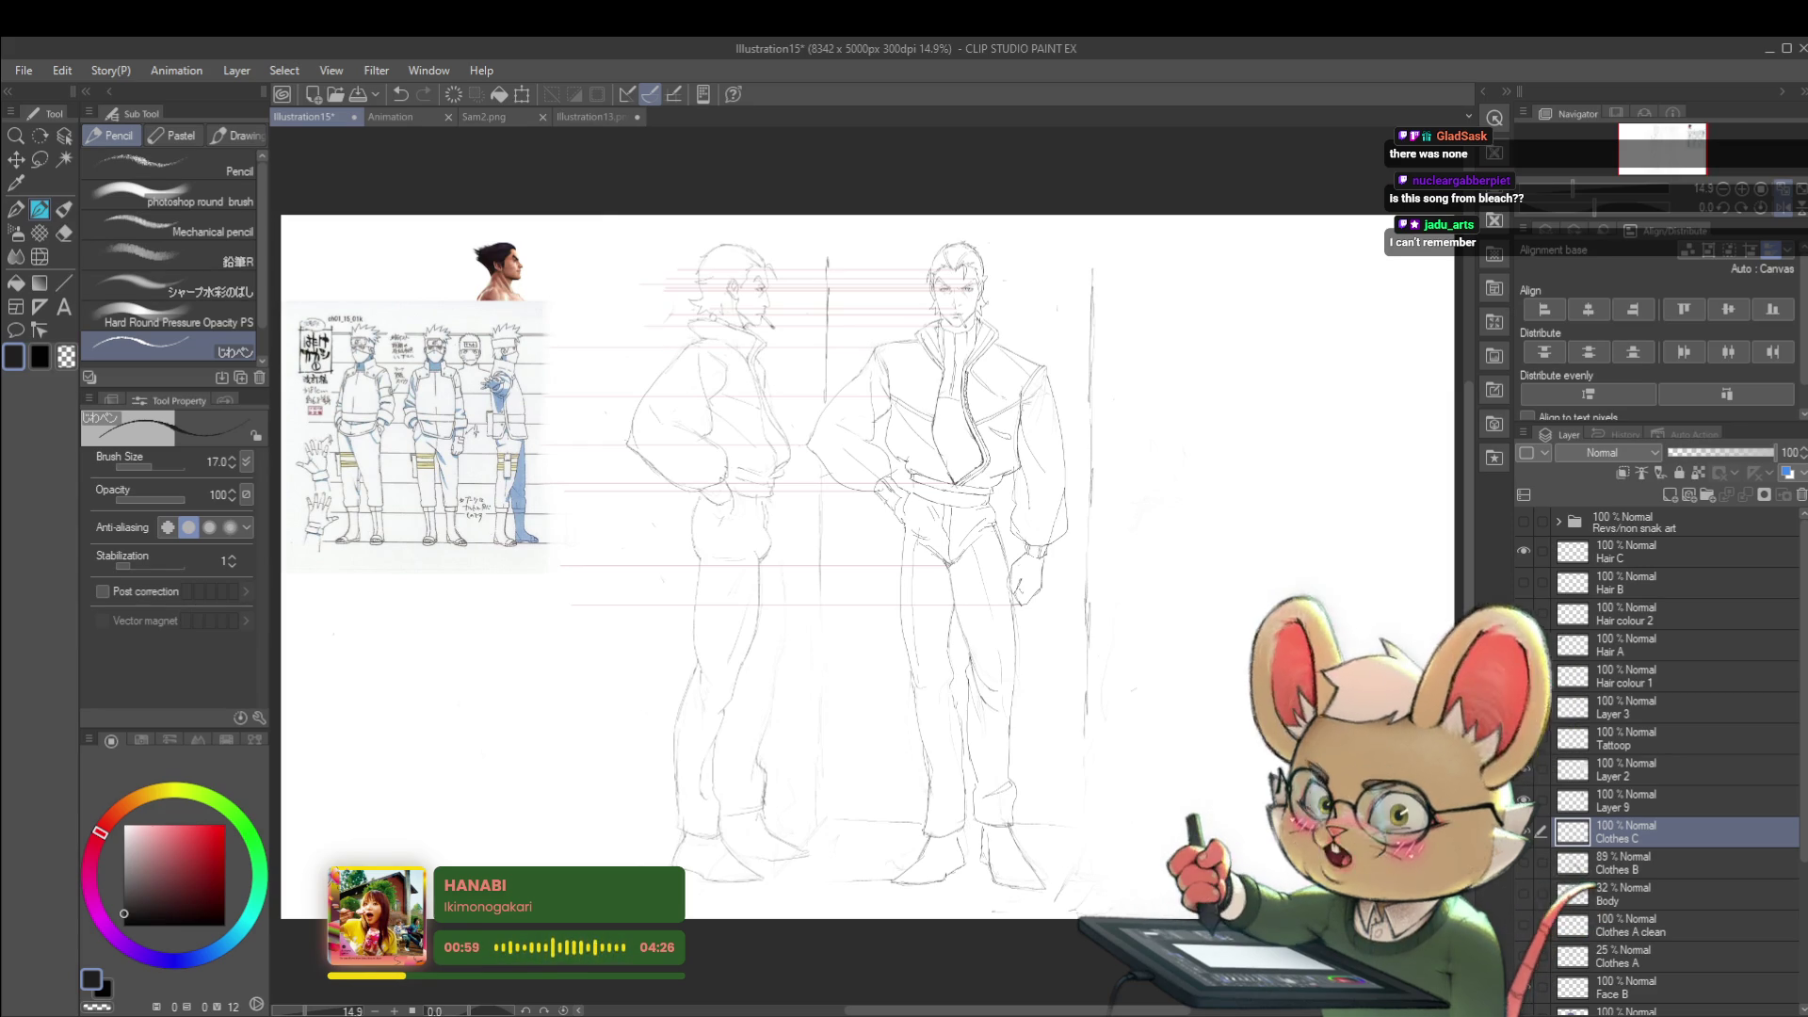
pyautogui.click(1786, 209)
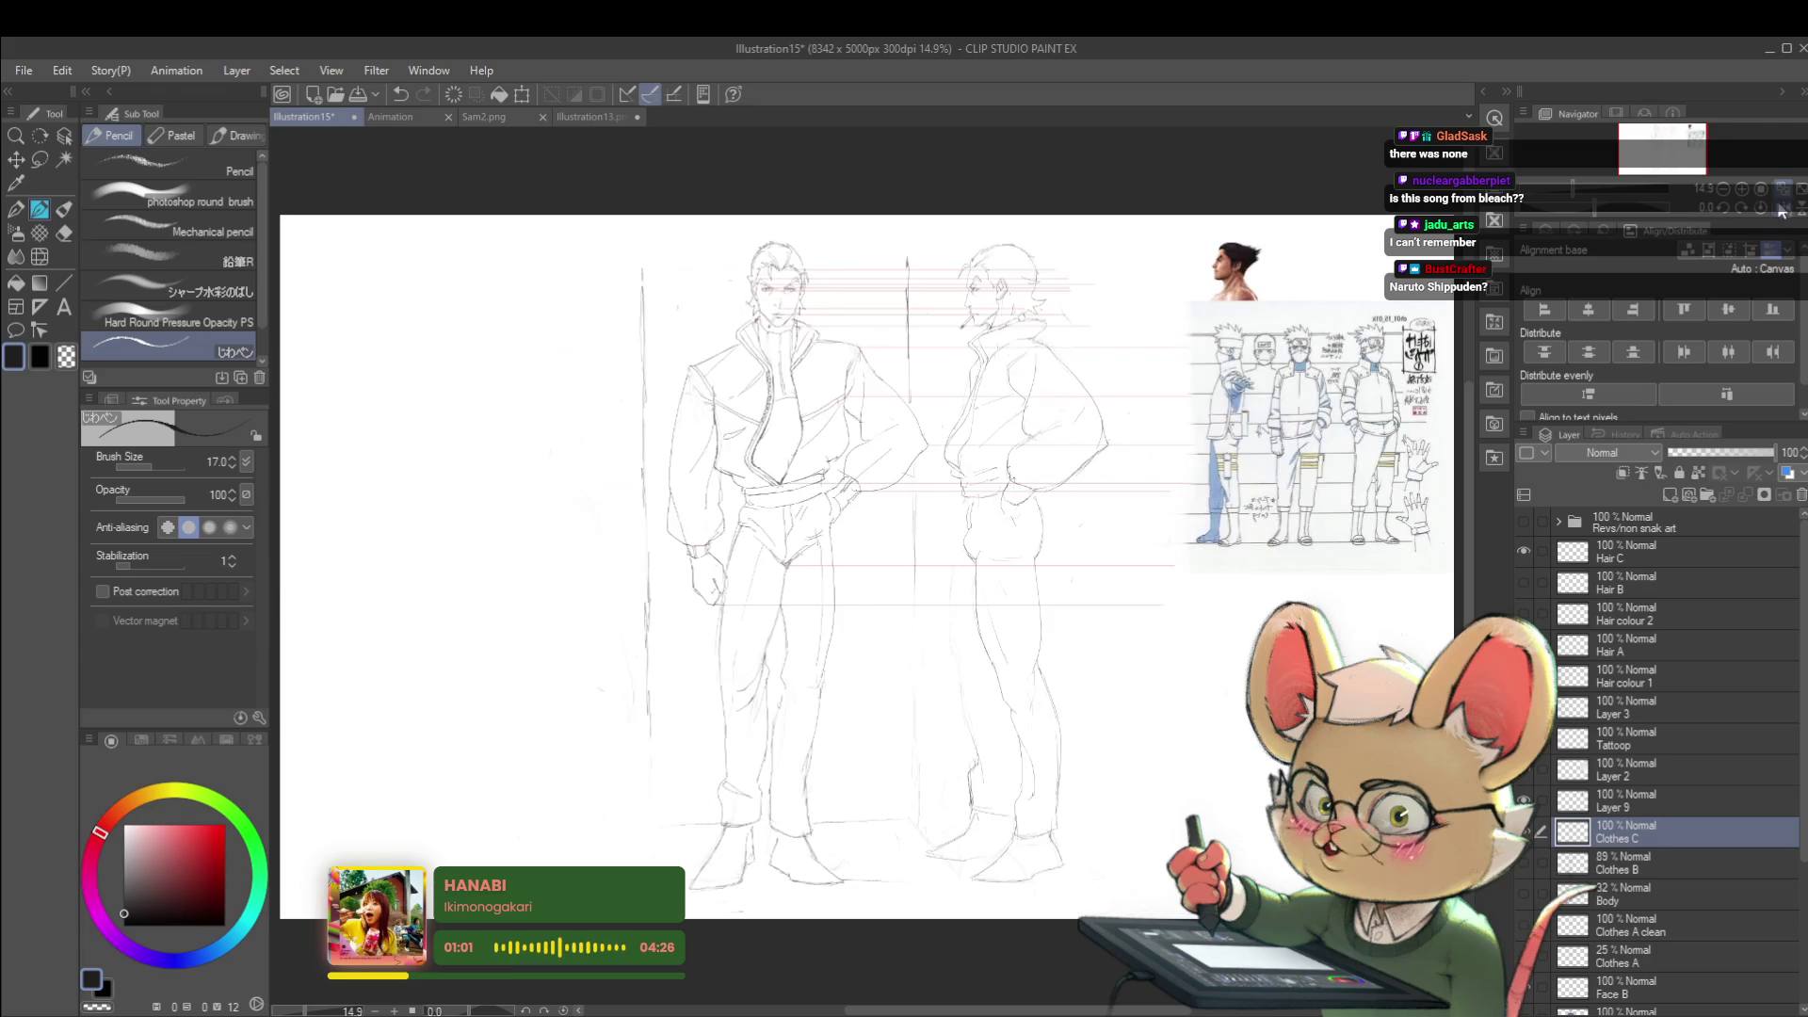
pyautogui.scroll(3, 1110, 665)
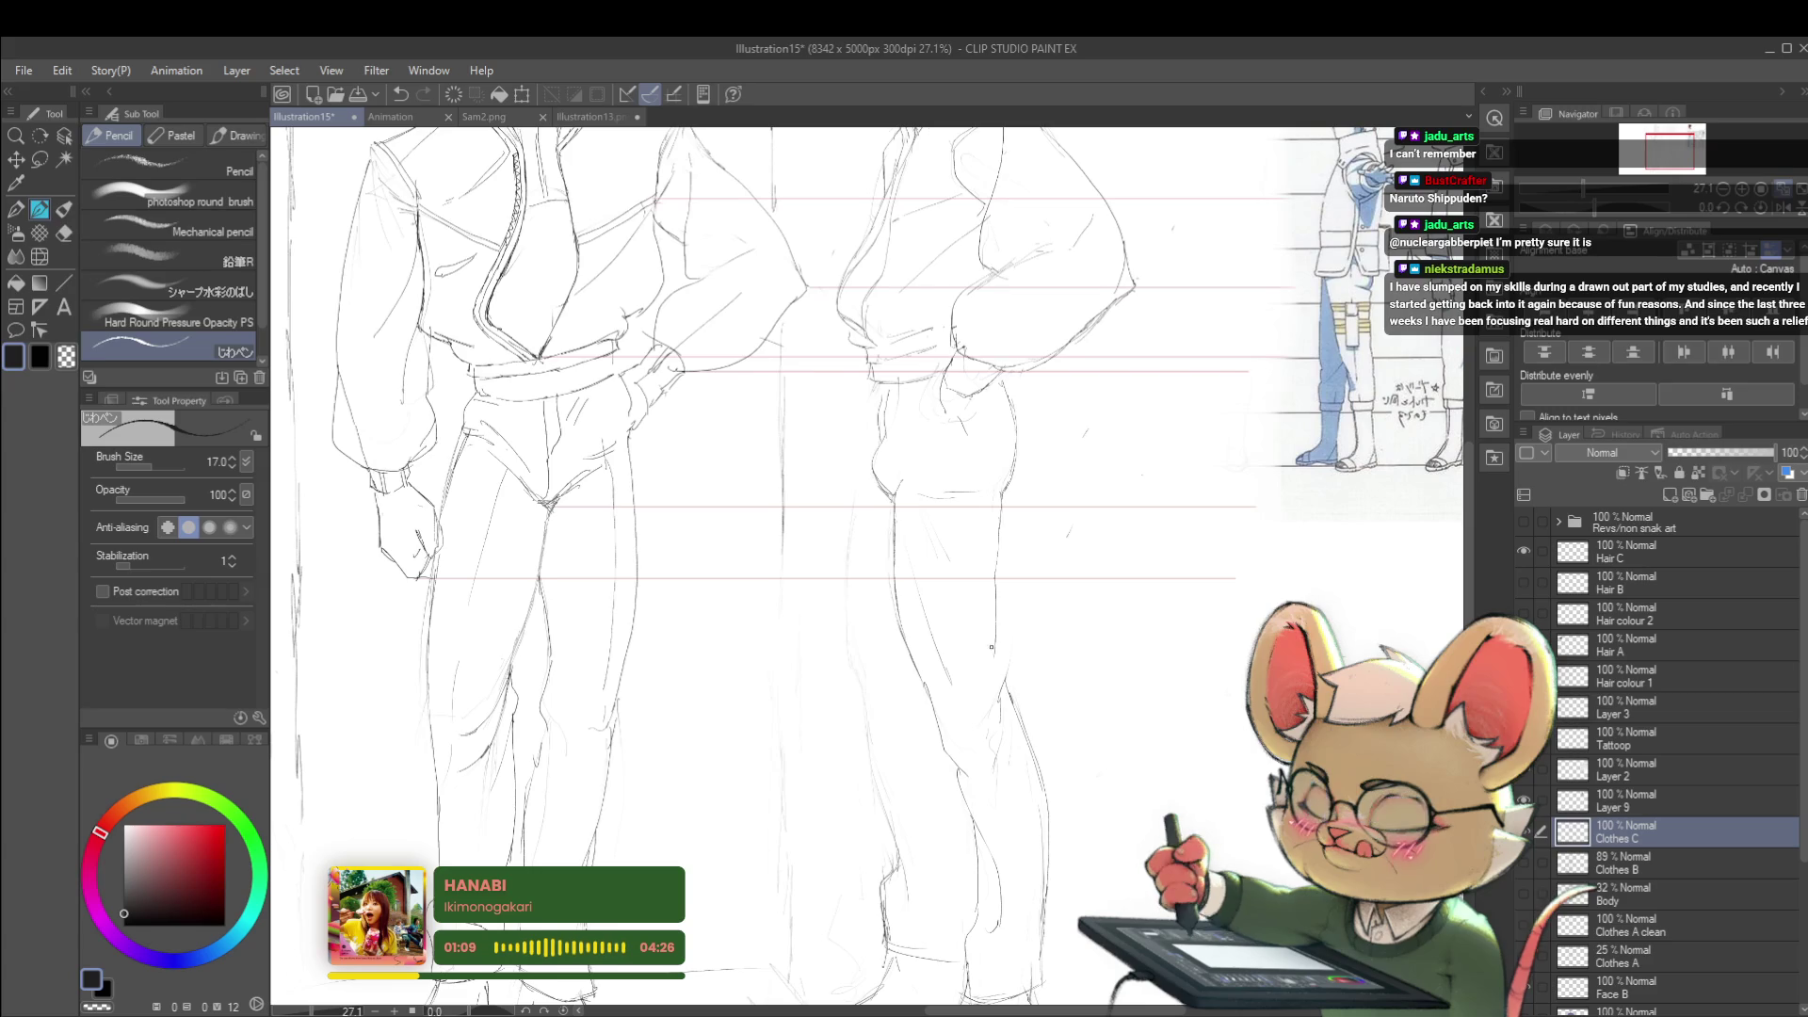
pyautogui.scroll(-3, 998, 654)
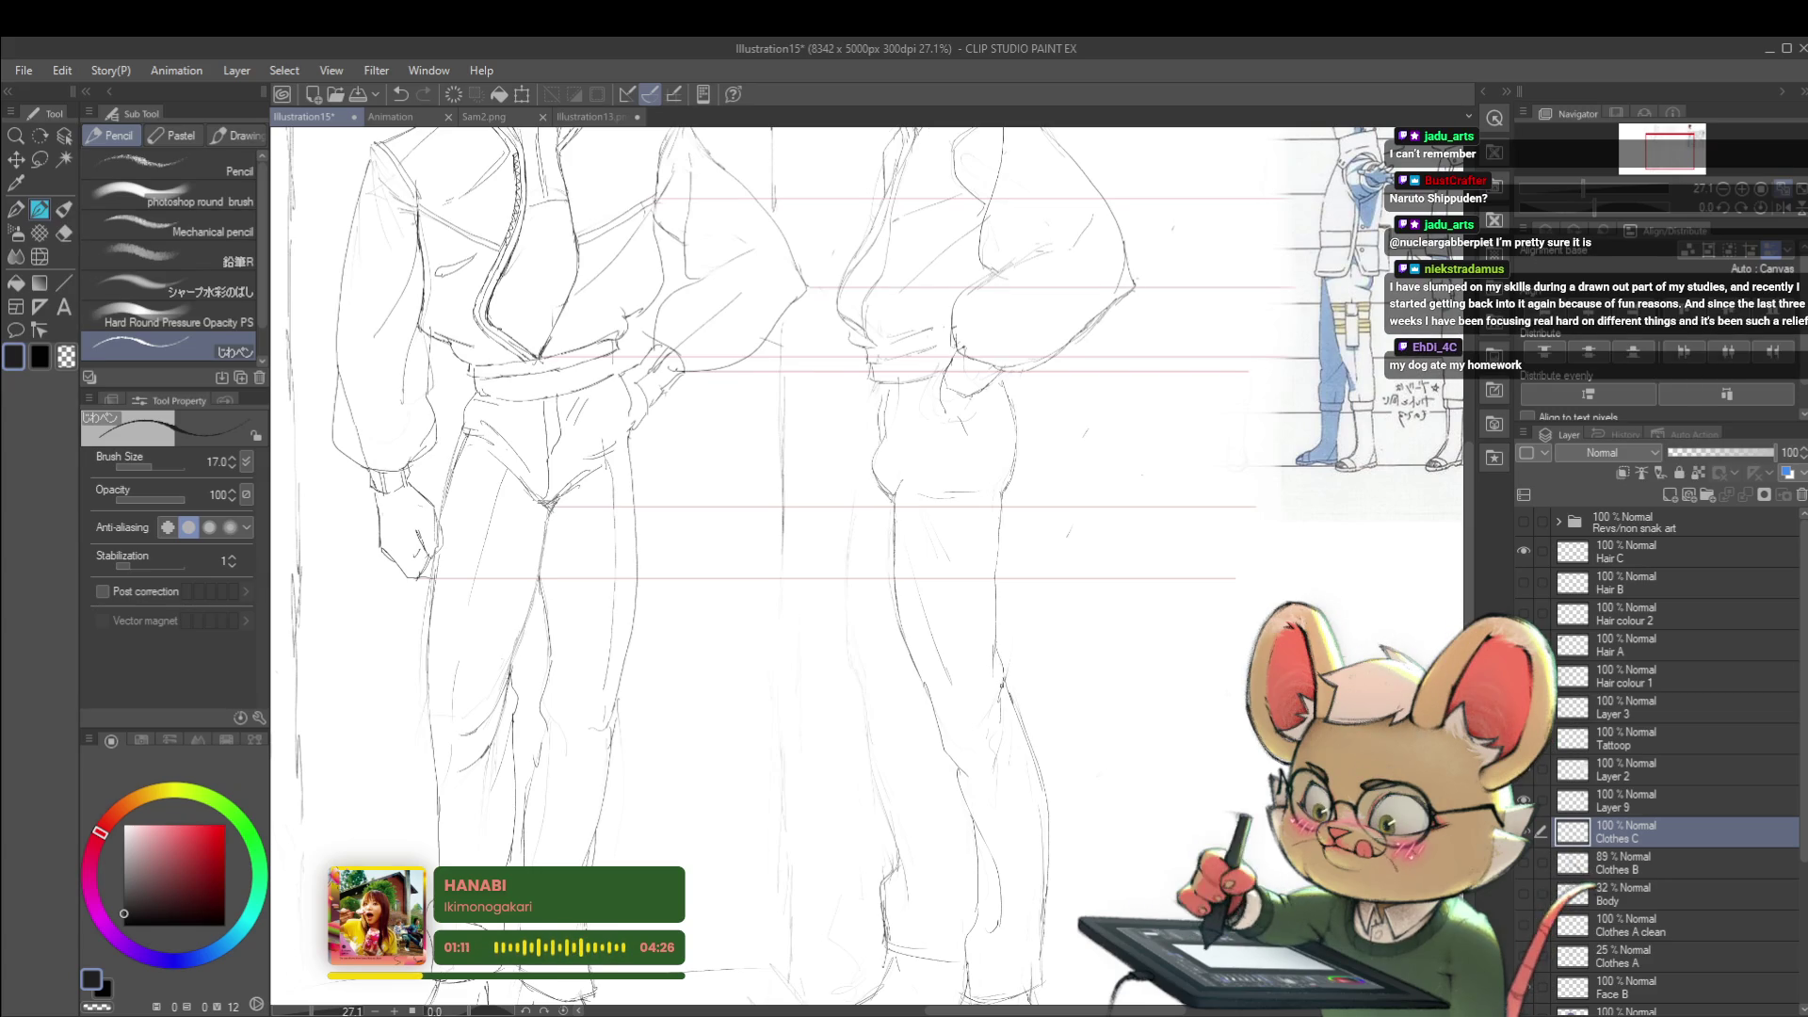
pyautogui.scroll(-2, 1046, 565)
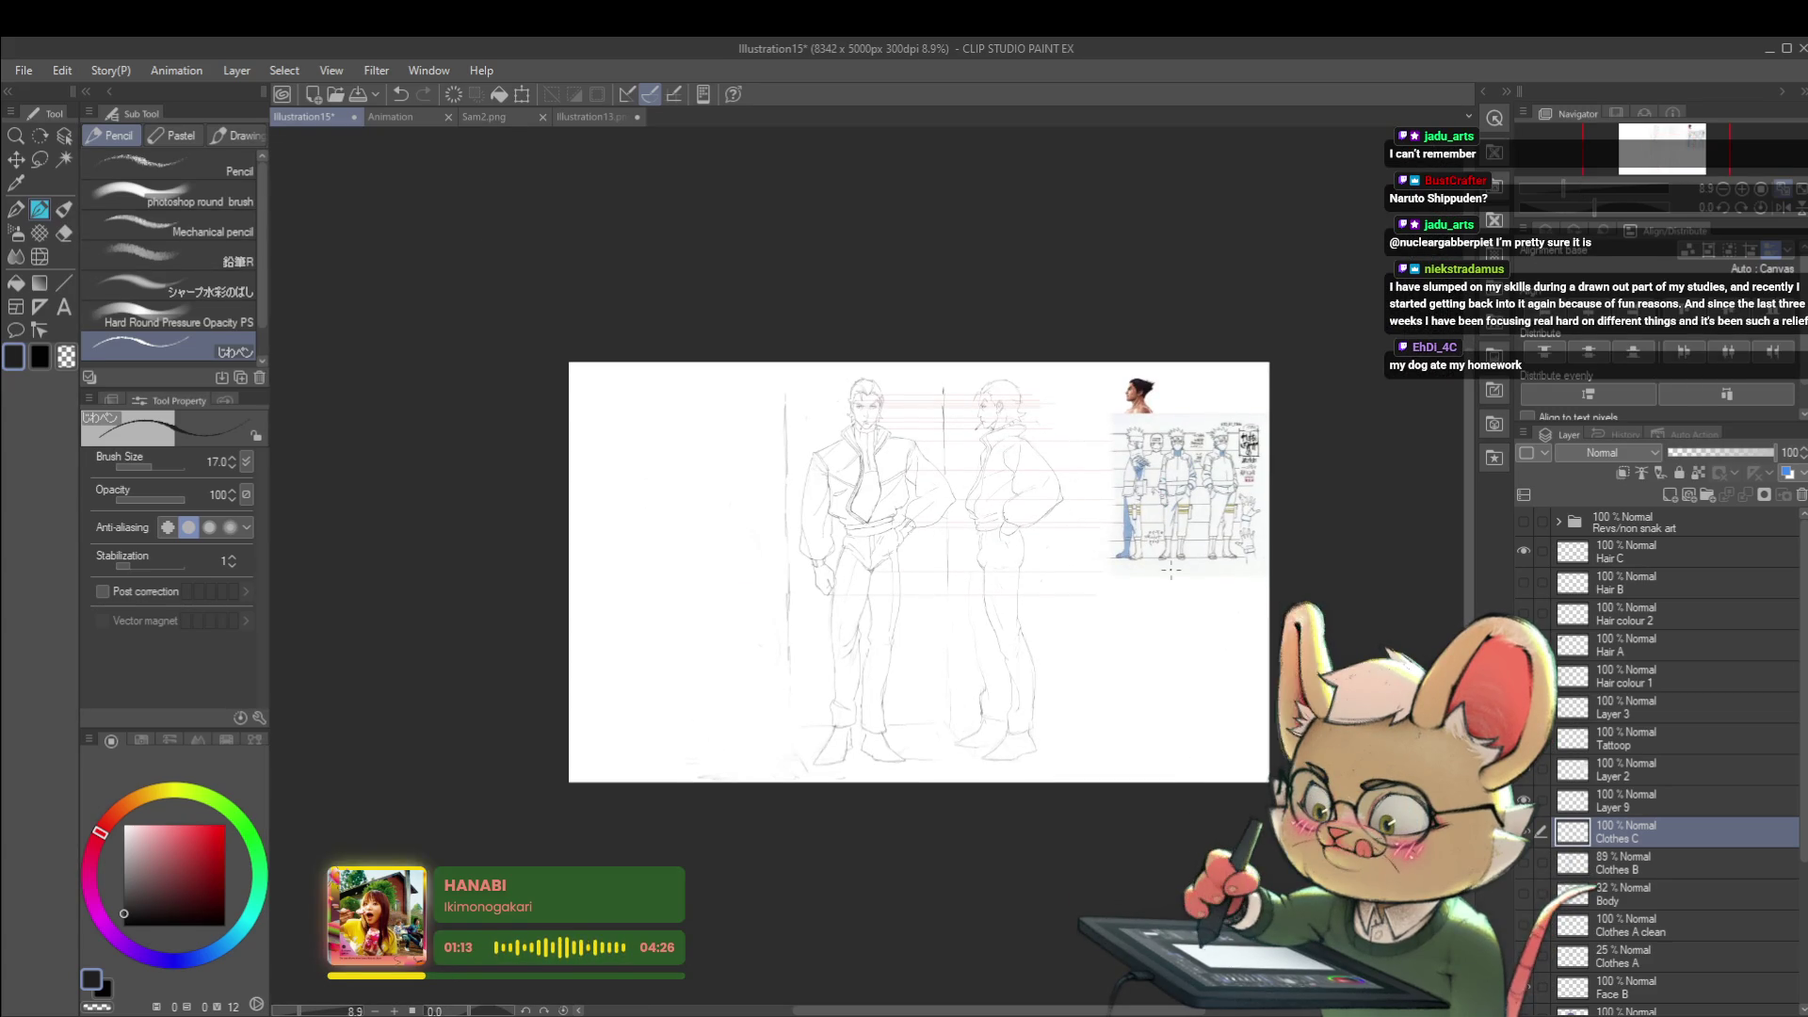
pyautogui.scroll(2, 1042, 628)
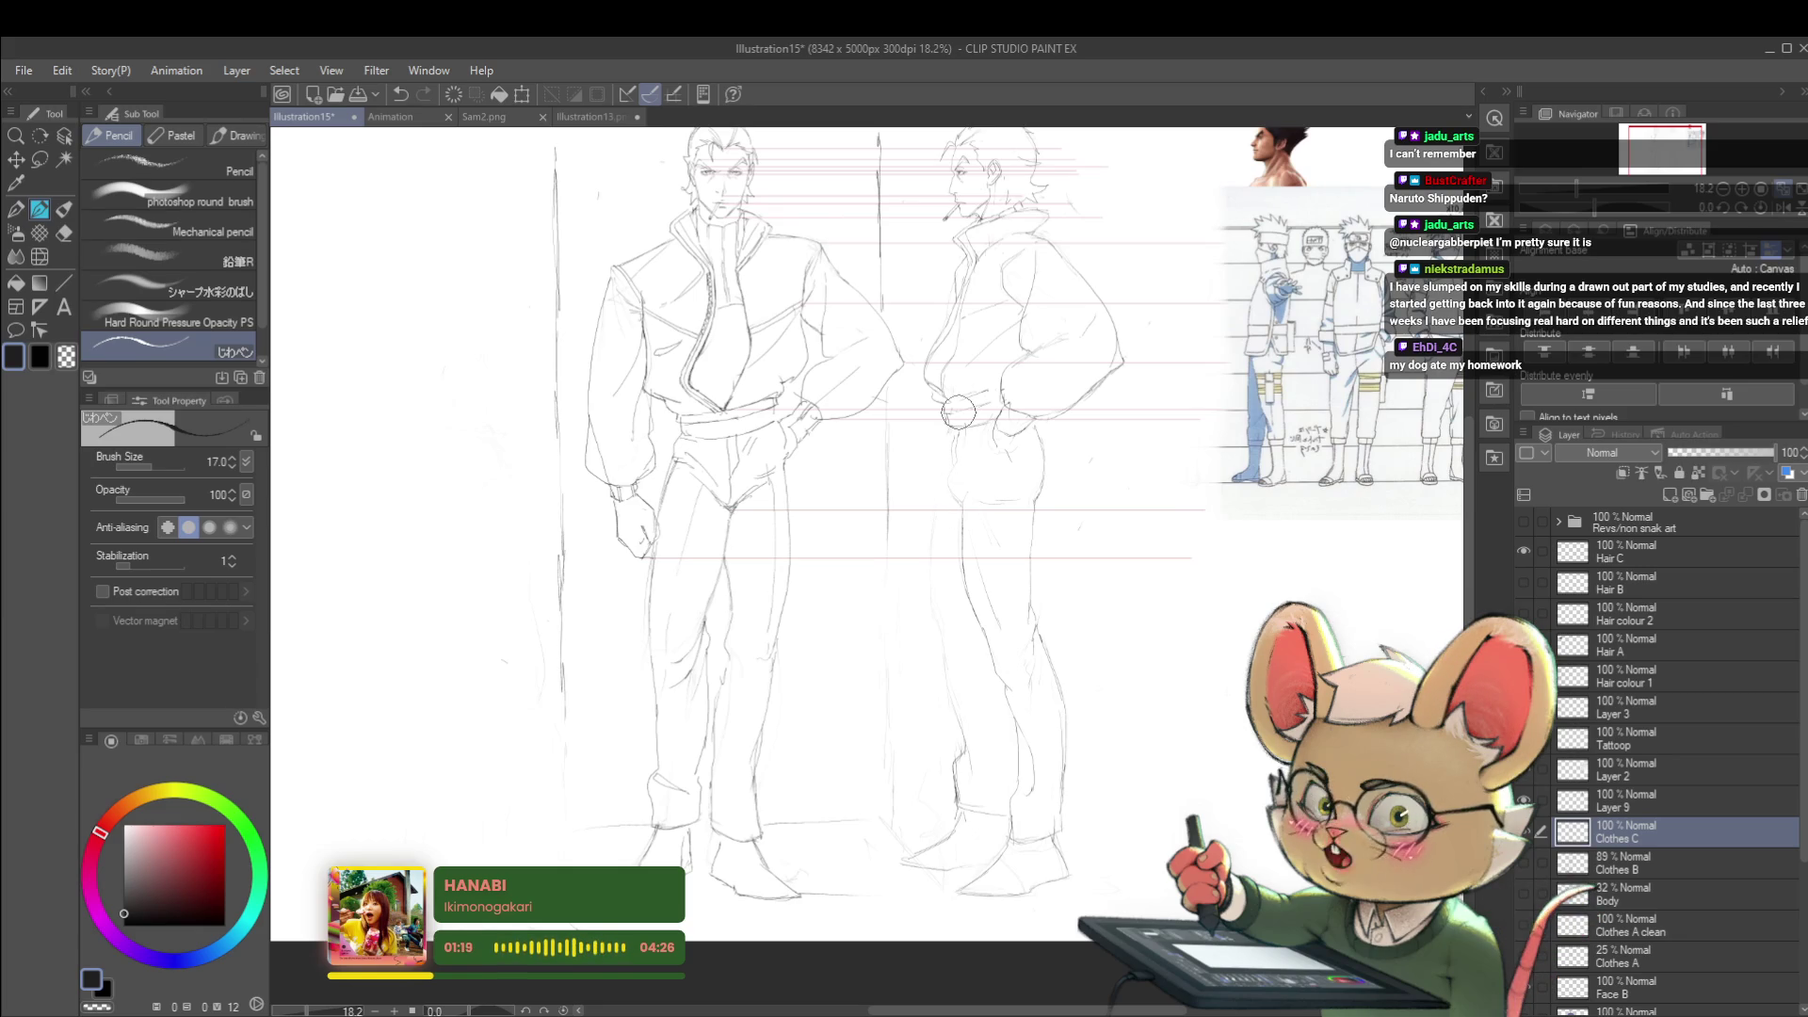
pyautogui.scroll(2, 963, 453)
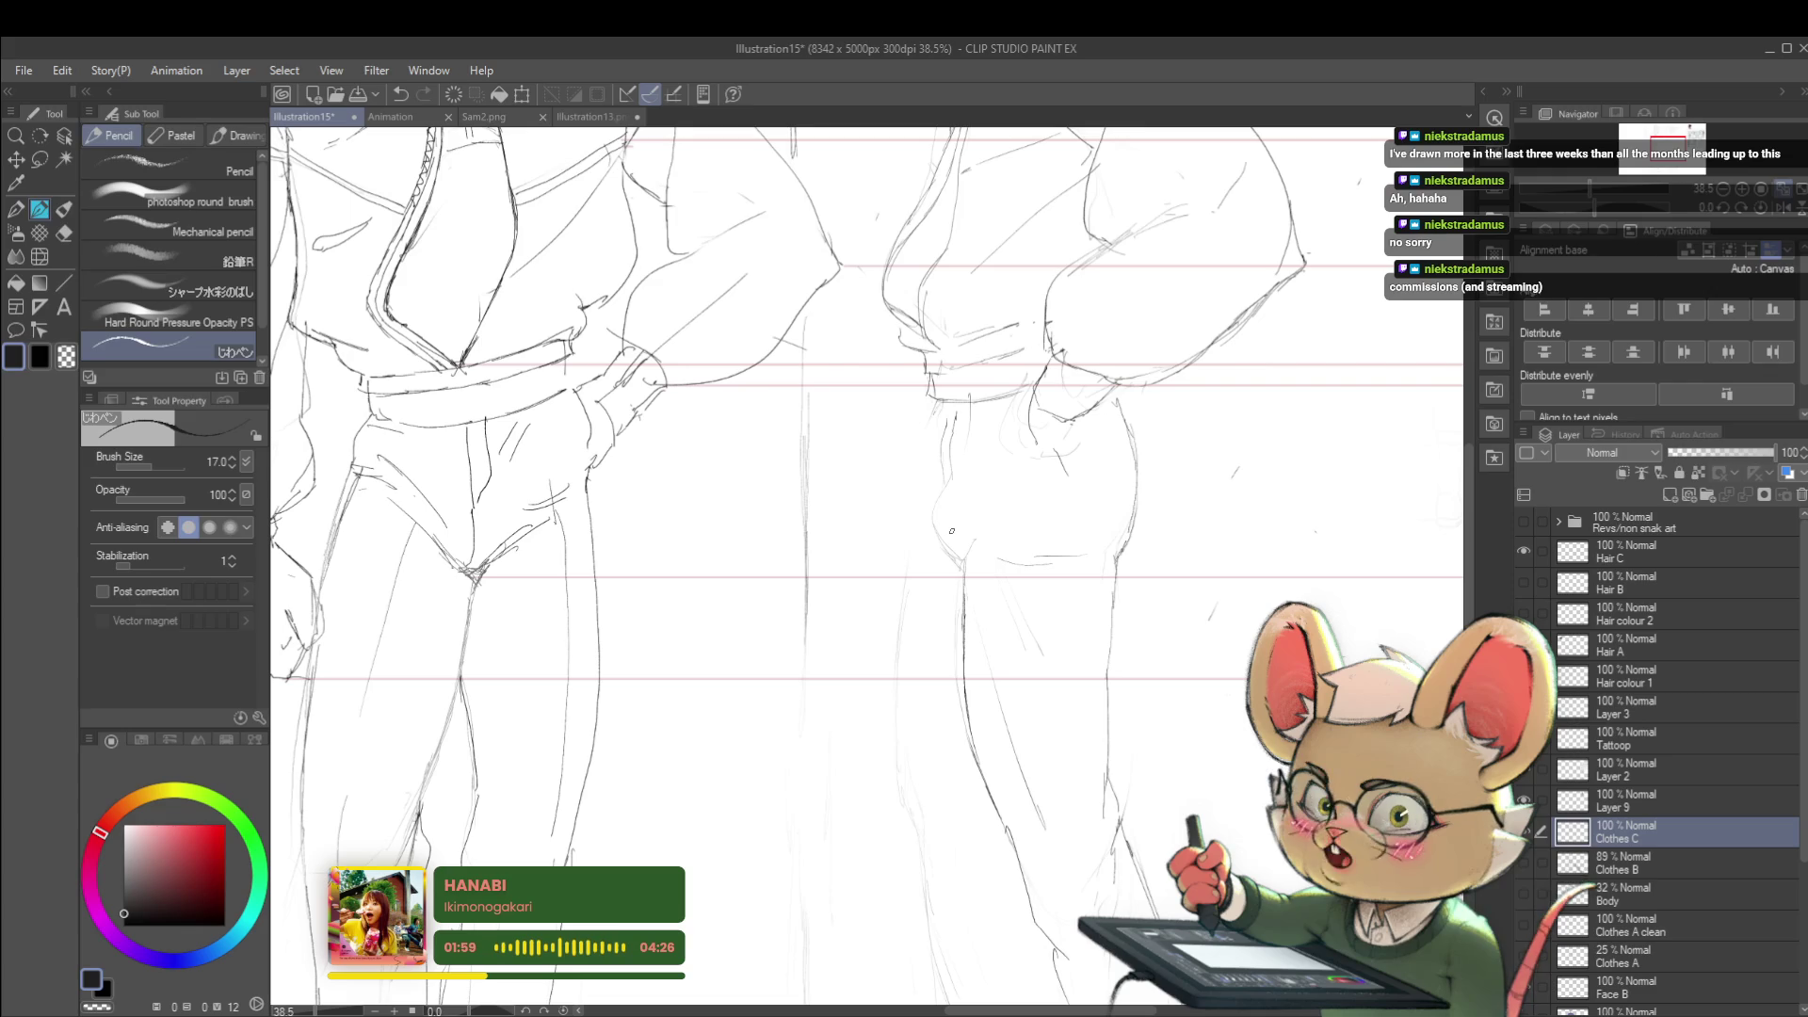
# - Mirror the view to check both figures' hips and legs
pyautogui.press('h')
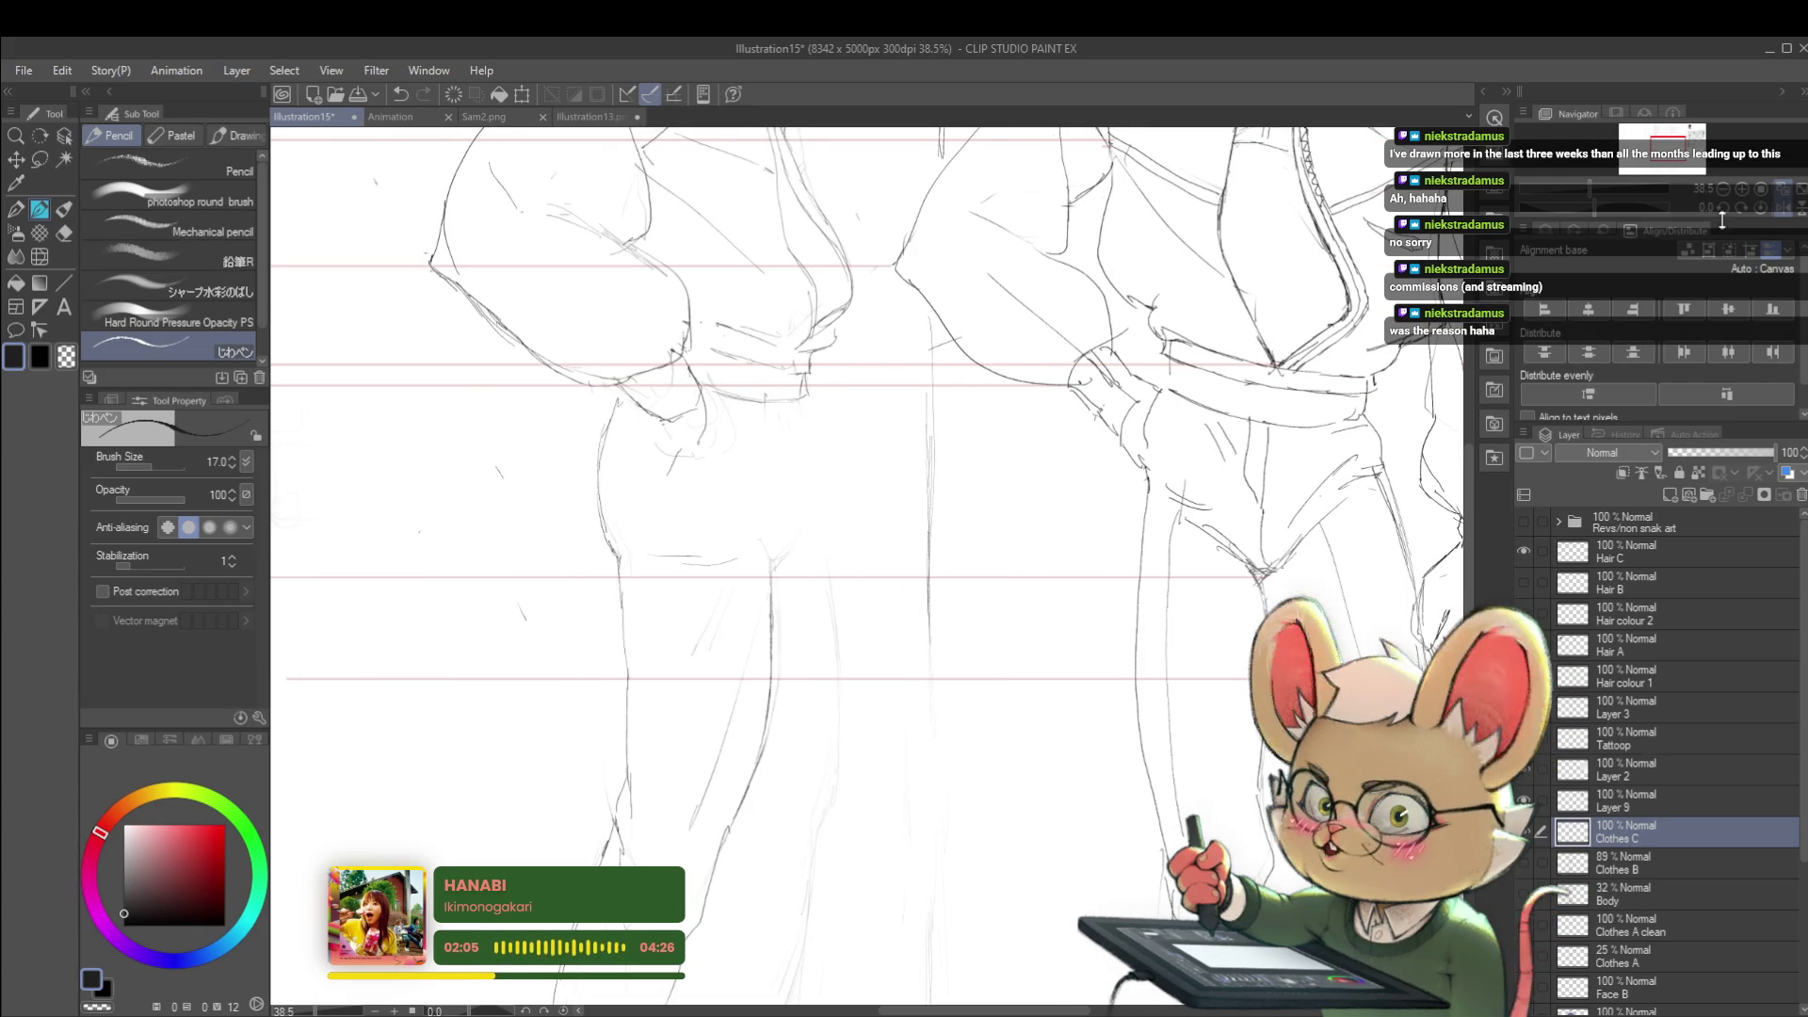
# - View the turnaround with its reference sheet, mirror it via the Navigator, and pick Liquify
pyautogui.press('h')
pyautogui.moveTo(959, 405)
pyautogui.mouseDown()
pyautogui.moveTo(956, 361)
pyautogui.moveTo(946, 466)
pyautogui.mouseUp()
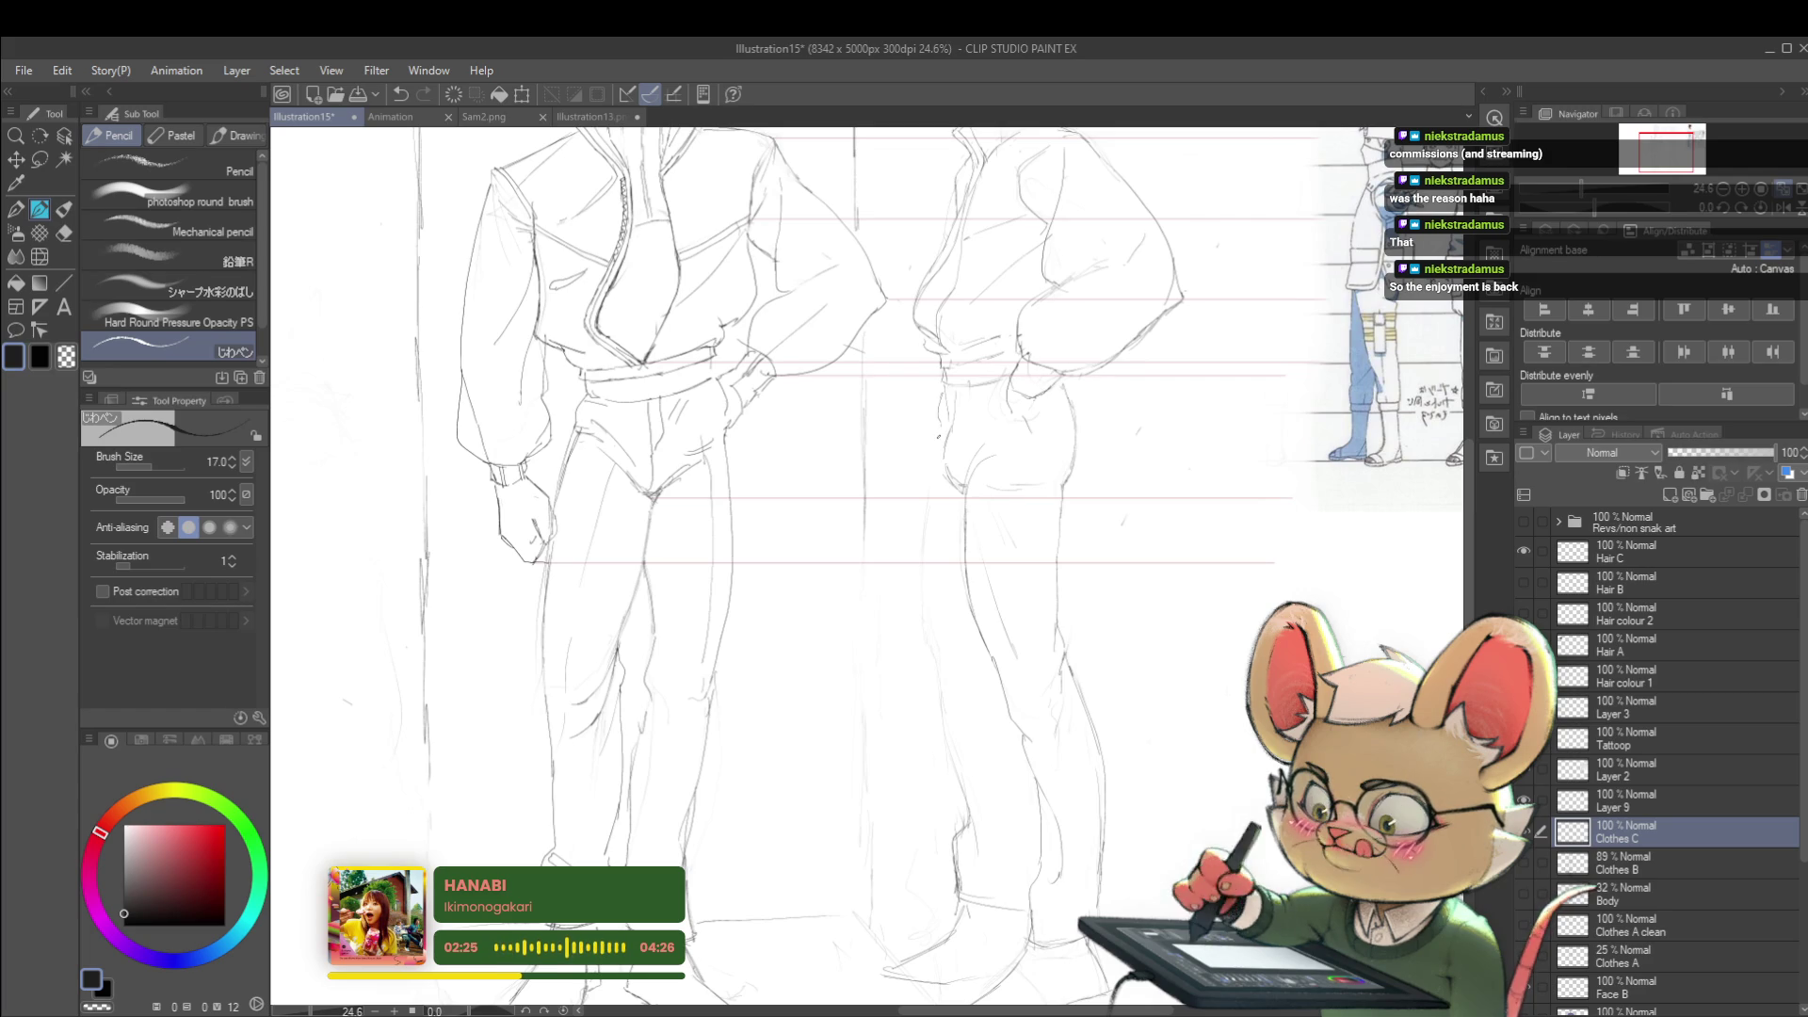
pyautogui.scroll(-1, 947, 452)
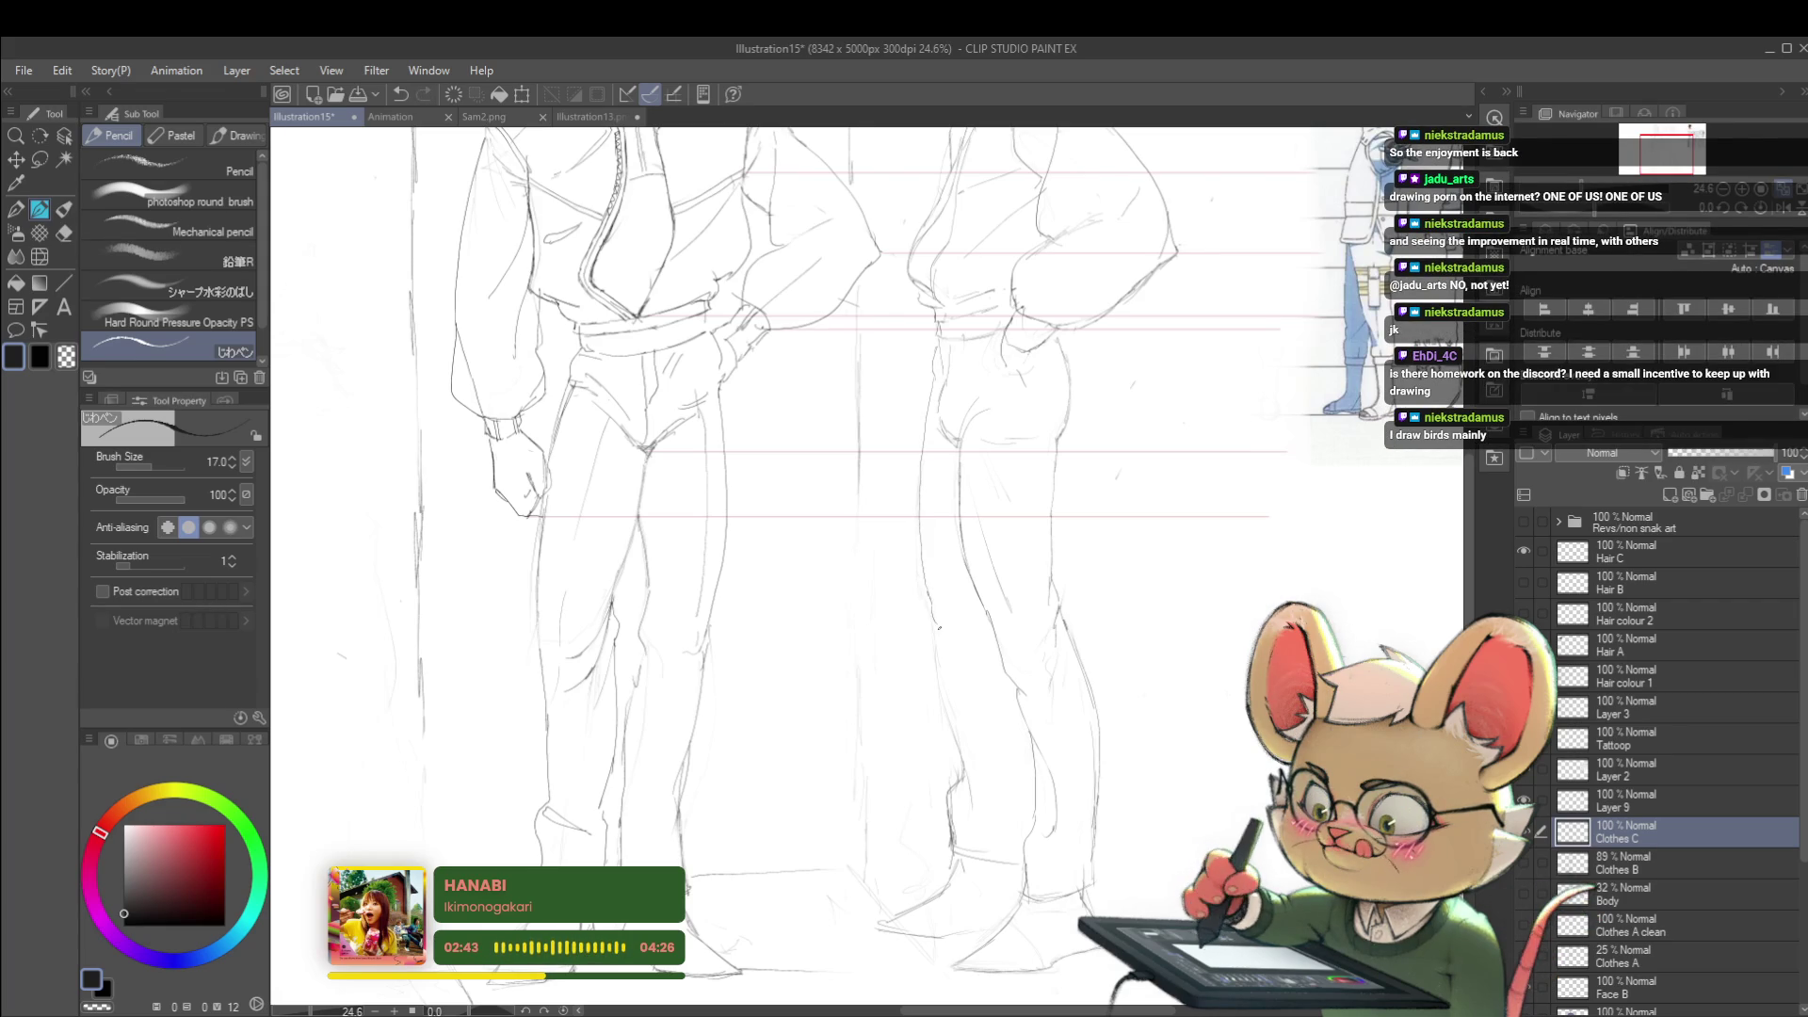
pyautogui.scroll(-3, 985, 514)
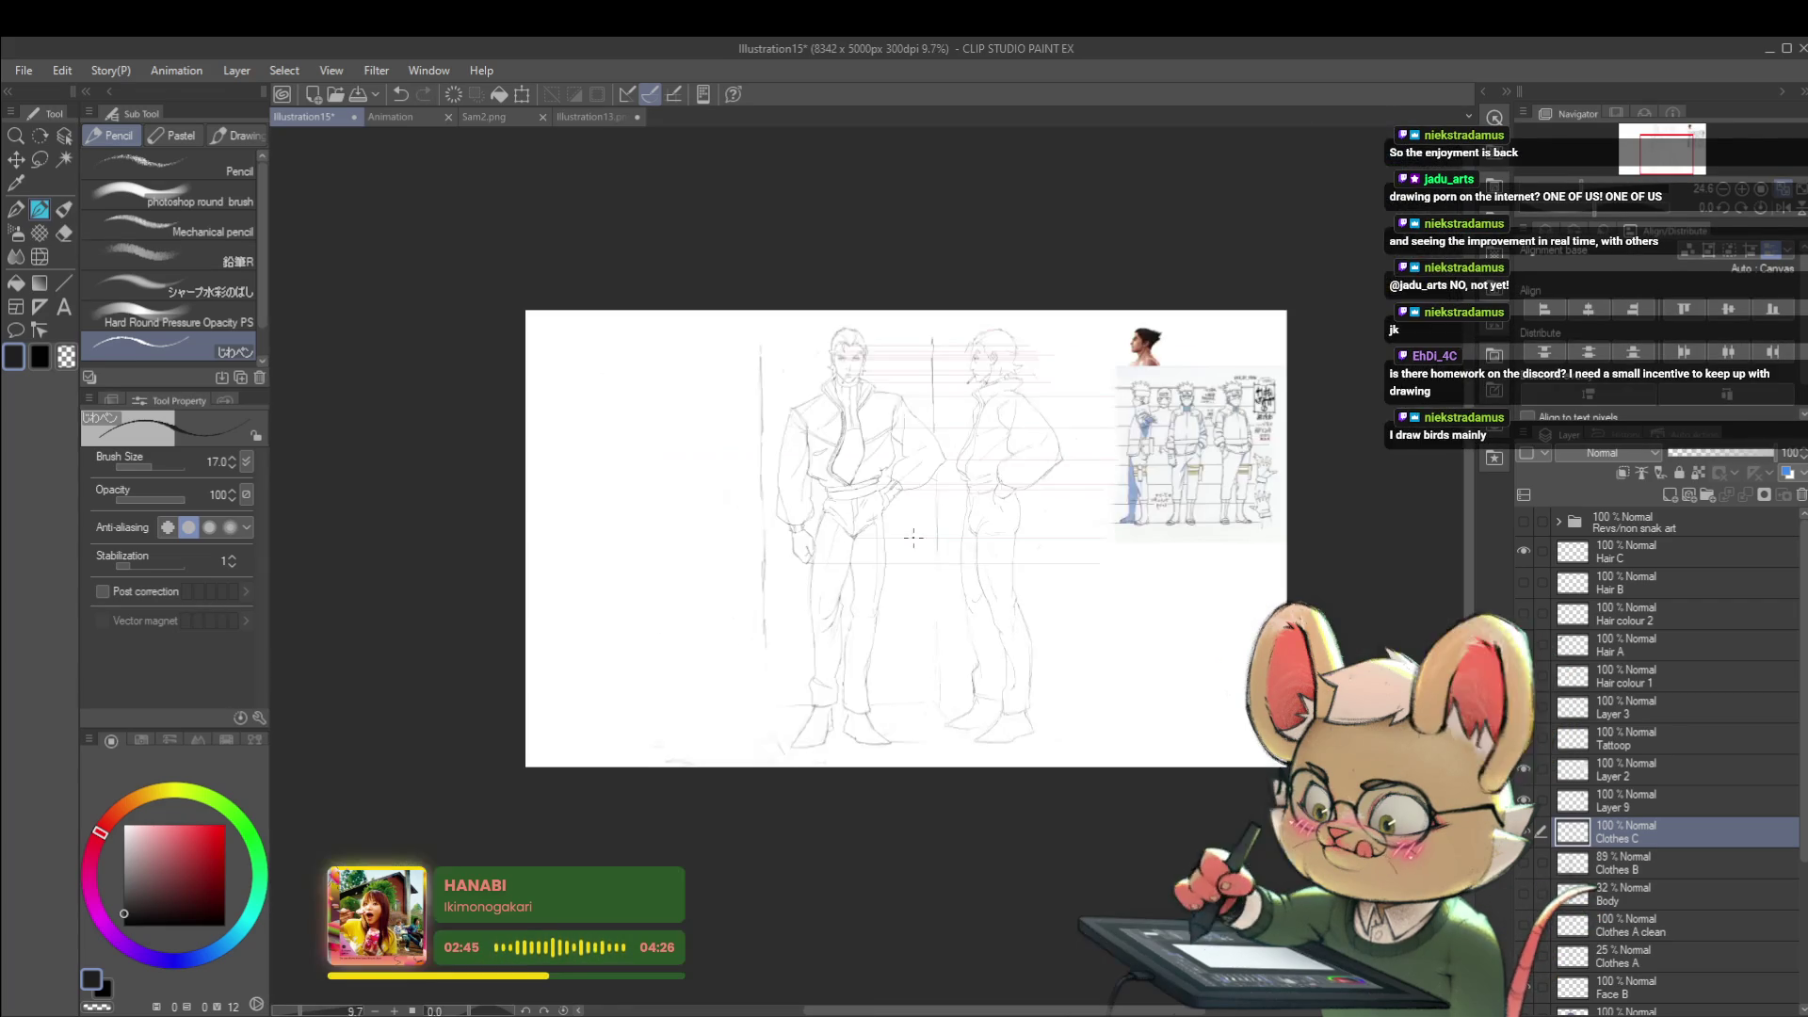
pyautogui.scroll(1, 985, 514)
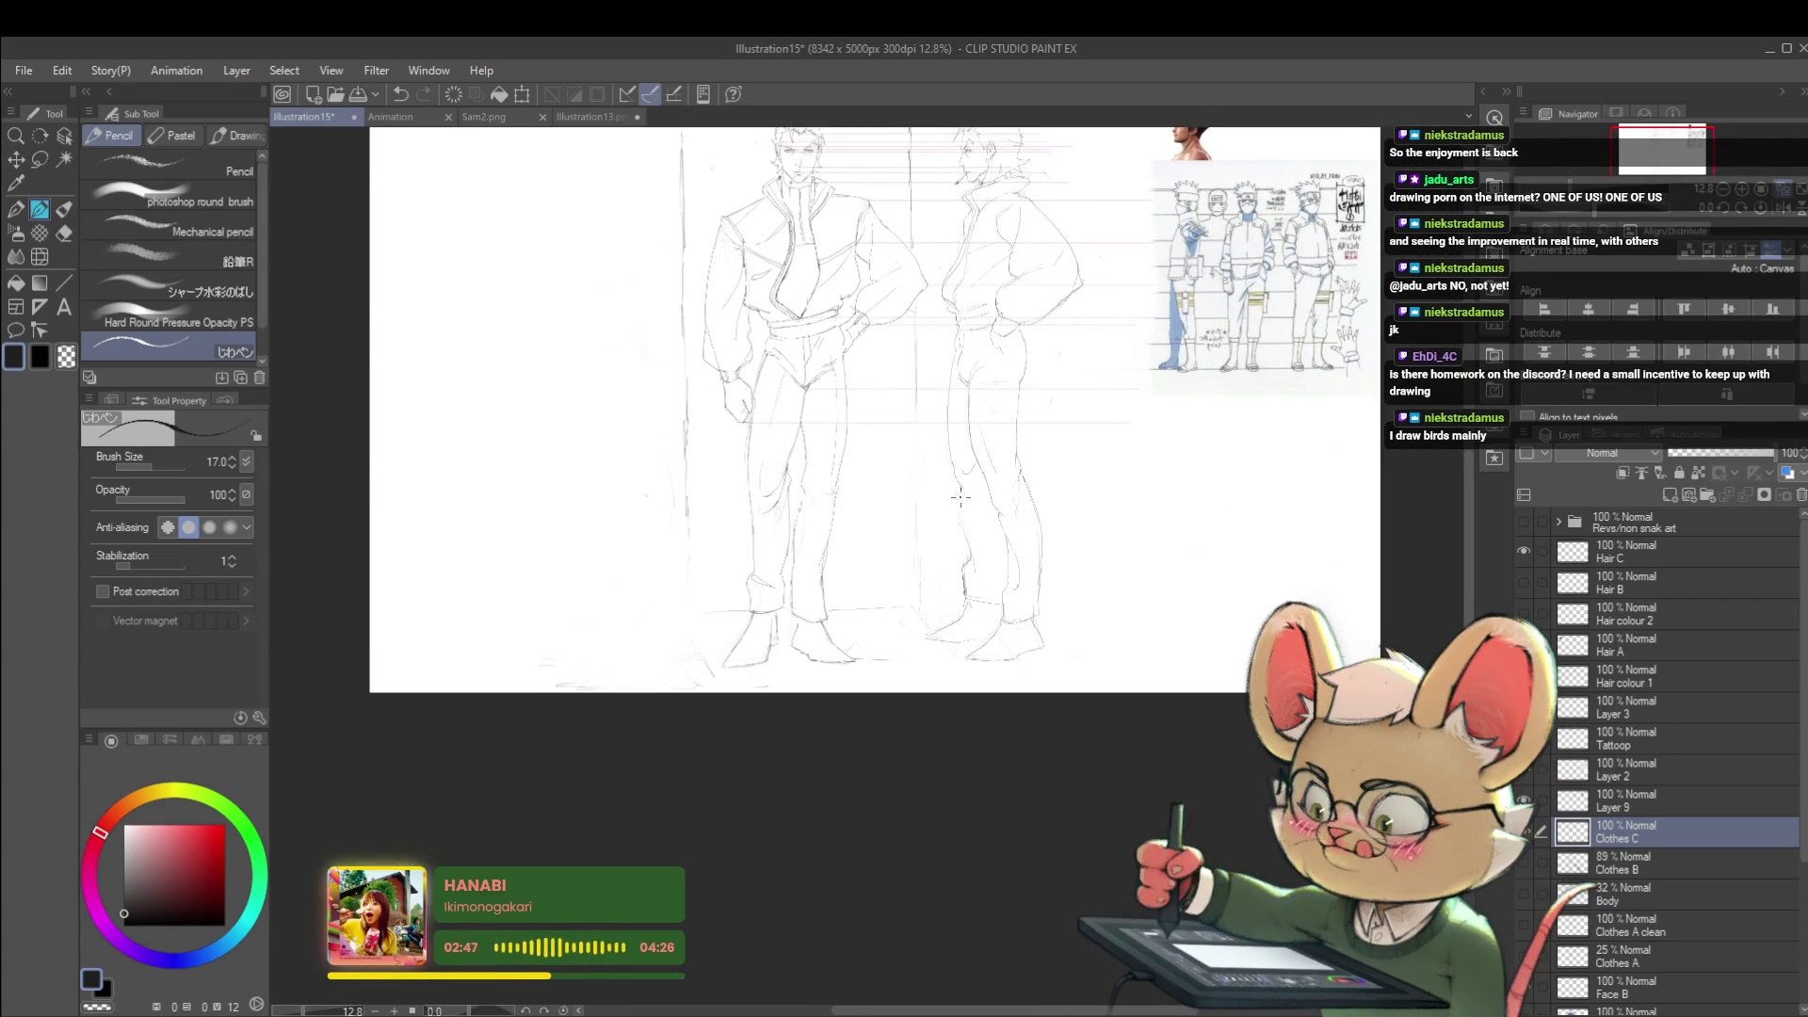
pyautogui.scroll(-1, 1006, 499)
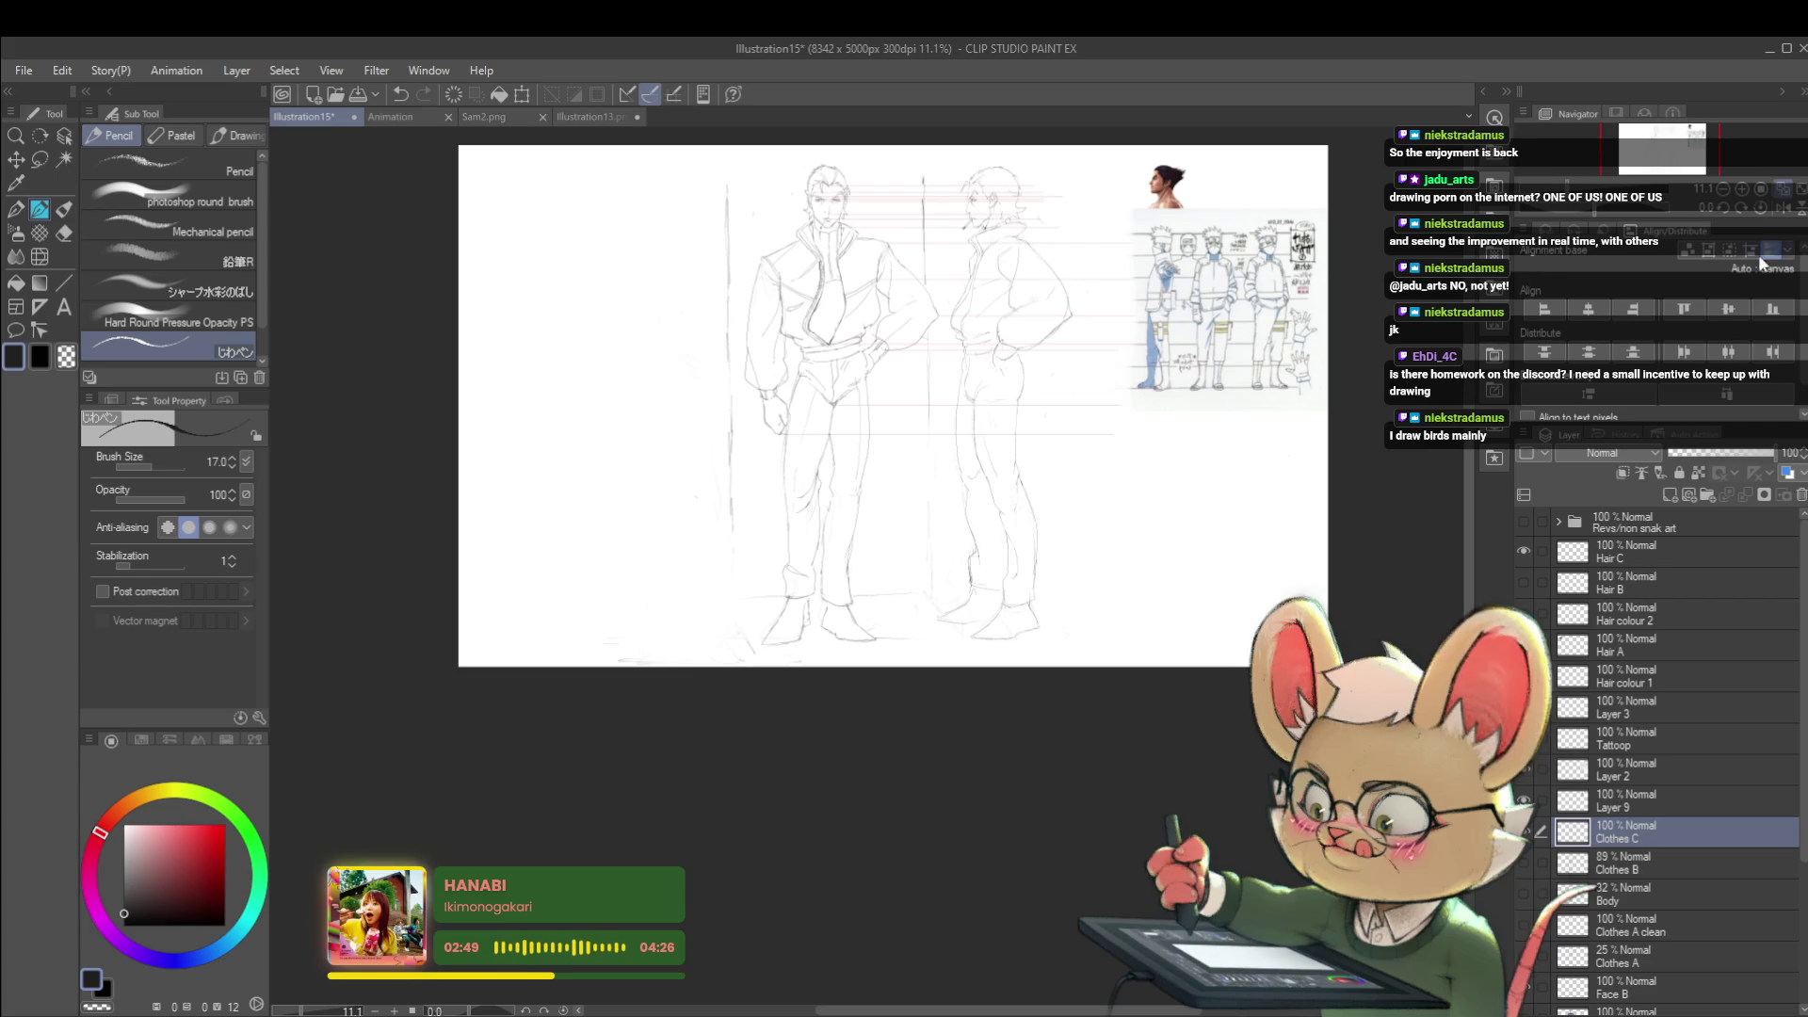
pyautogui.click(1774, 212)
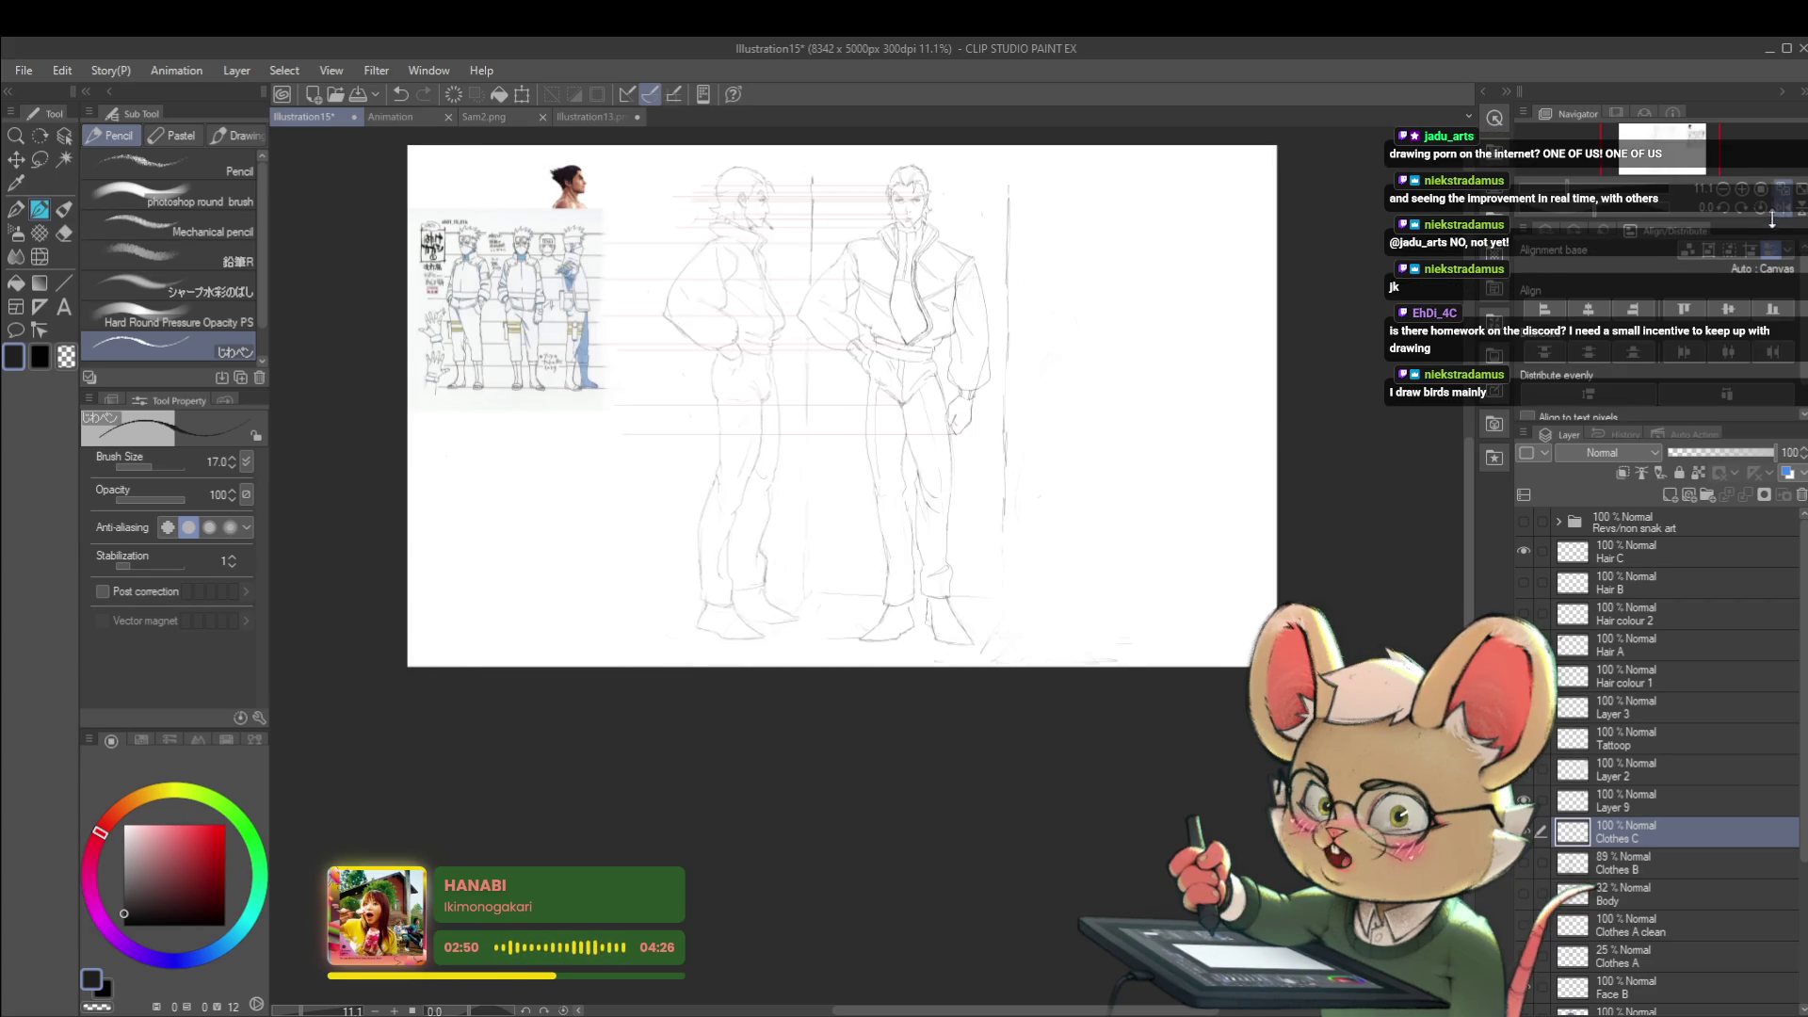
pyautogui.scroll(3, 723, 220)
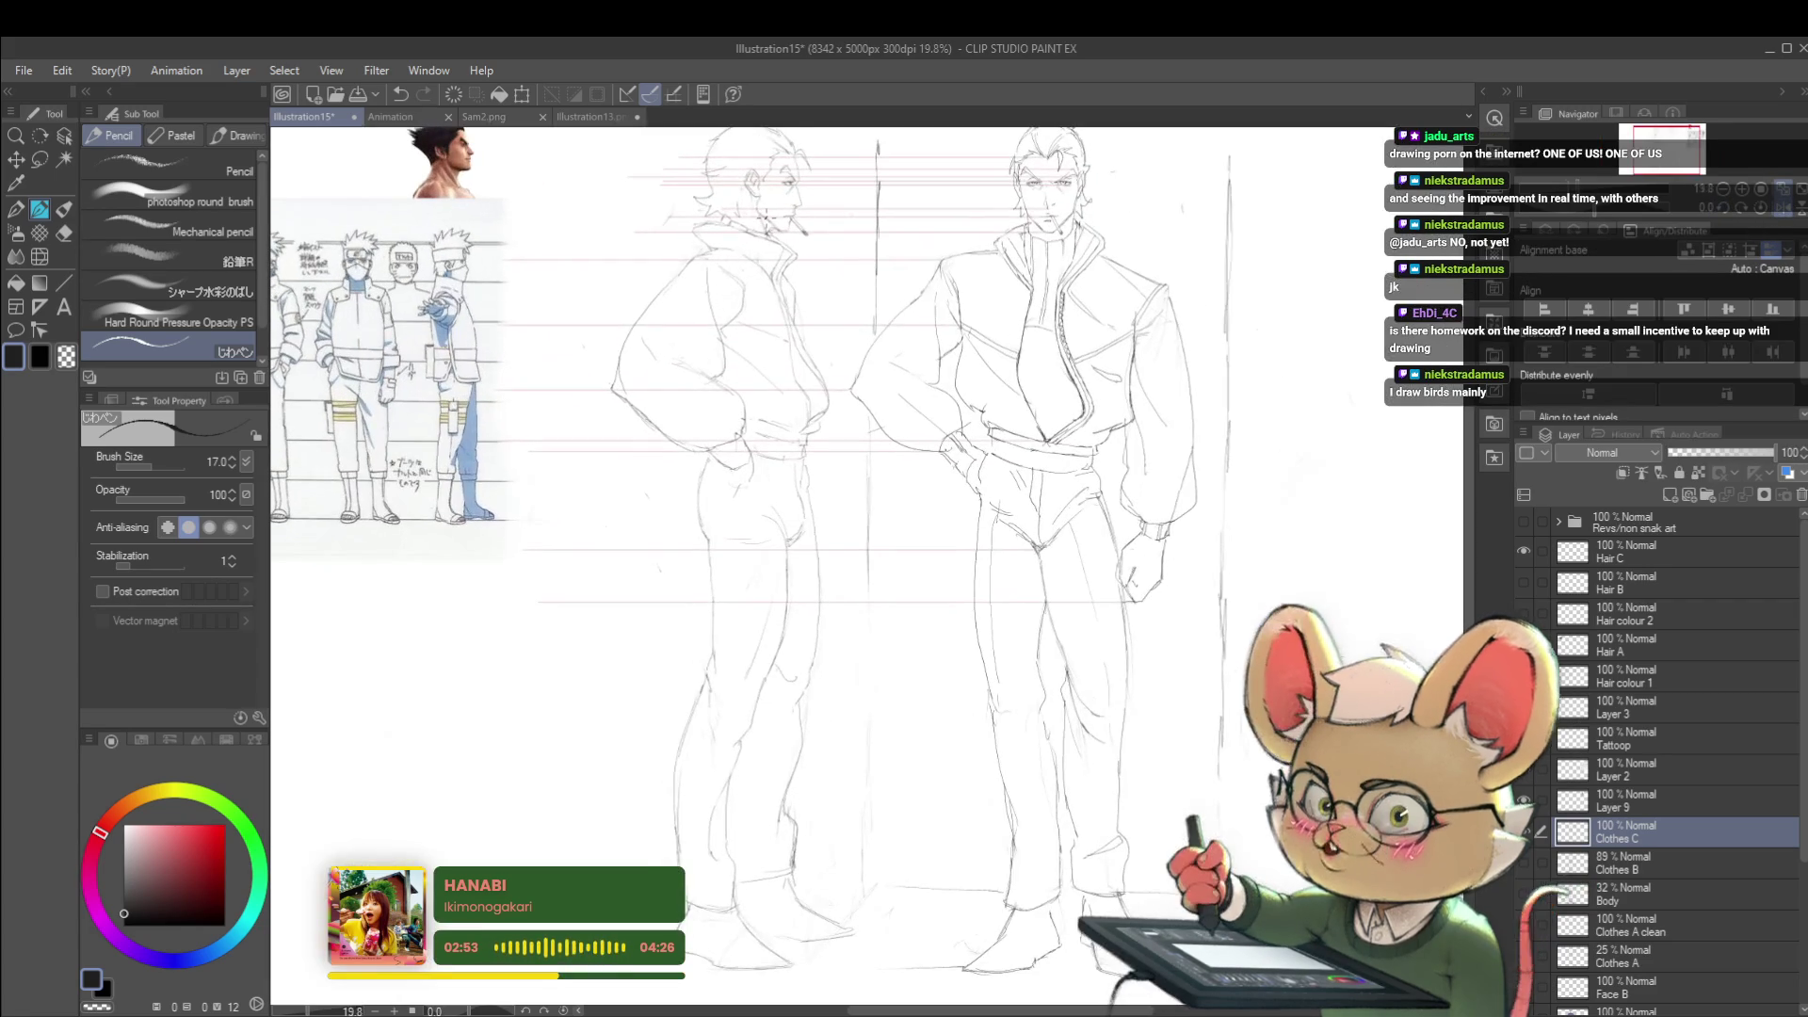
pyautogui.moveTo(848, 565); pyautogui.dragTo(888, 608)
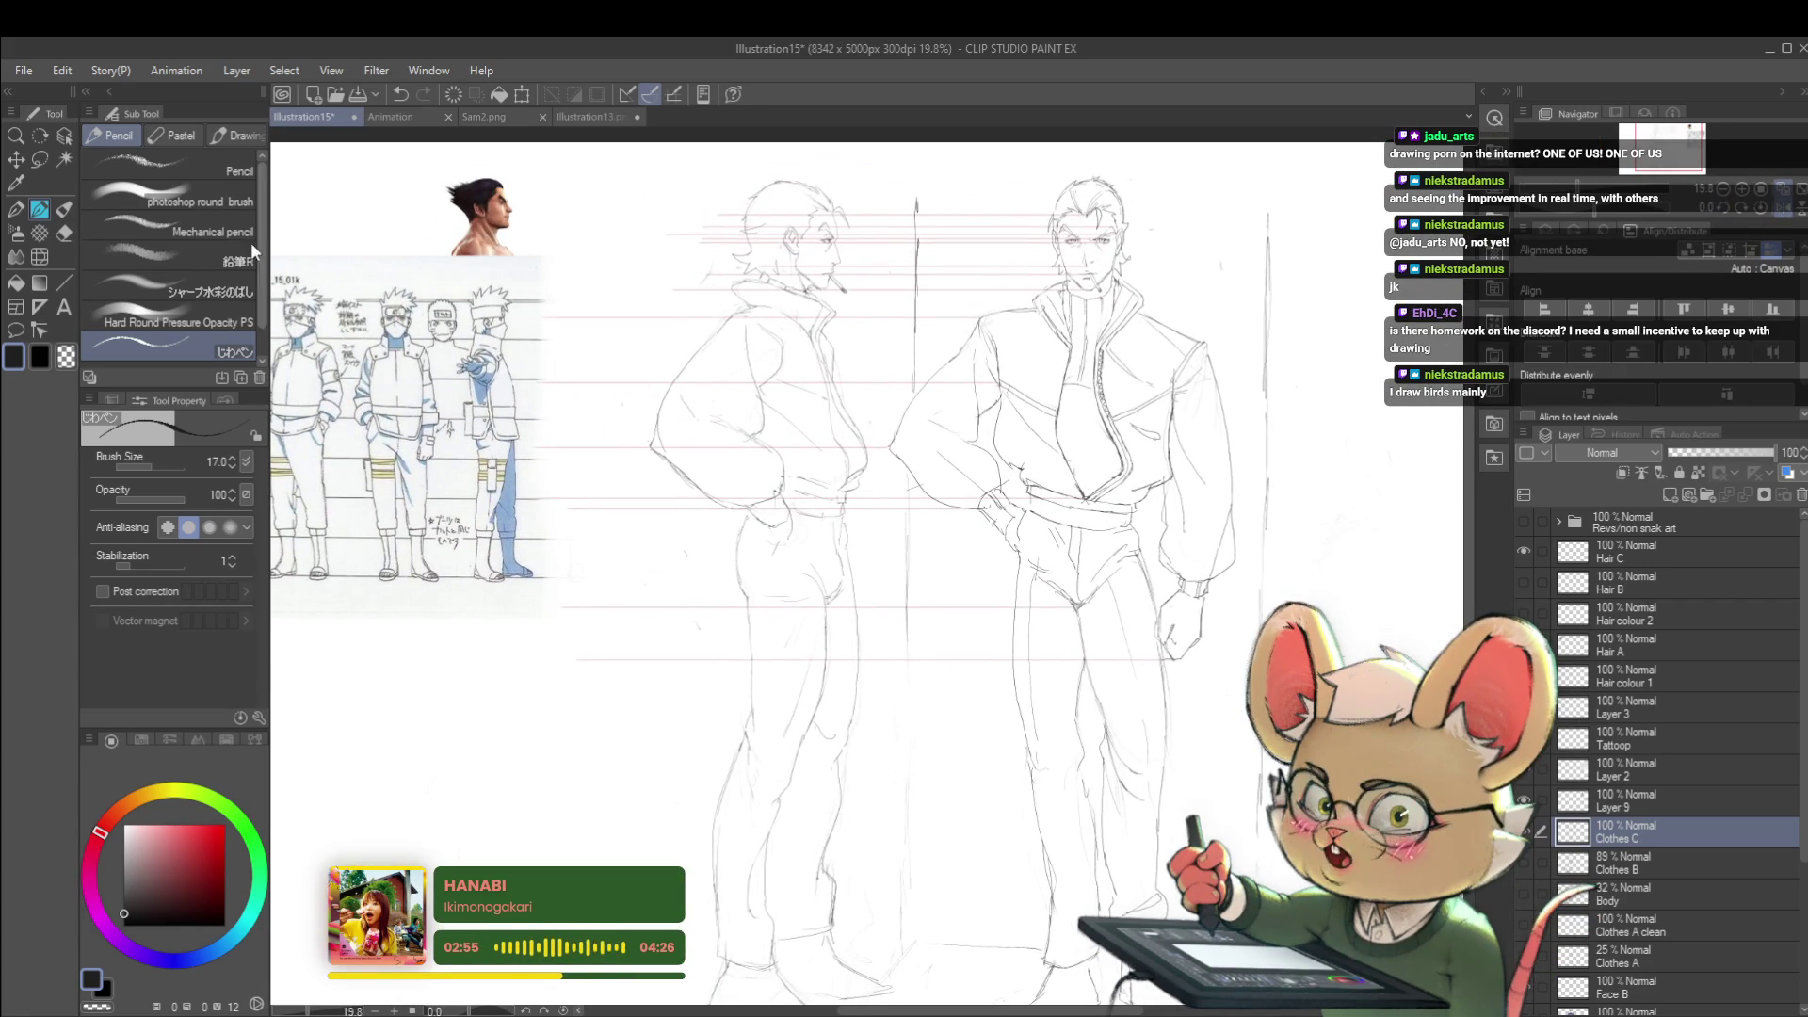
pyautogui.click(44, 228)
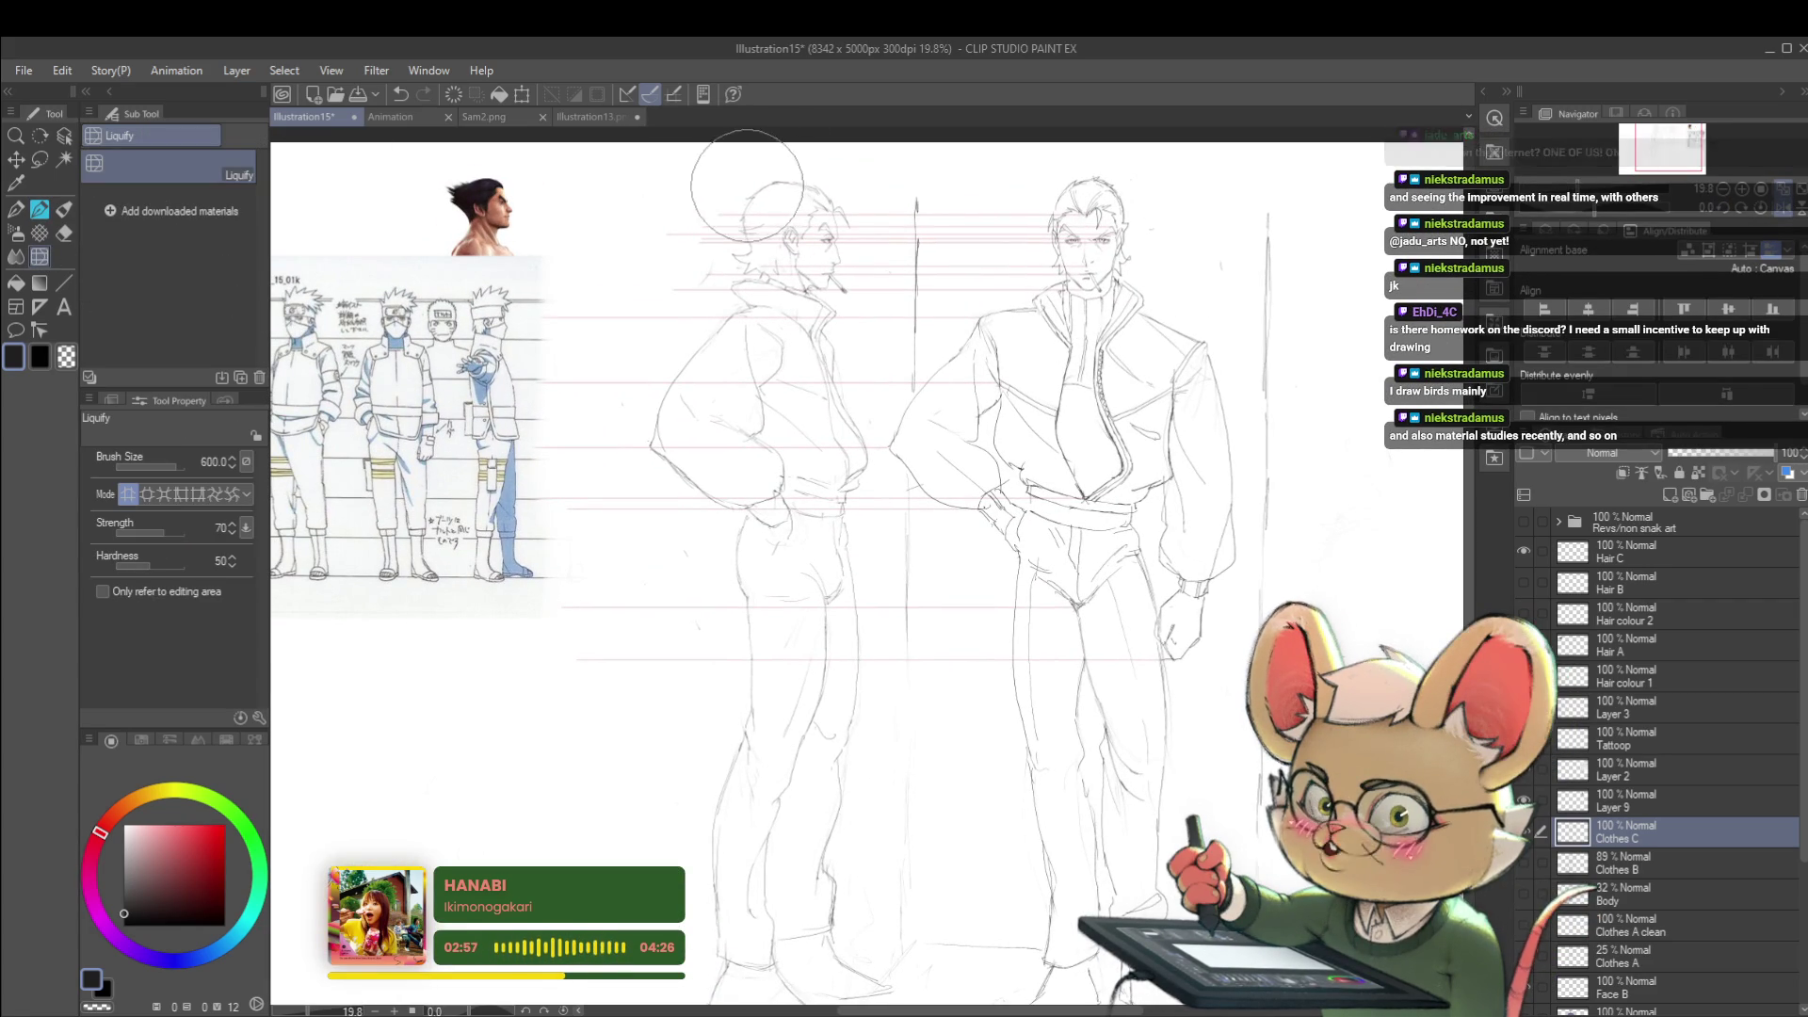
pyautogui.scroll(-2, 806, 170)
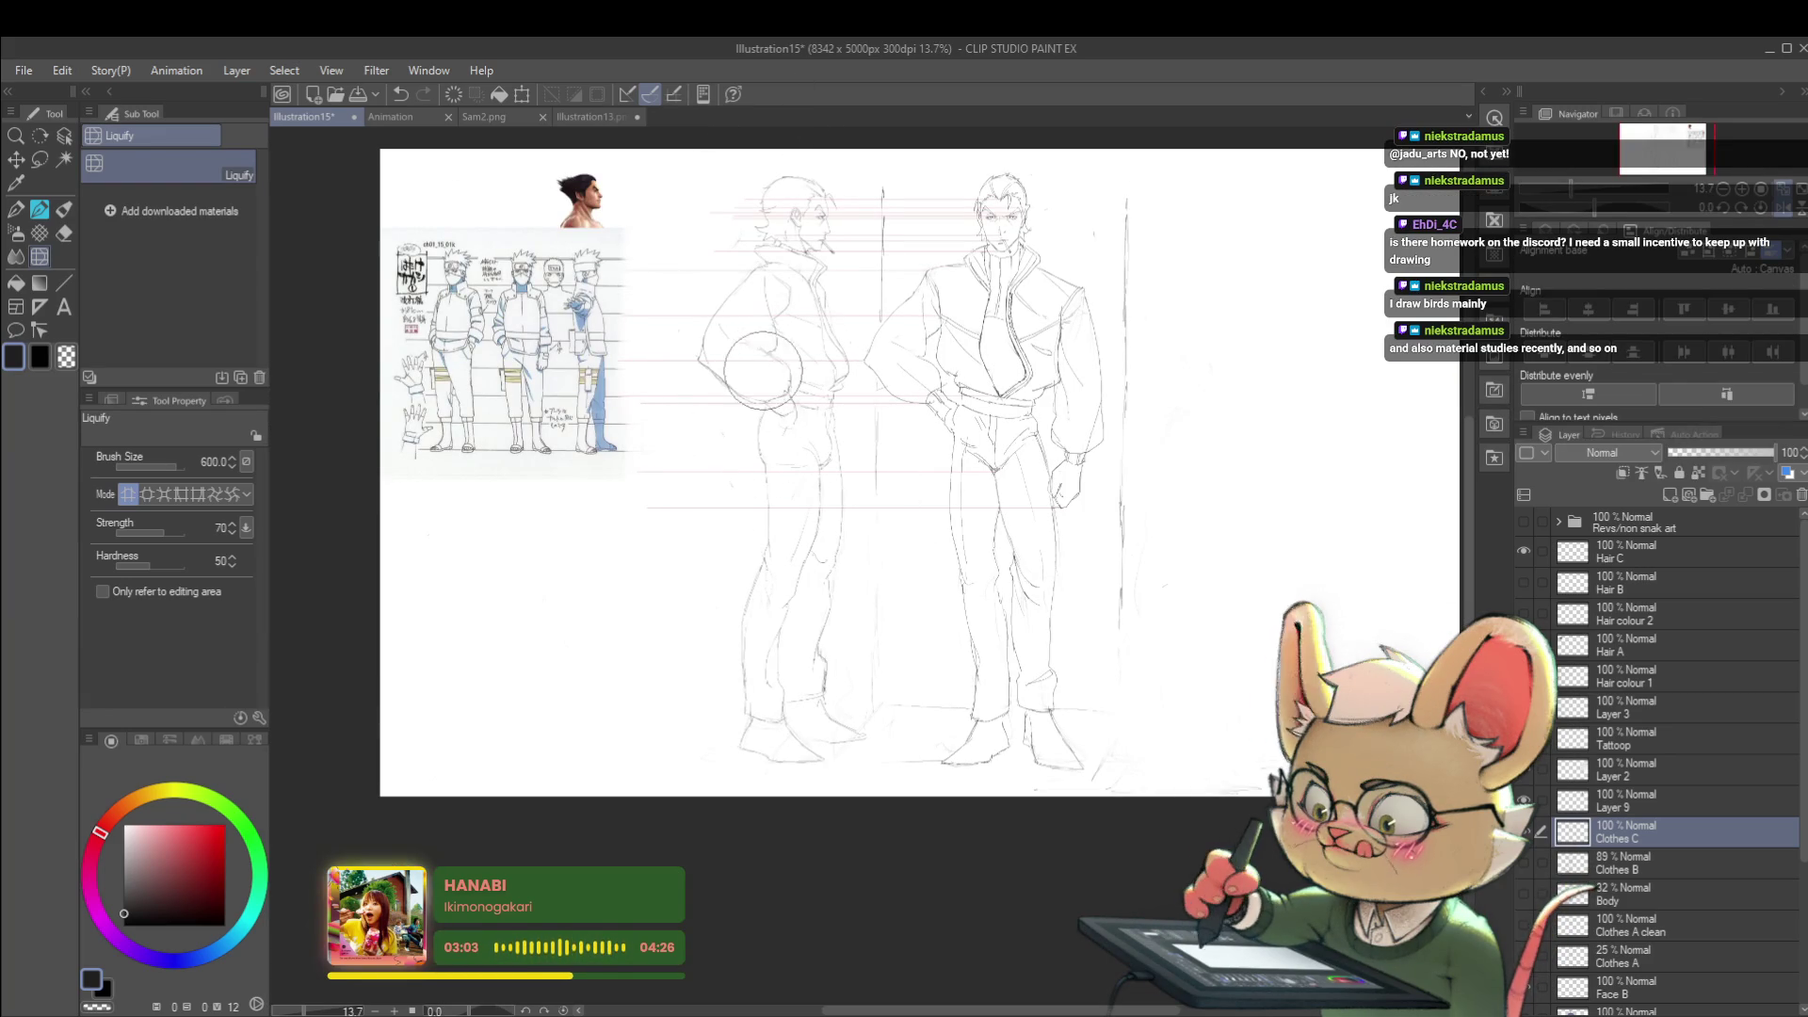
# - Enlarge the Liquify brush, unmirror the view, switch to the Real G-Pen and mirror again
pyautogui.press(']')
pyautogui.press(']')
pyautogui.press(']')
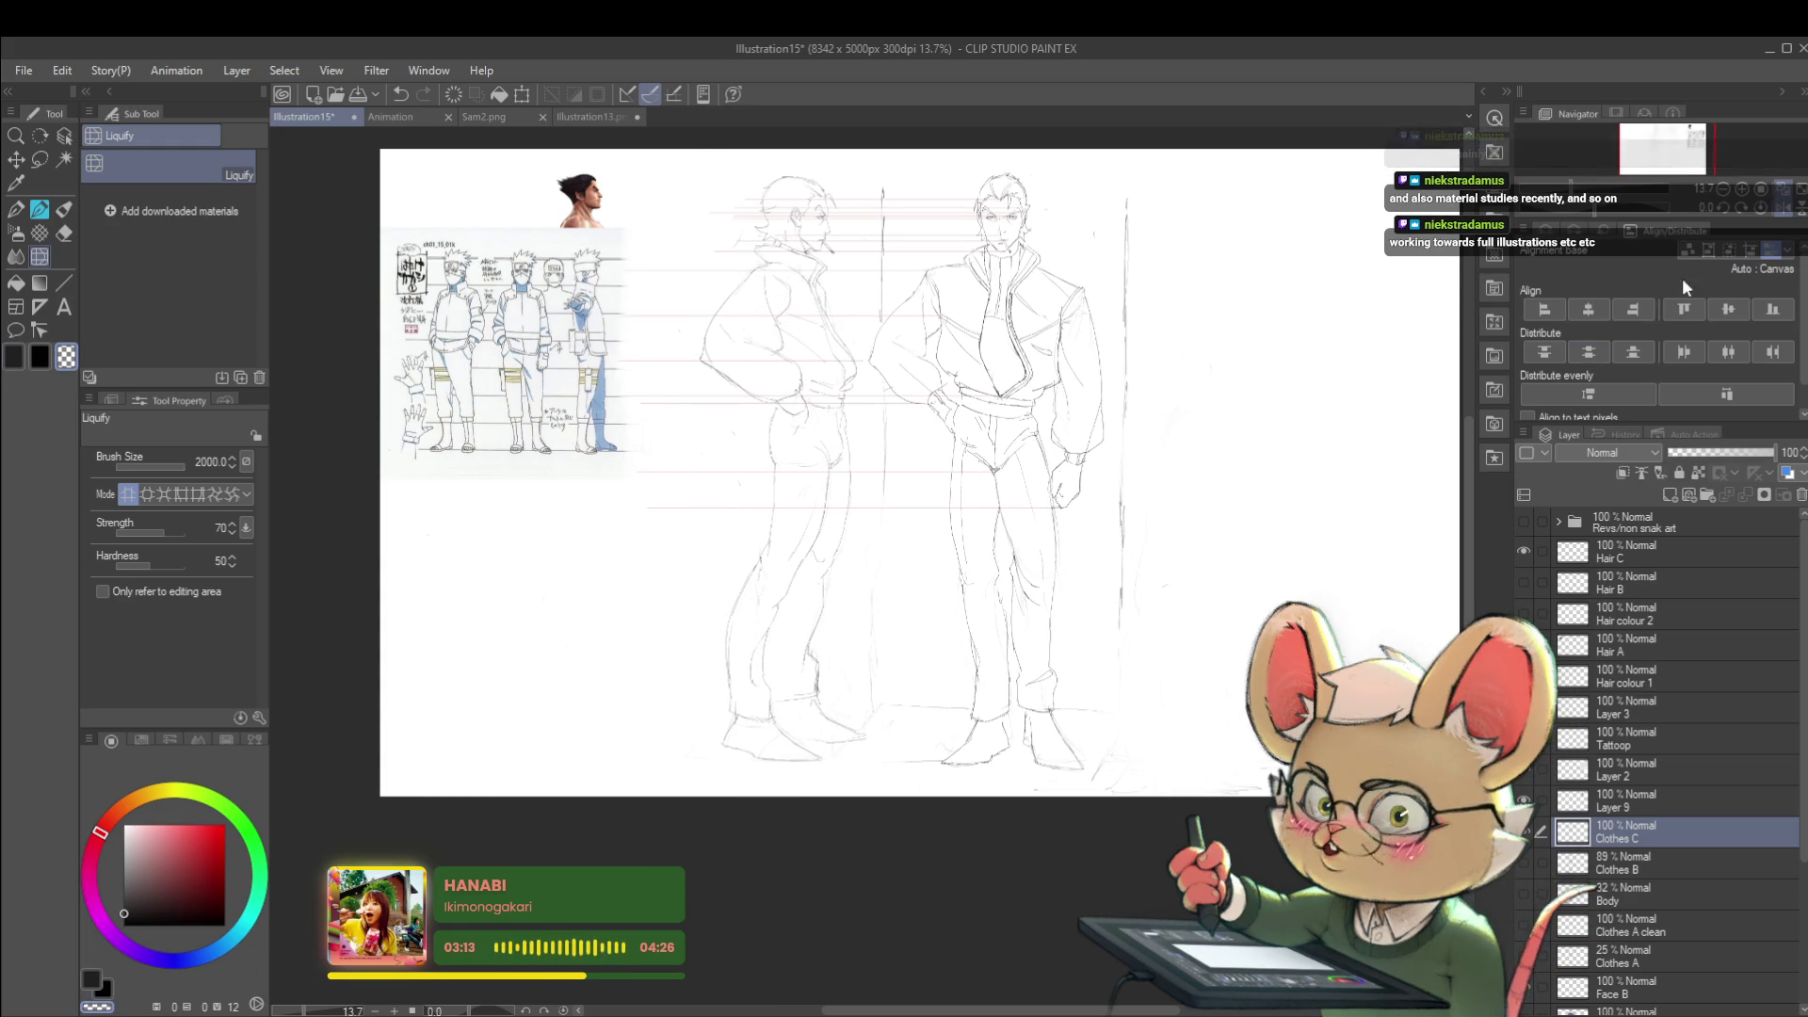
pyautogui.click(1778, 211)
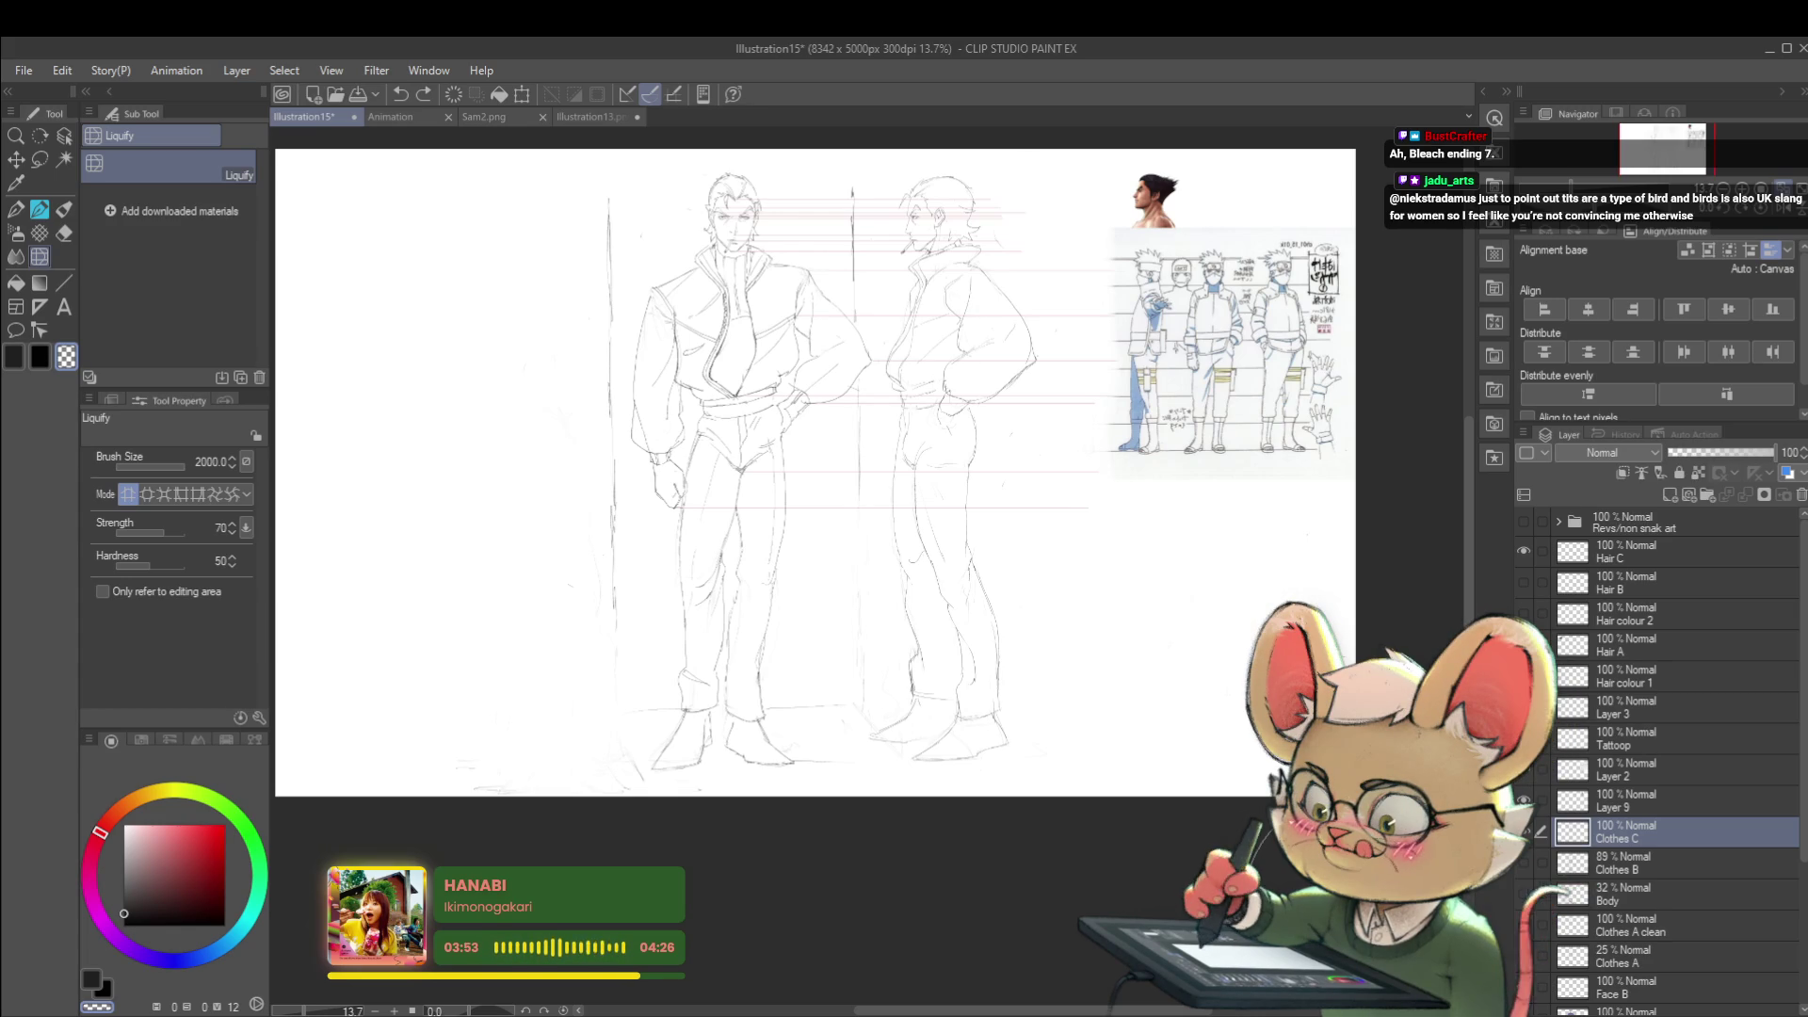
pyautogui.scroll(3, 1017, 363)
pyautogui.press('p')
pyautogui.click(1785, 206)
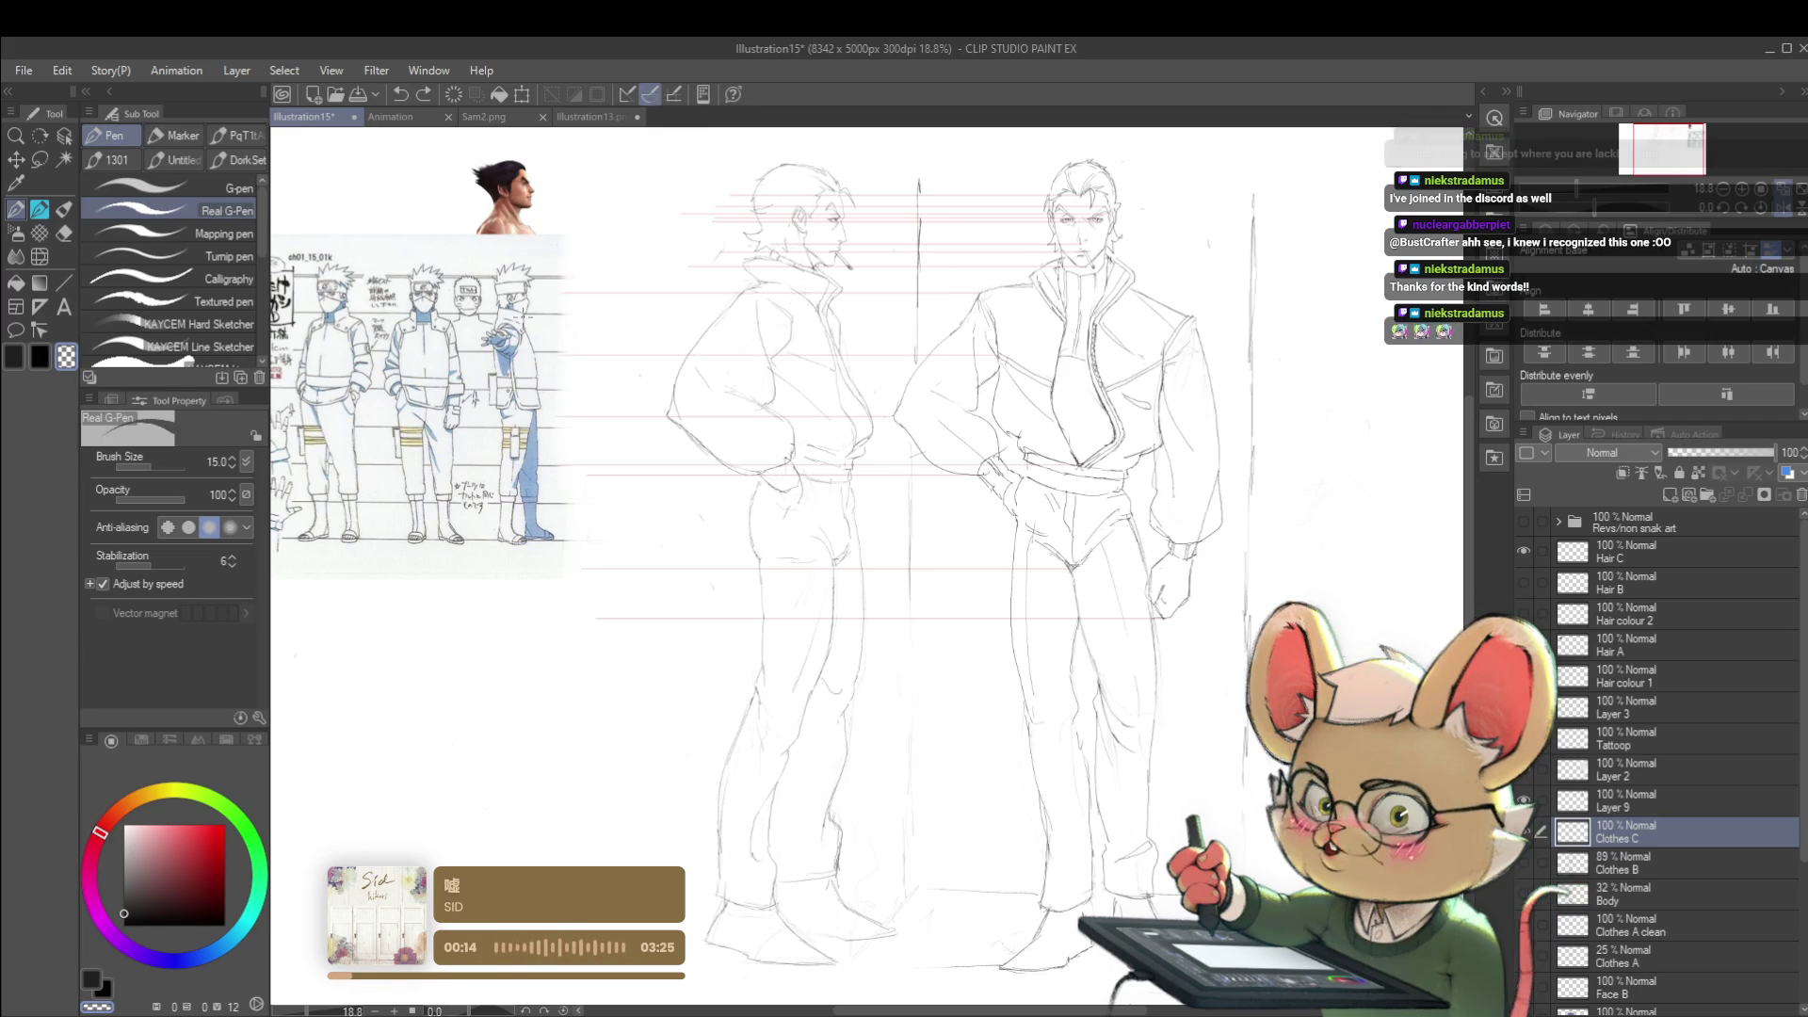
# - Mirror the canvas via the Navigator and switch back to the pencil
pyautogui.click(1774, 212)
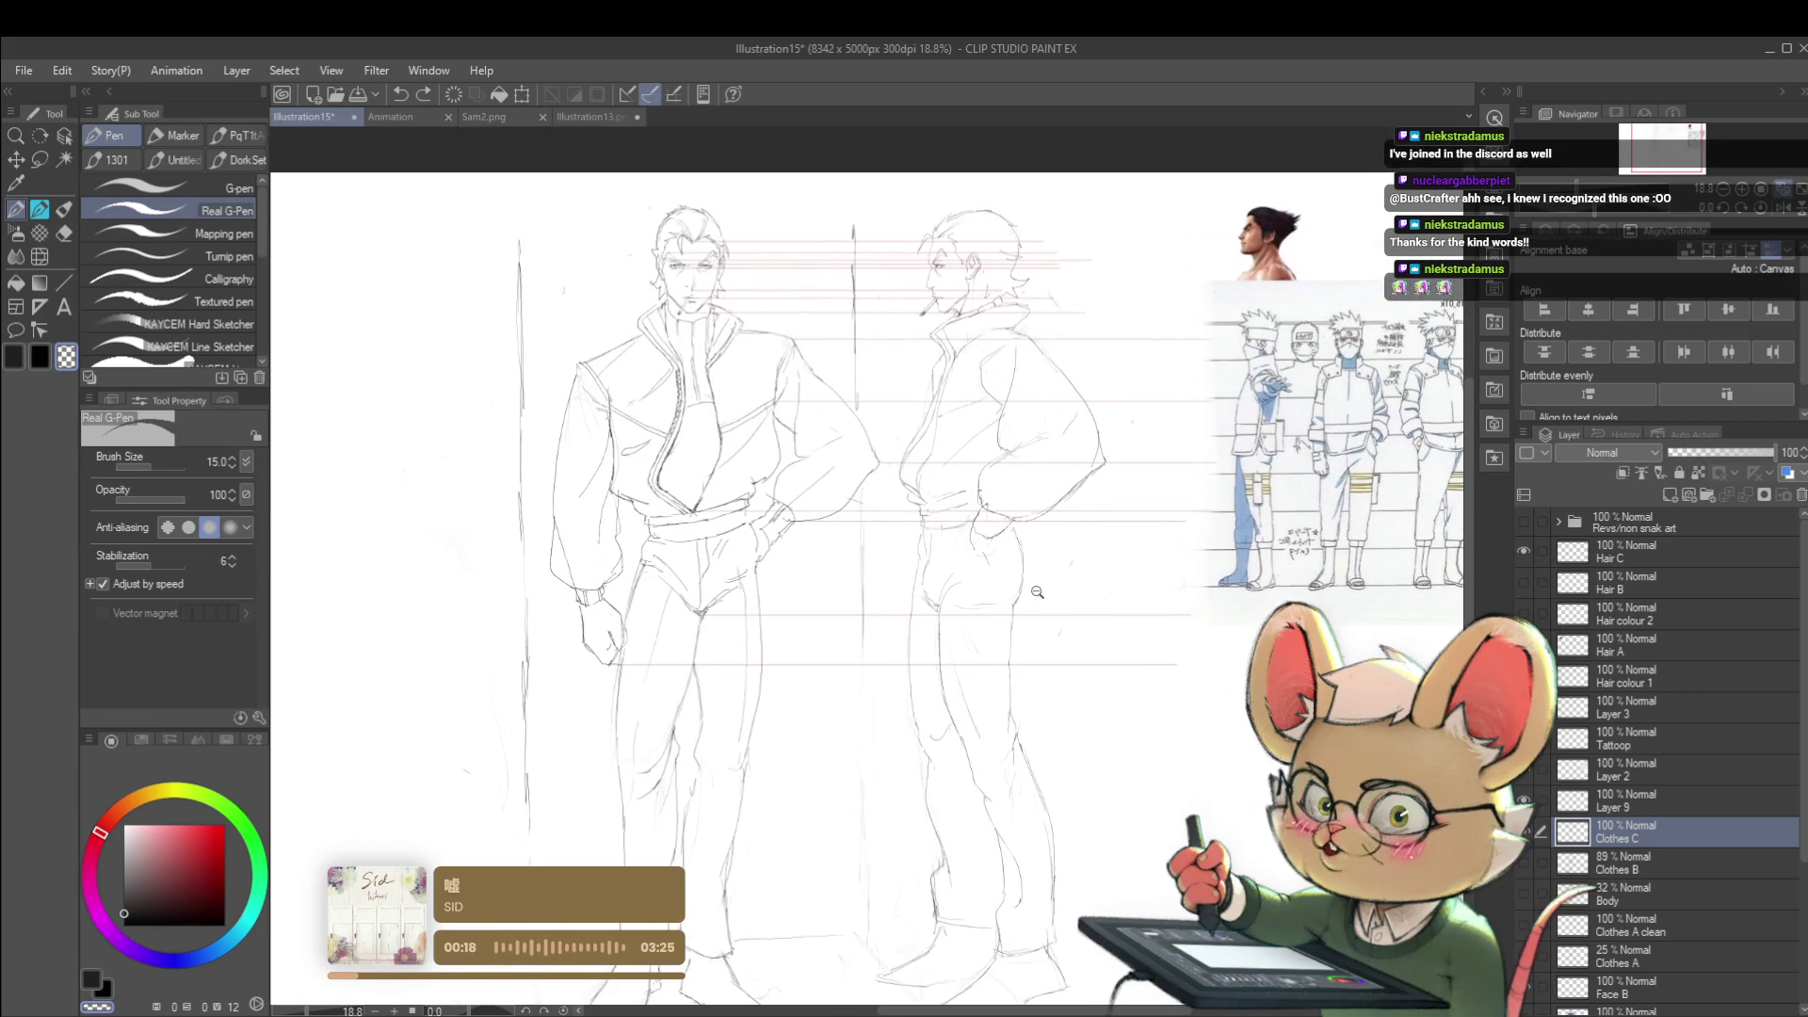
pyautogui.scroll(1, 1011, 523)
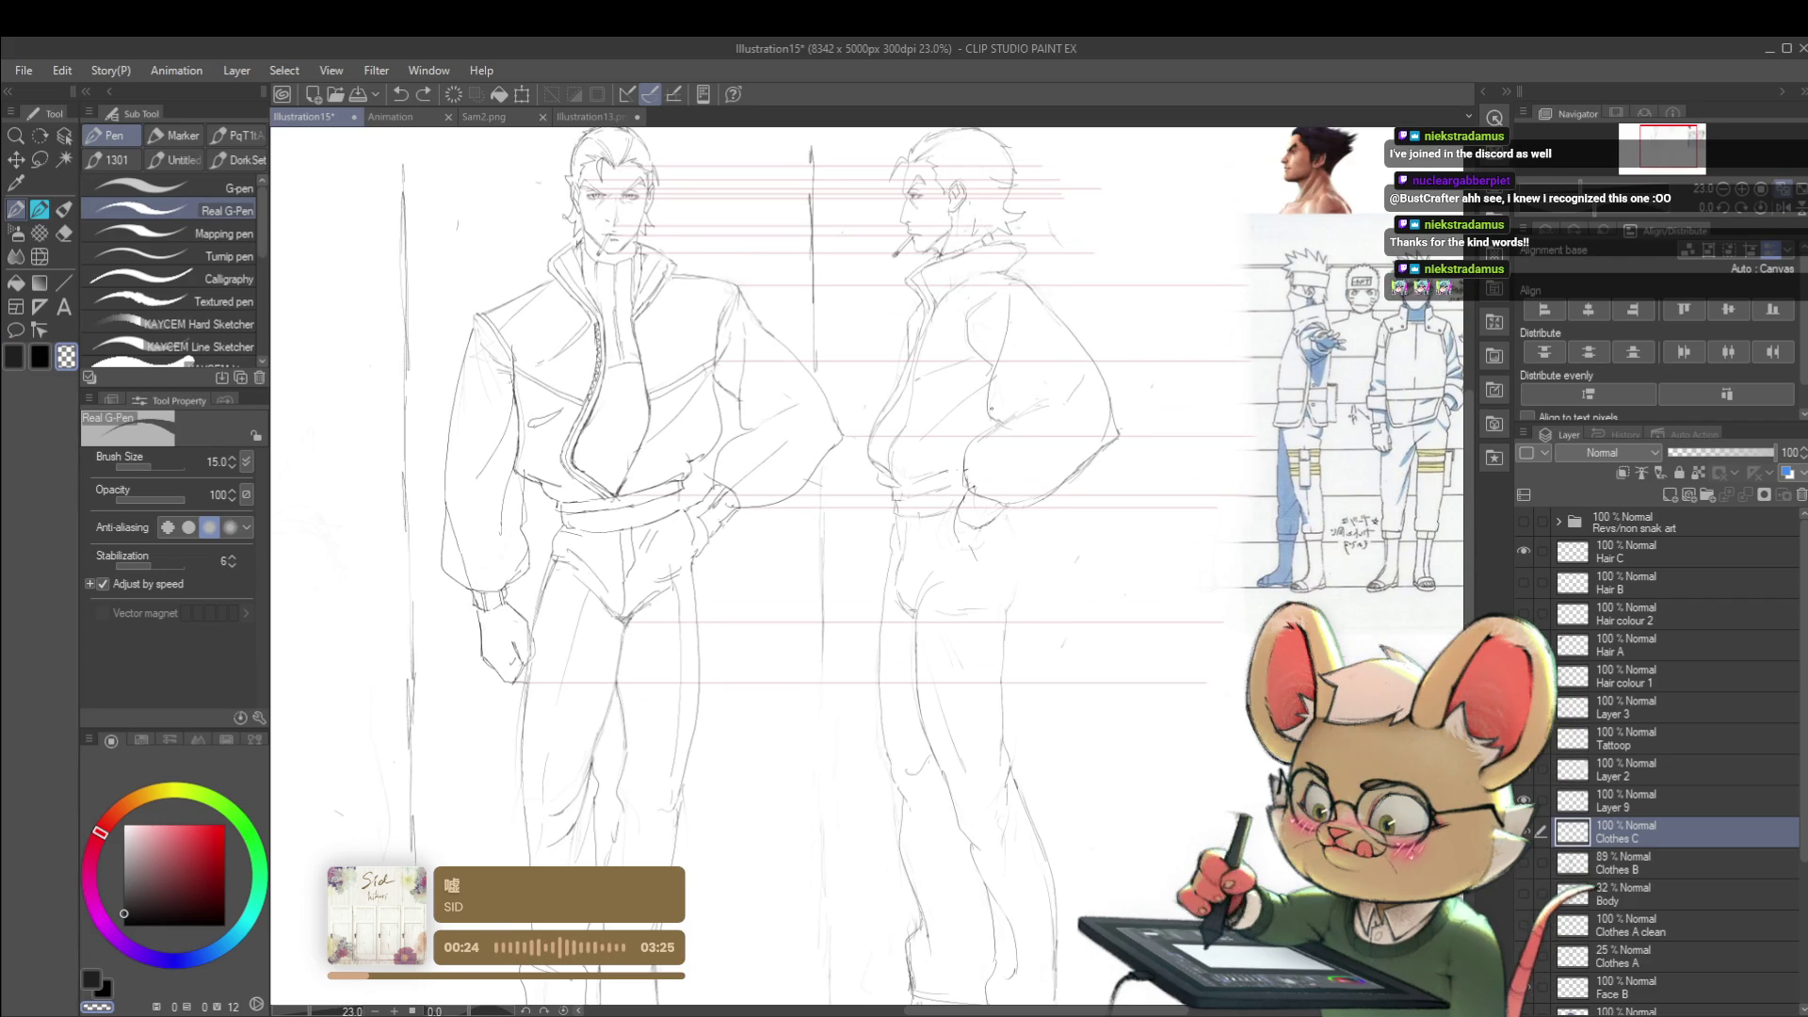
pyautogui.press('p')
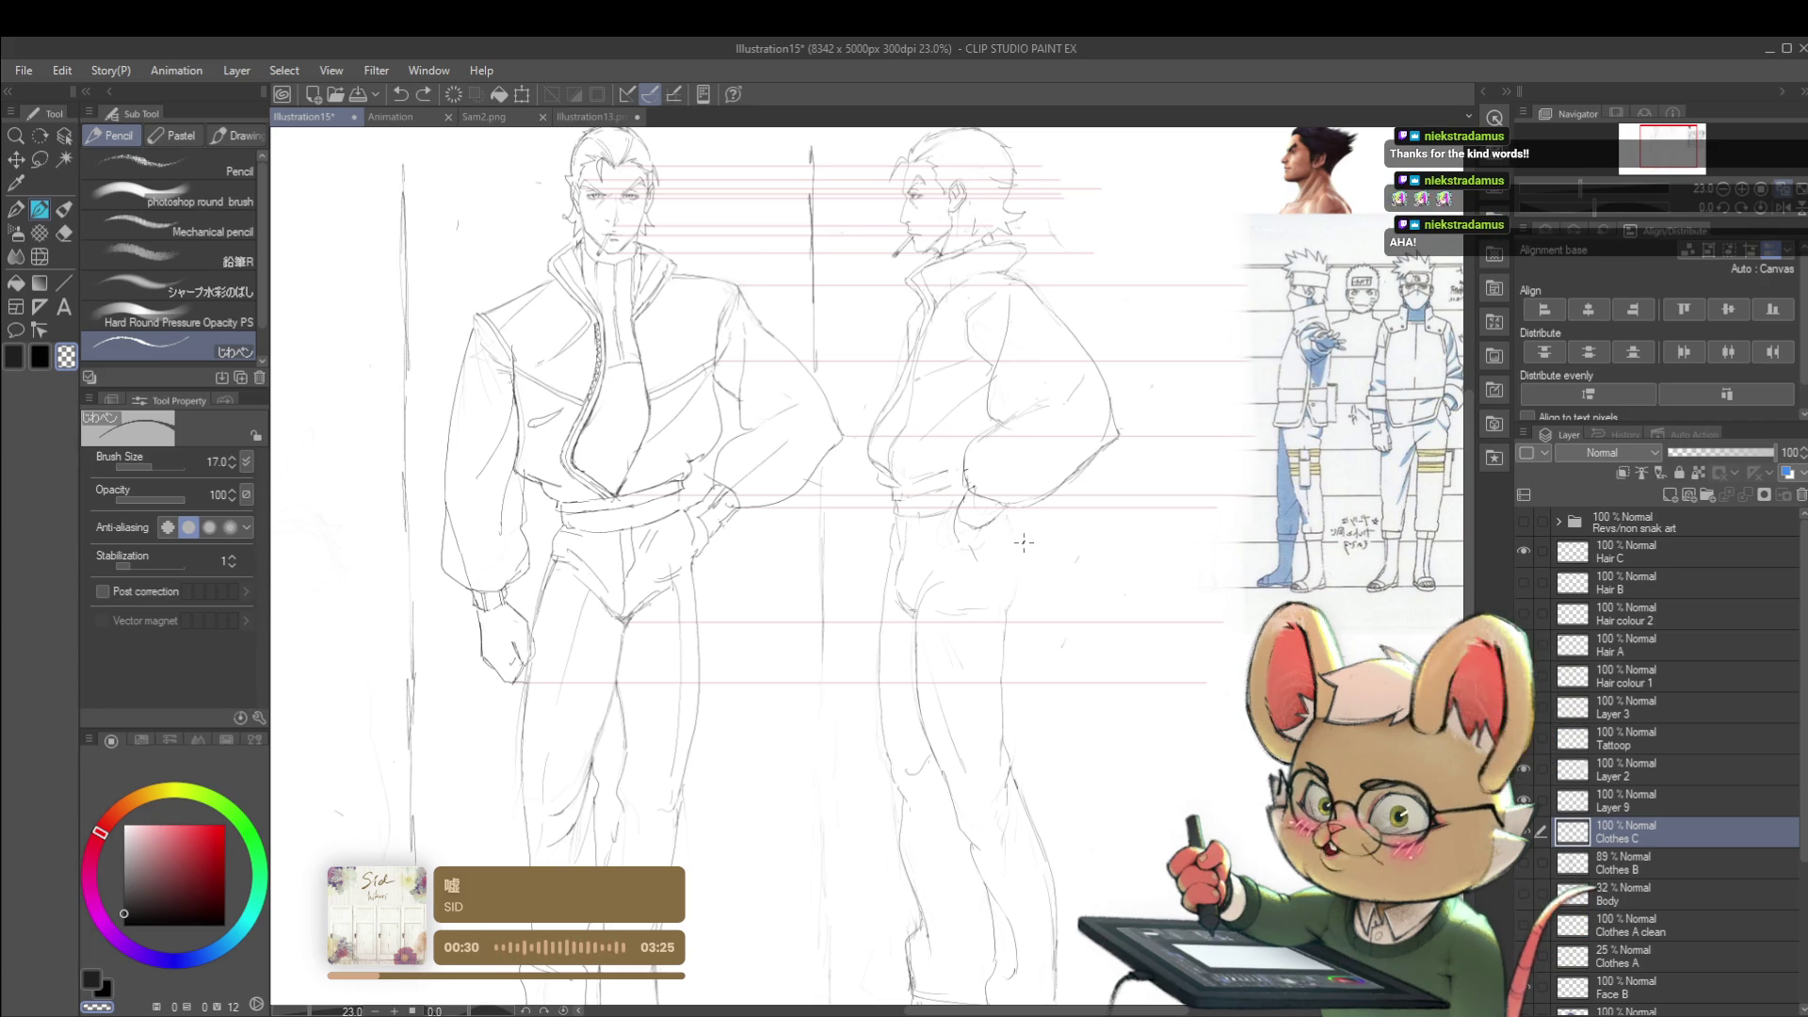
# - With a thicker pencil in the dark main colour, sketch rough strokes beside the side-view leg
pyautogui.press(']')
pyautogui.press(']')
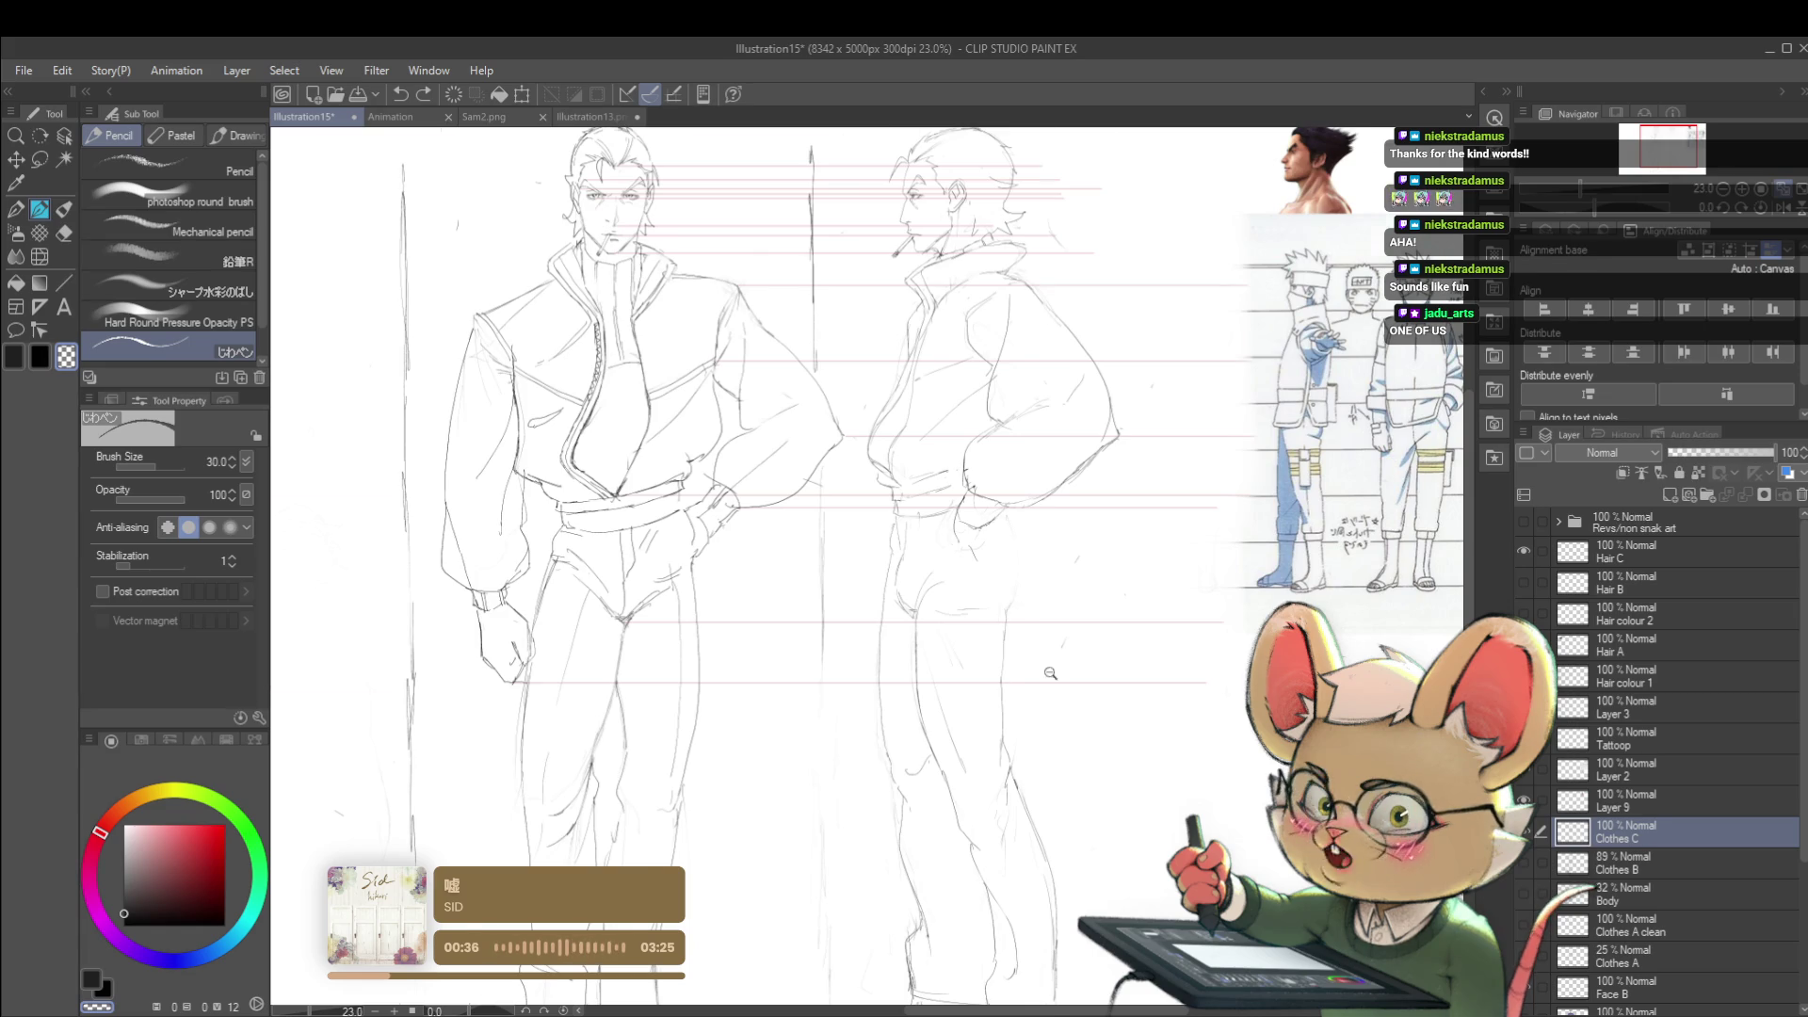
pyautogui.scroll(5, 1022, 673)
pyautogui.scroll(-1, 1034, 757)
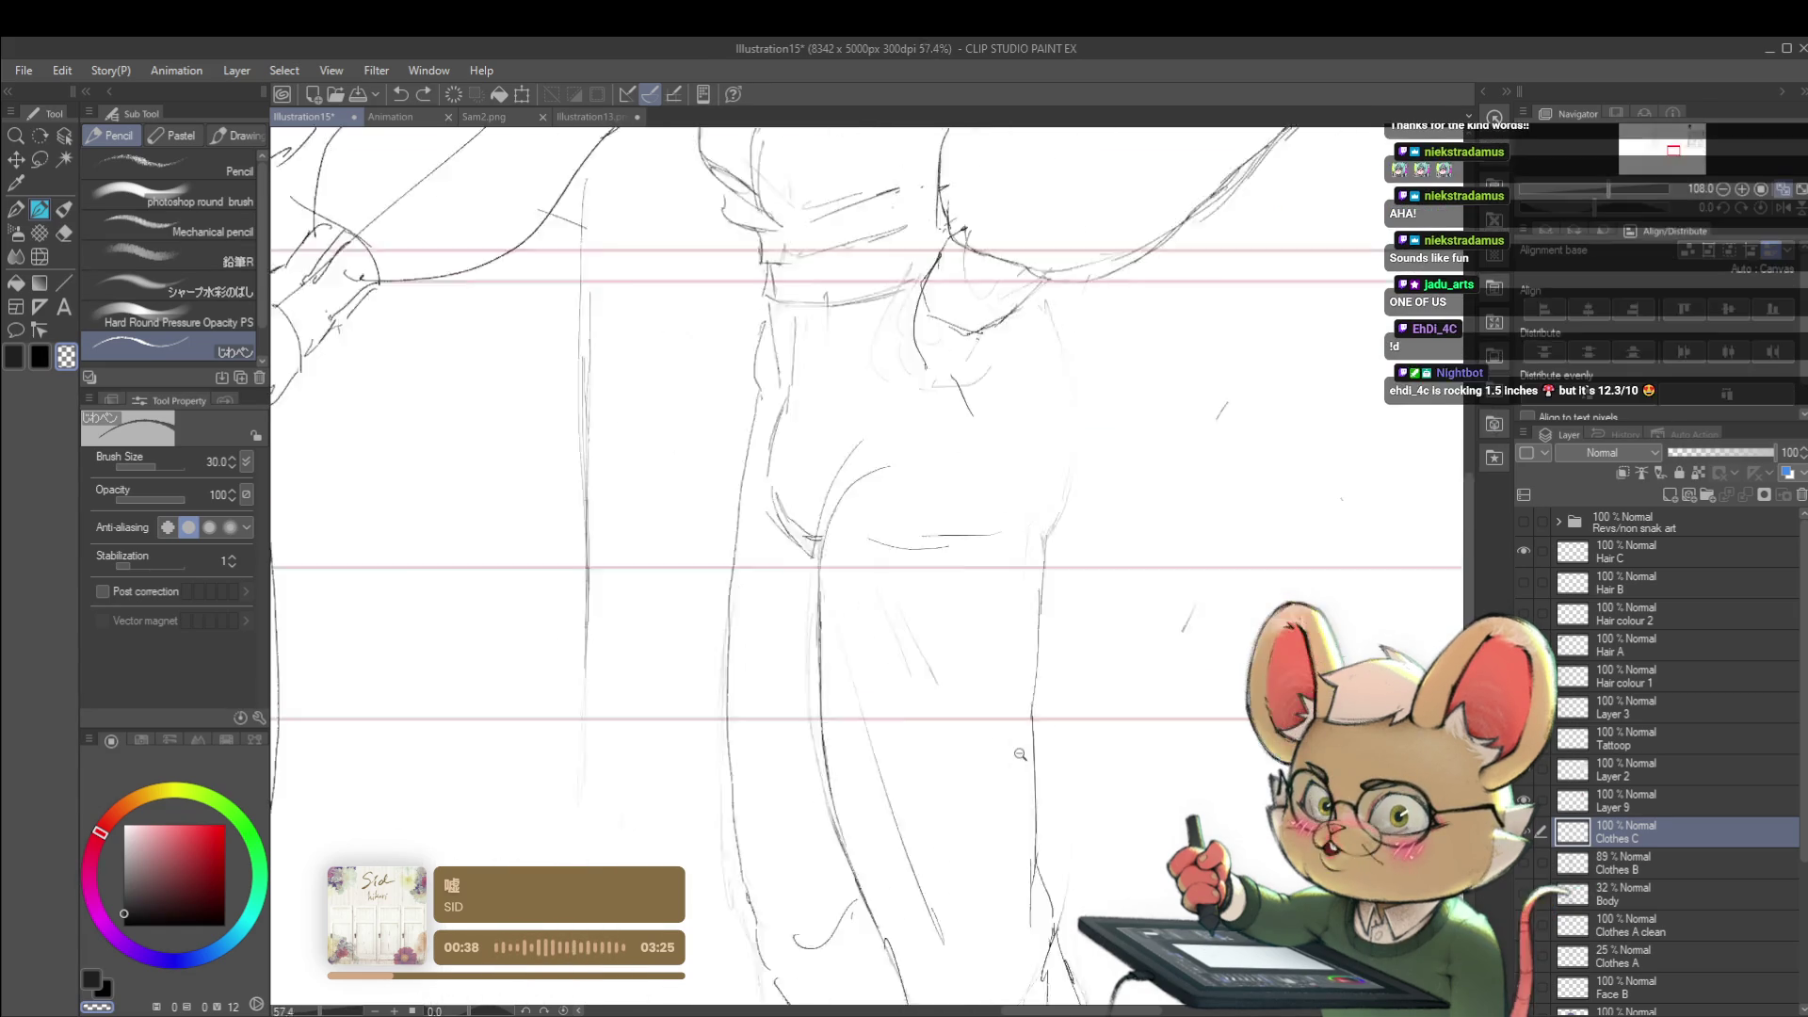
pyautogui.scroll(-3, 1034, 757)
pyautogui.press('c')
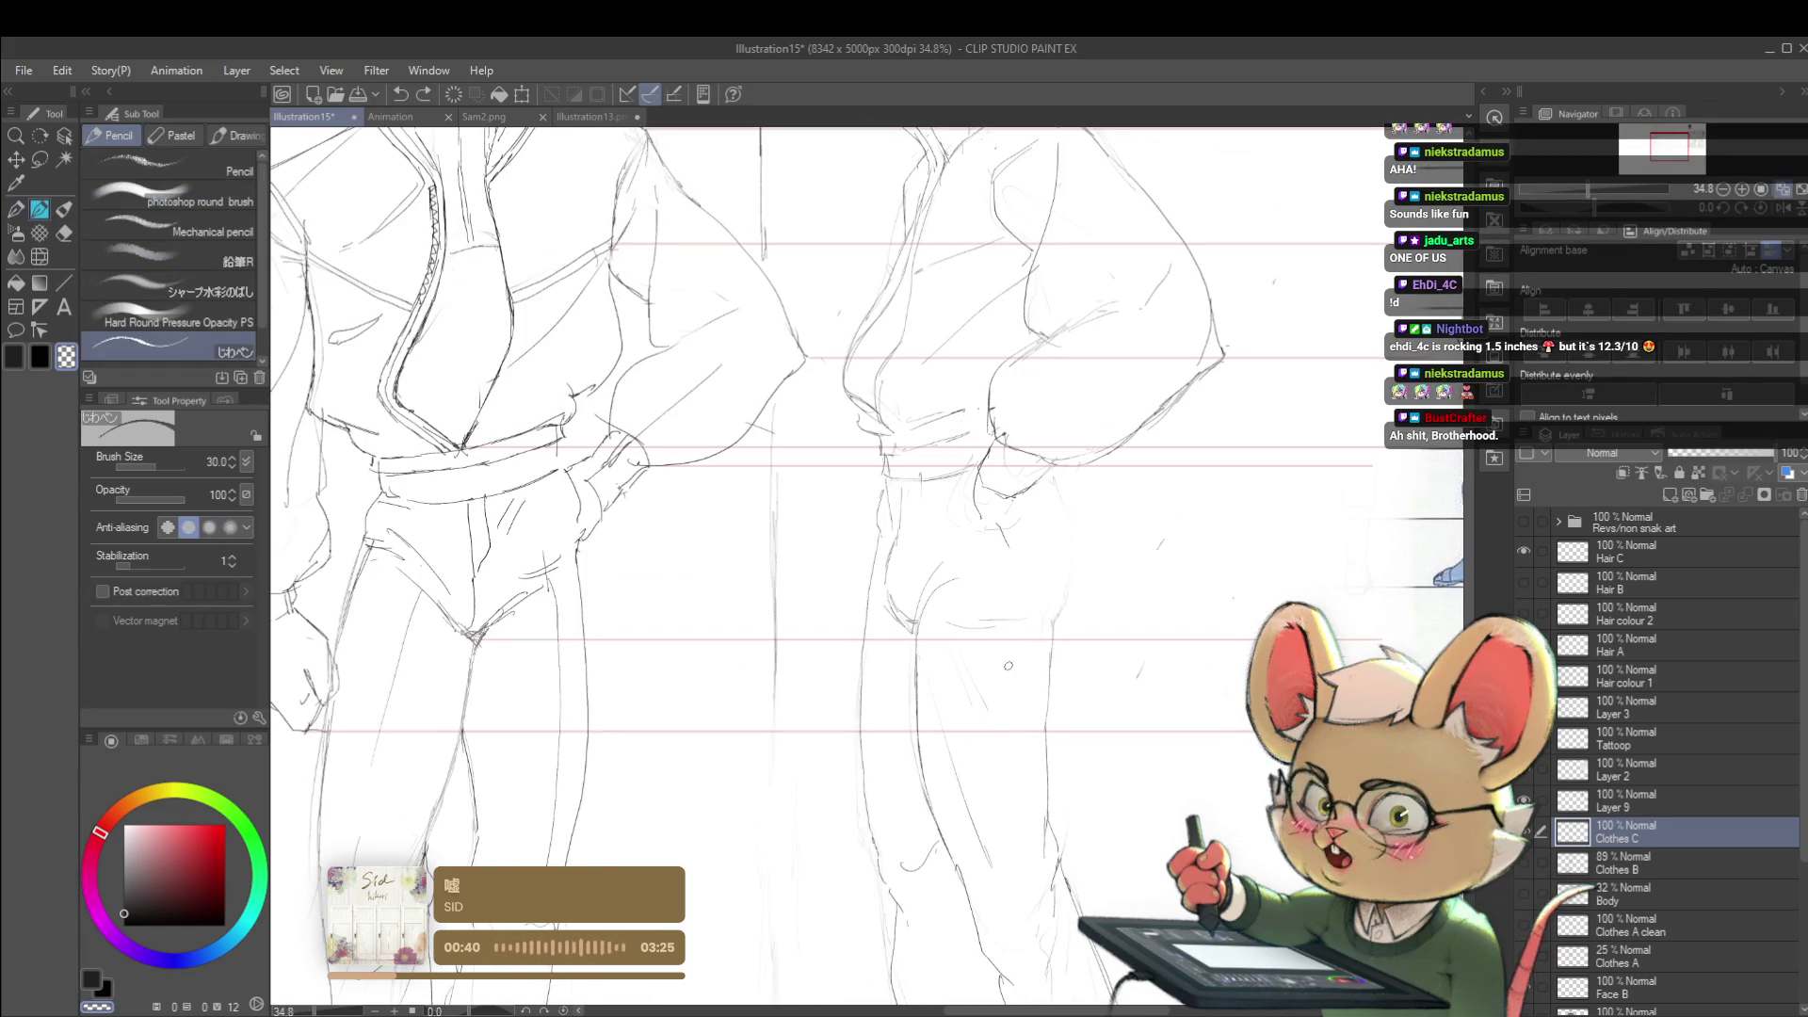
pyautogui.moveTo(1052, 689); pyautogui.dragTo(1019, 777)
pyautogui.moveTo(1111, 706); pyautogui.dragTo(1070, 809)
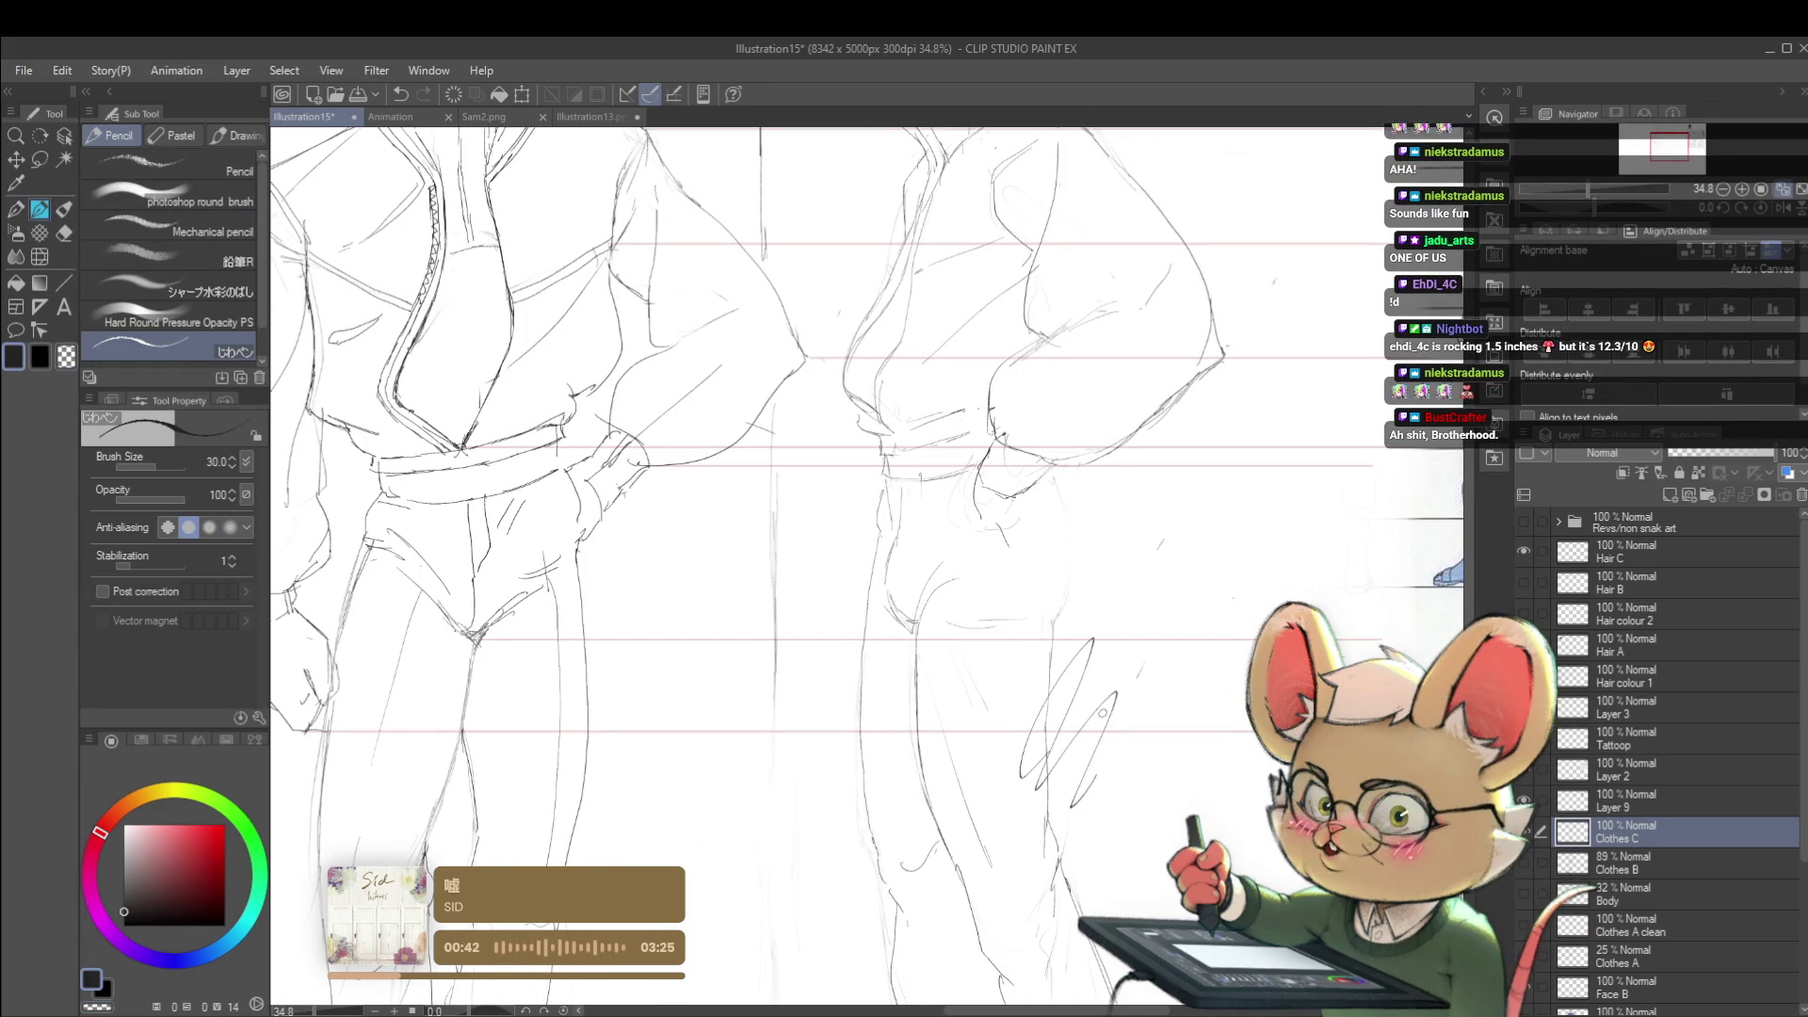
pyautogui.scroll(-1, 1154, 561)
pyautogui.scroll(-1, 1005, 661)
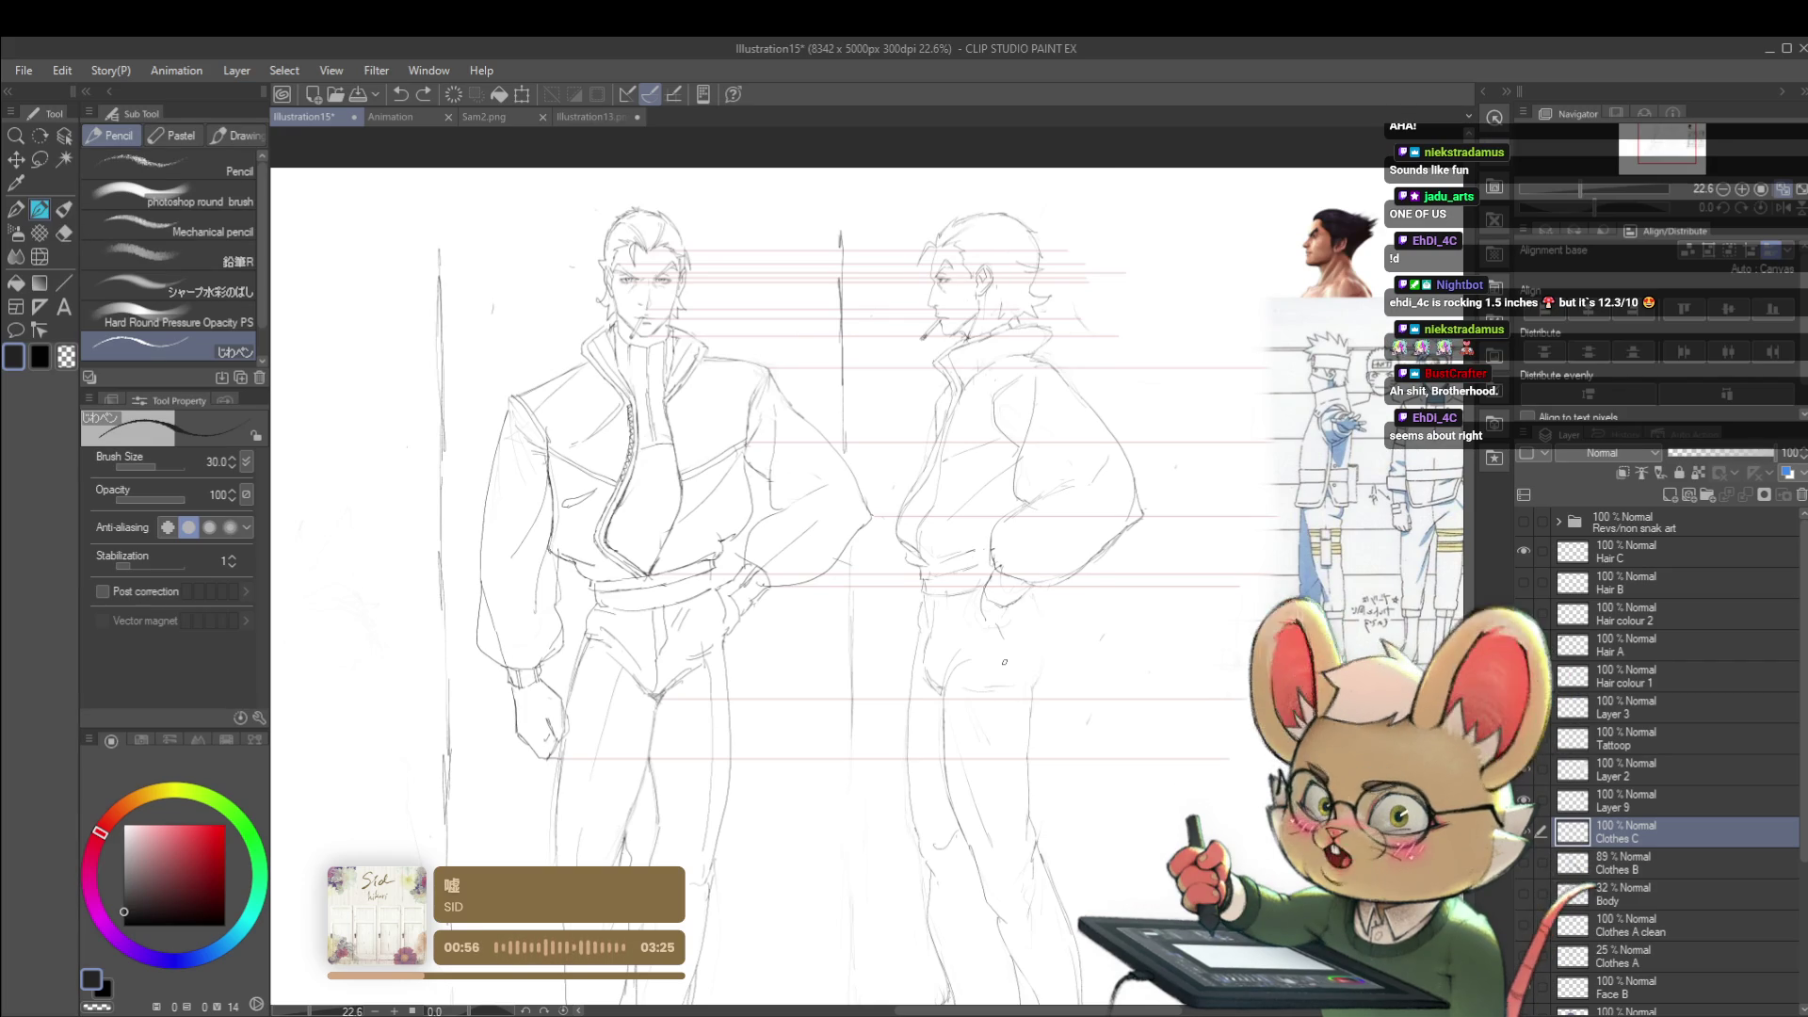
# - Mirror and unmirror the view to check the strokes, thinning the pencil to size 25
pyautogui.press('h')
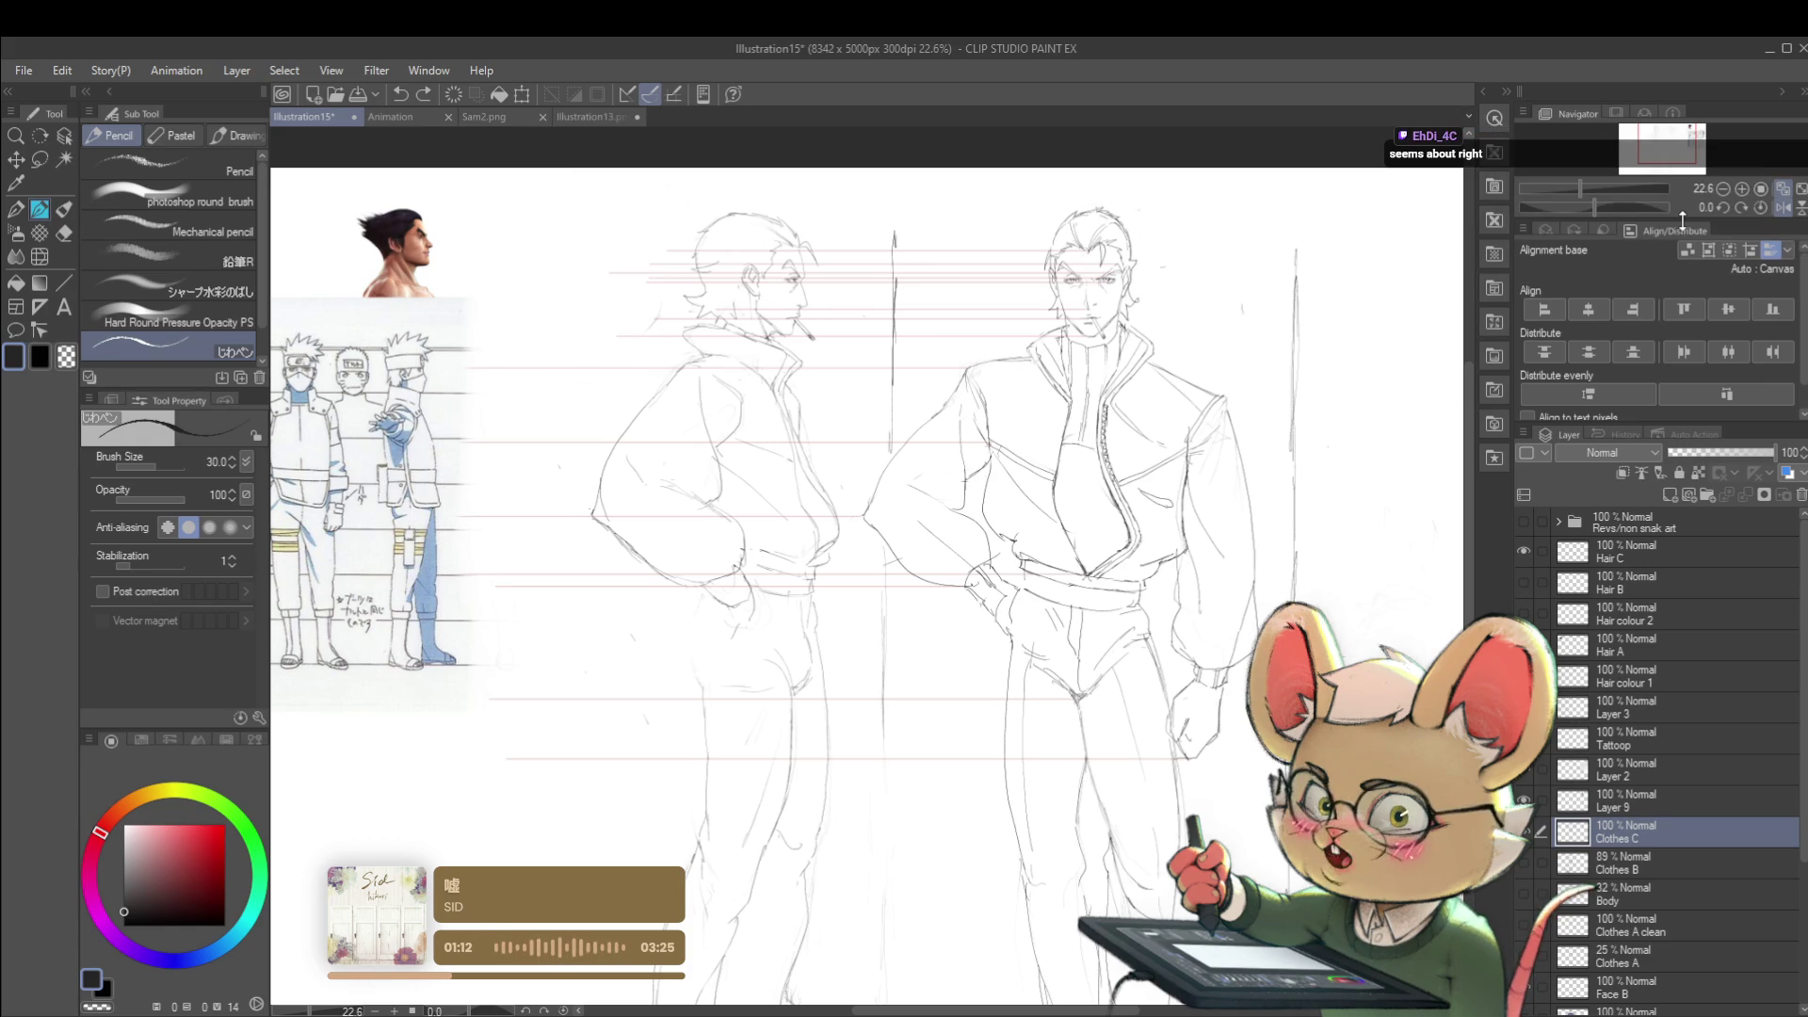
pyautogui.moveTo(719, 603); pyautogui.dragTo(708, 524)
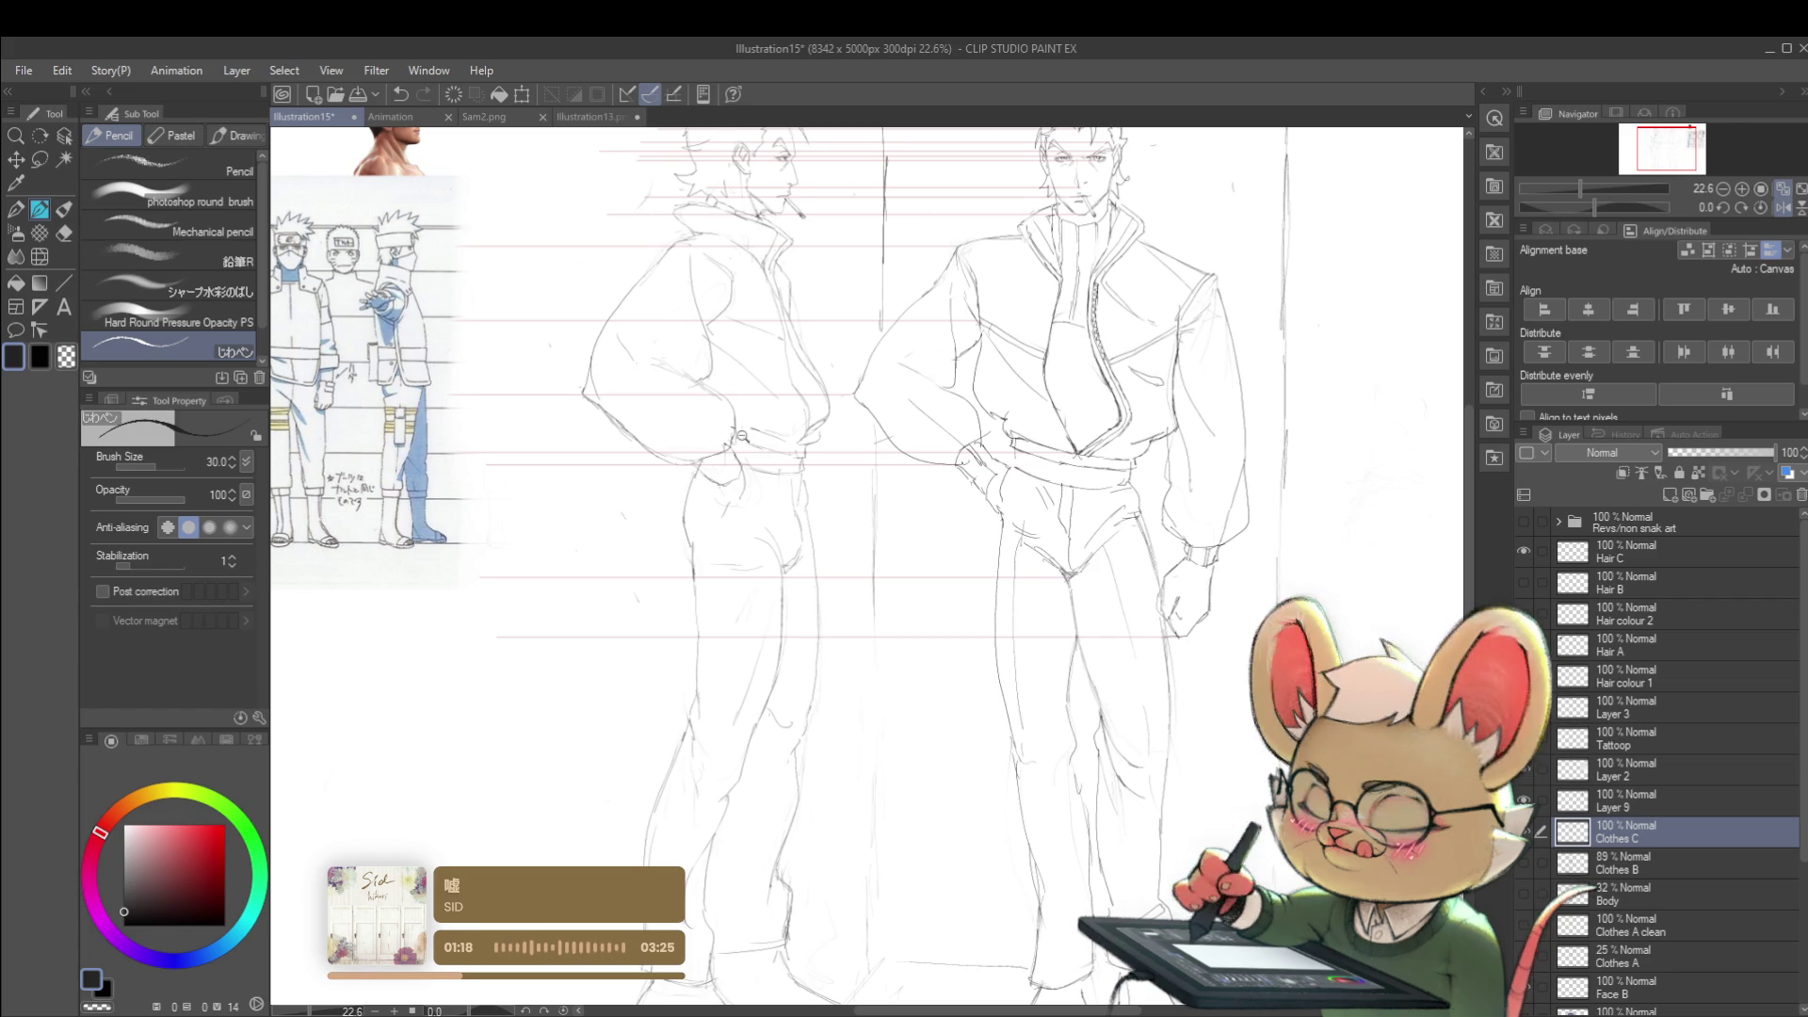
pyautogui.scroll(-4, 694, 412)
pyautogui.scroll(4, 745, 460)
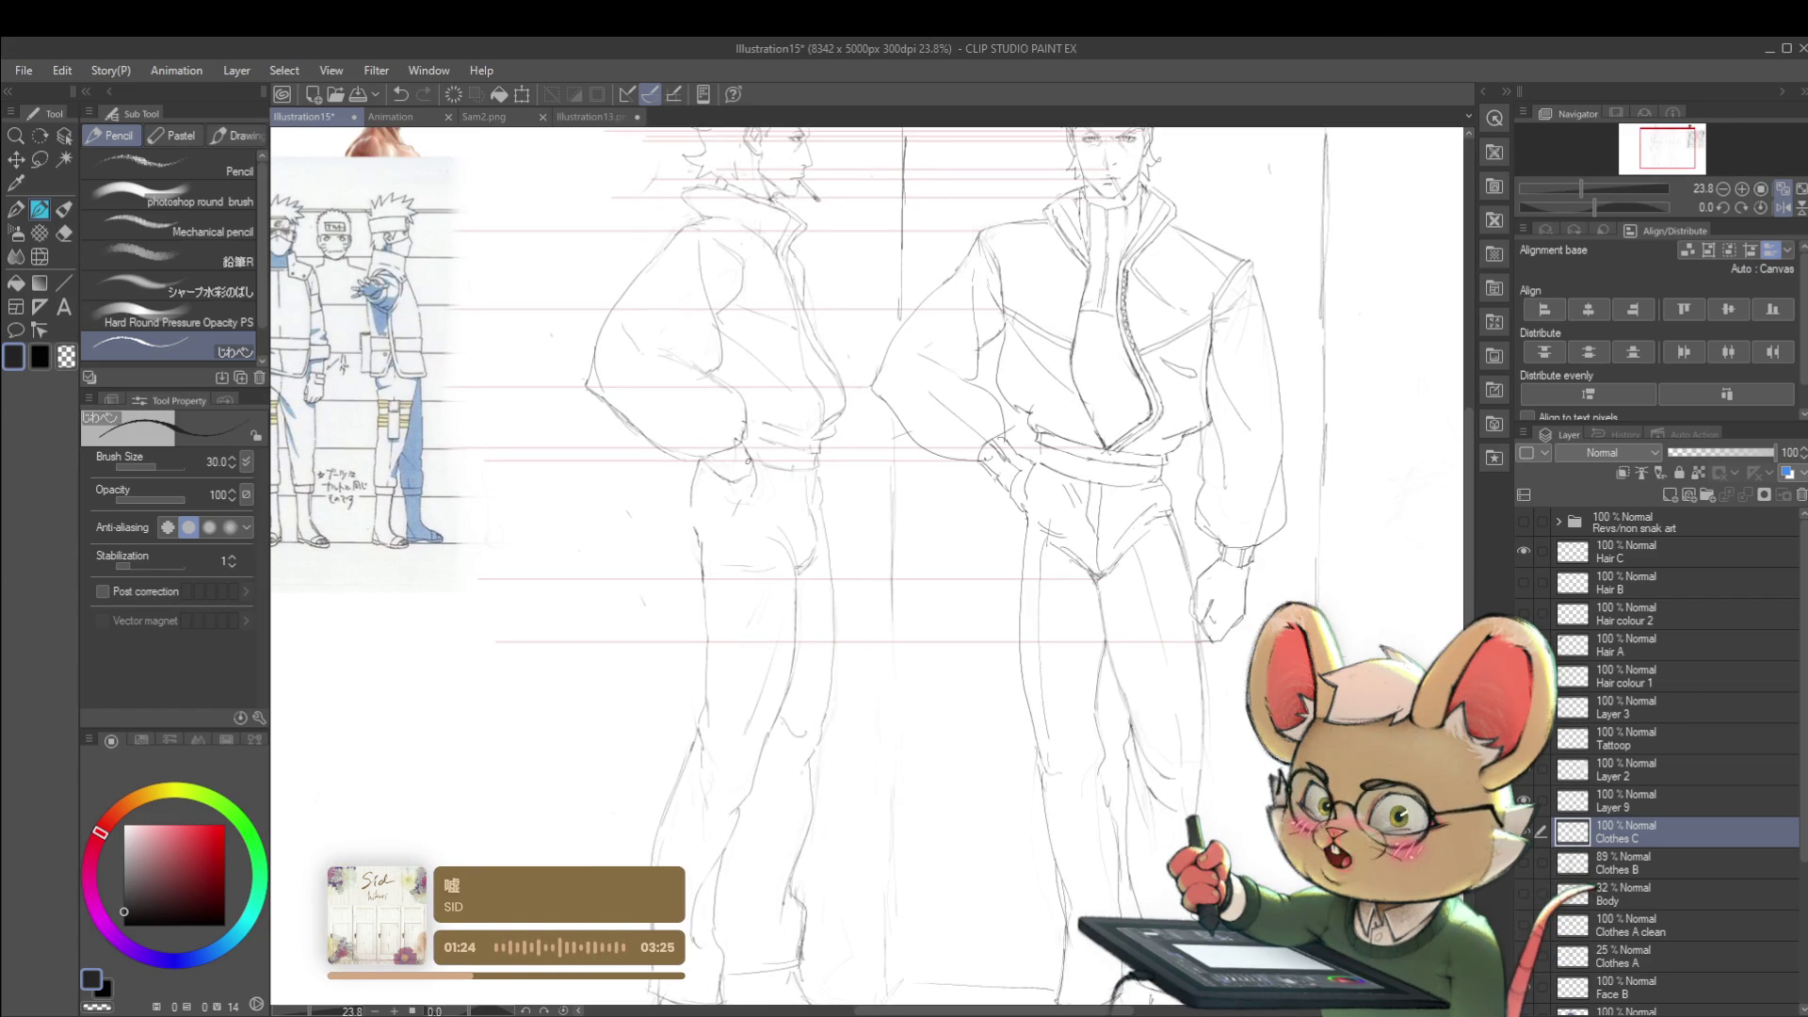
pyautogui.press('[')
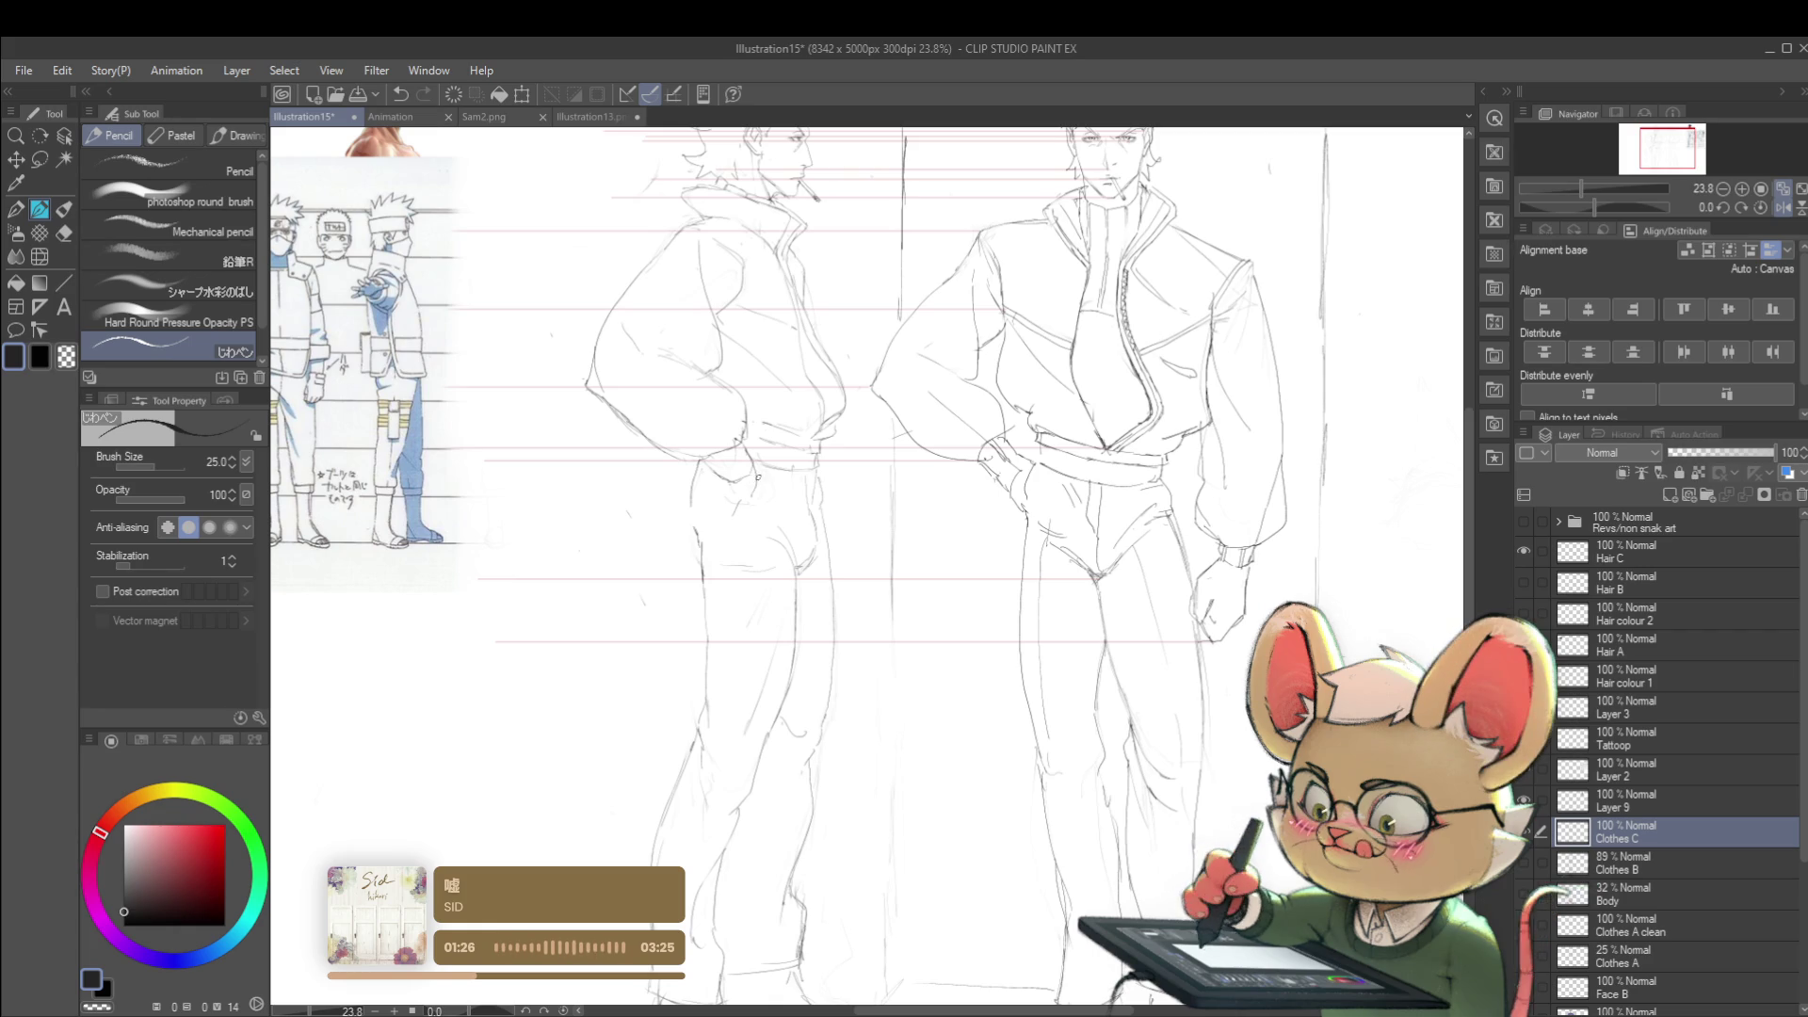
pyautogui.scroll(-2, 794, 406)
pyautogui.press('h')
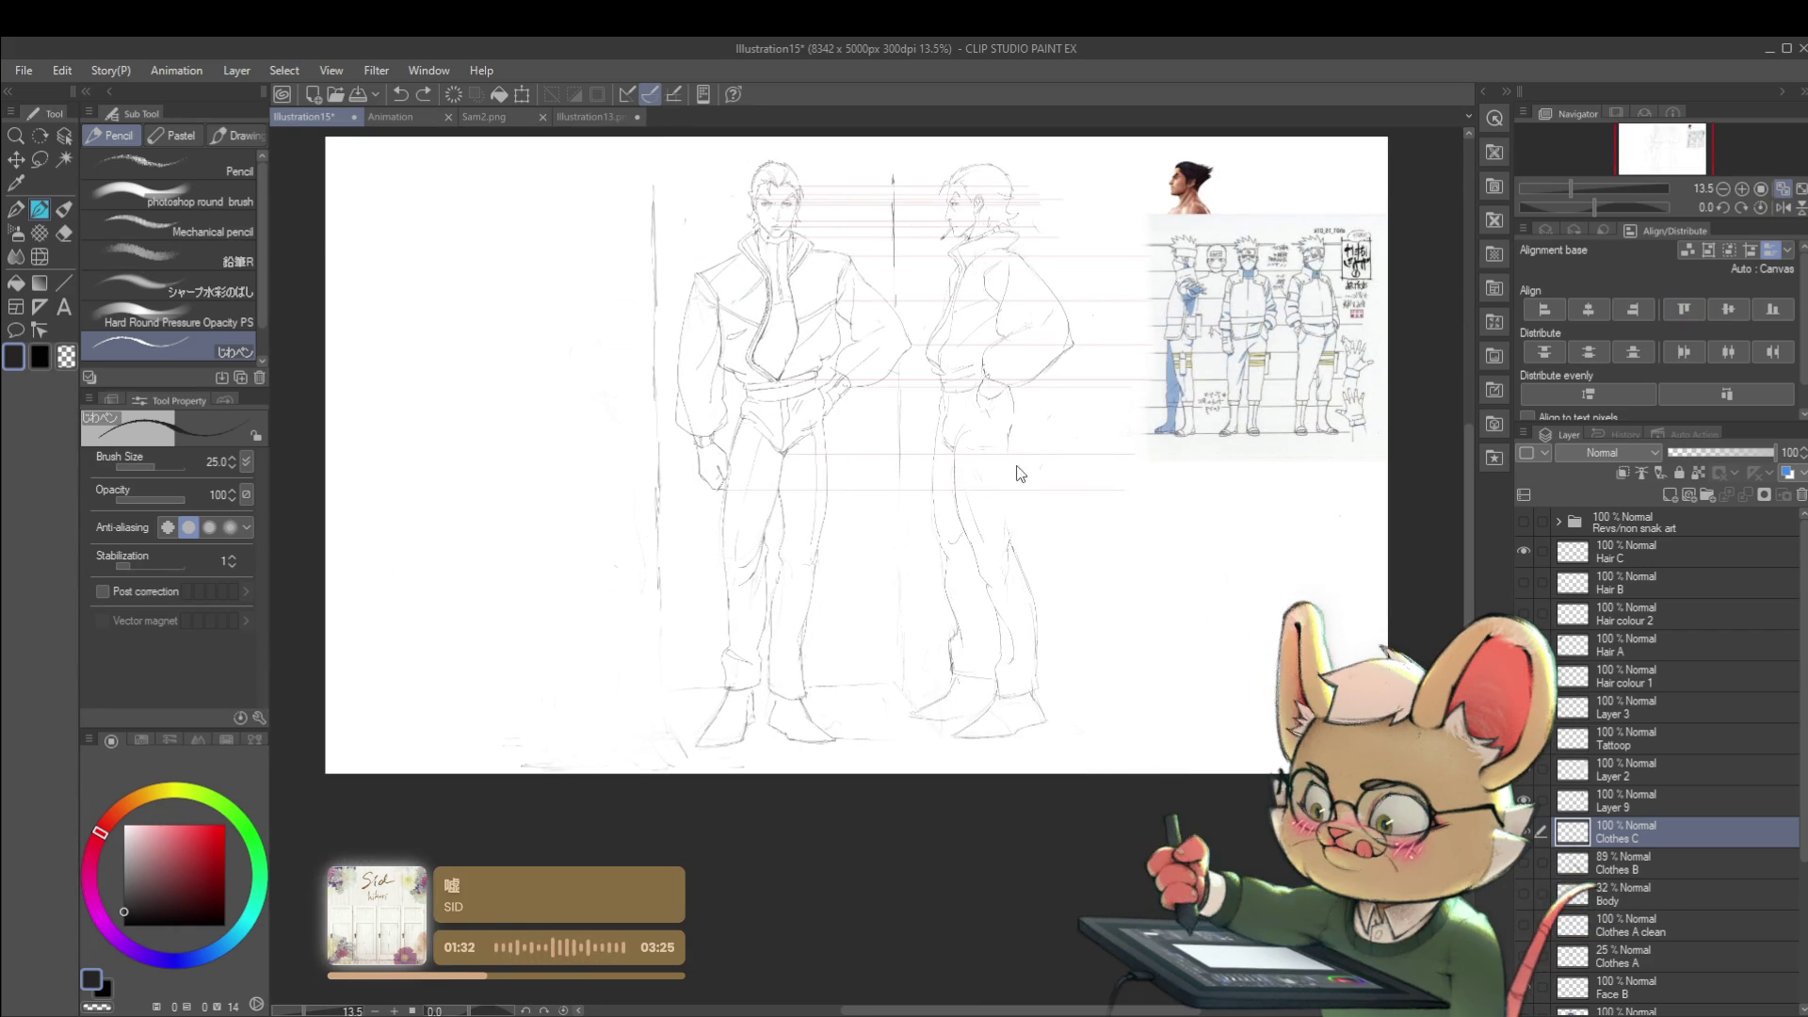
# - Lasso the side-view figure's leg and try a slight rotation with Ctrl+T, then discard it
pyautogui.press('m')
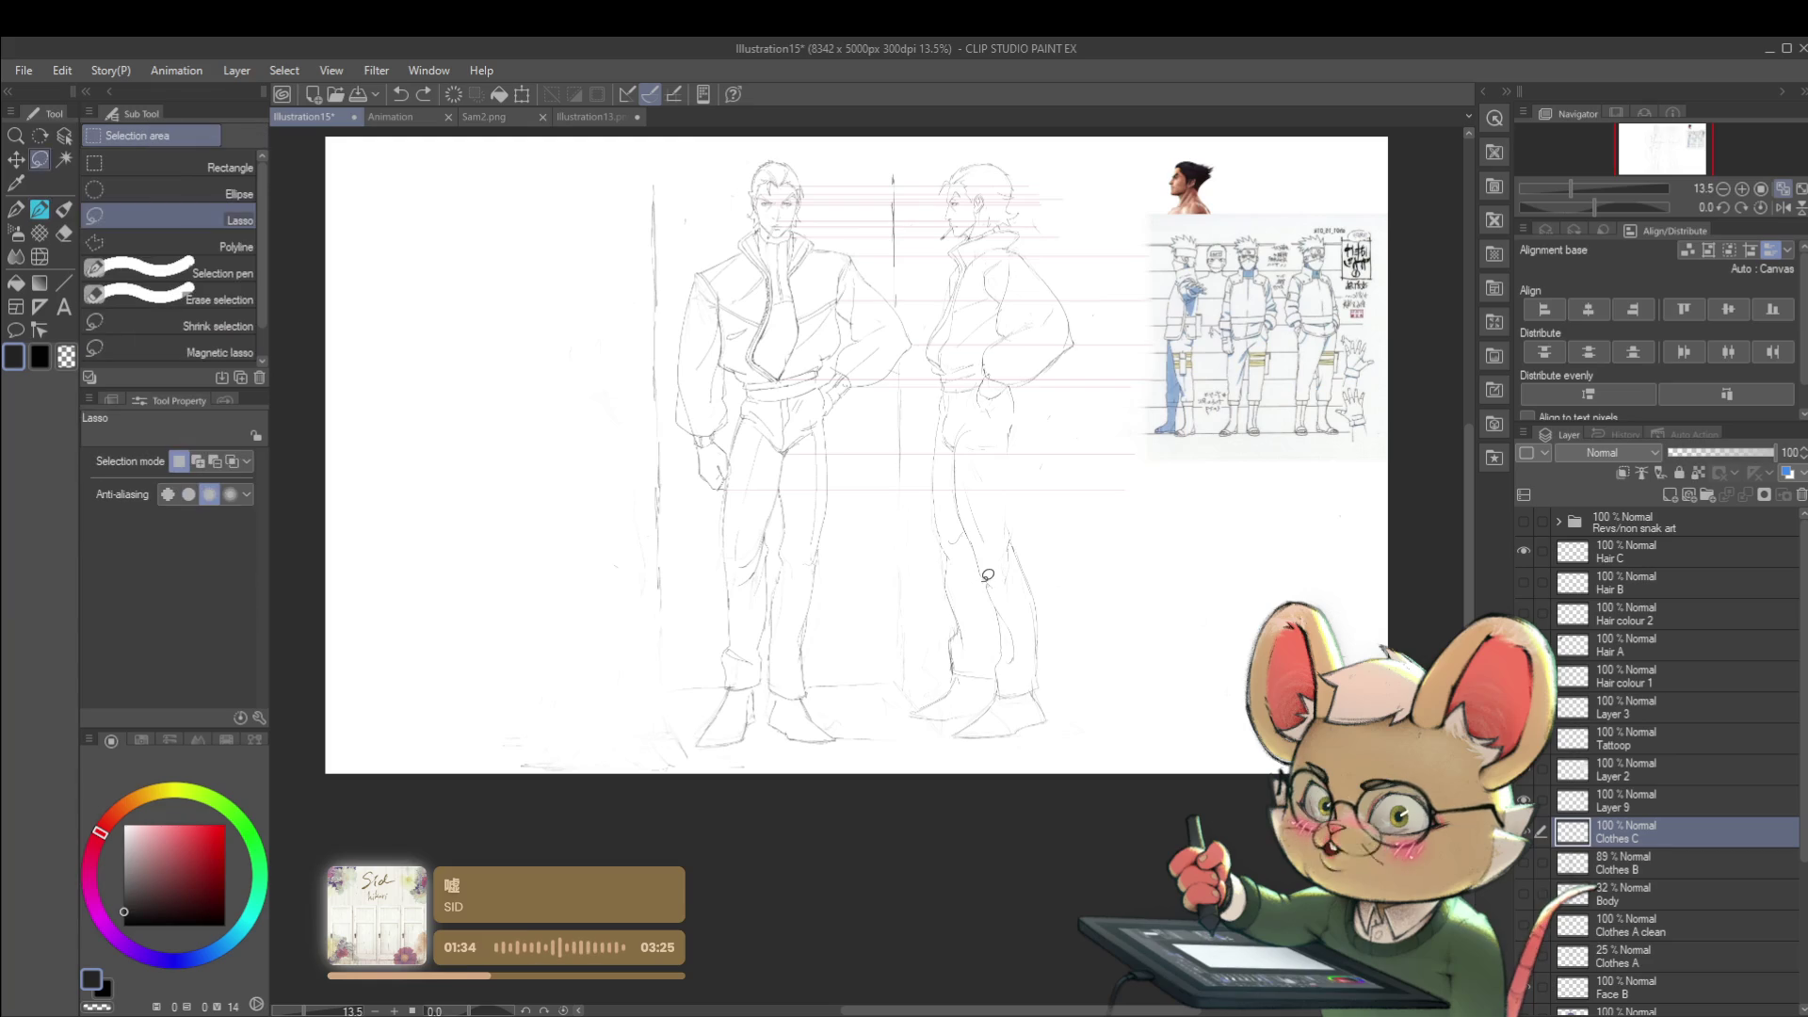
pyautogui.moveTo(959, 435); pyautogui.dragTo(984, 699)
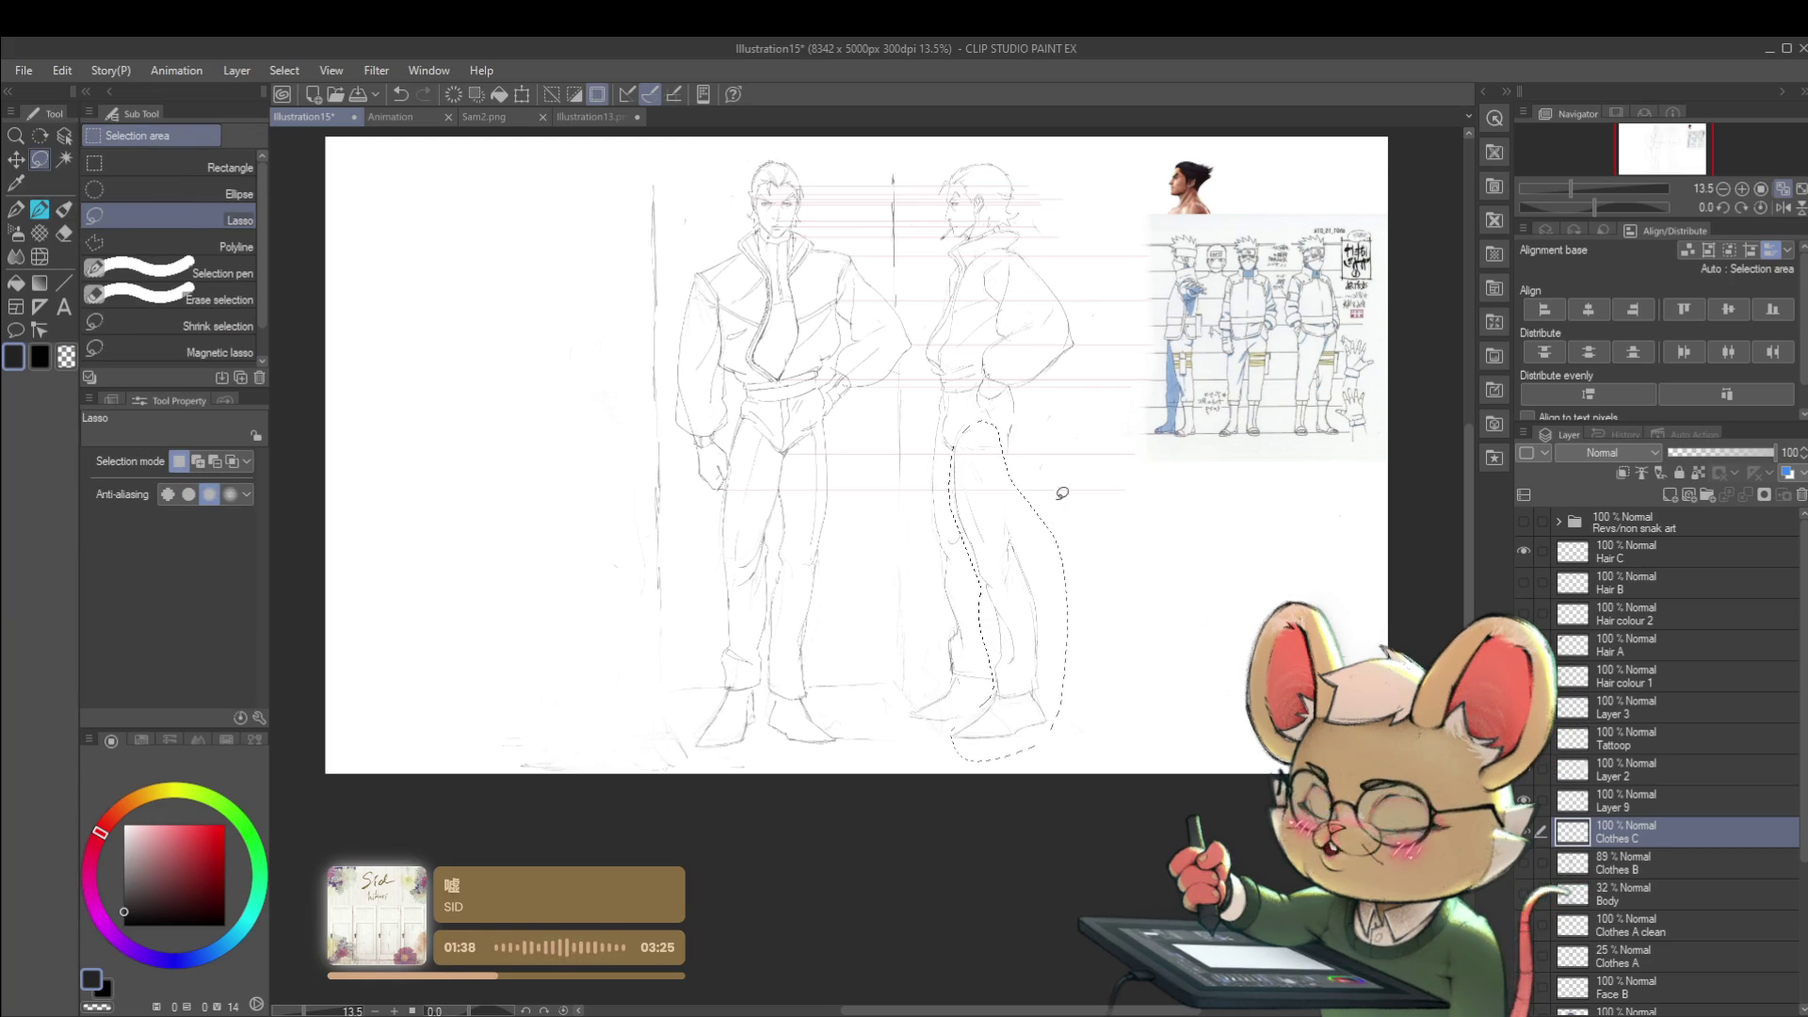
pyautogui.hotkey('ctrl', 't')
pyautogui.moveTo(1124, 382)
pyautogui.mouseDown()
pyautogui.moveTo(1113, 371)
pyautogui.moveTo(1115, 410)
pyautogui.mouseUp()
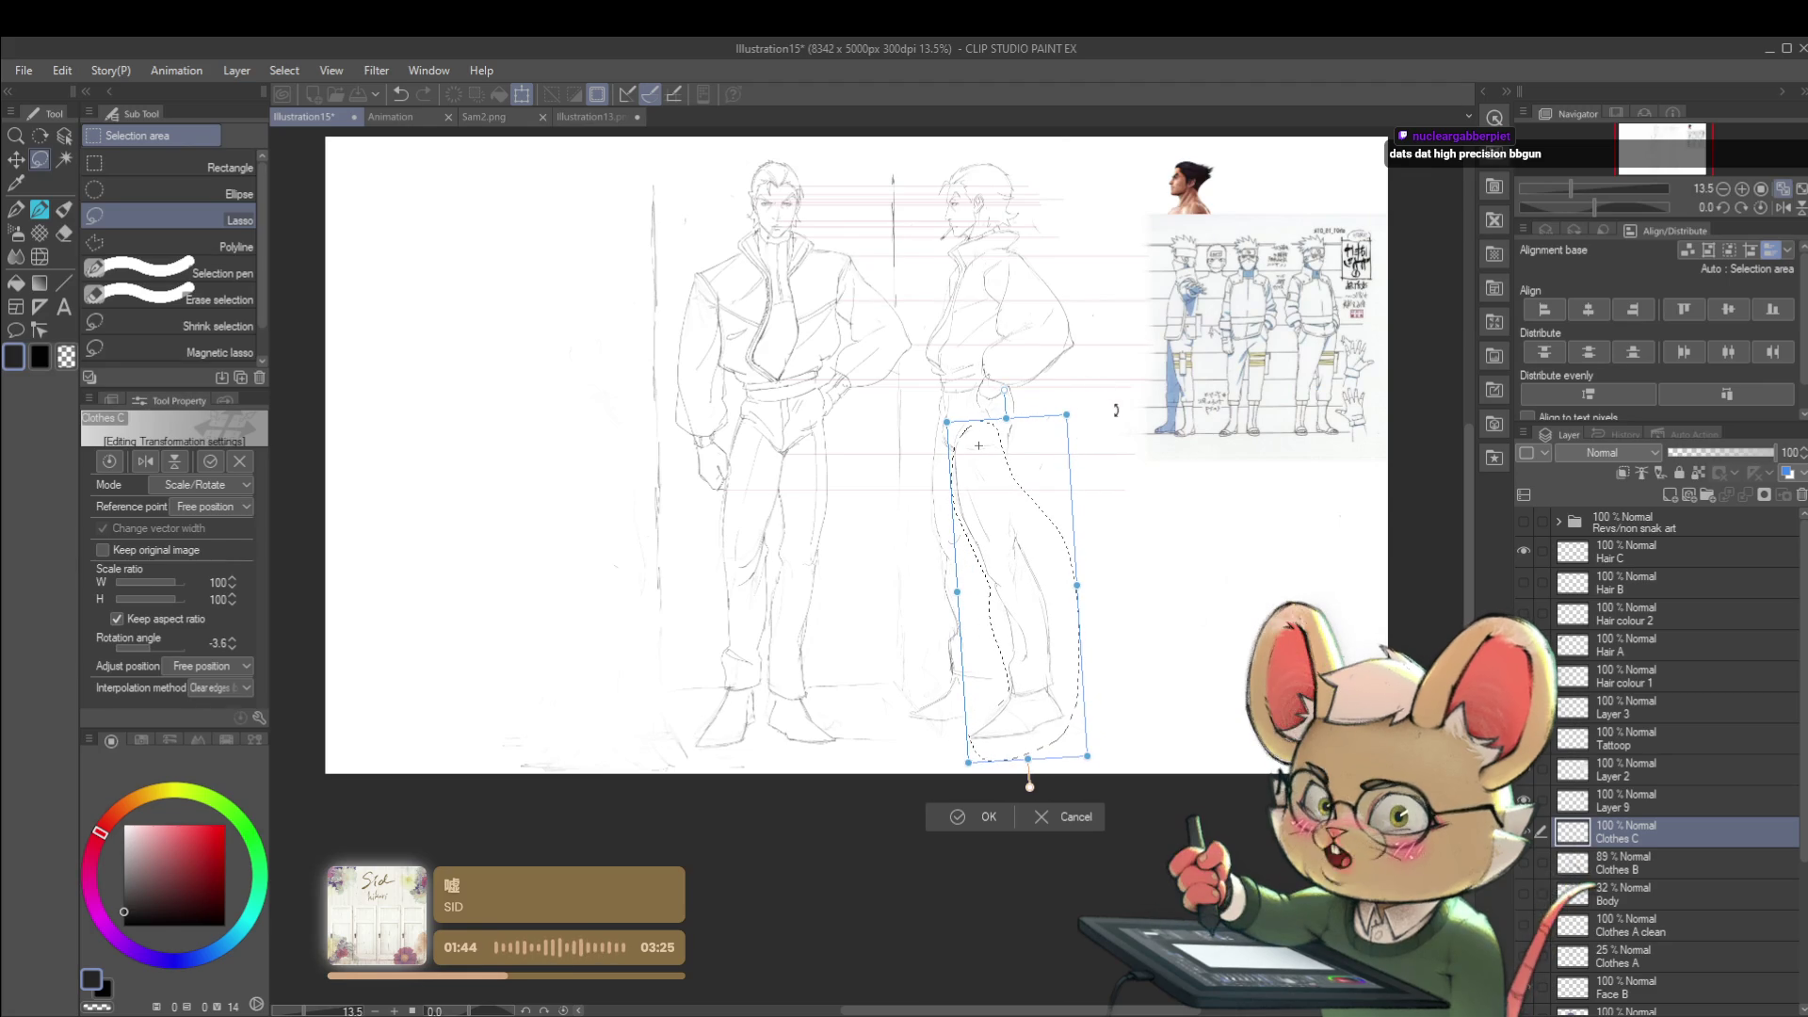
pyautogui.press('Return')
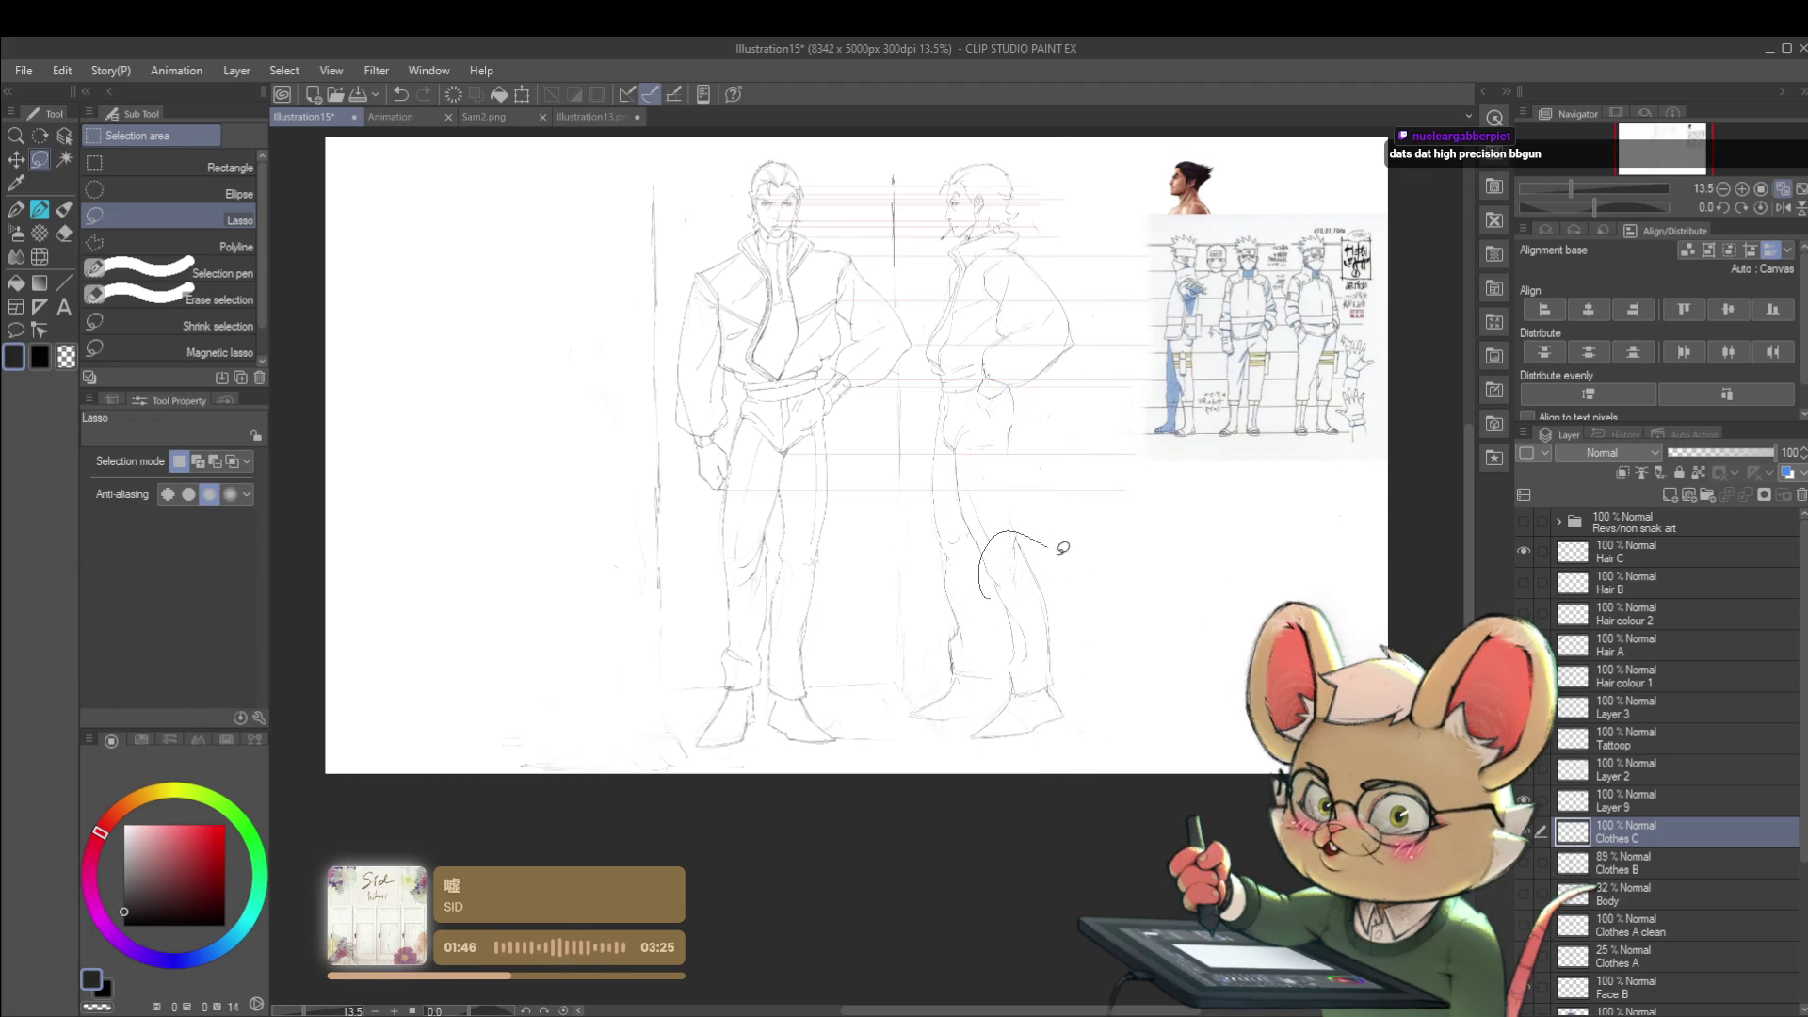
# - Reselect the leg and rotate it slightly clockwise, confirming the transform
pyautogui.moveTo(1047, 537); pyautogui.dragTo(960, 749)
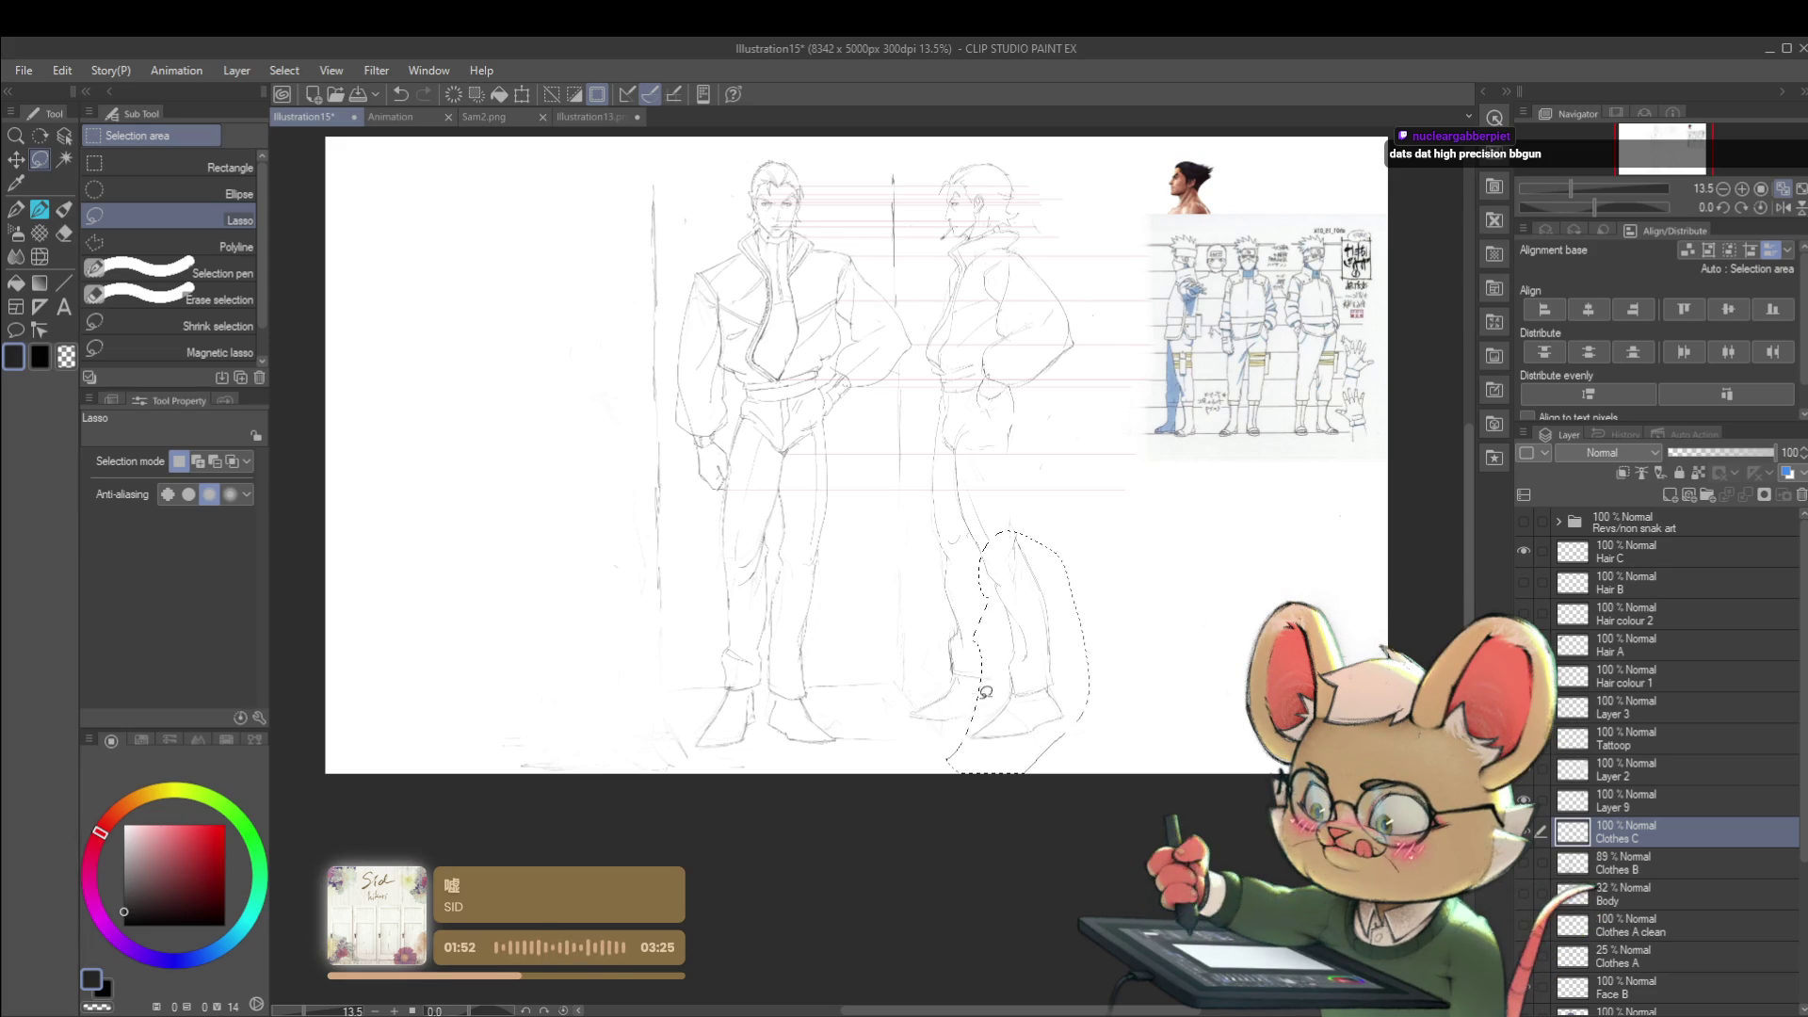
pyautogui.hotkey('ctrl', 't')
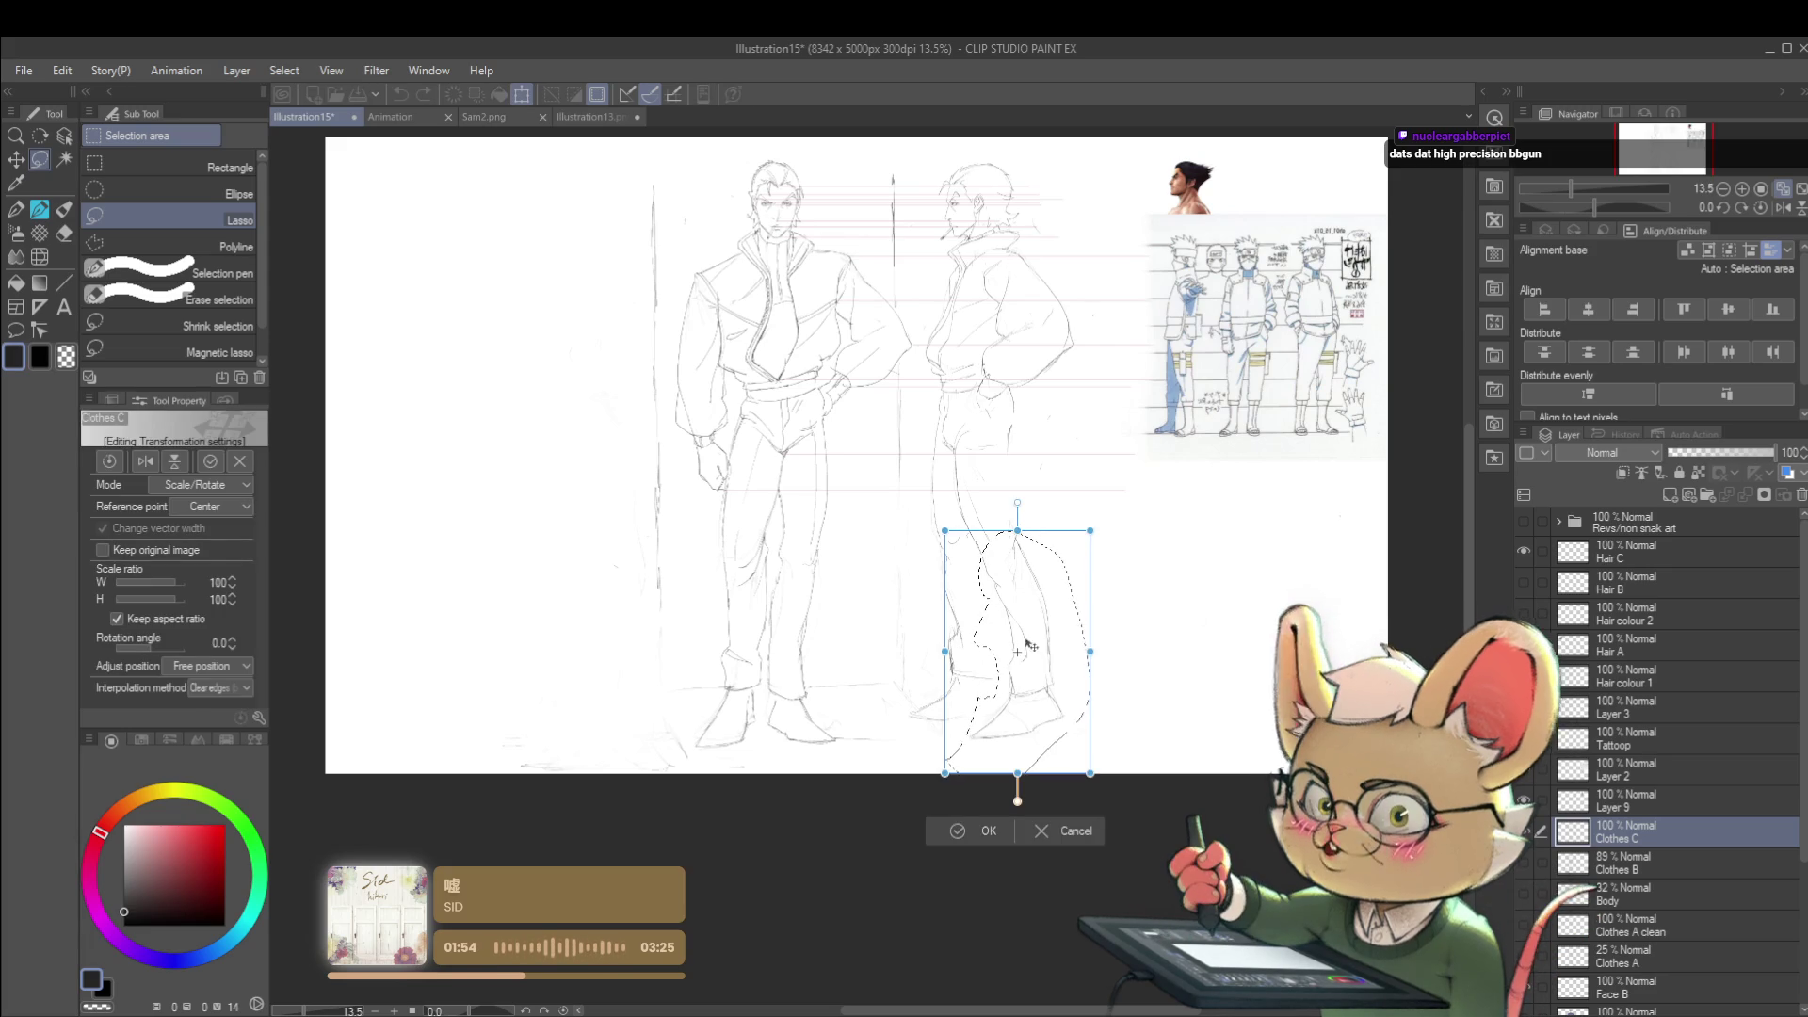
pyautogui.moveTo(1114, 486); pyautogui.dragTo(1114, 494)
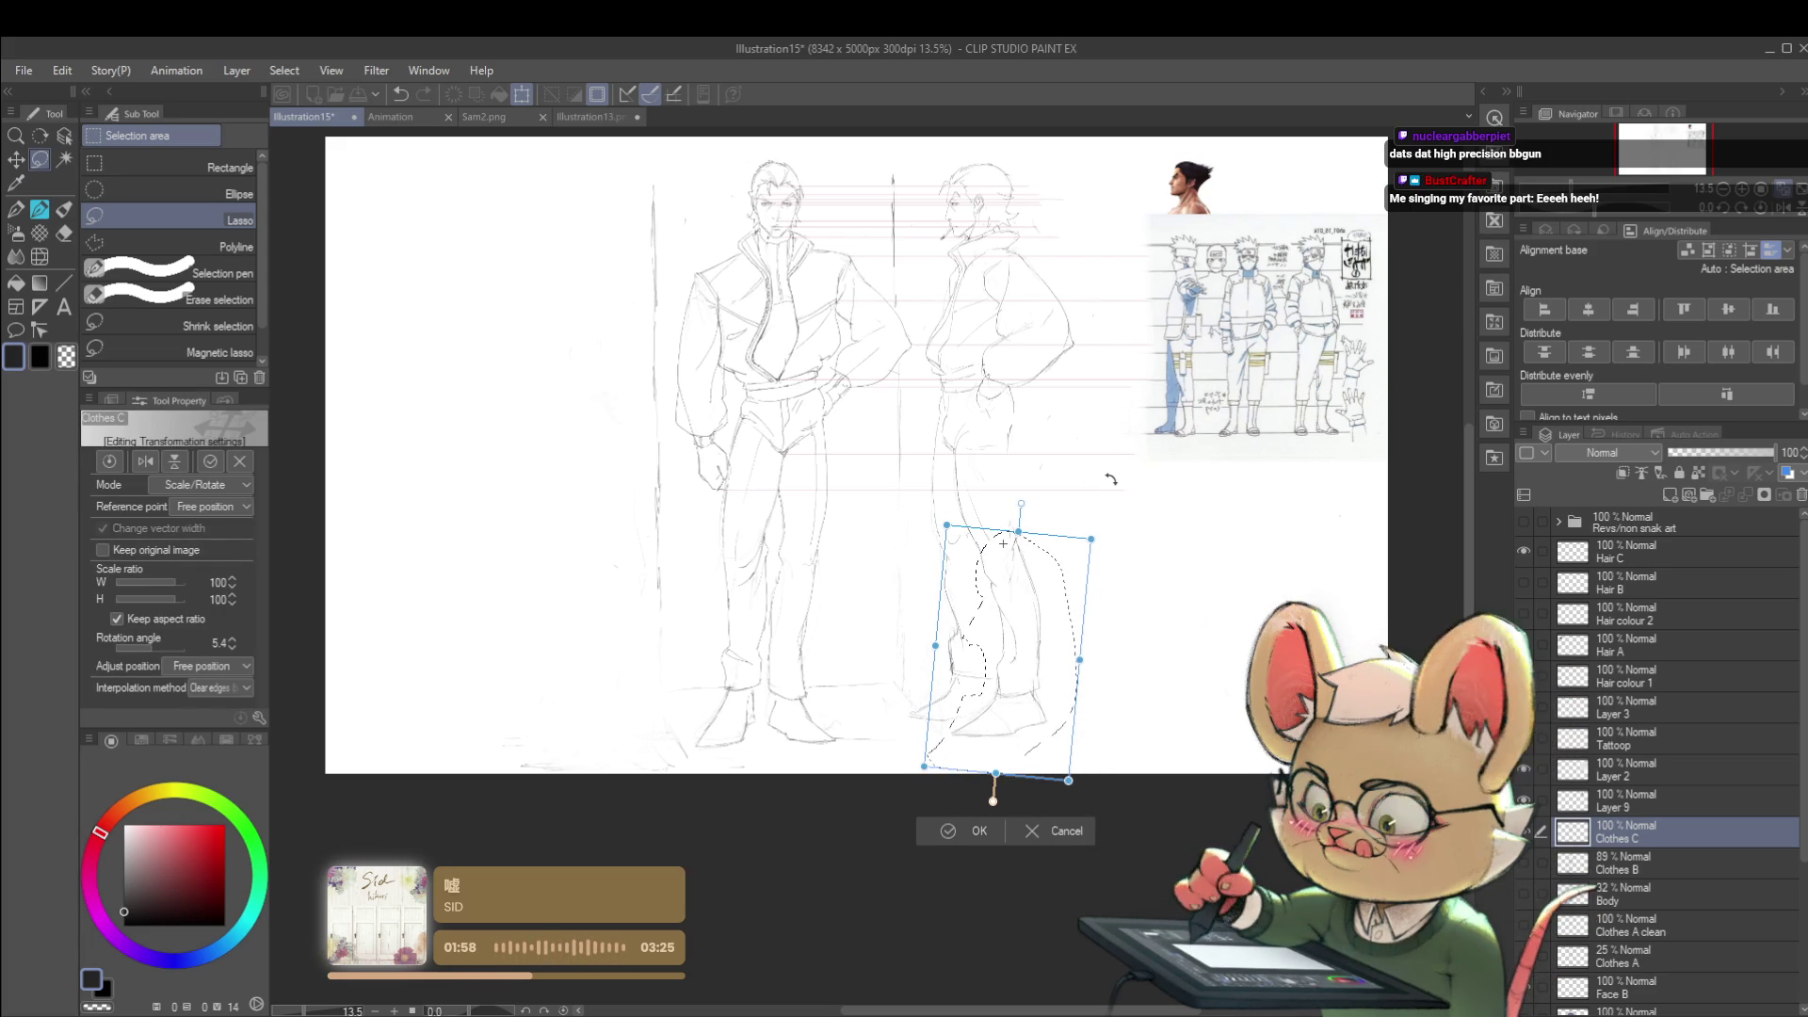
pyautogui.press('Return')
# - Check the corrected stance with the view mirrored and then upside down
pyautogui.press('h')
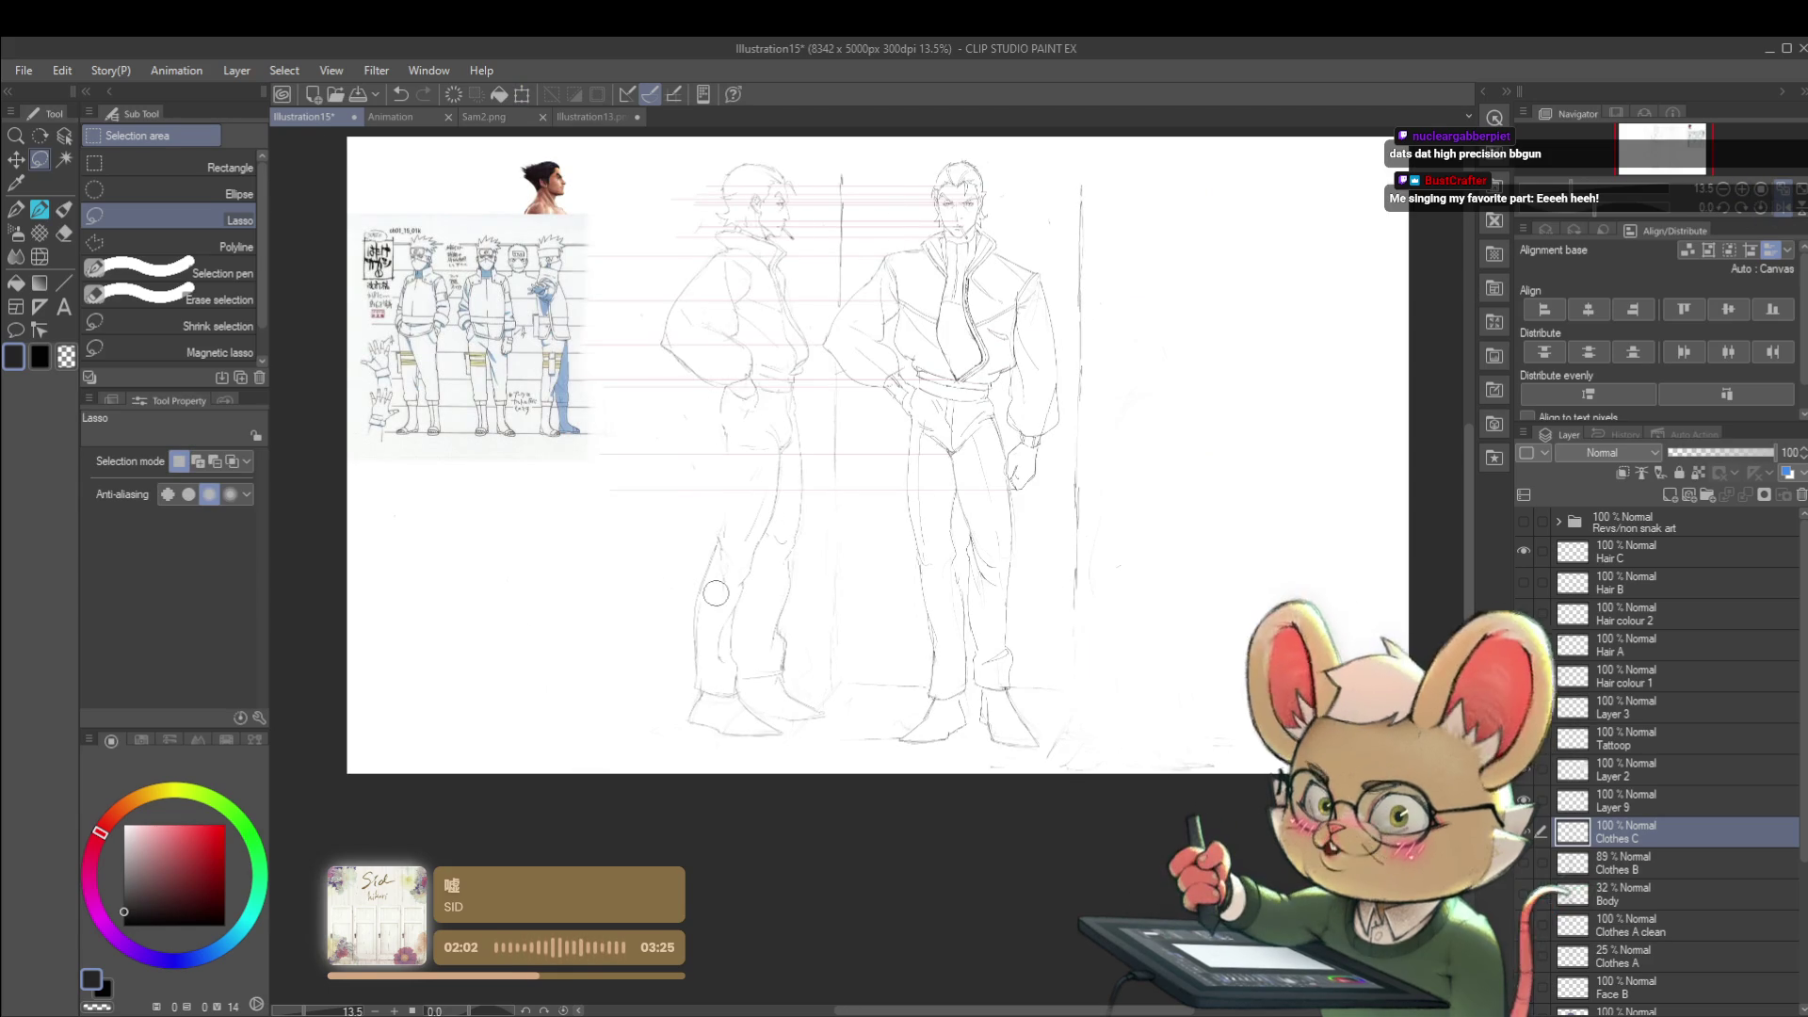
pyautogui.moveTo(800, 605); pyautogui.dragTo(784, 548)
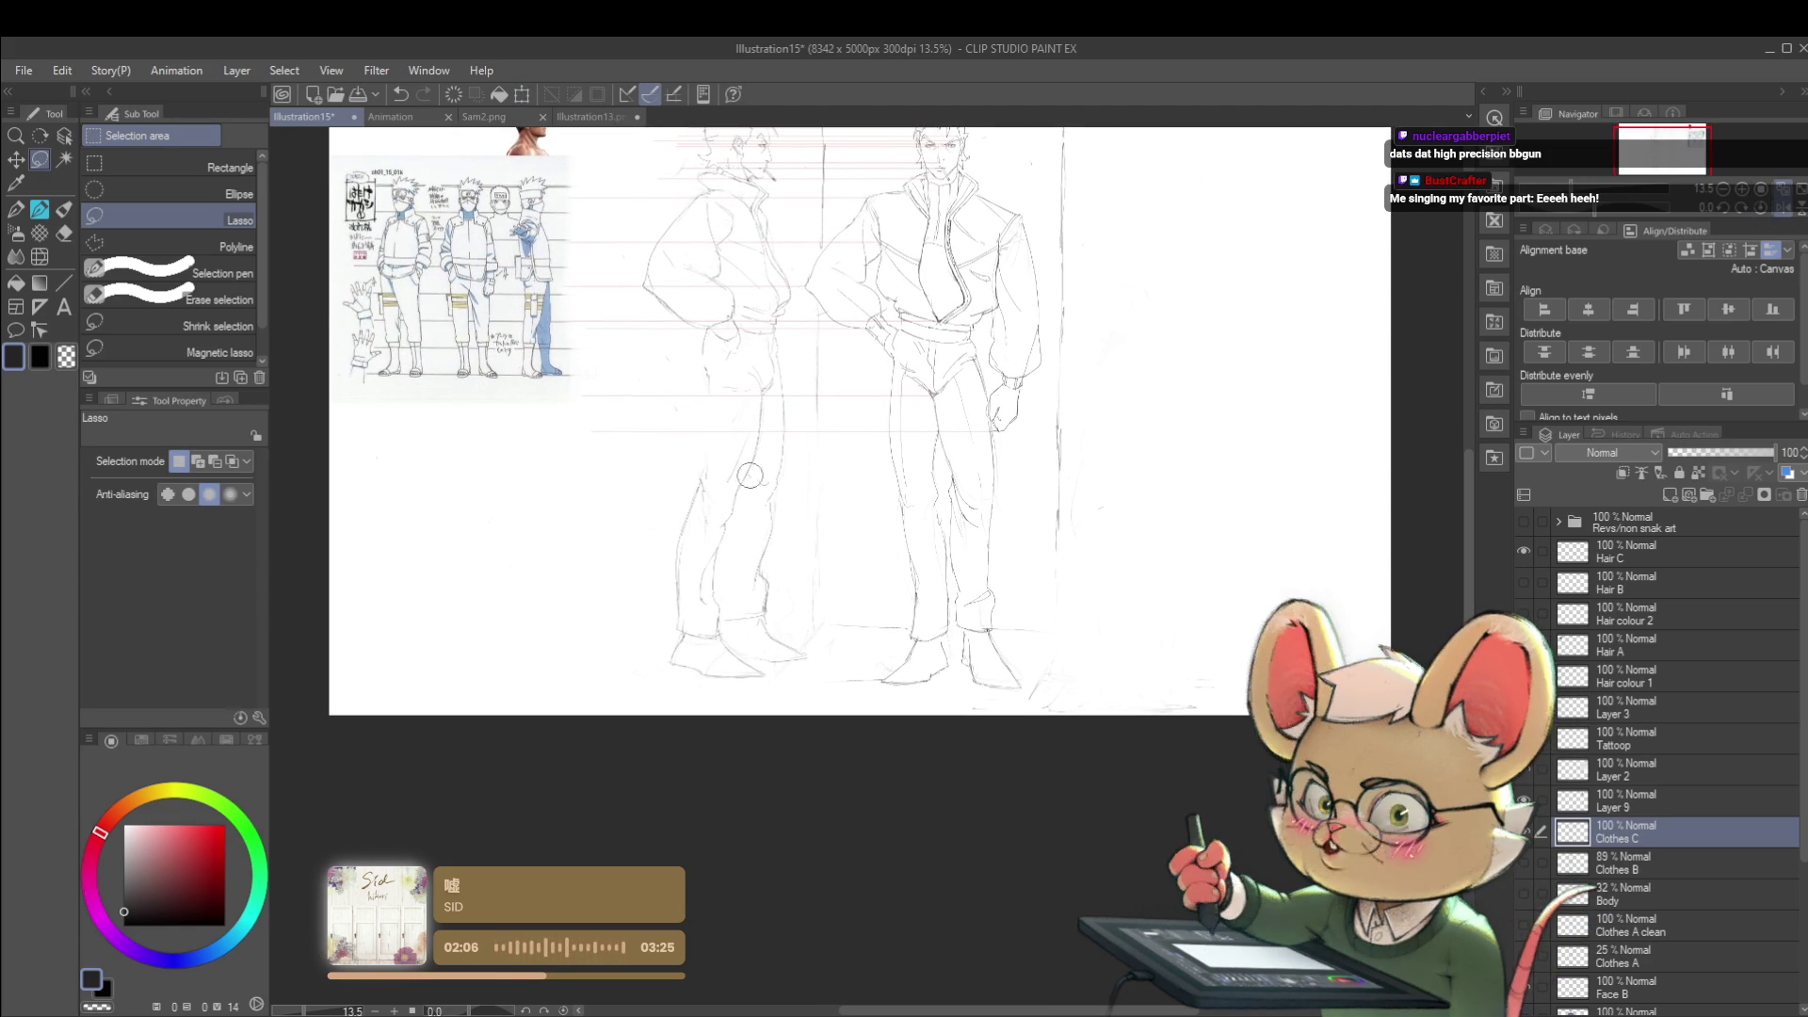
pyautogui.press('v')
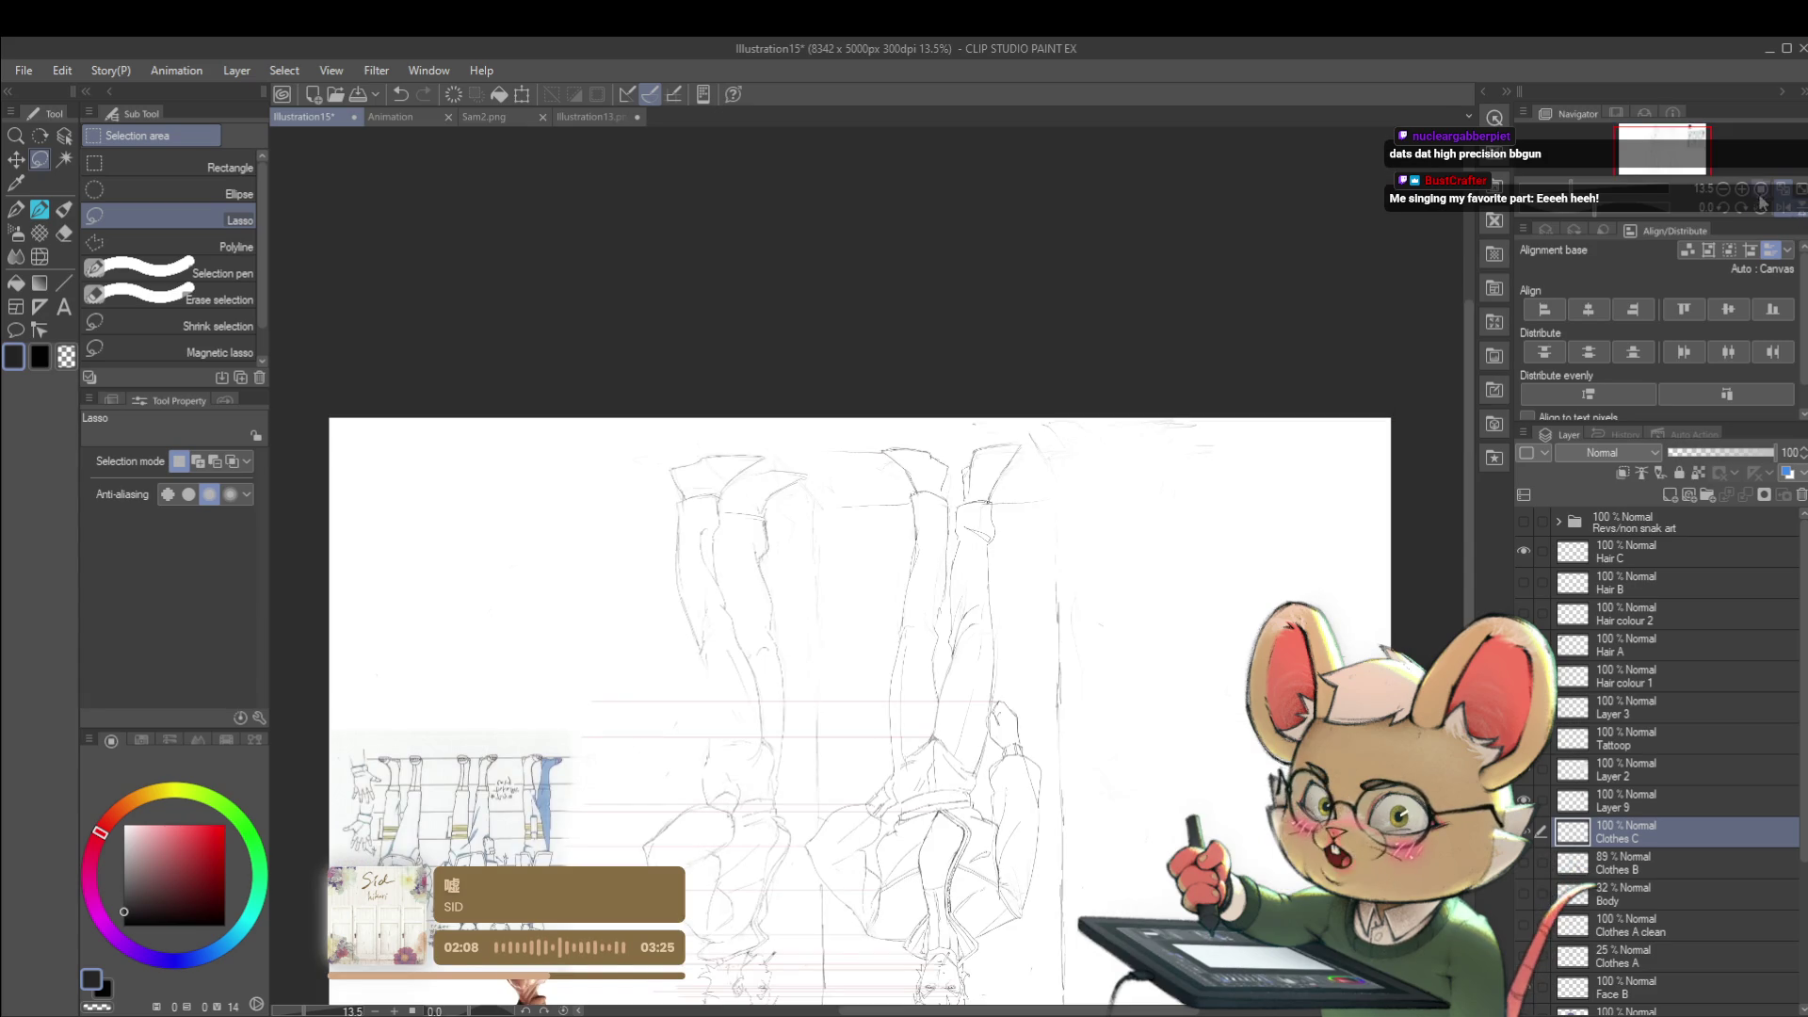
pyautogui.press('v')
pyautogui.scroll(3, 776, 758)
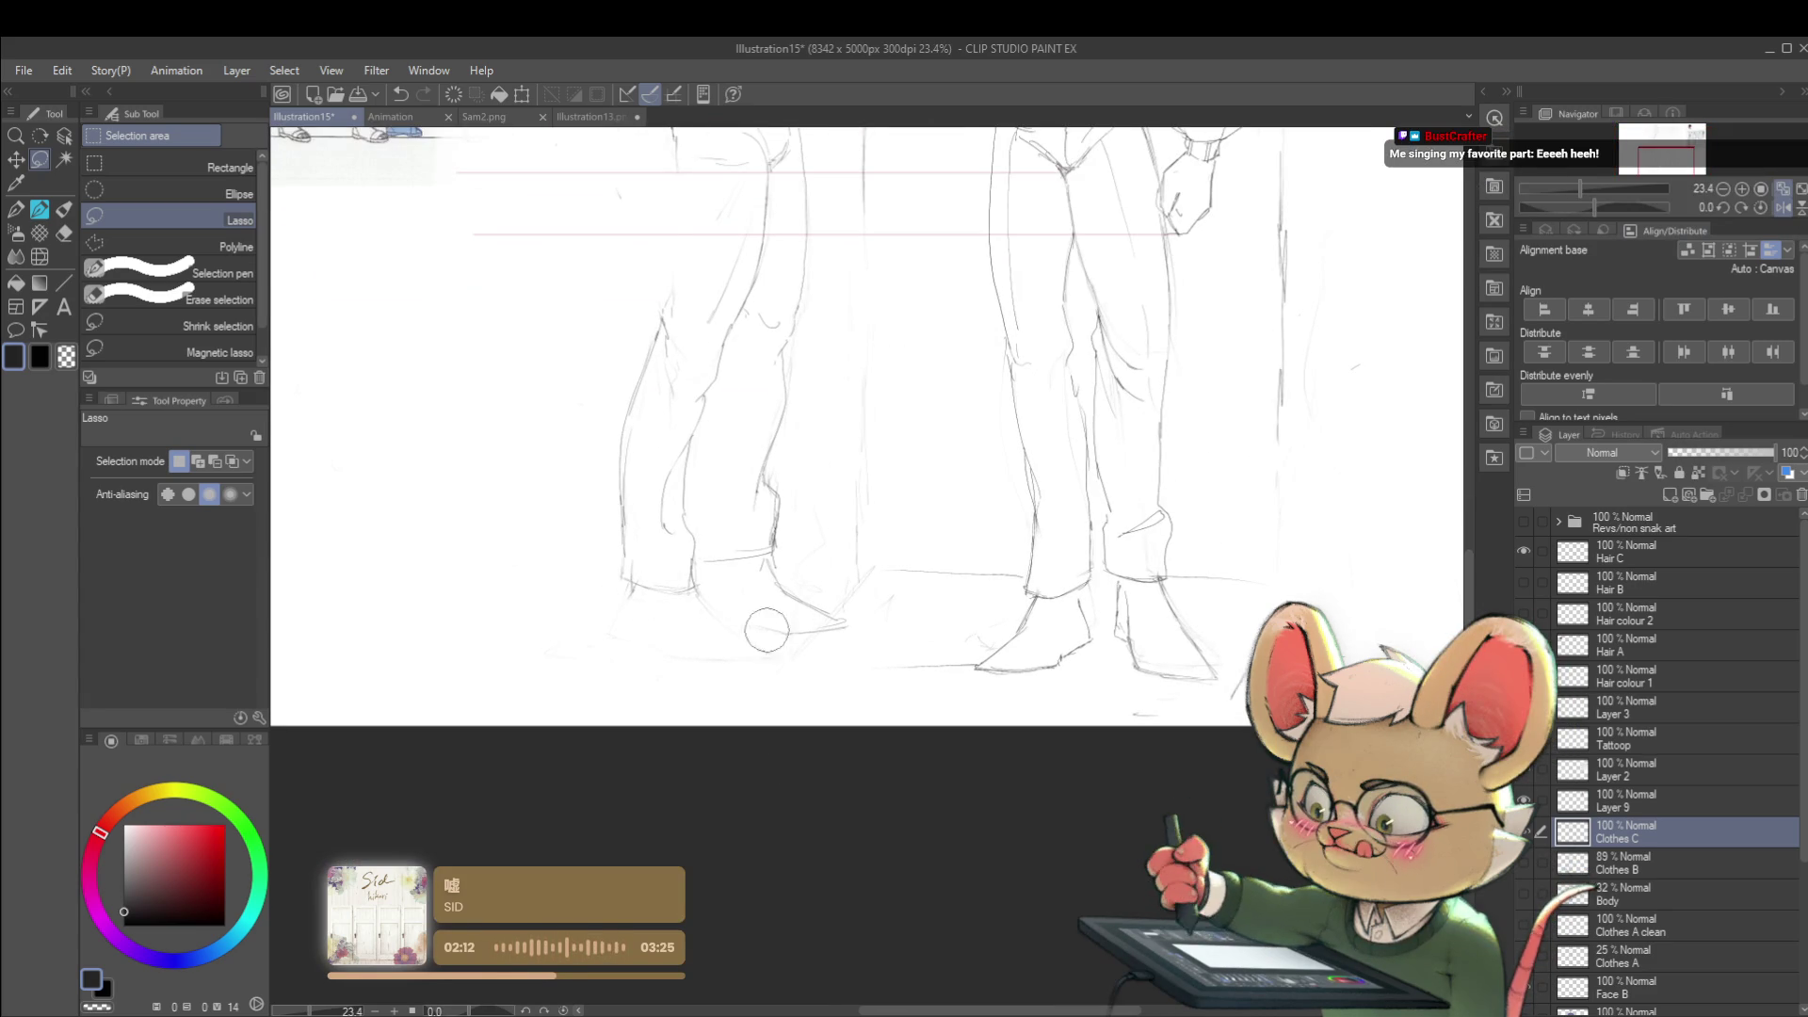
pyautogui.press('p')
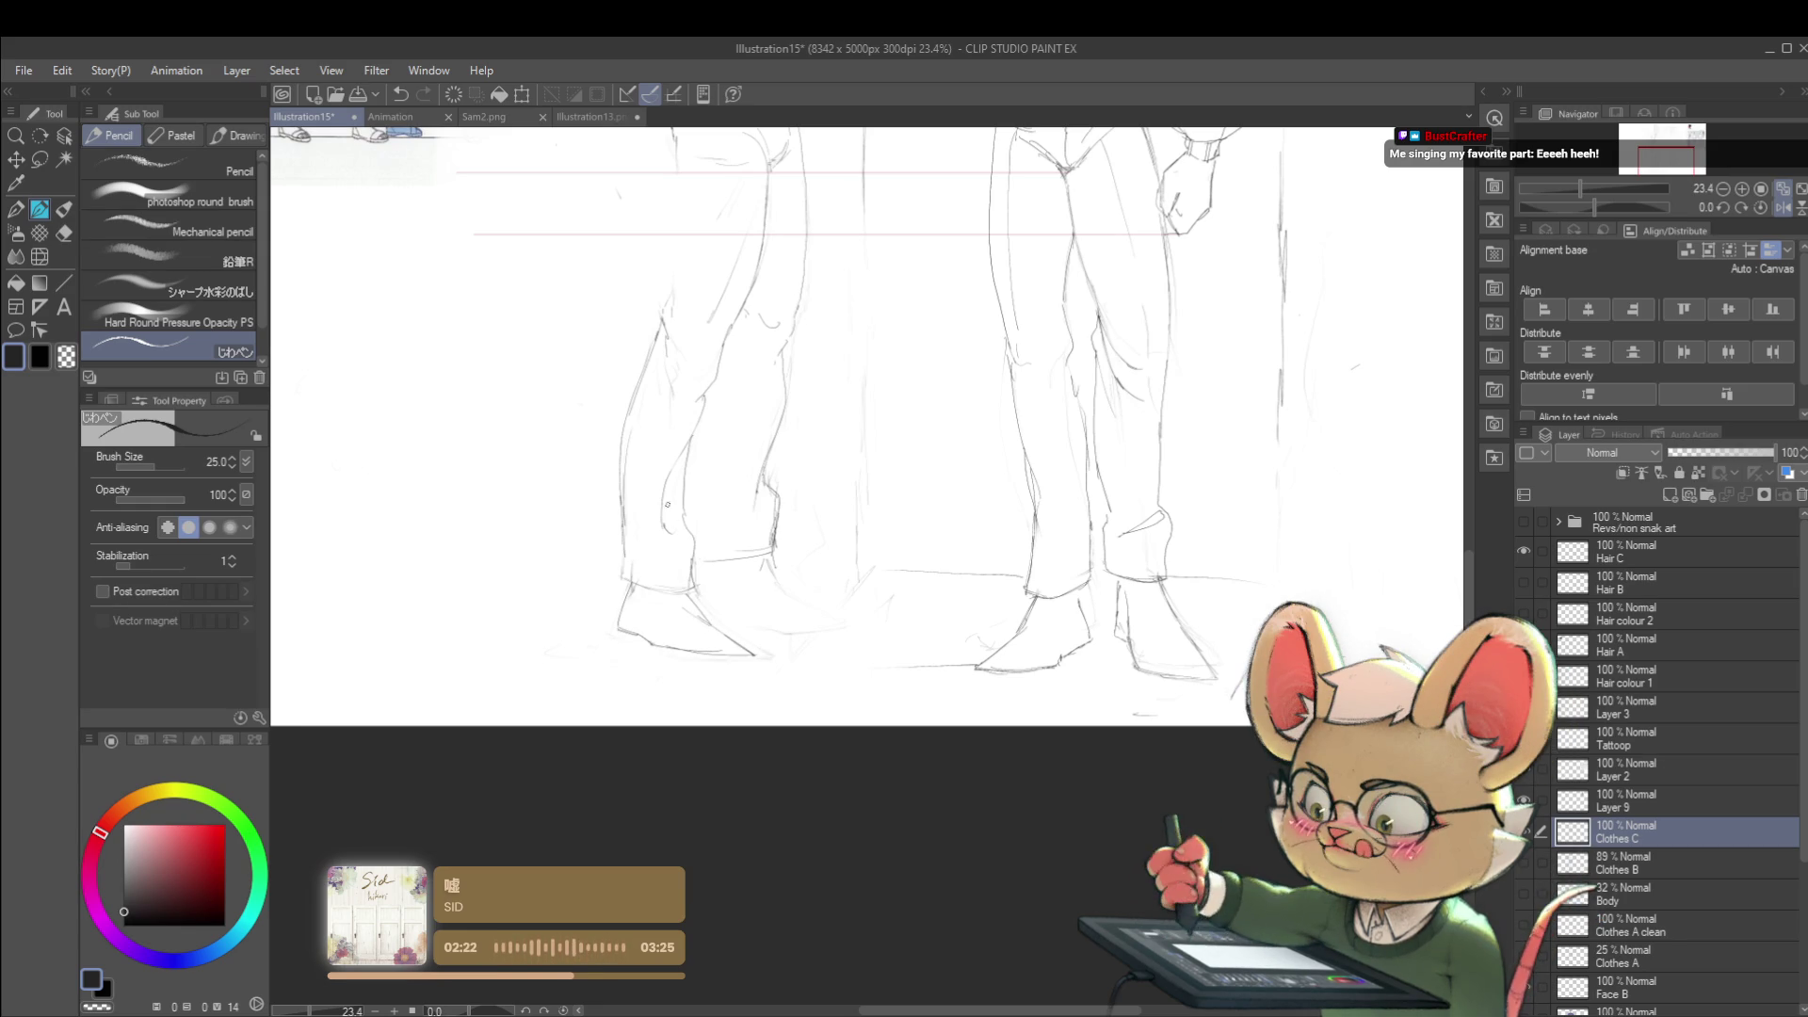
pyautogui.moveTo(726, 620); pyautogui.dragTo(681, 632)
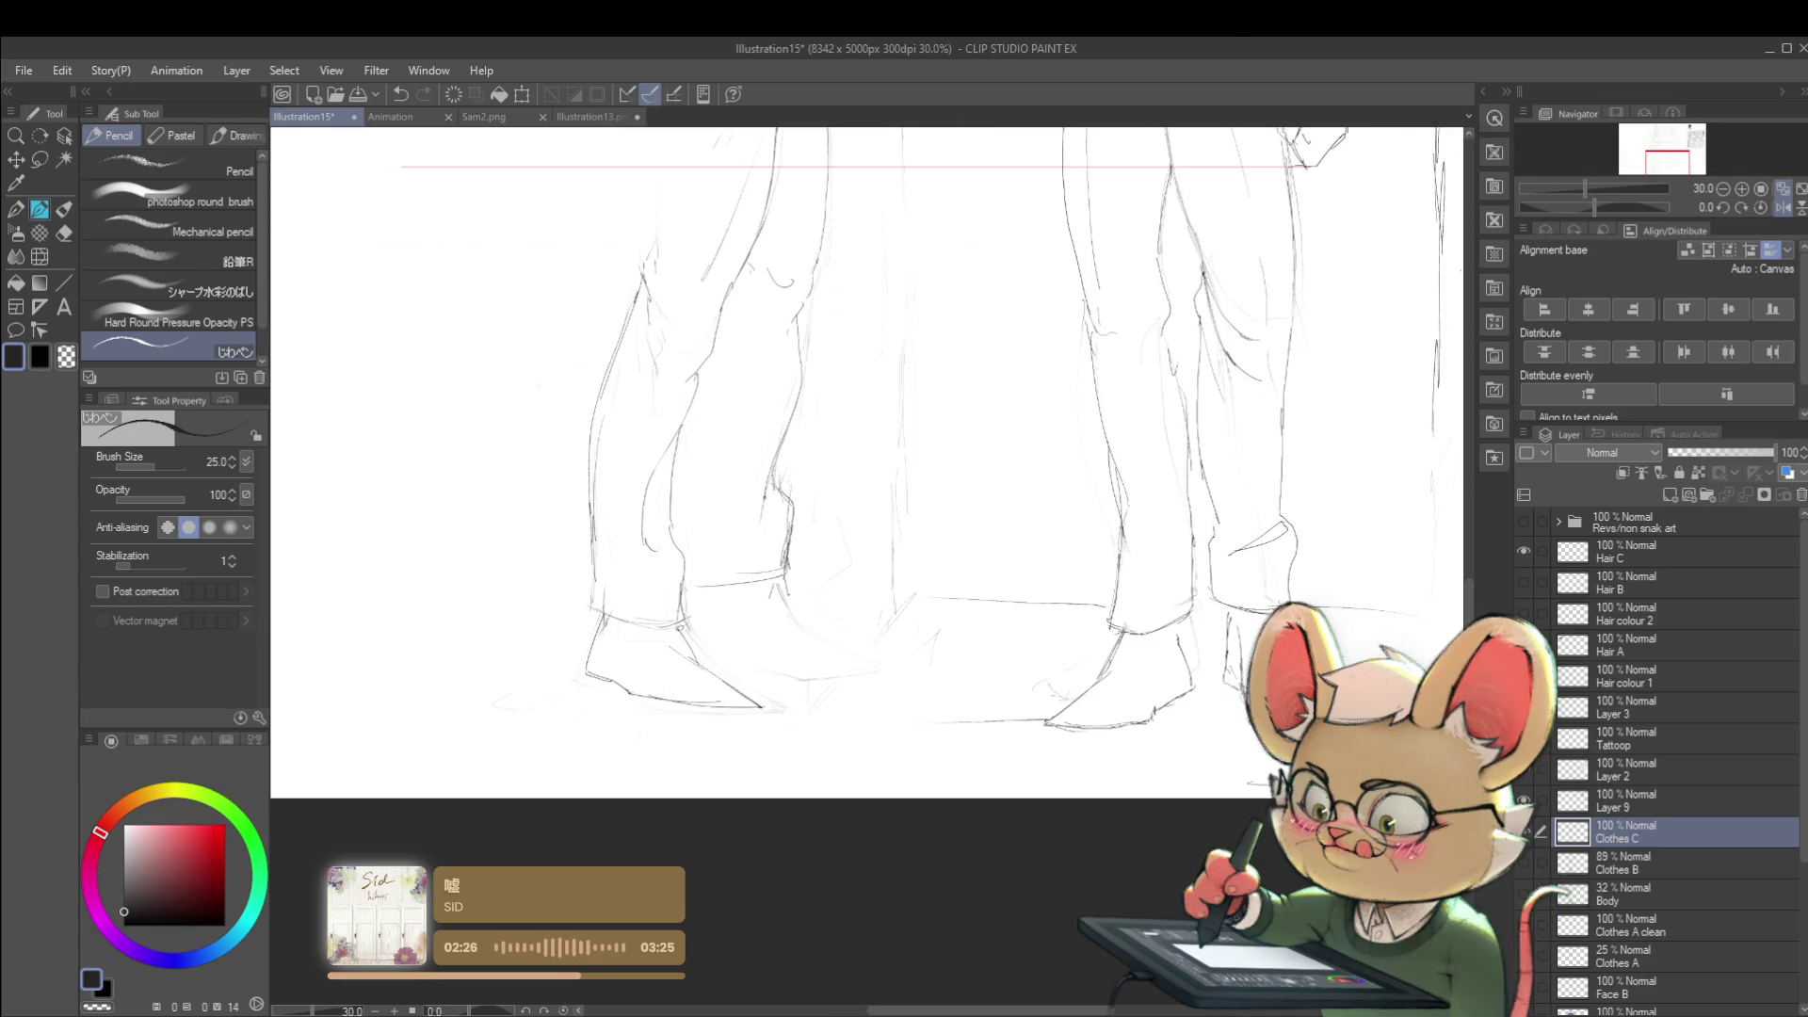
pyautogui.moveTo(728, 684); pyautogui.dragTo(635, 566)
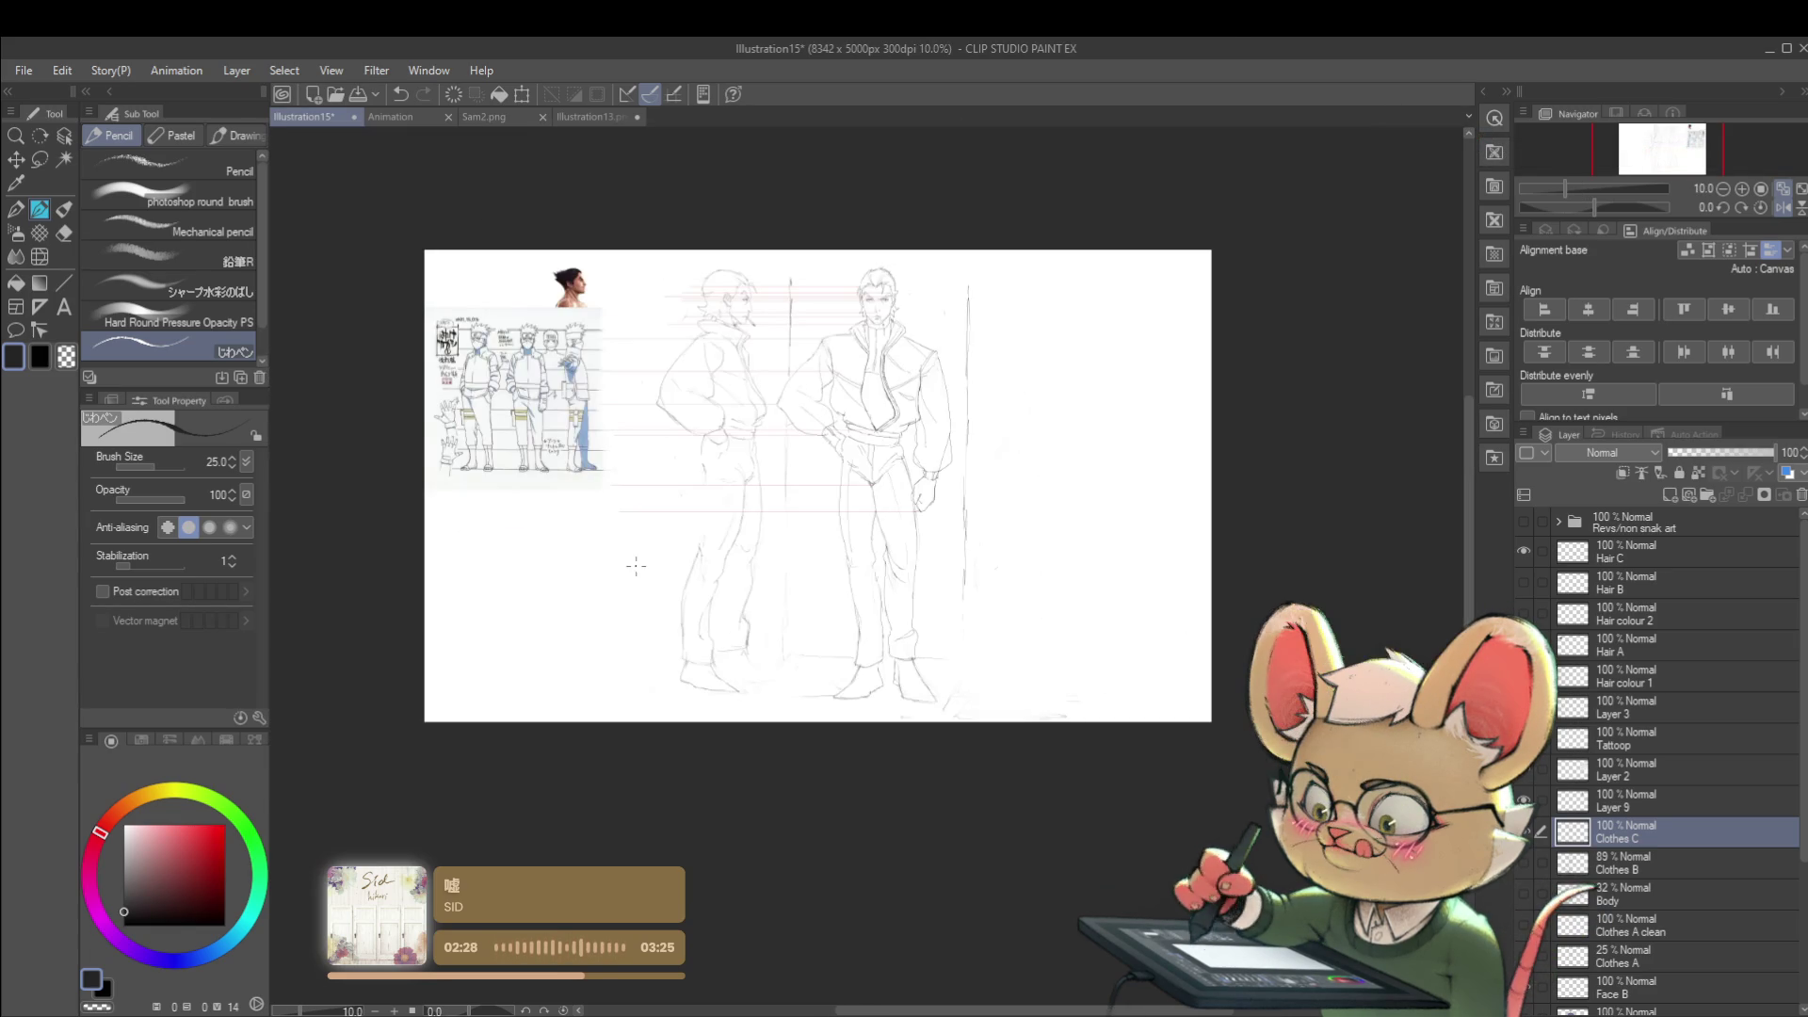
pyautogui.click(1800, 200)
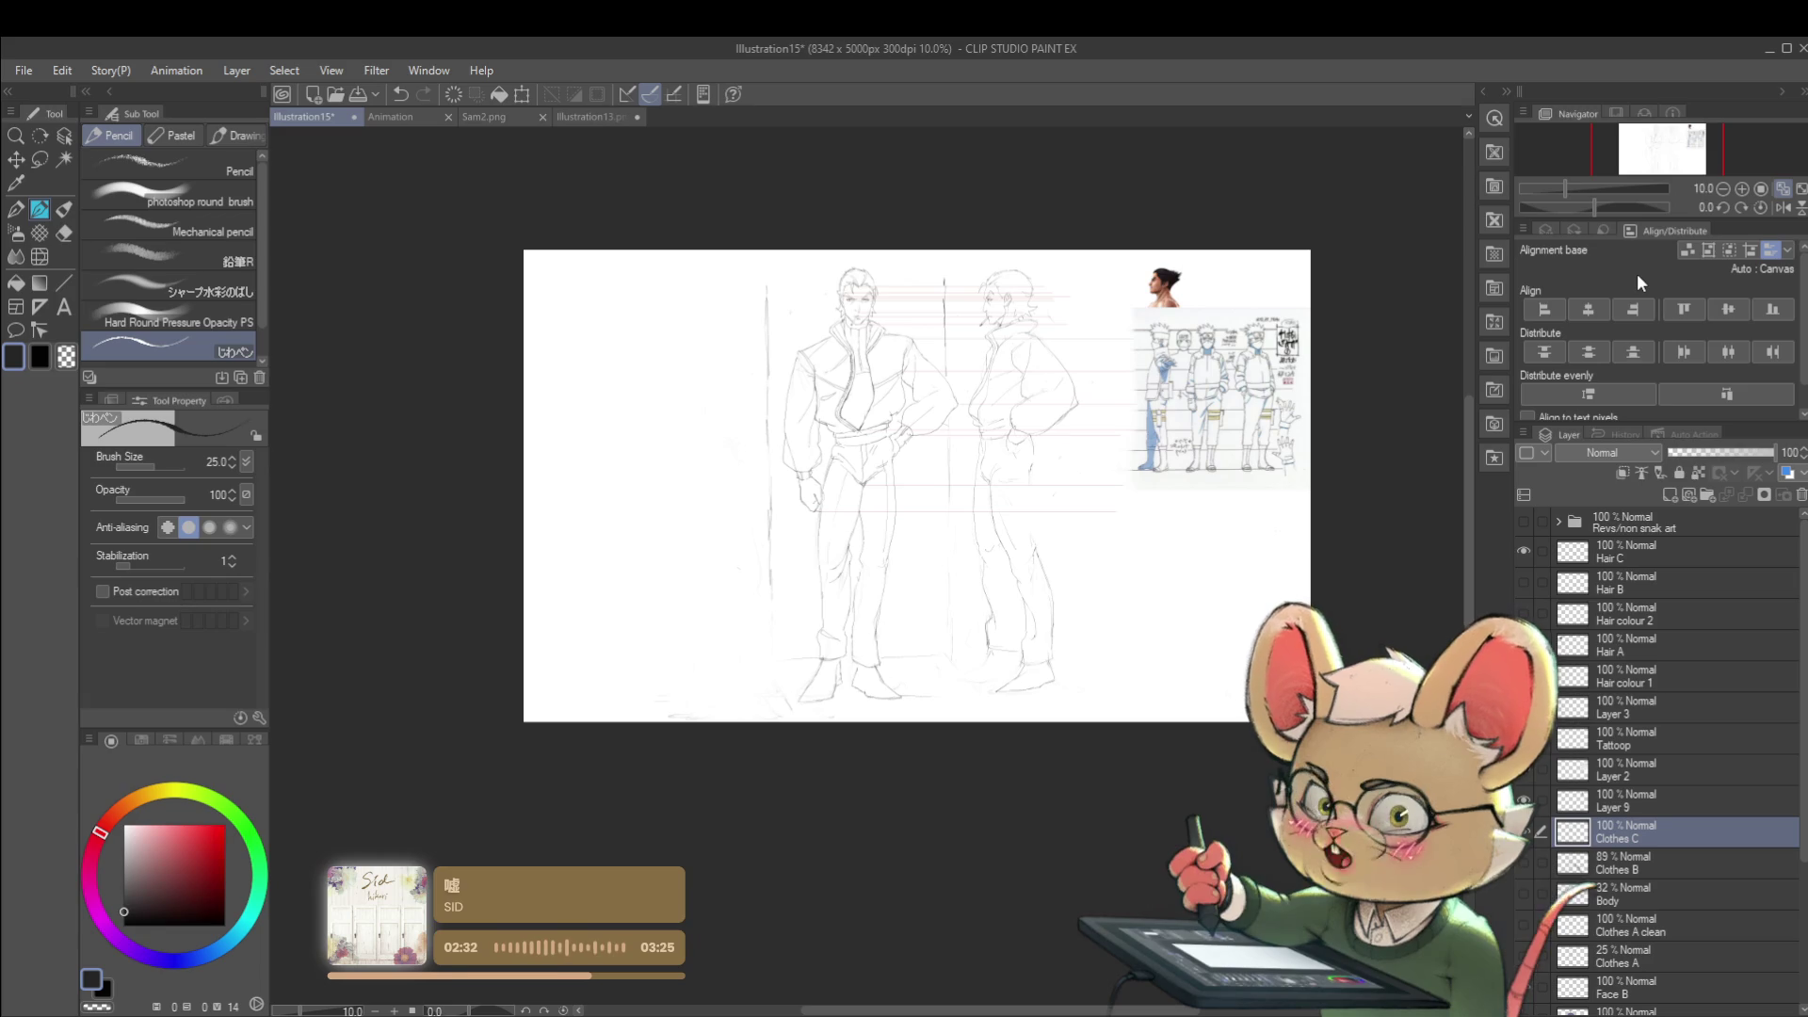
pyautogui.moveTo(1018, 665); pyautogui.dragTo(1026, 534)
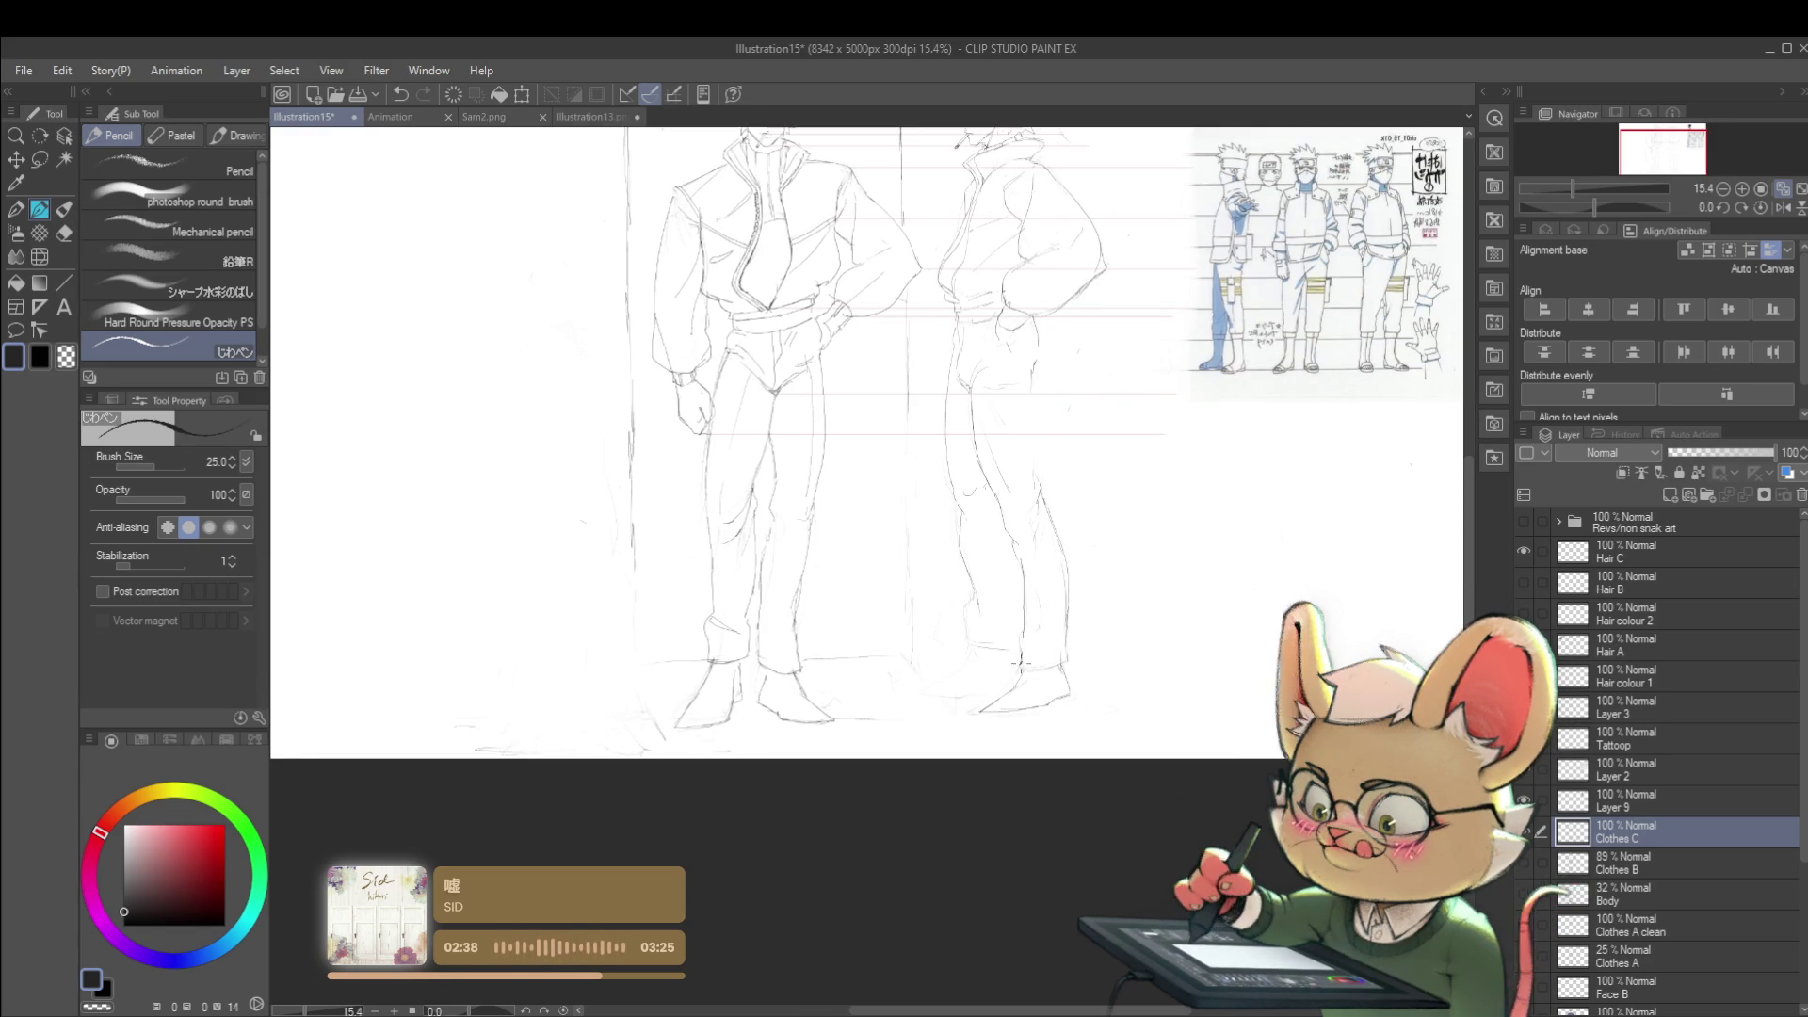
pyautogui.scroll(-1, 1078, 565)
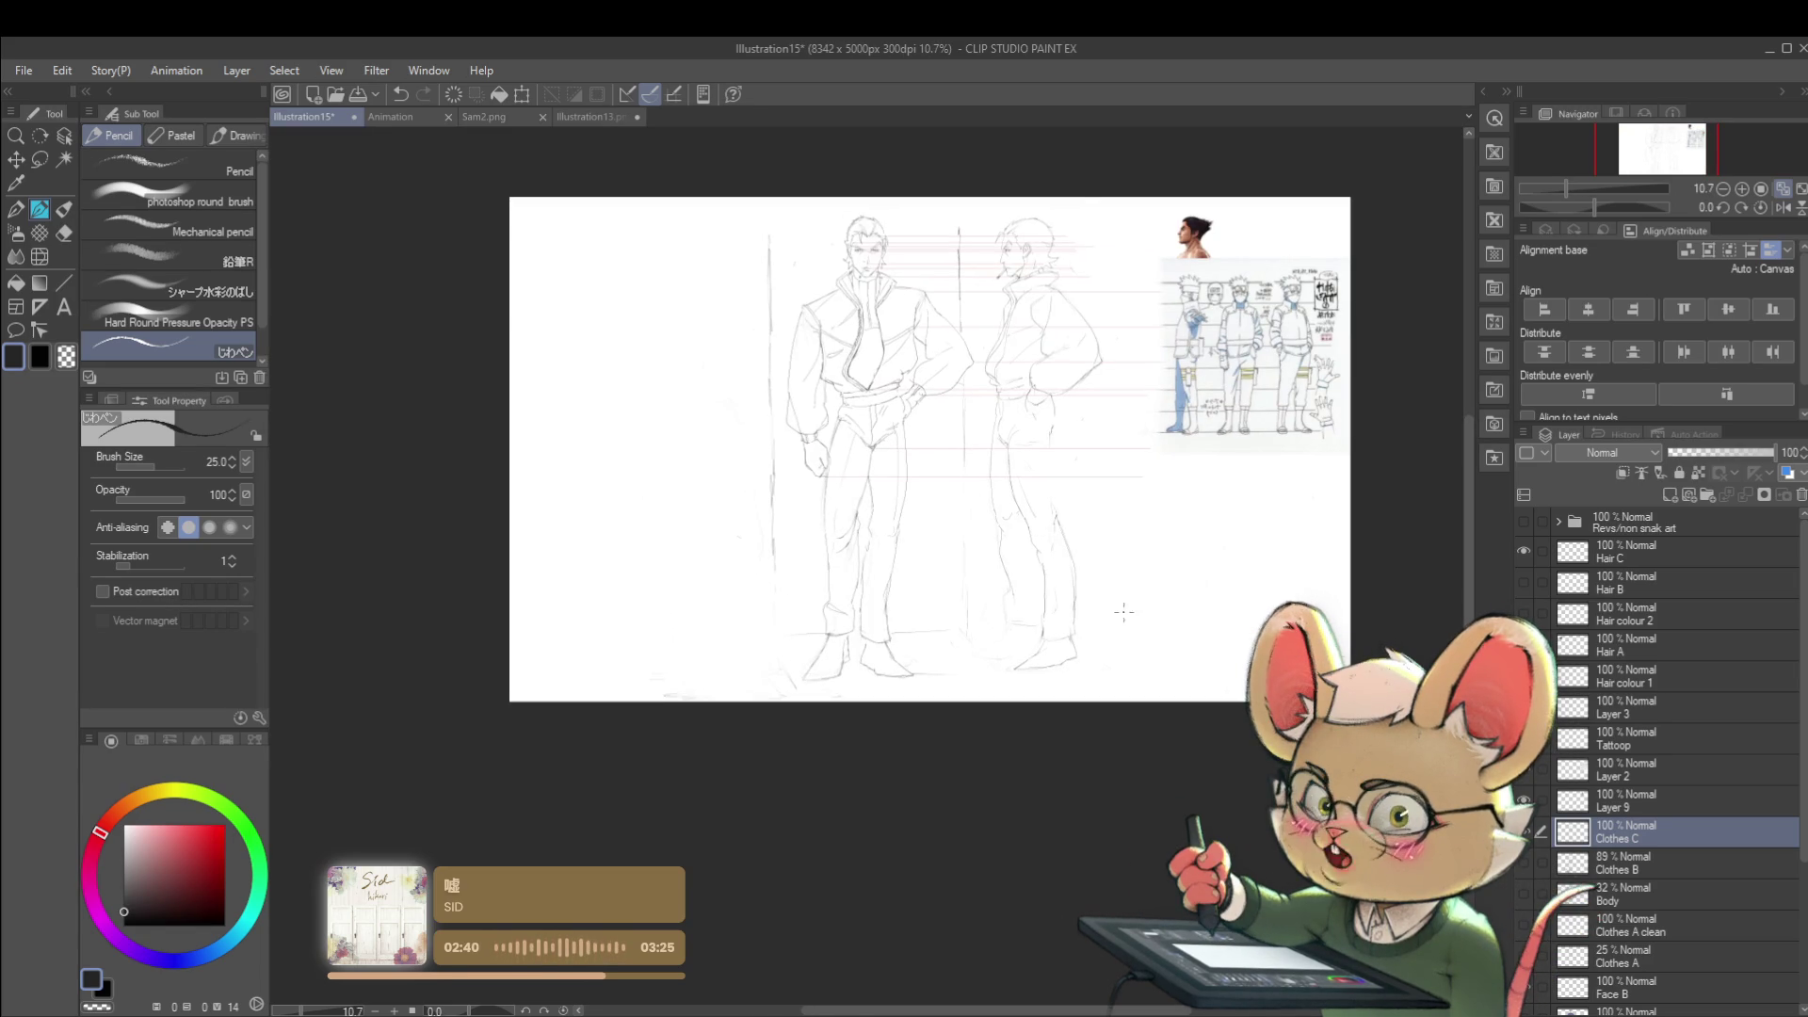
pyautogui.scroll(1, 1057, 537)
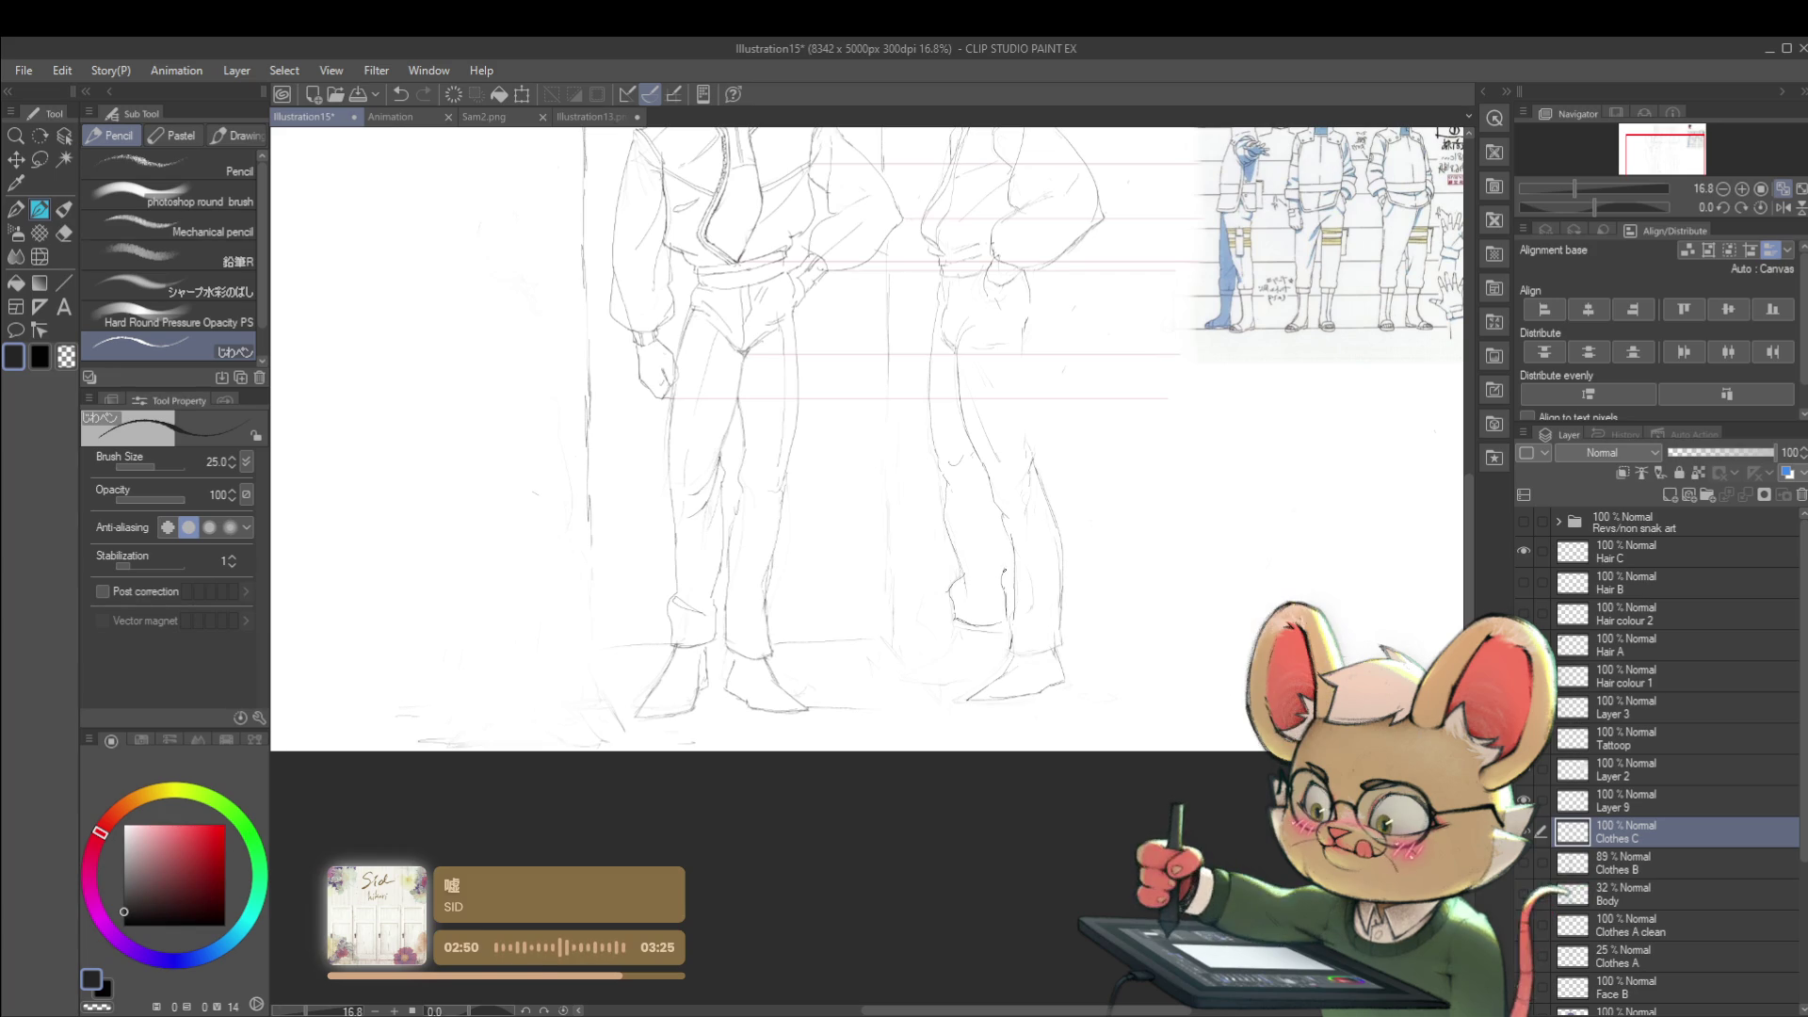
pyautogui.keyDown('ctrl'); pyautogui.keyDown('alt'); pyautogui.click(1047, 413); pyautogui.keyUp('alt'); pyautogui.keyUp('ctrl')
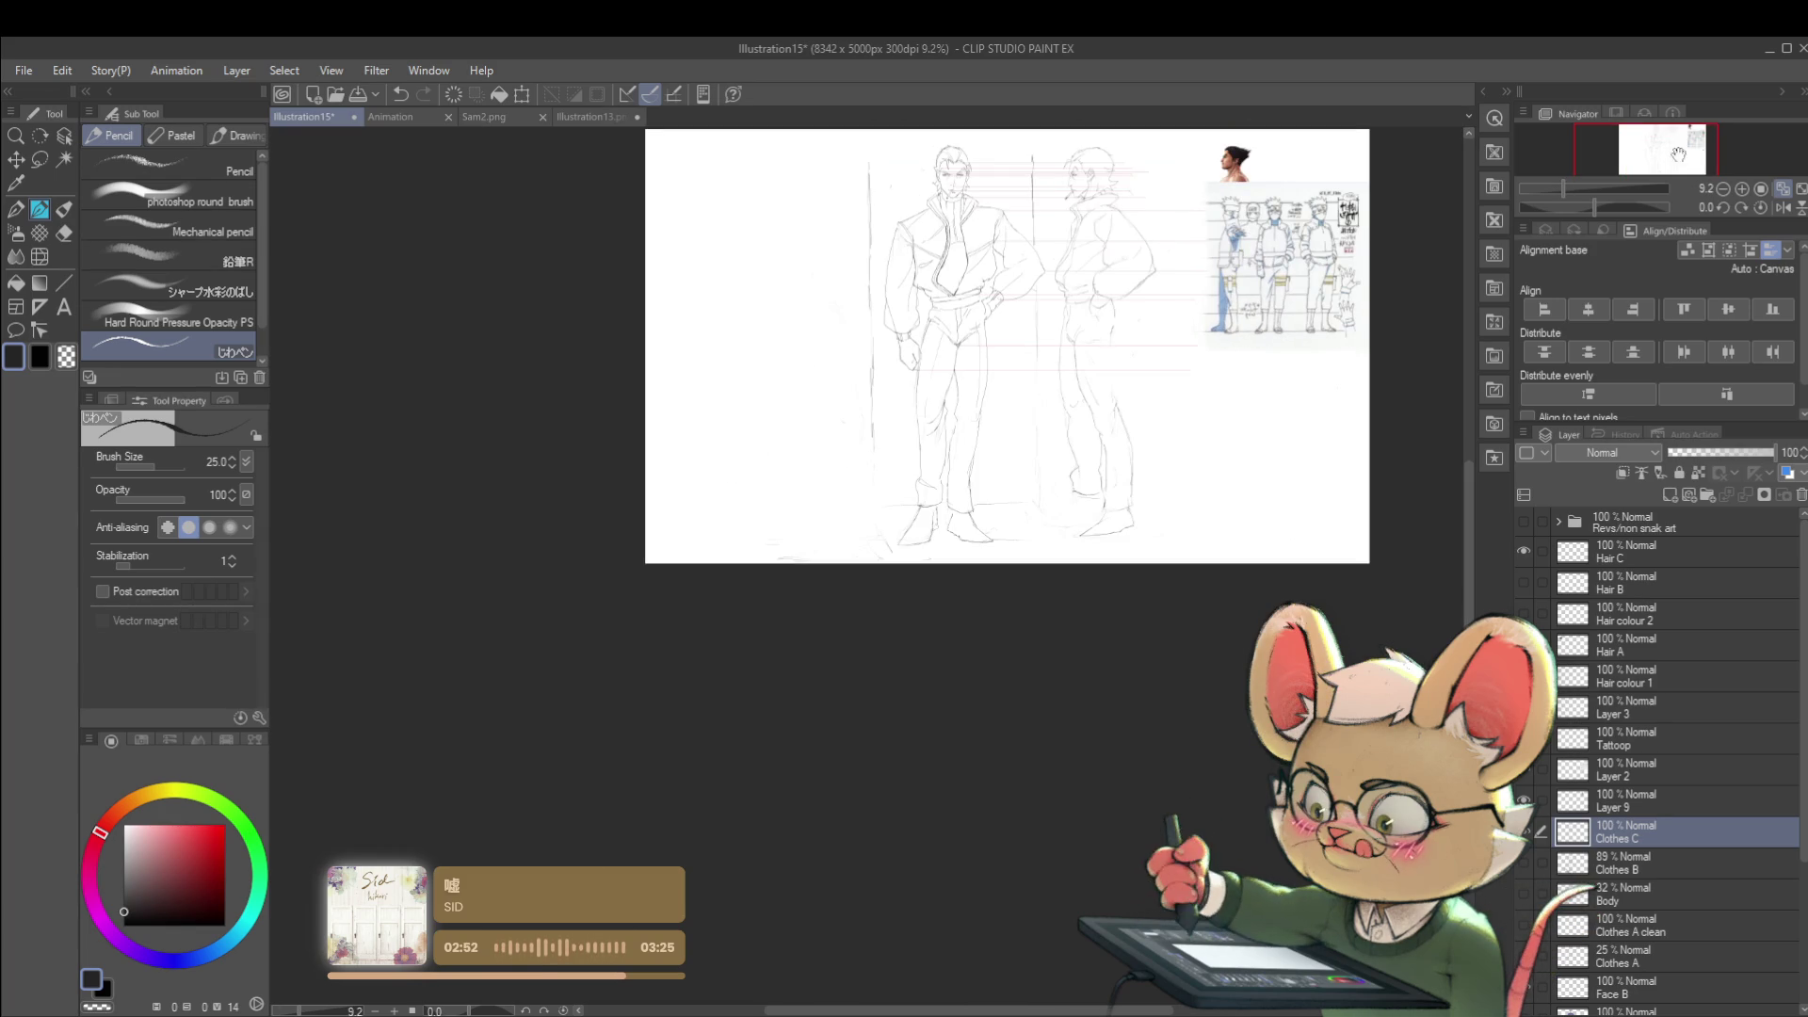
pyautogui.click(1766, 206)
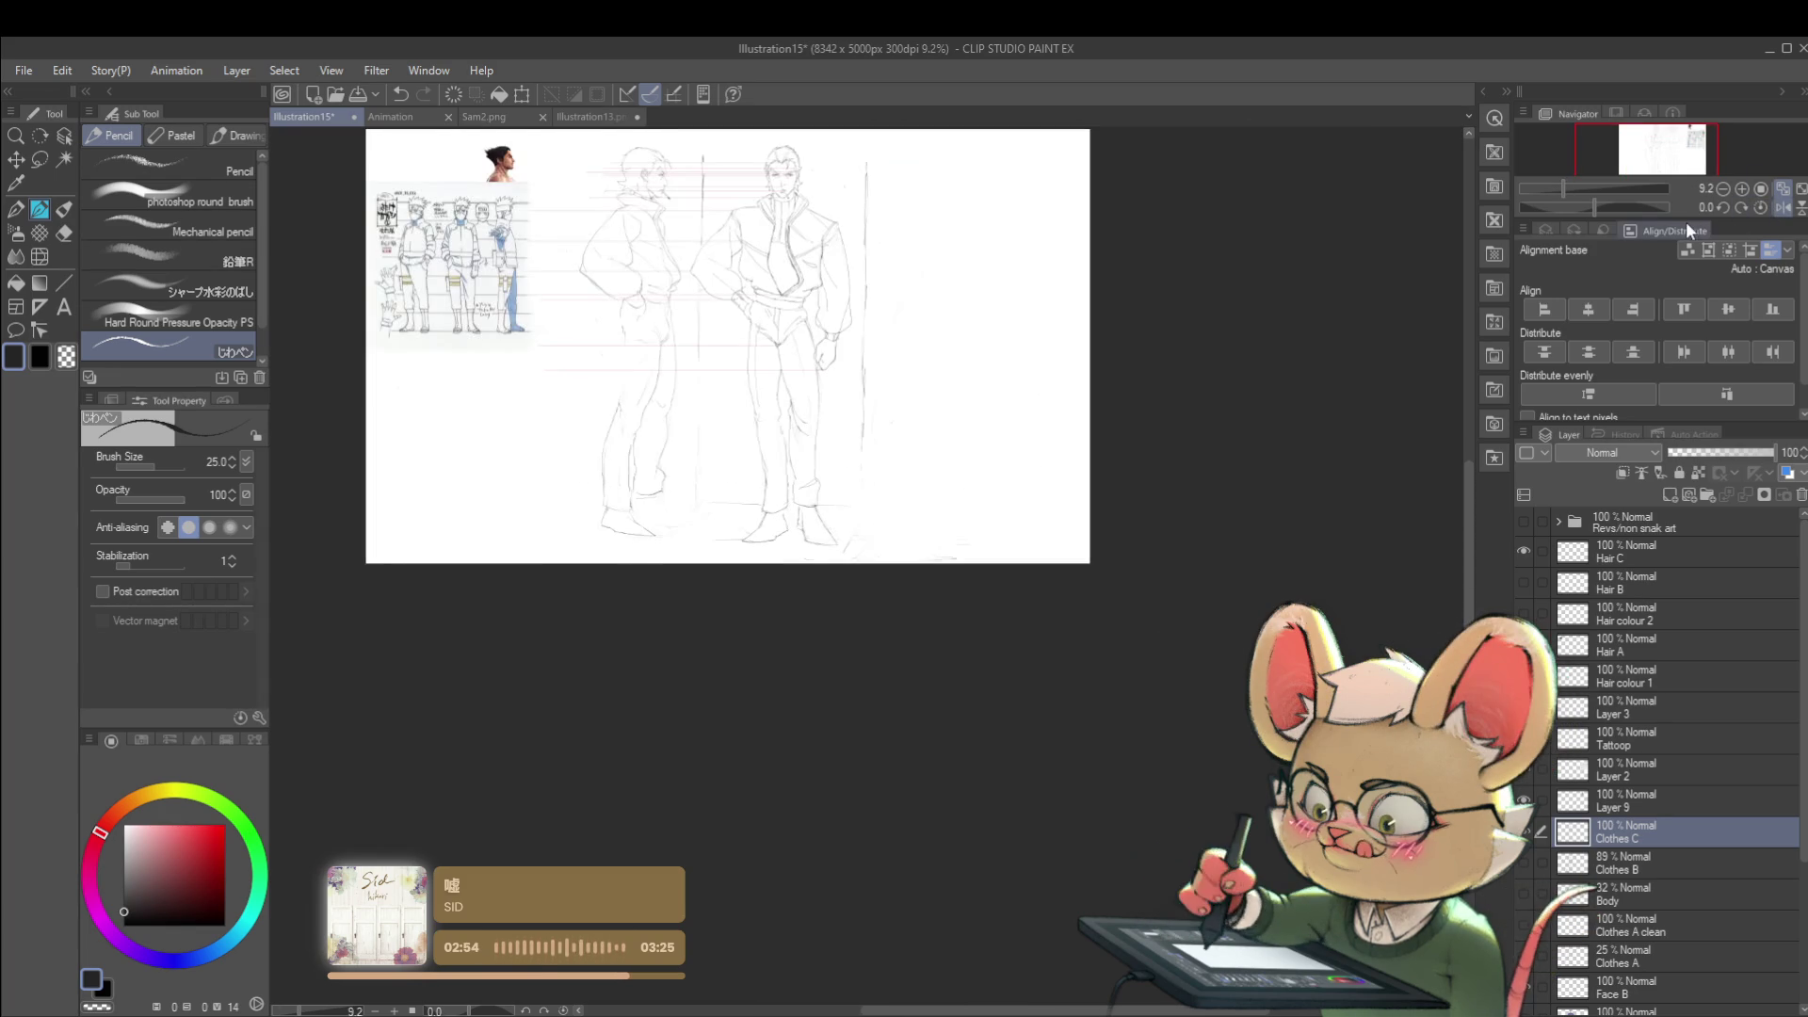
pyautogui.scroll(2, 664, 440)
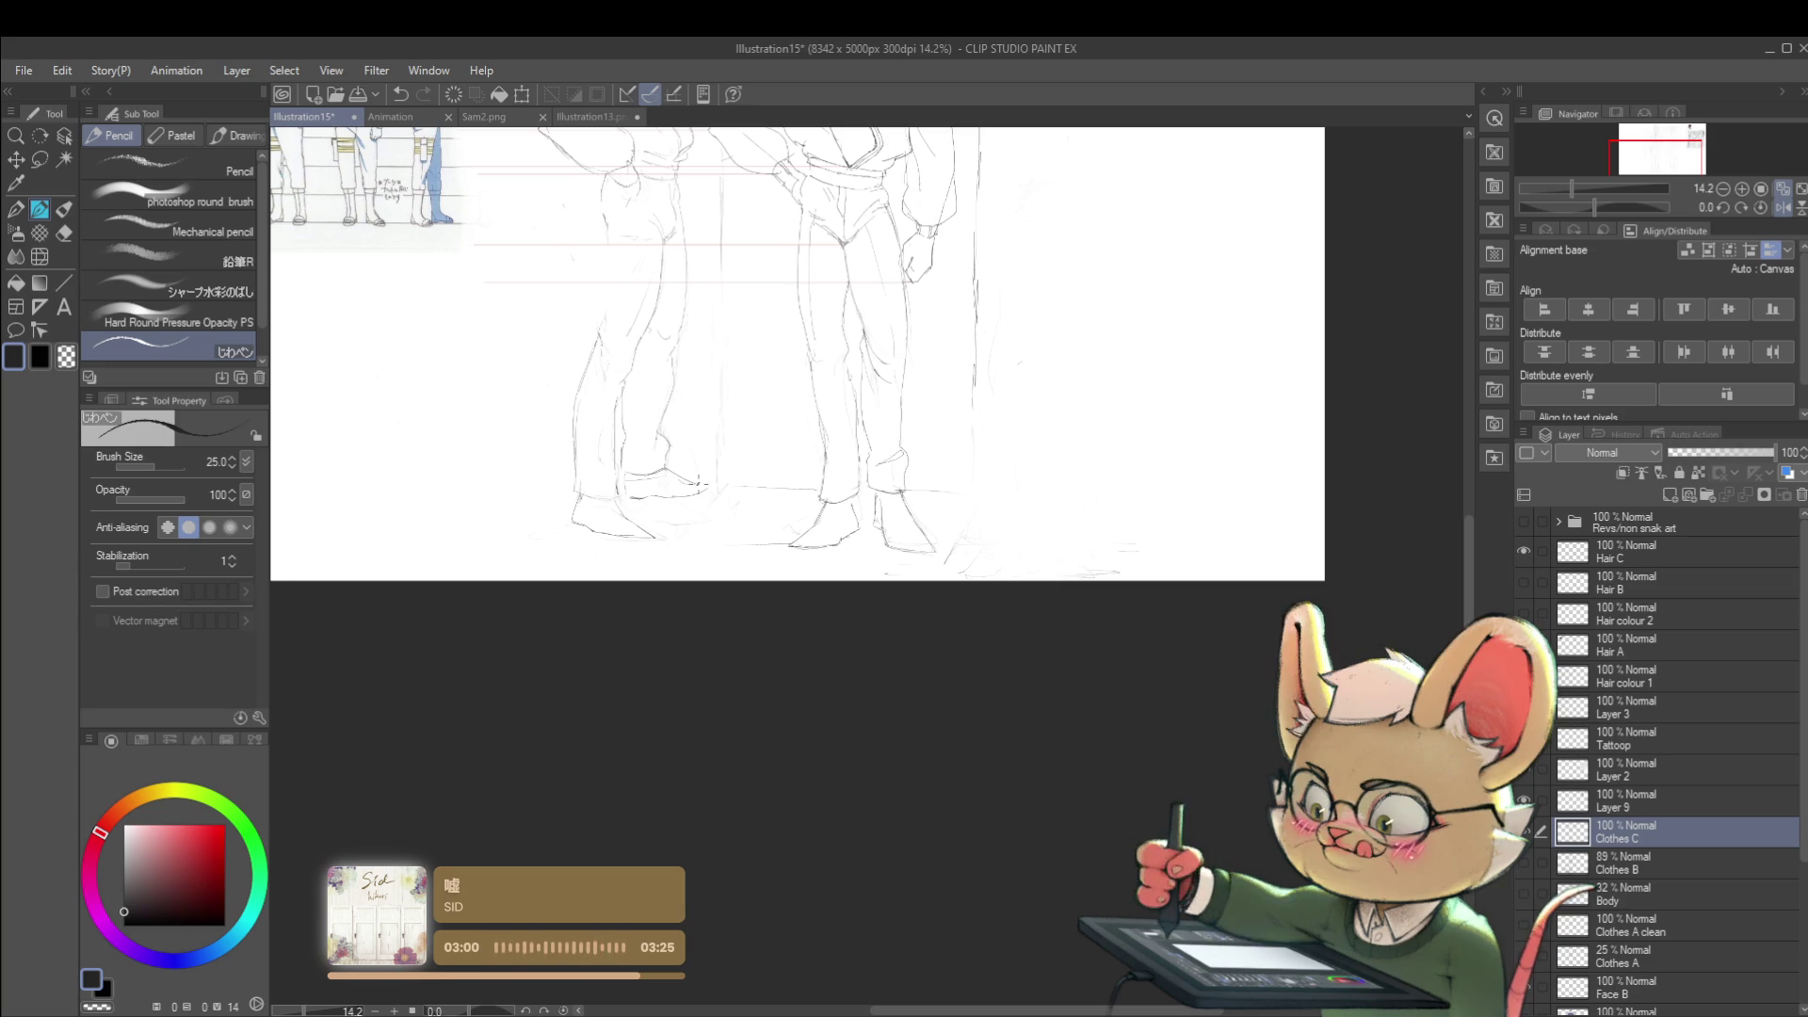
pyautogui.scroll(-2, 678, 484)
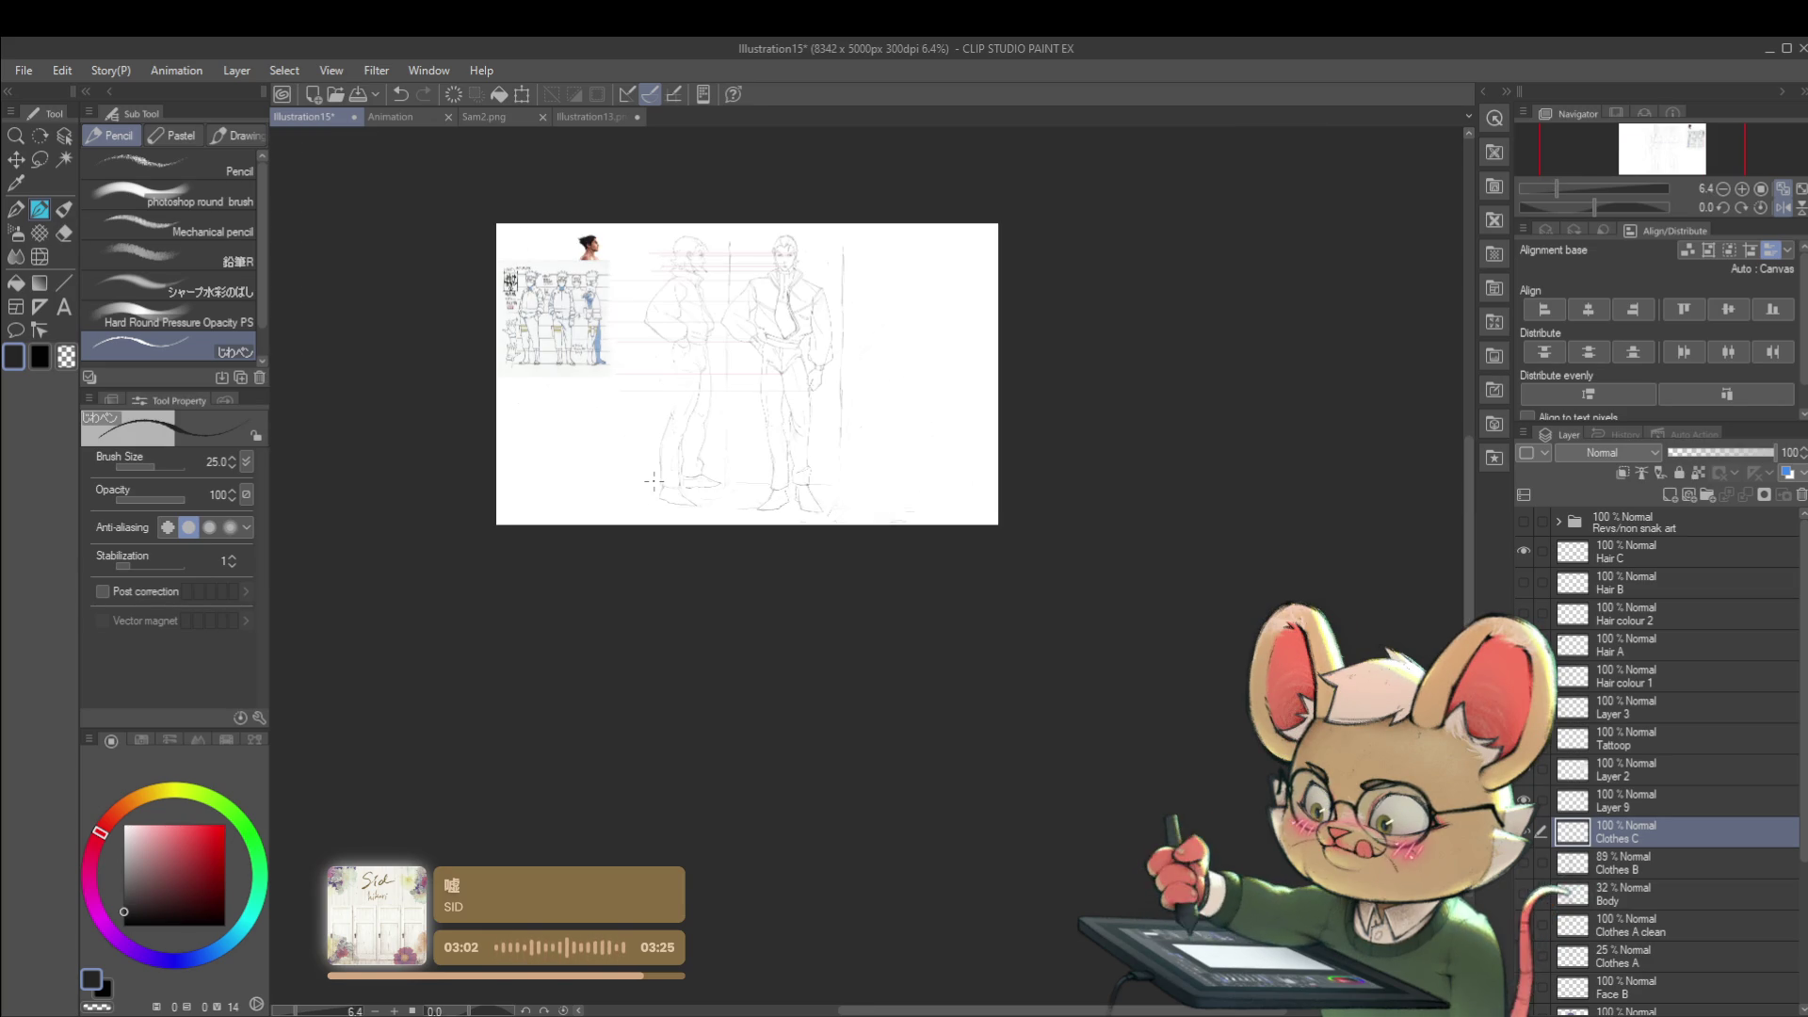
pyautogui.scroll(4, 658, 476)
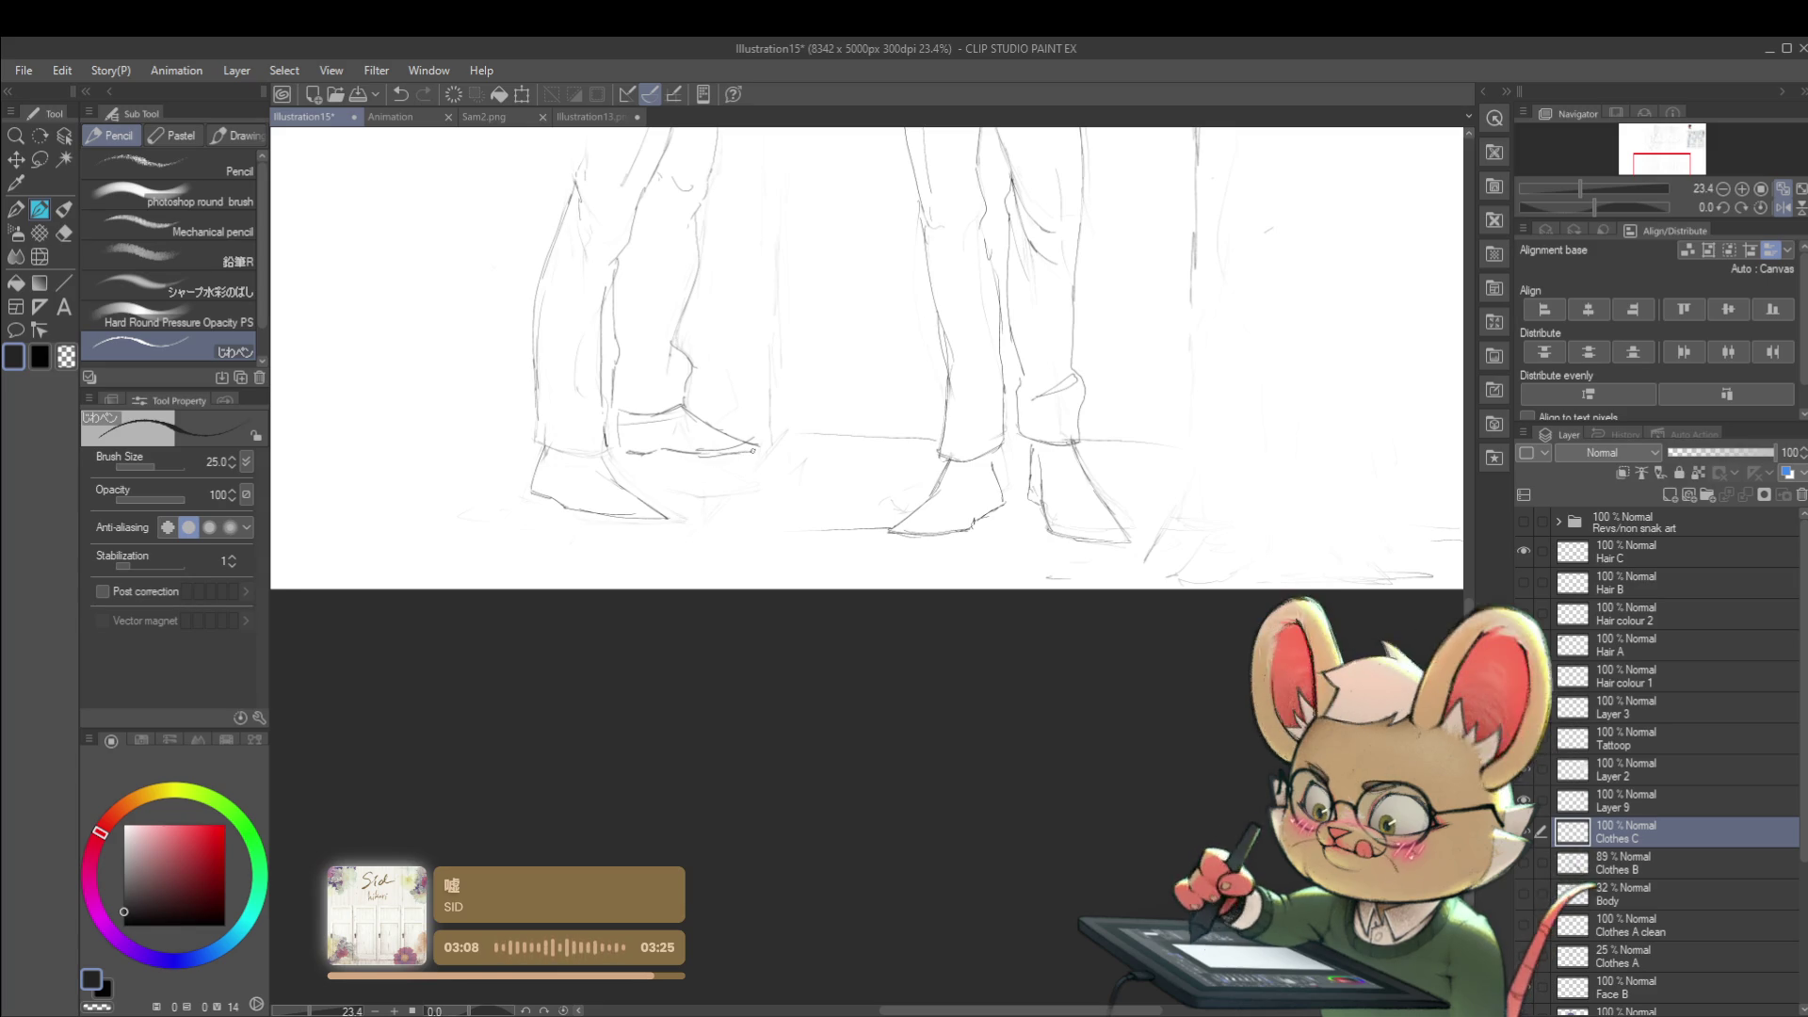
pyautogui.scroll(4, 849, 429)
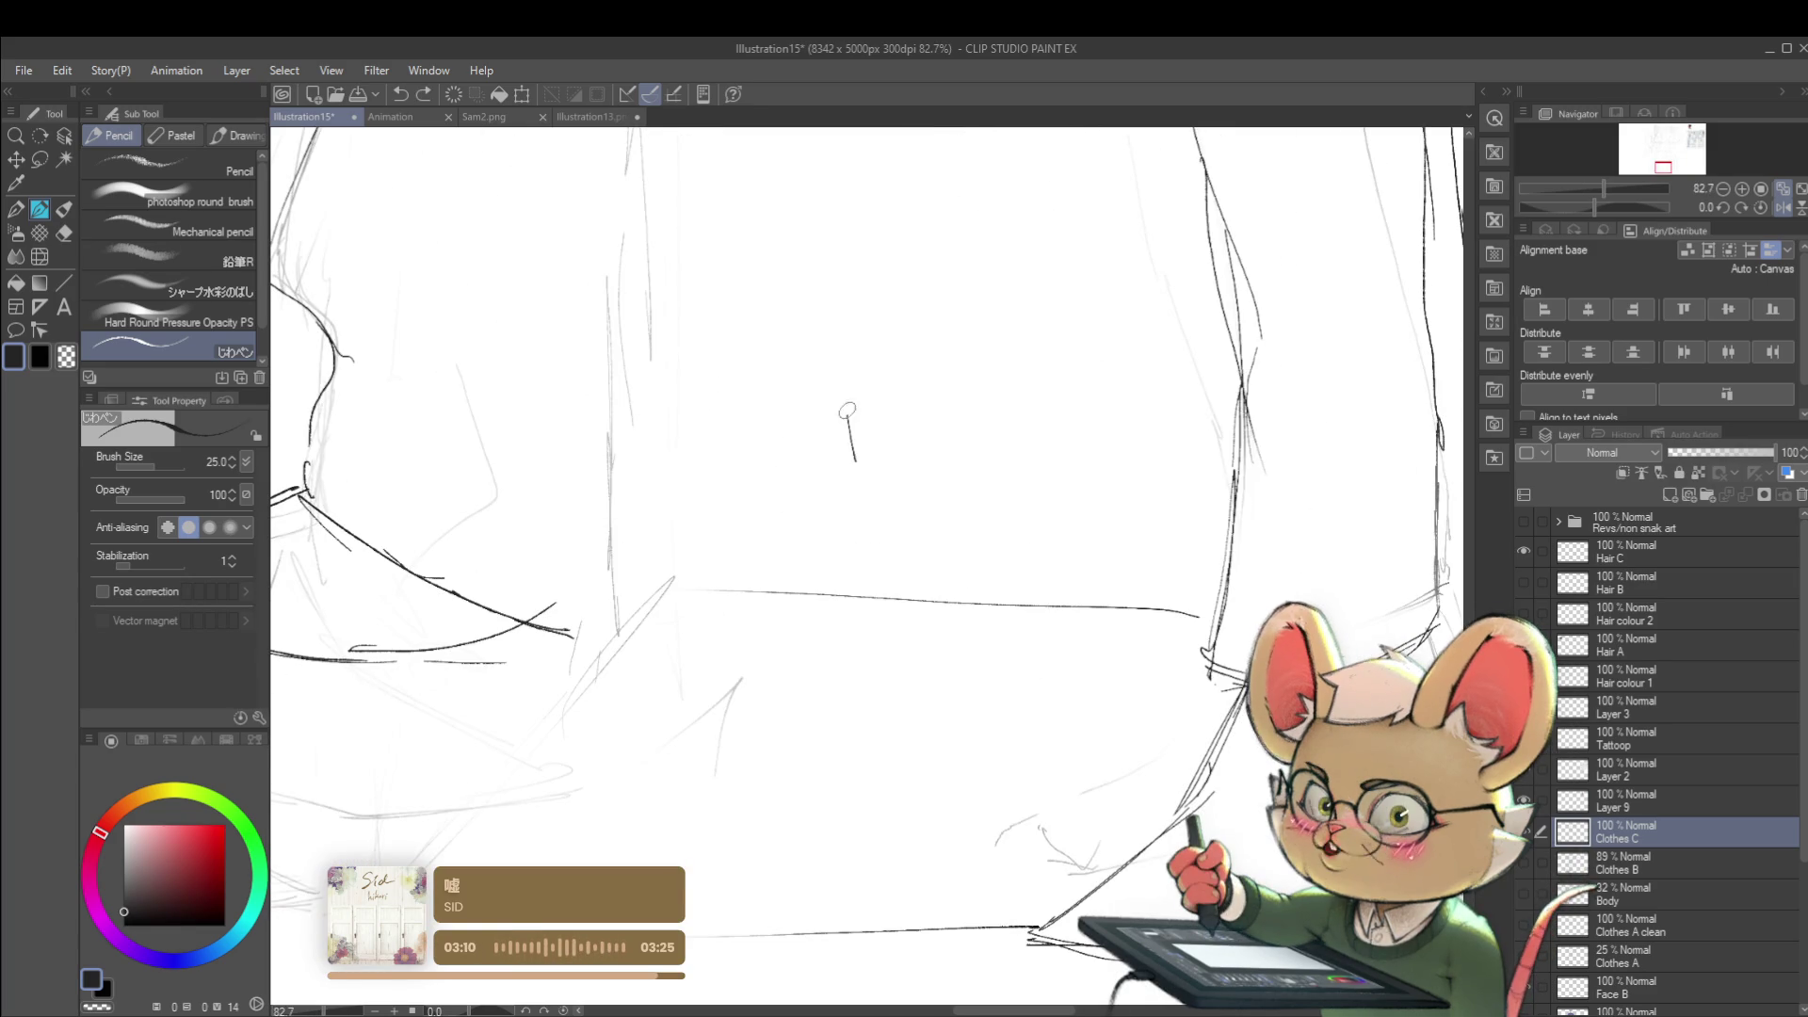
pyautogui.scroll(-3, 865, 410)
pyautogui.scroll(-3, 864, 411)
pyautogui.scroll(3, 864, 410)
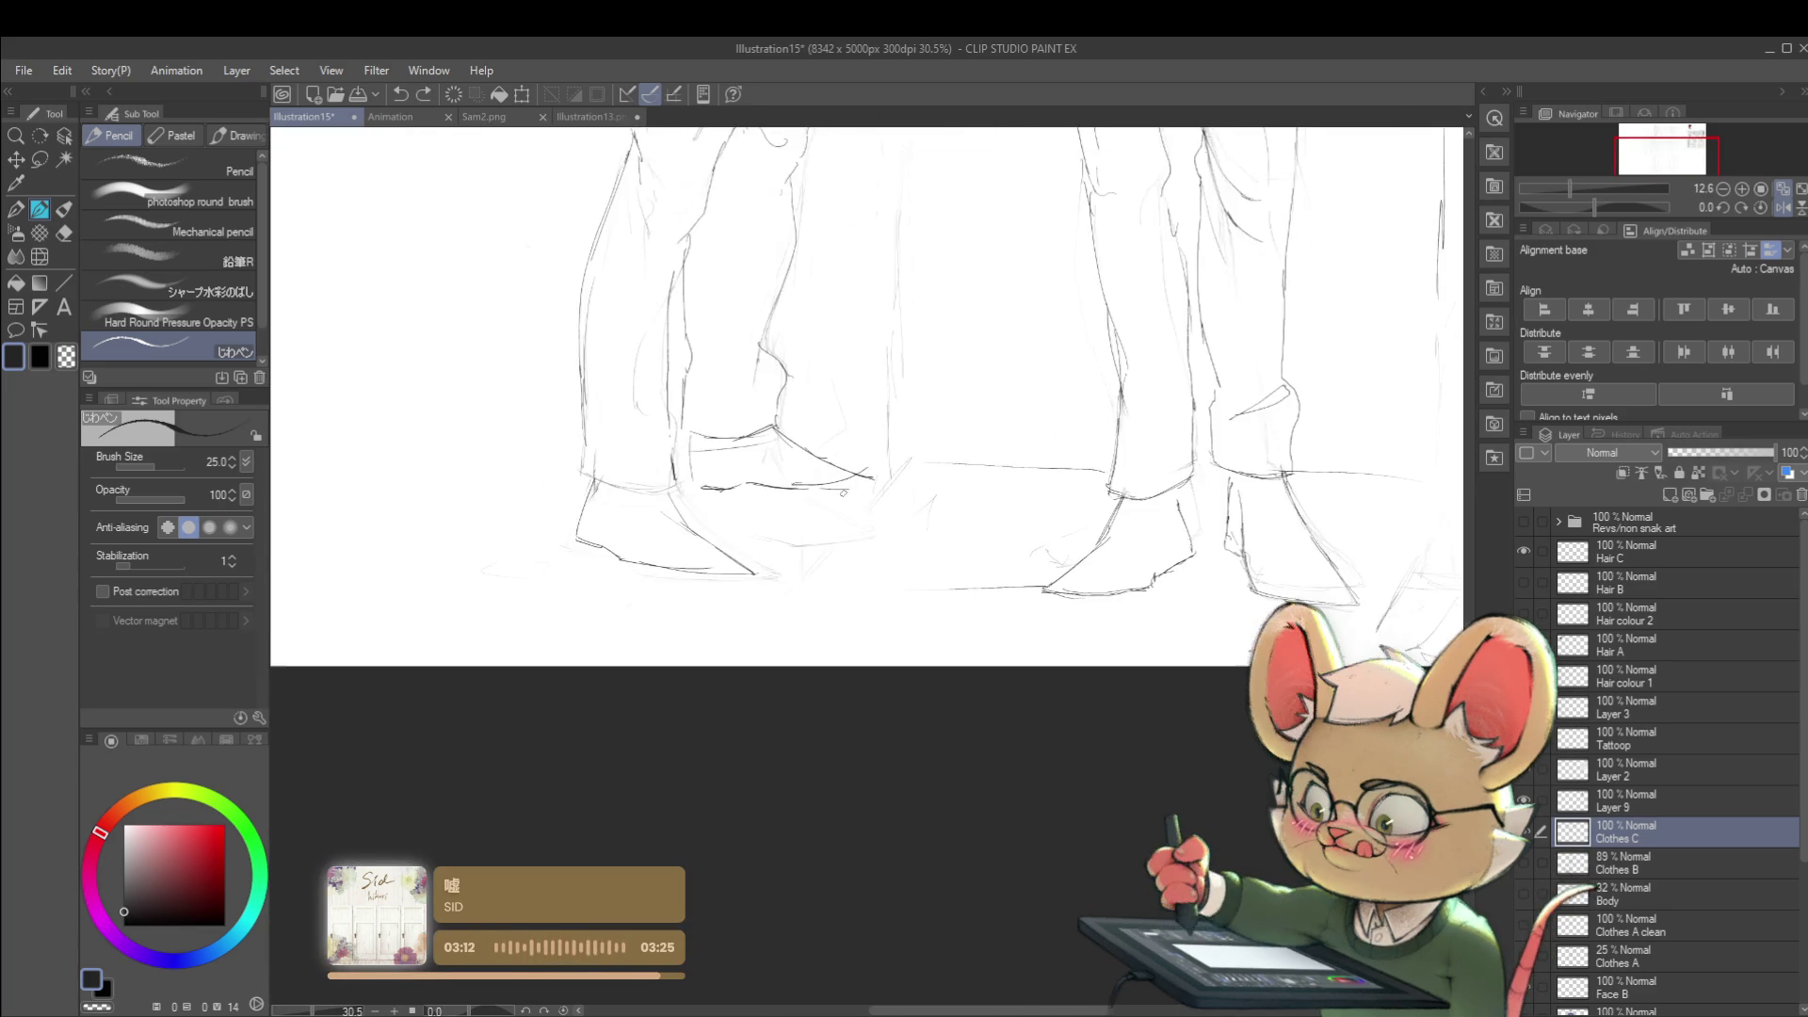
pyautogui.scroll(-3, 743, 303)
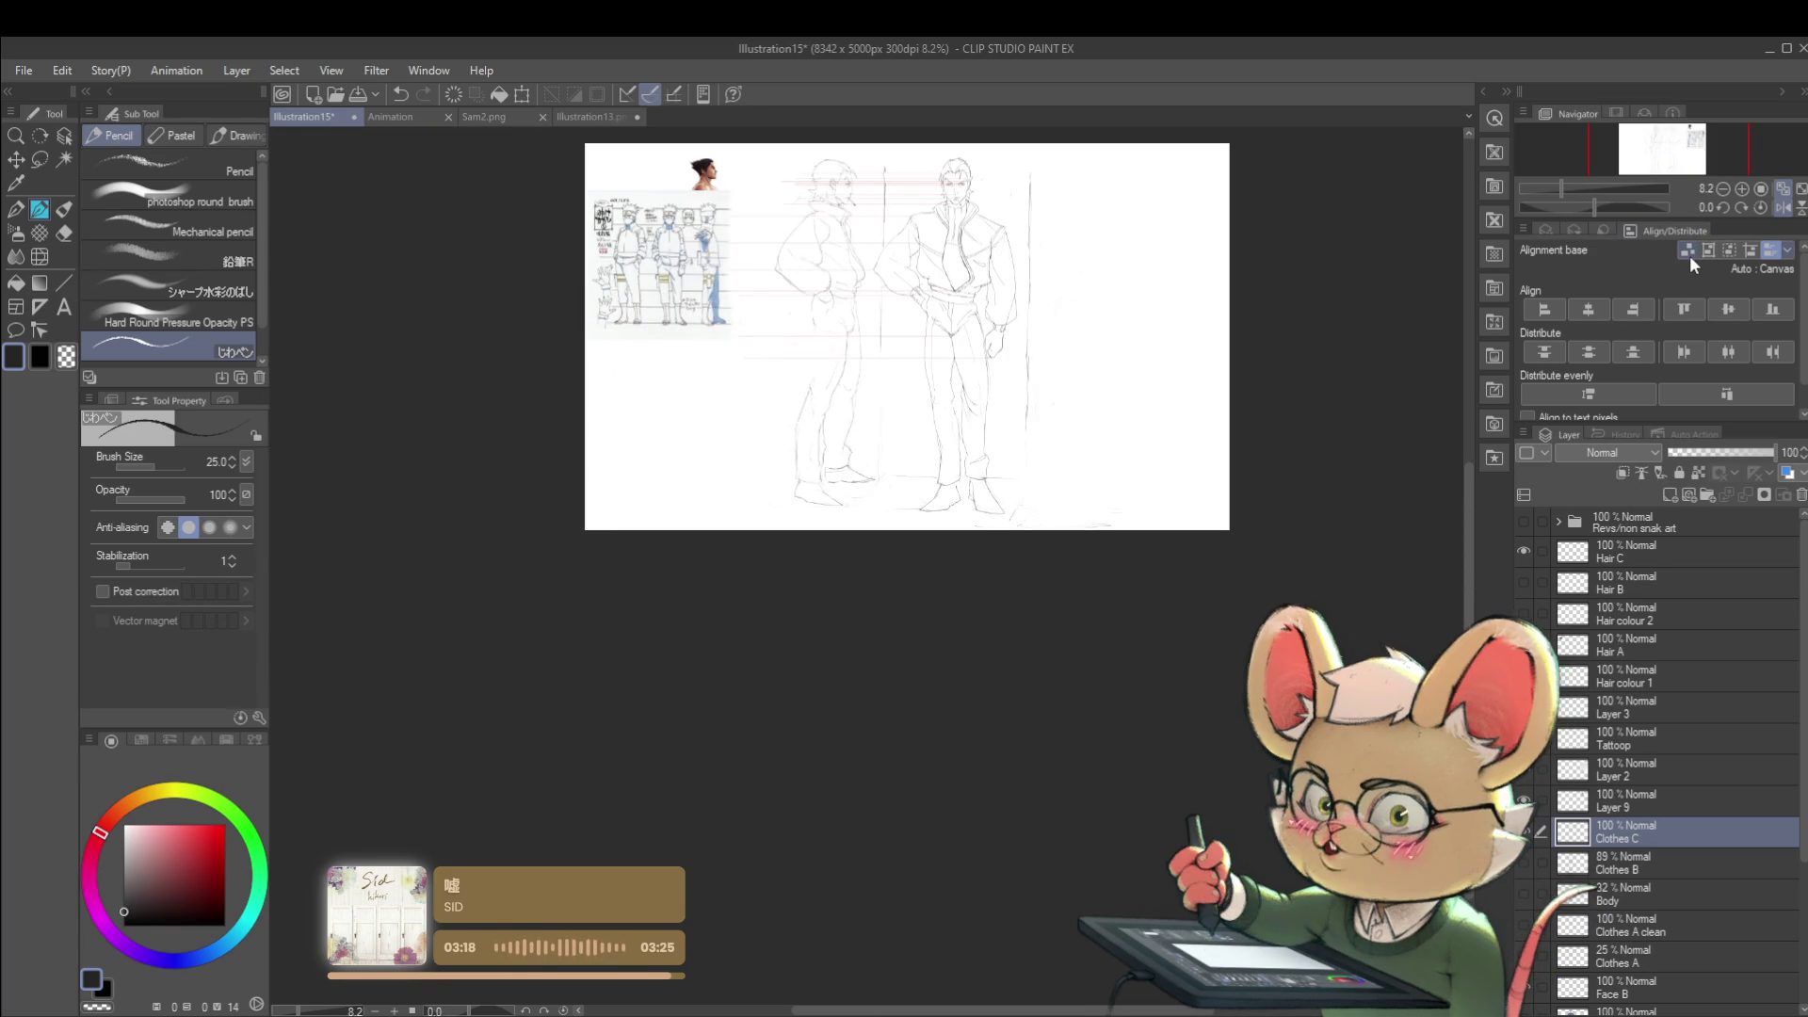
pyautogui.click(1783, 206)
pyautogui.scroll(2, 894, 502)
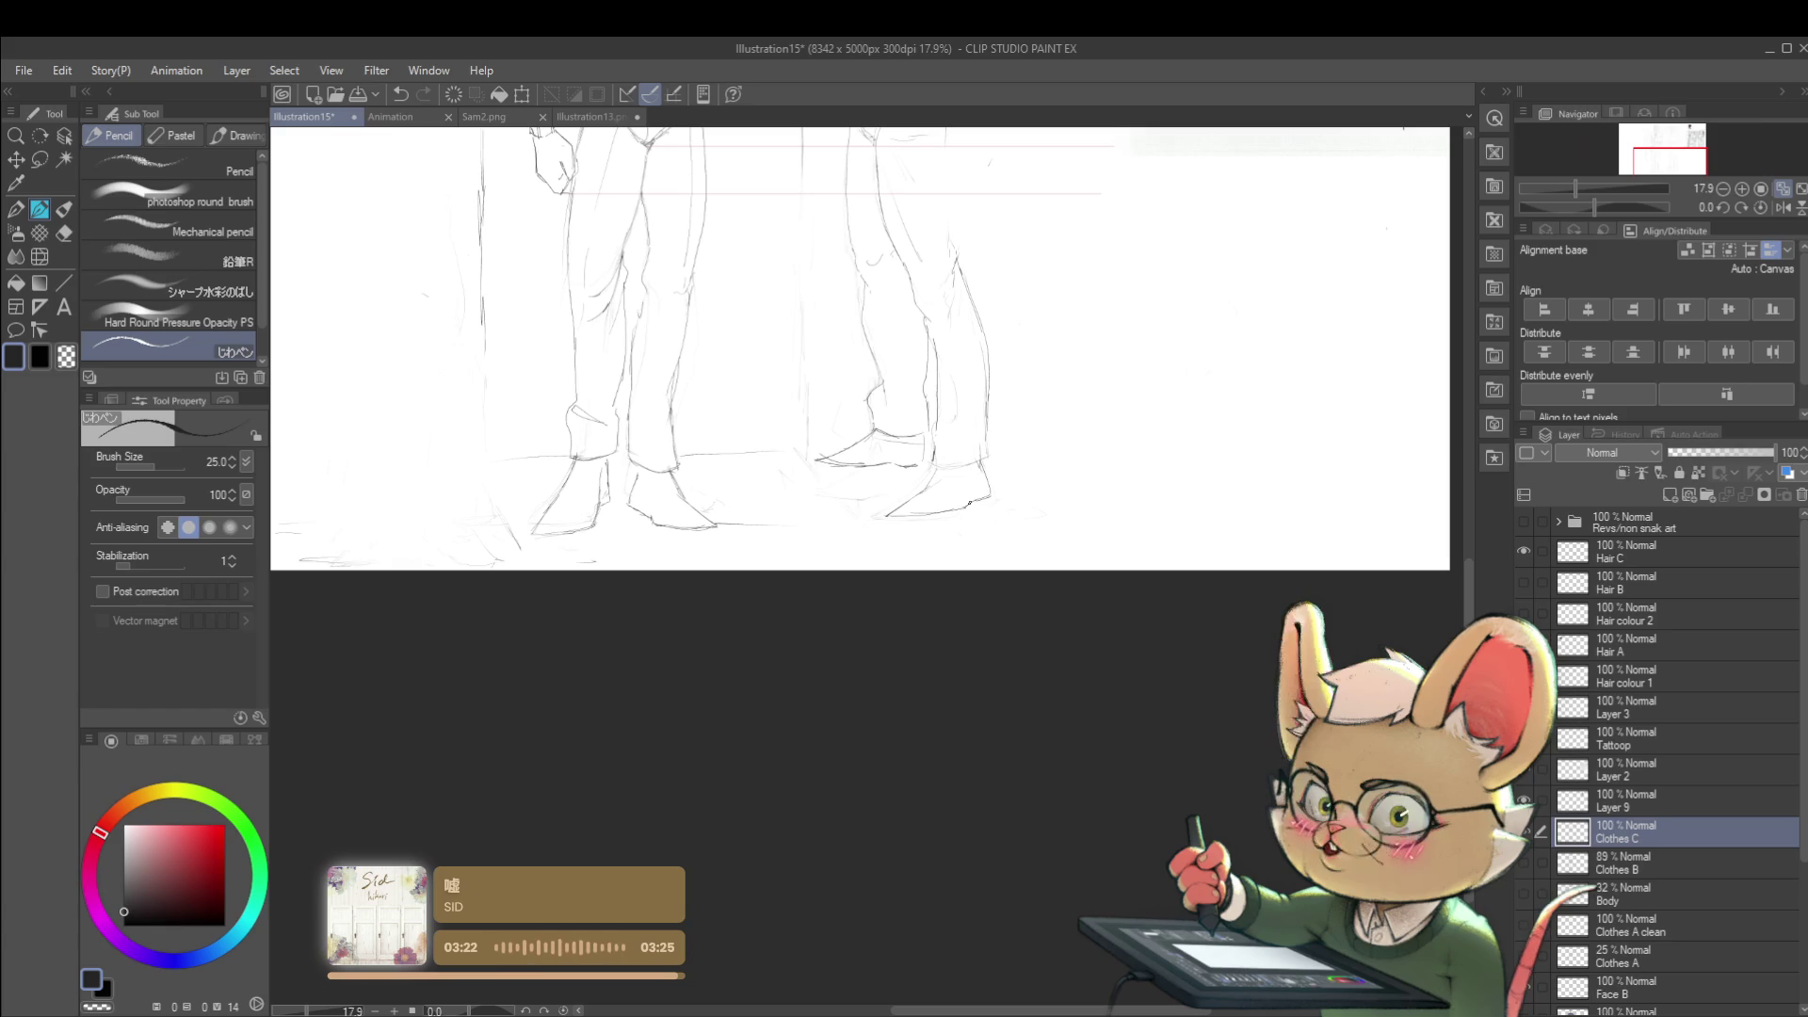
pyautogui.scroll(1, 818, 500)
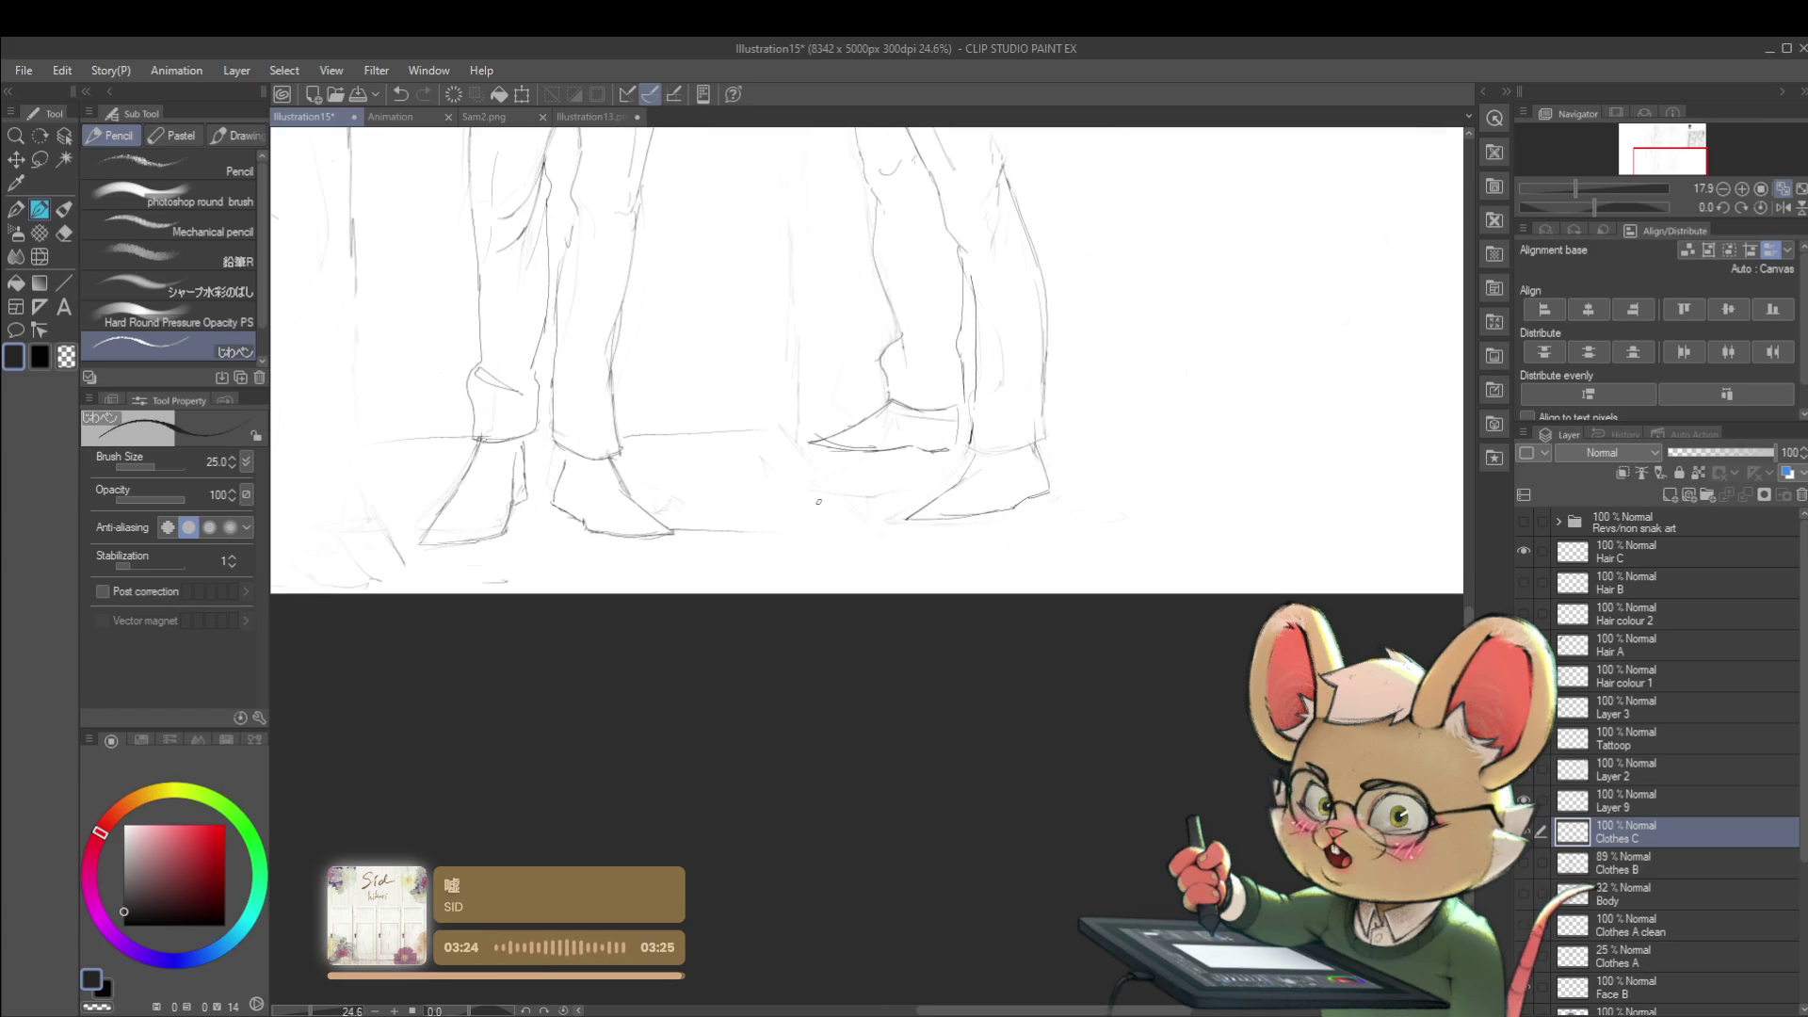
pyautogui.press('m')
# - Lasso the side-view figure's back shoe and rear leg lines in turn, slightly rotating and adjusting each
pyautogui.moveTo(833, 467); pyautogui.dragTo(893, 392)
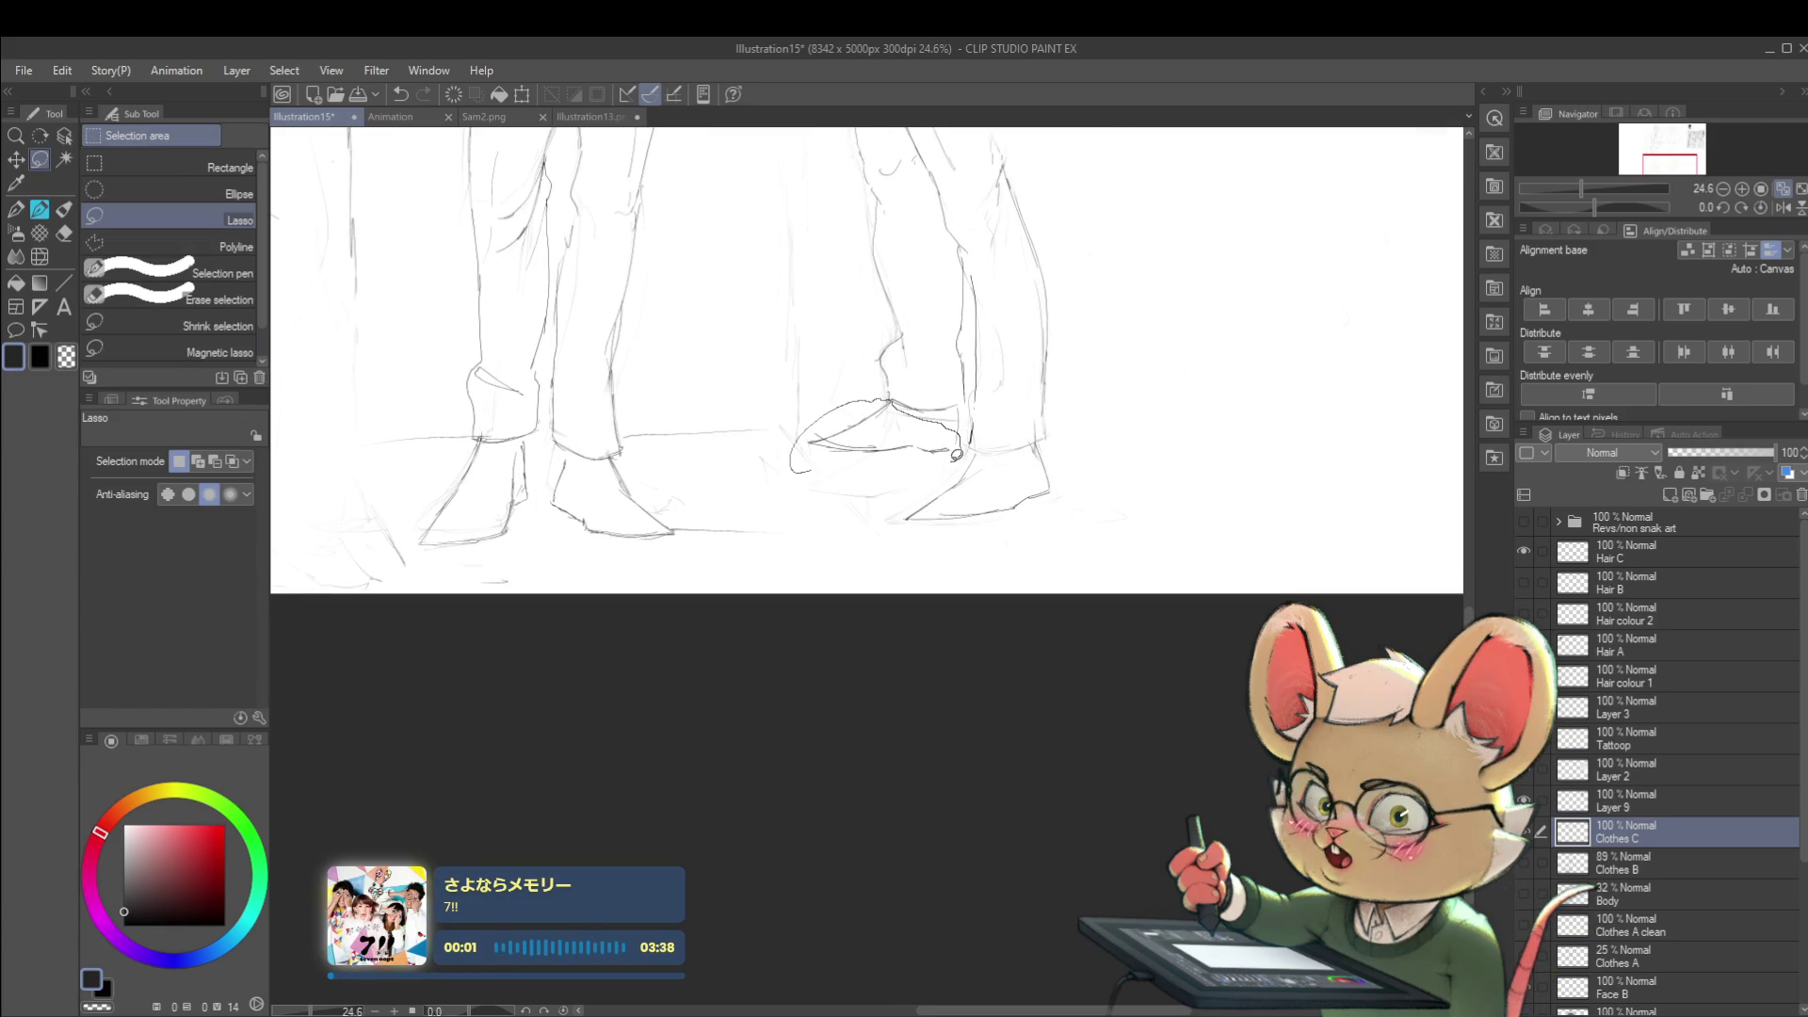
pyautogui.hotkey('ctrl', 't')
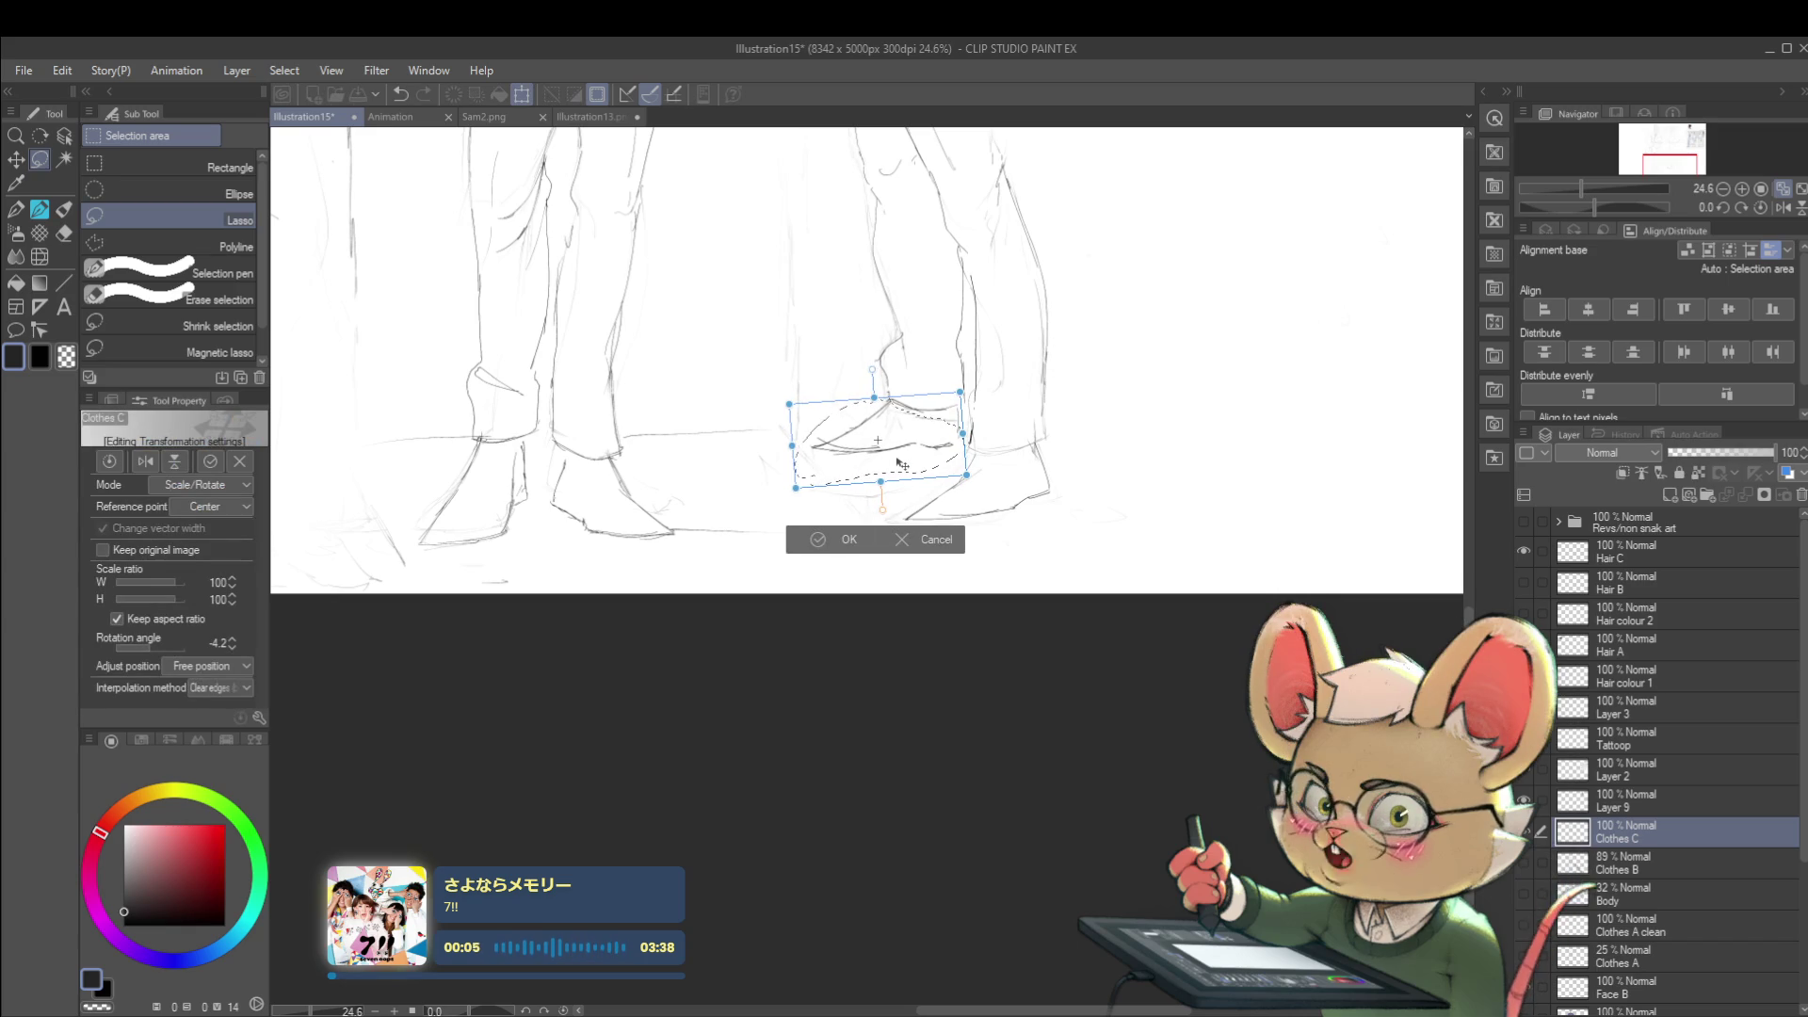
pyautogui.press('Return')
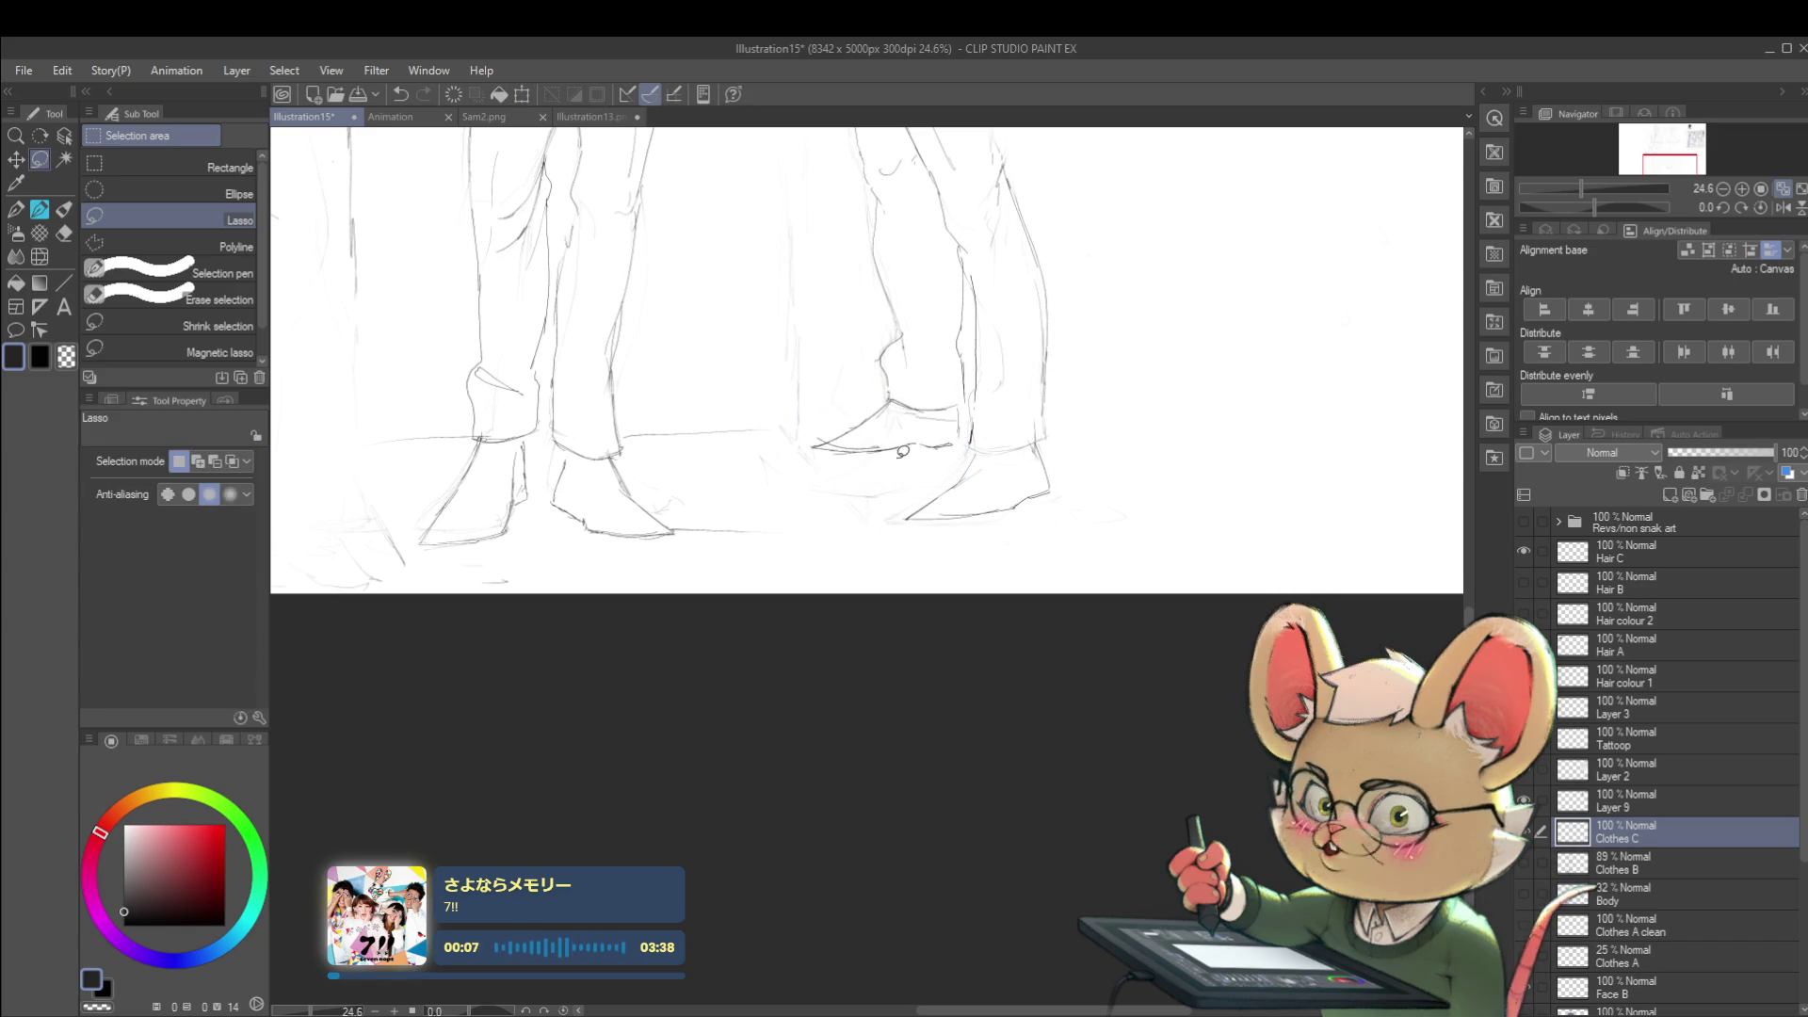
pyautogui.scroll(-4, 1027, 396)
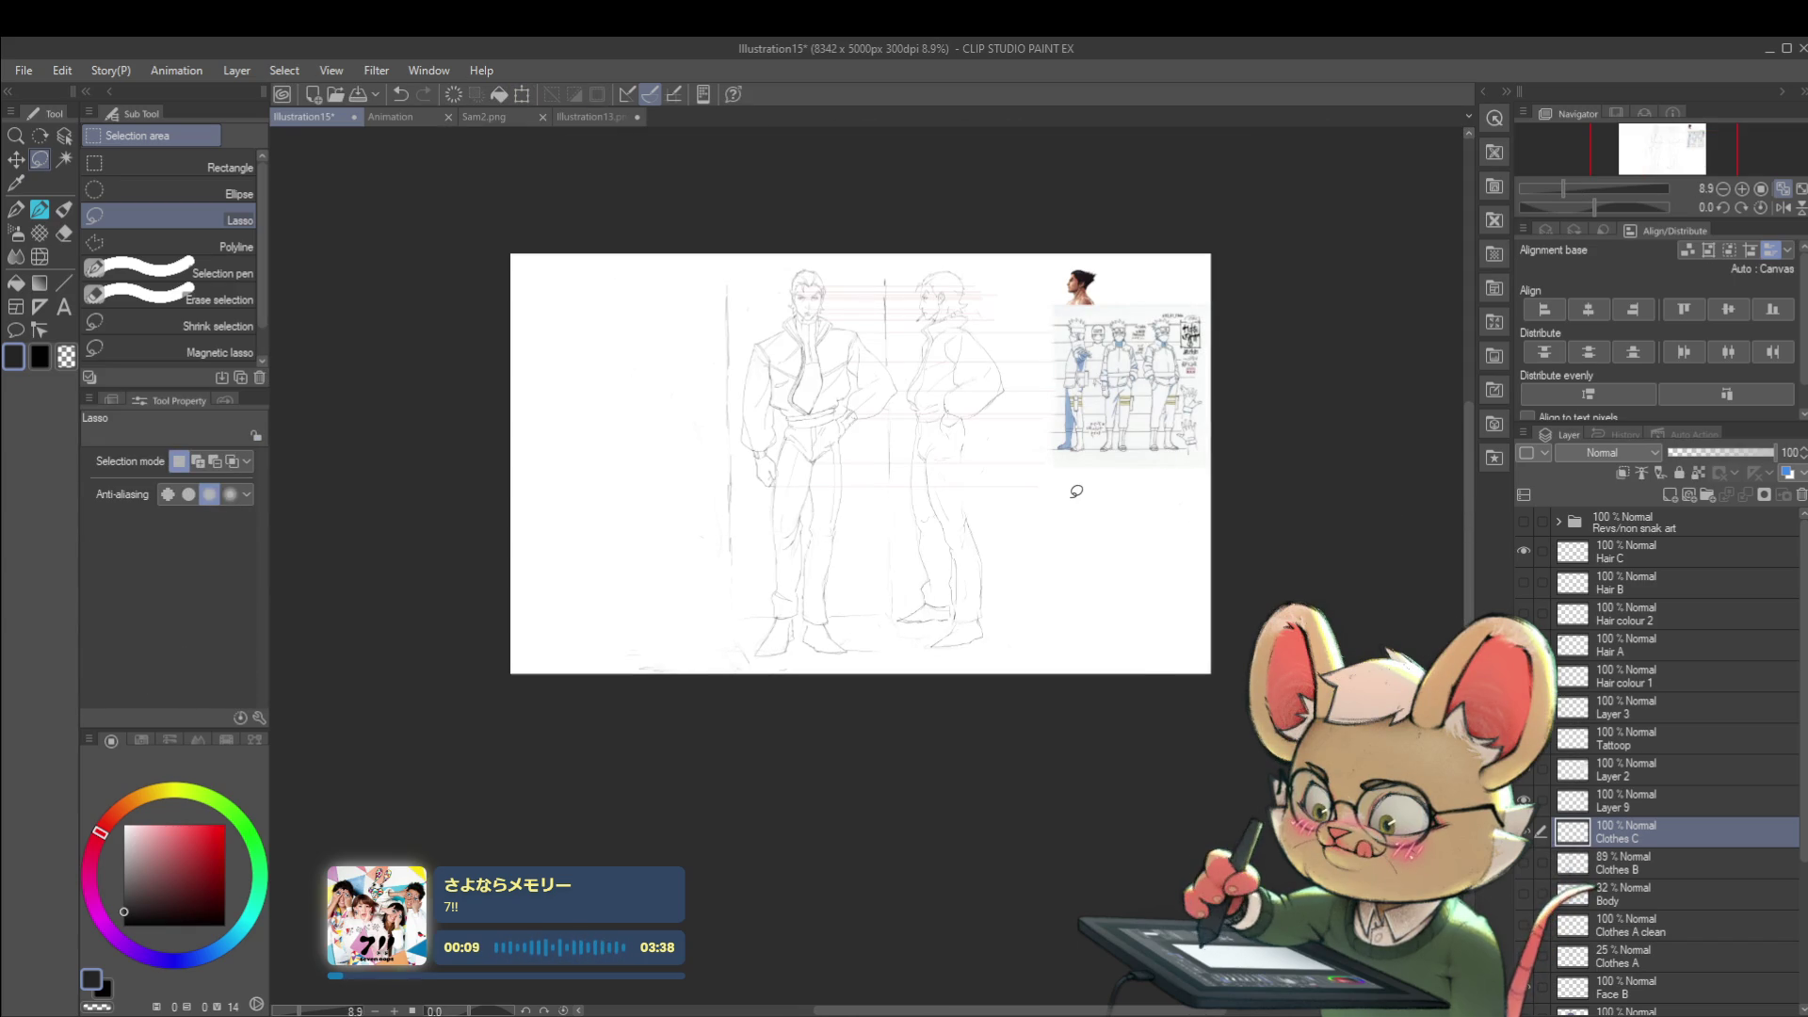
pyautogui.scroll(3, 962, 537)
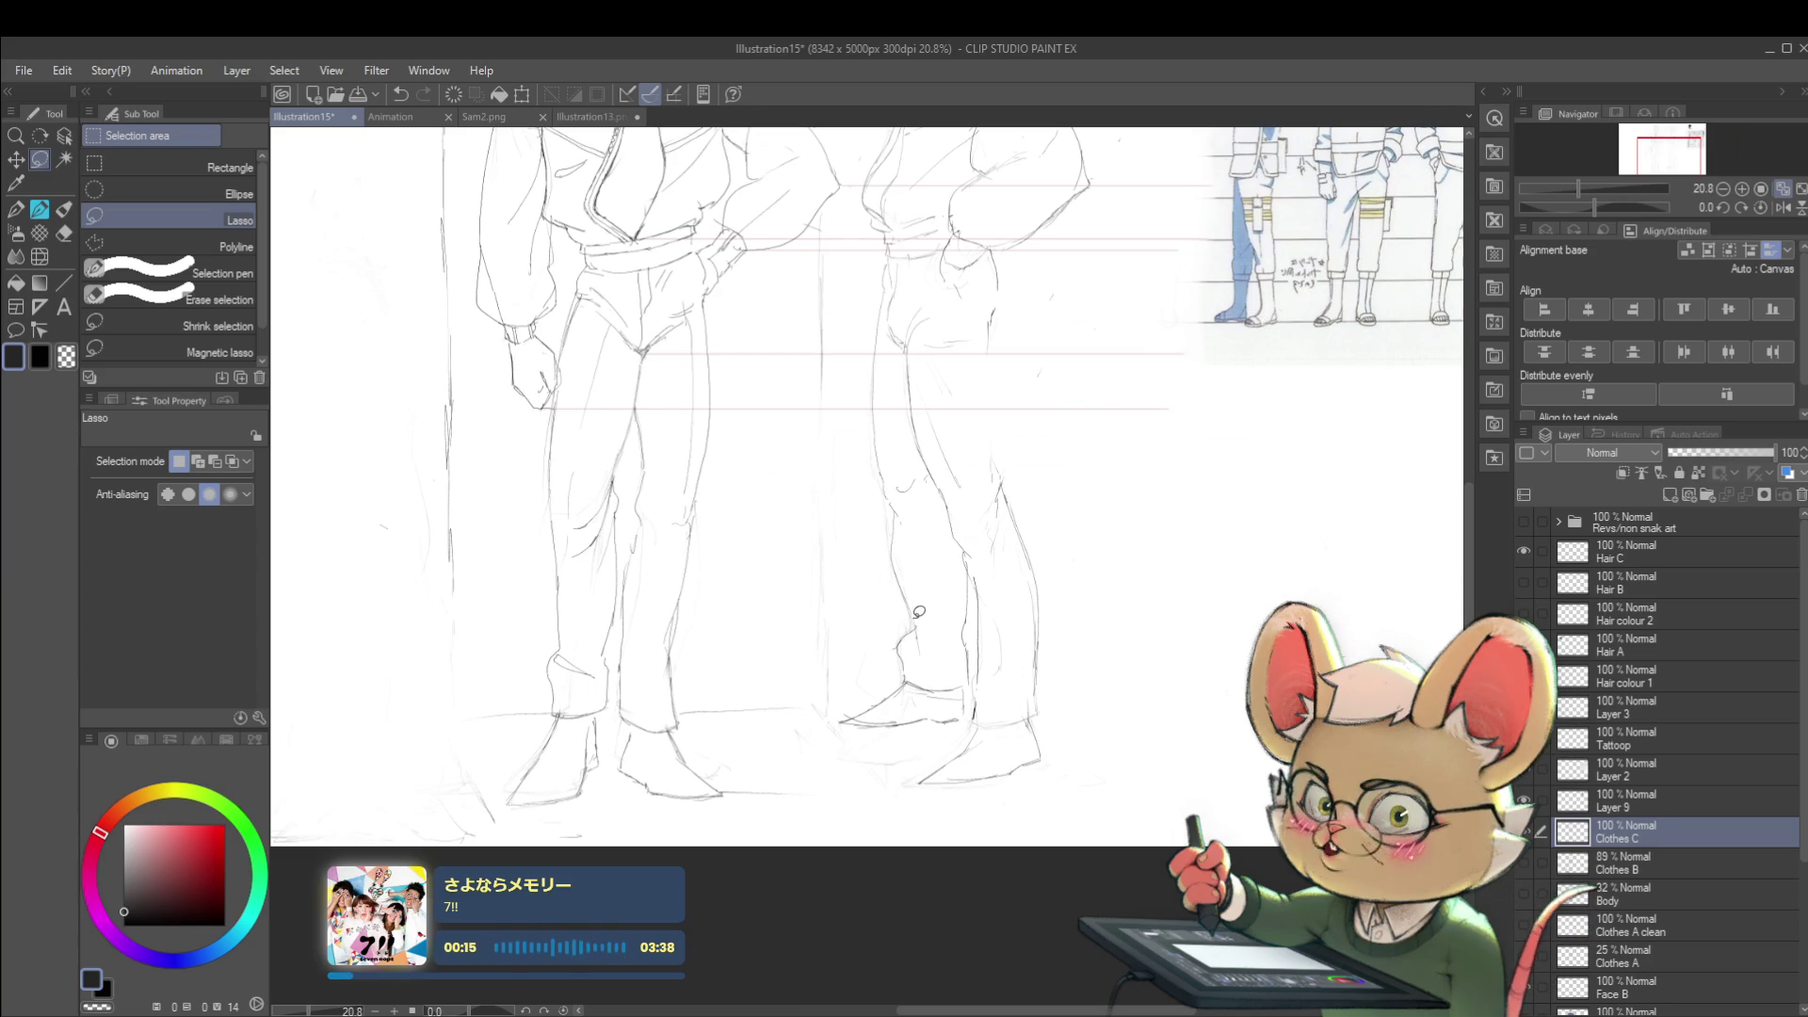
pyautogui.moveTo(870, 505)
pyautogui.mouseDown()
pyautogui.moveTo(926, 559)
pyautogui.moveTo(936, 415)
pyautogui.mouseUp()
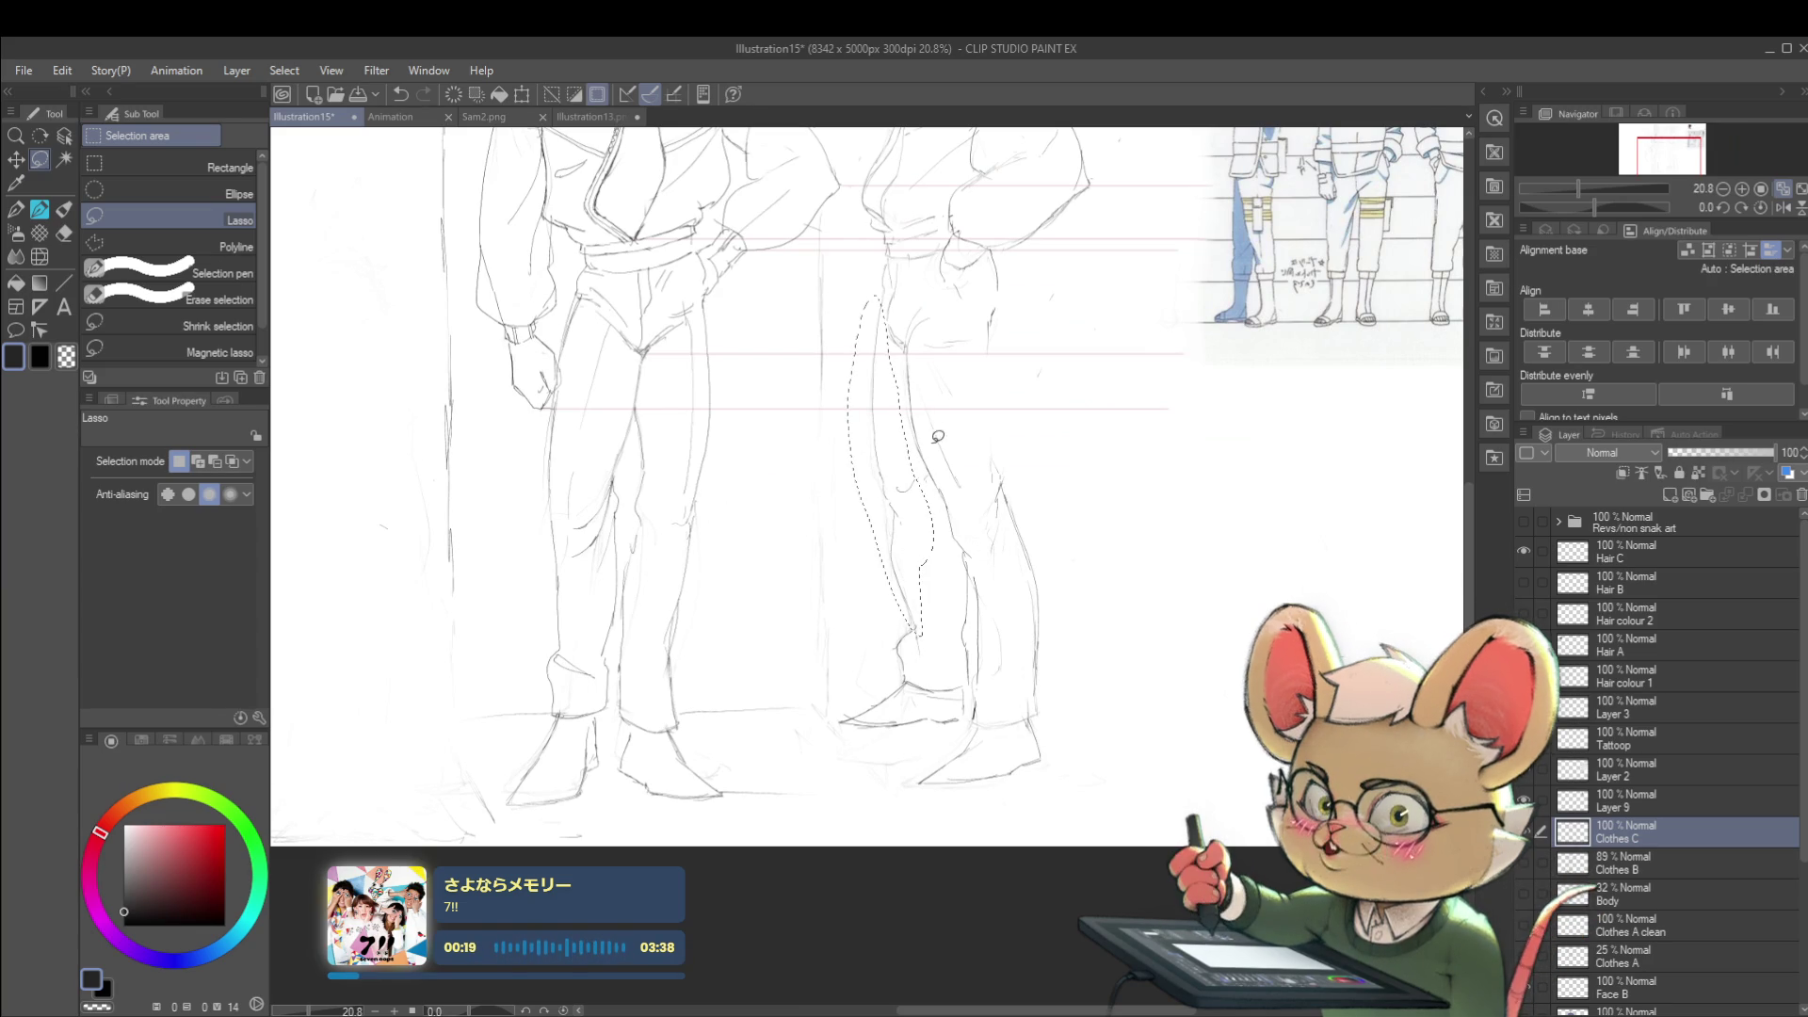
pyautogui.hotkey('ctrl', 't')
pyautogui.scroll(-1, 933, 416)
pyautogui.scroll(-2, 932, 415)
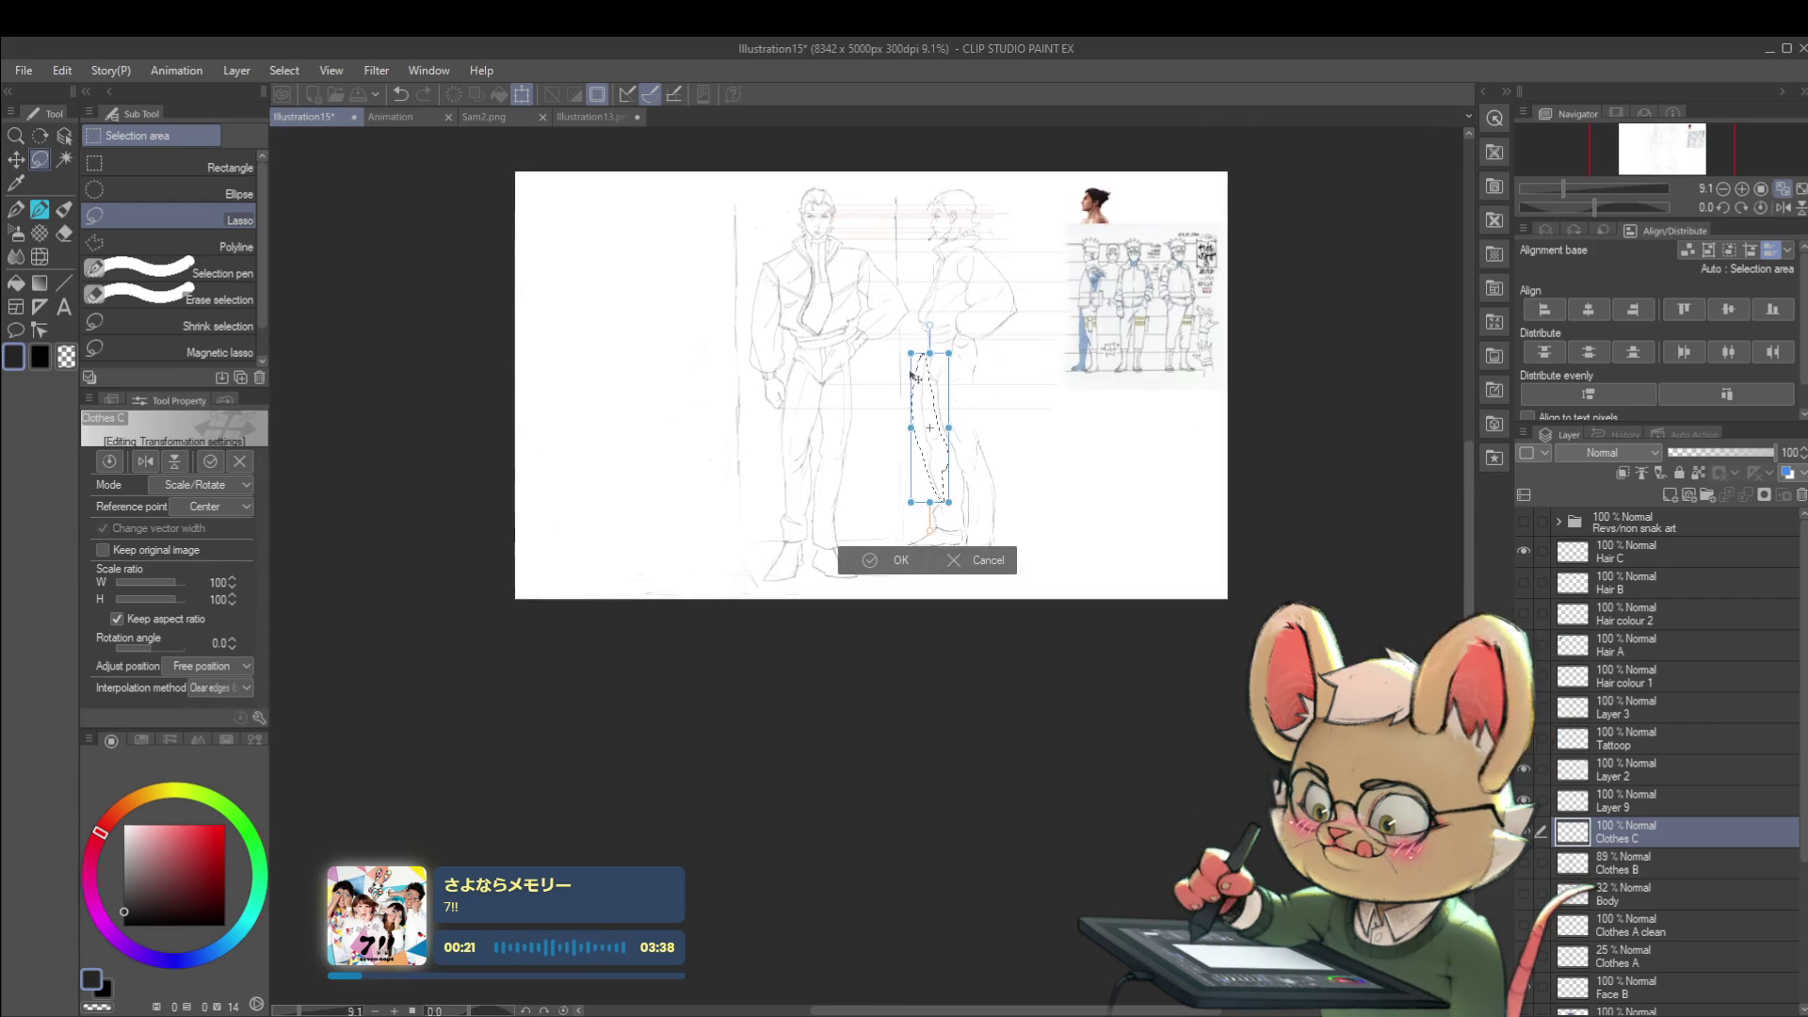
pyautogui.press('Return')
pyautogui.hotkey('ctrl', 'd')
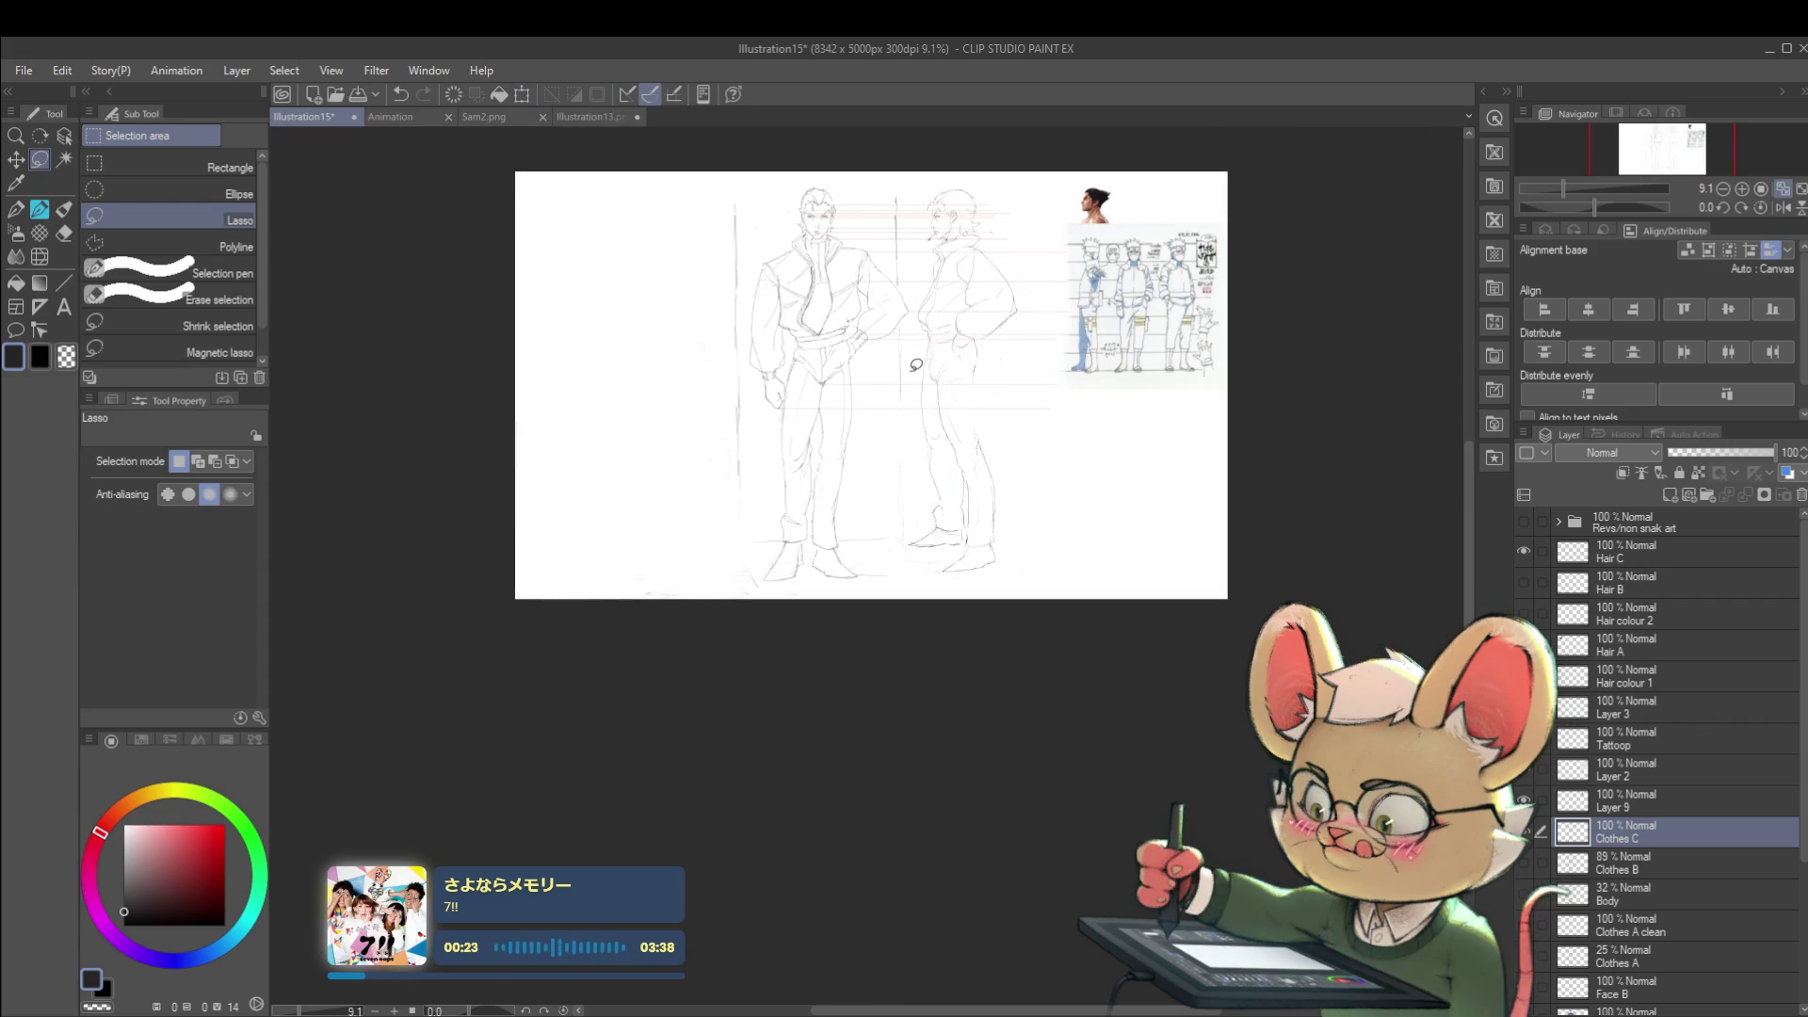
# - With the view mirrored, lasso the shoe again and nudge it slightly, then restore normal orientation
pyautogui.click(1782, 207)
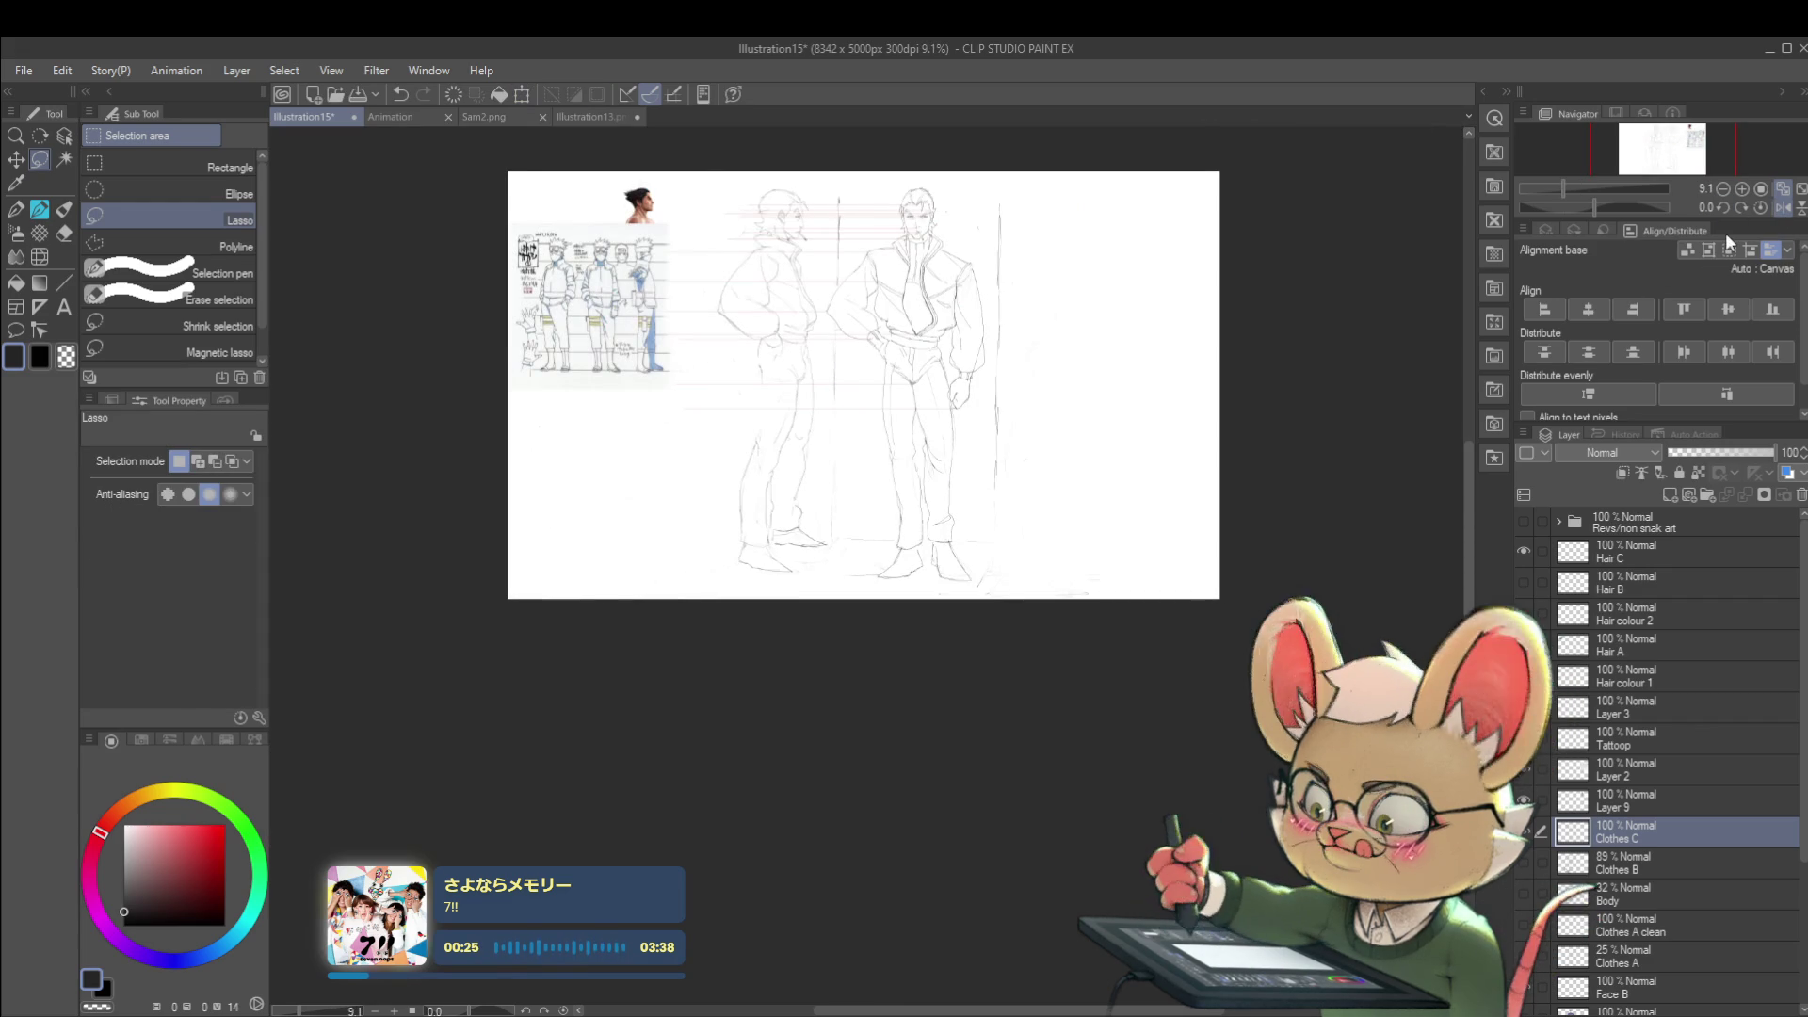
pyautogui.scroll(3, 817, 531)
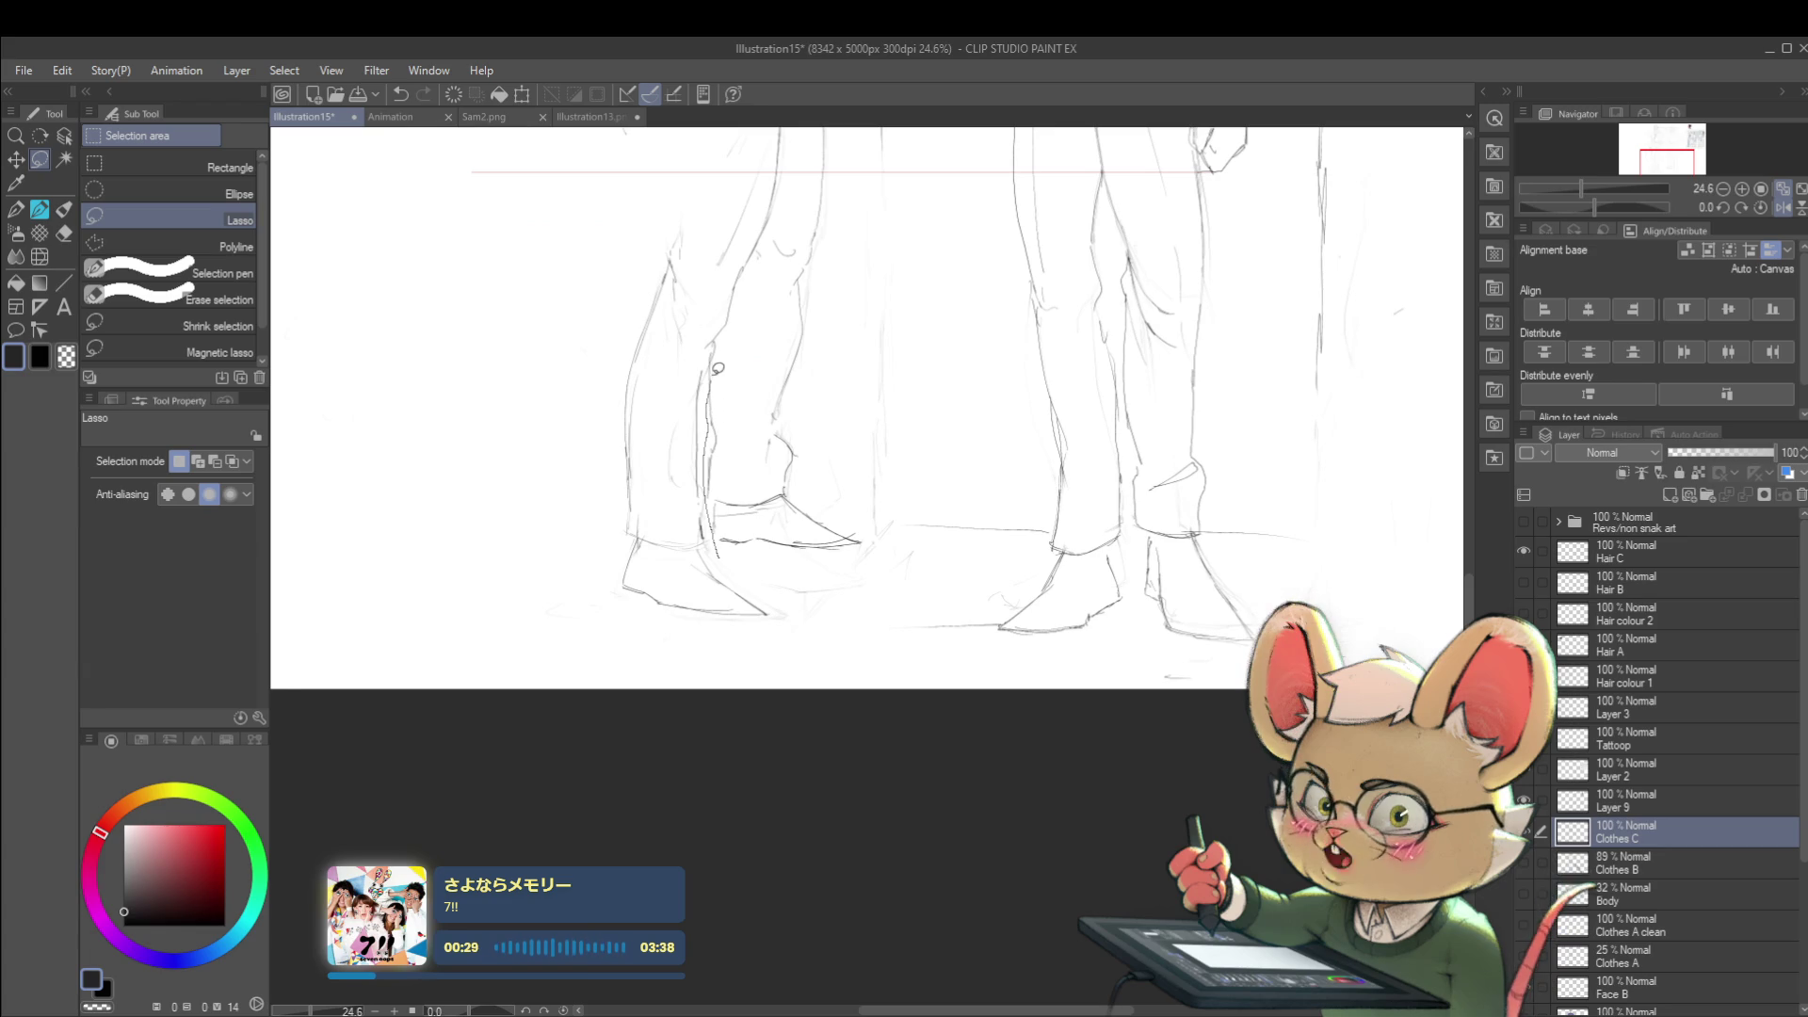
pyautogui.moveTo(710, 370); pyautogui.dragTo(826, 331)
pyautogui.moveTo(852, 570); pyautogui.dragTo(713, 424)
pyautogui.hotkey('ctrl', 't')
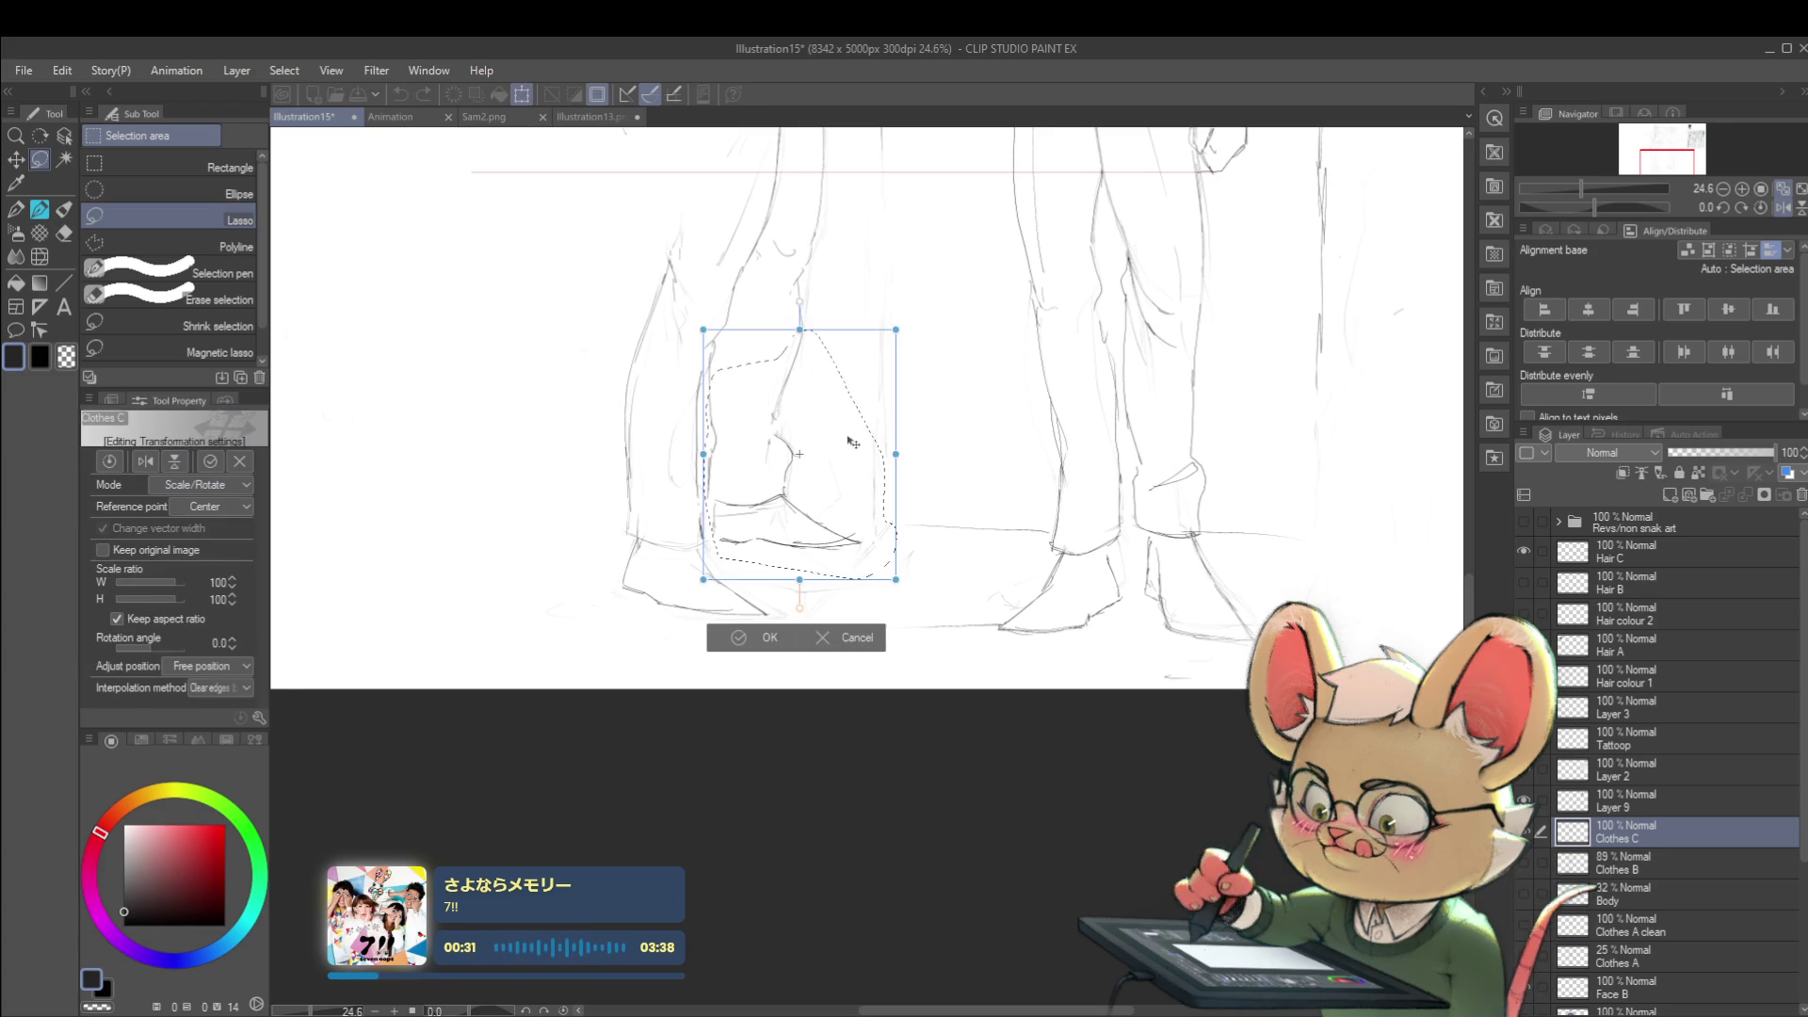
pyautogui.moveTo(843, 413); pyautogui.dragTo(839, 414)
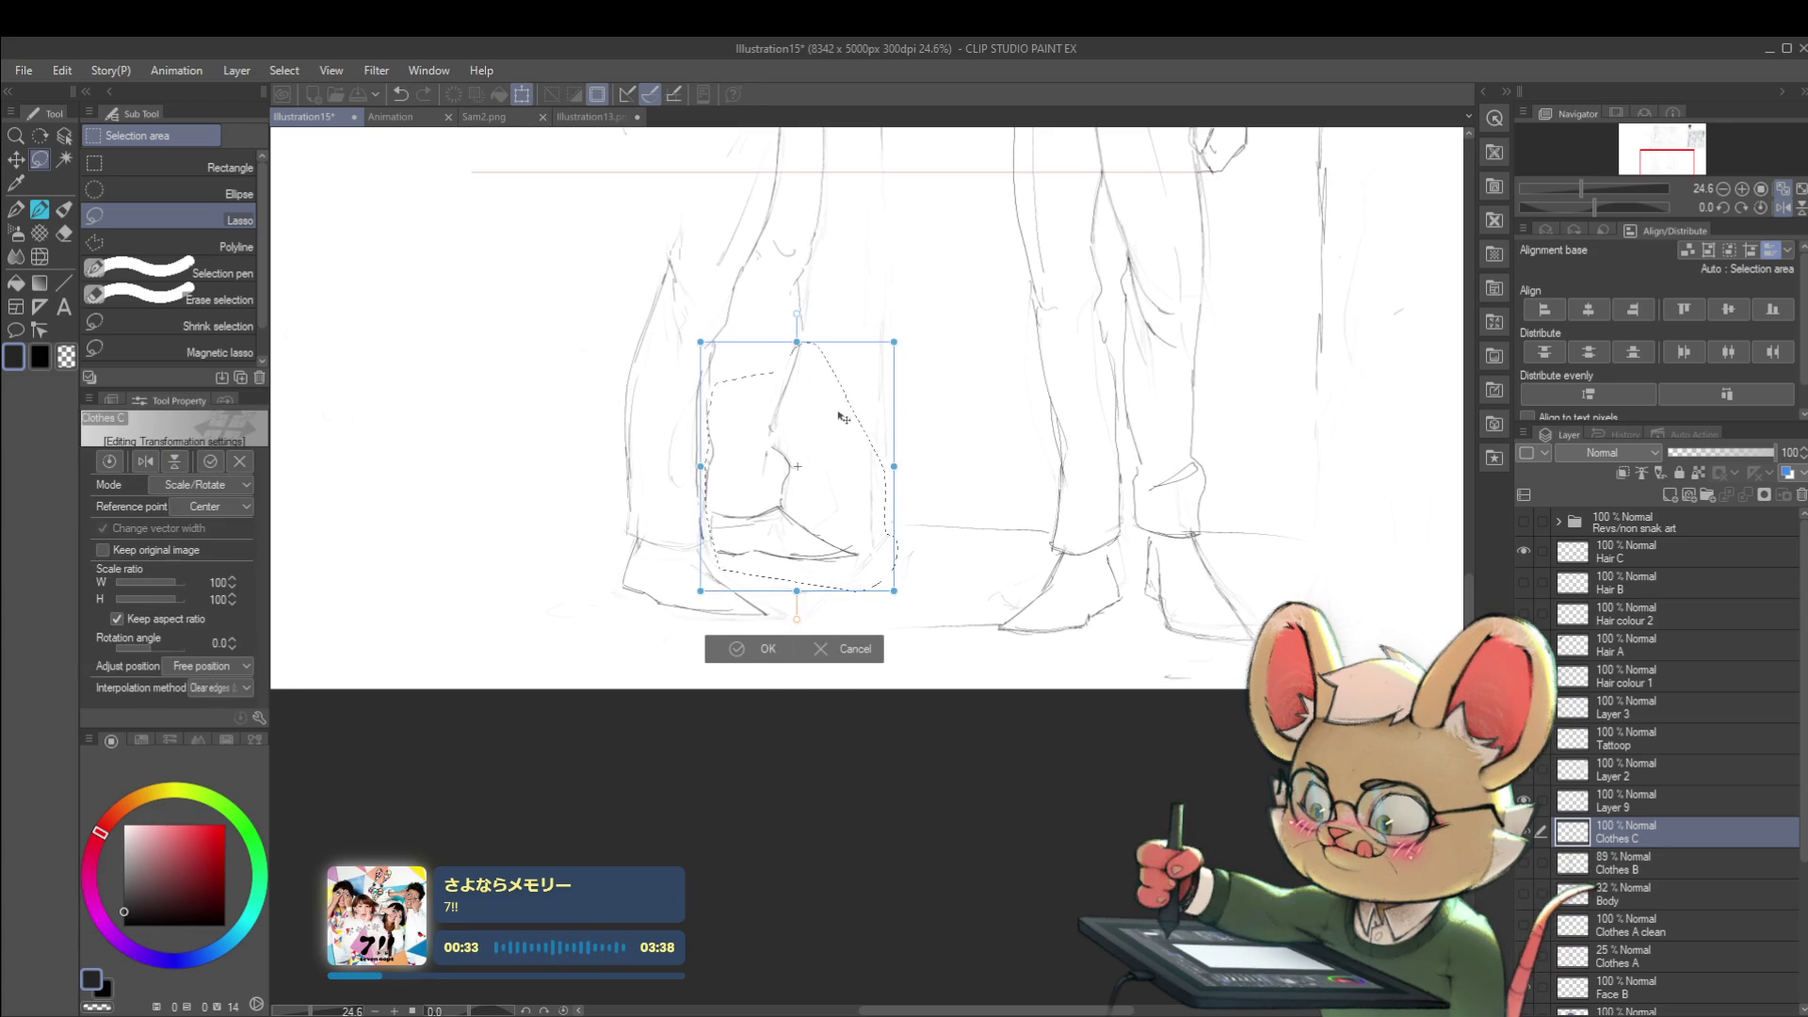
pyautogui.press('Return')
pyautogui.scroll(-4, 859, 324)
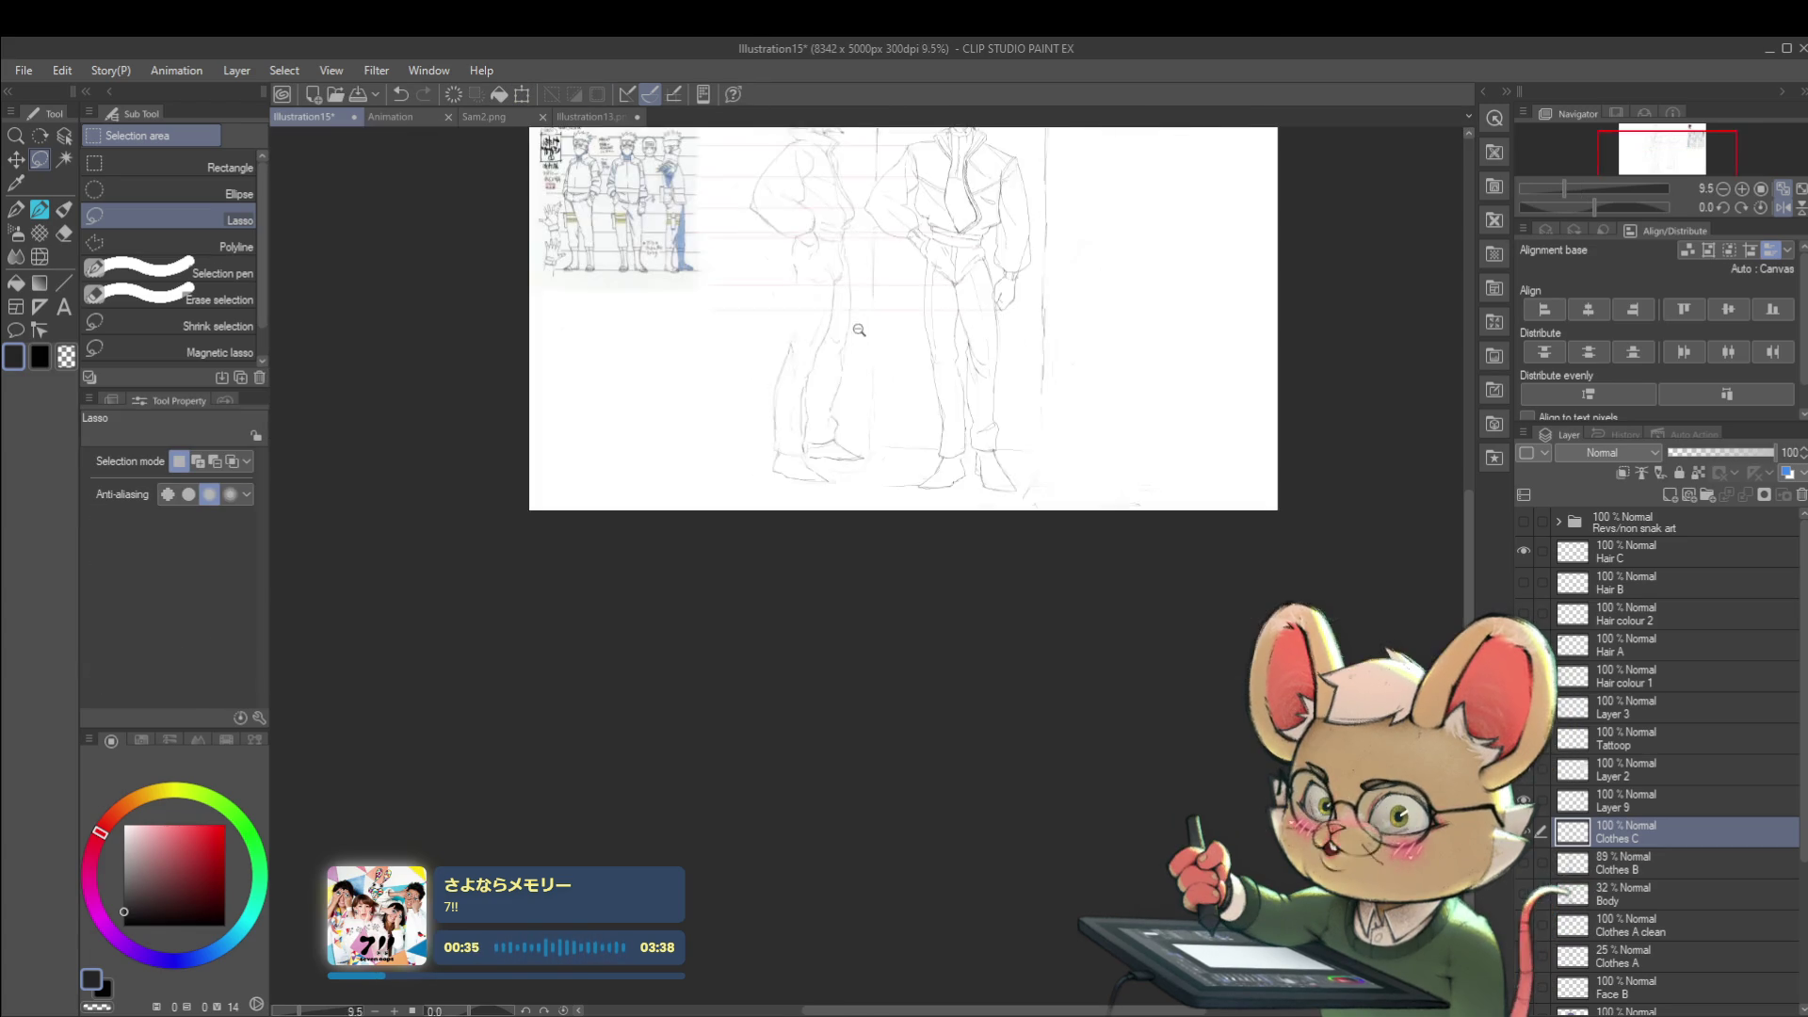
pyautogui.scroll(-1, 860, 323)
pyautogui.click(1737, 208)
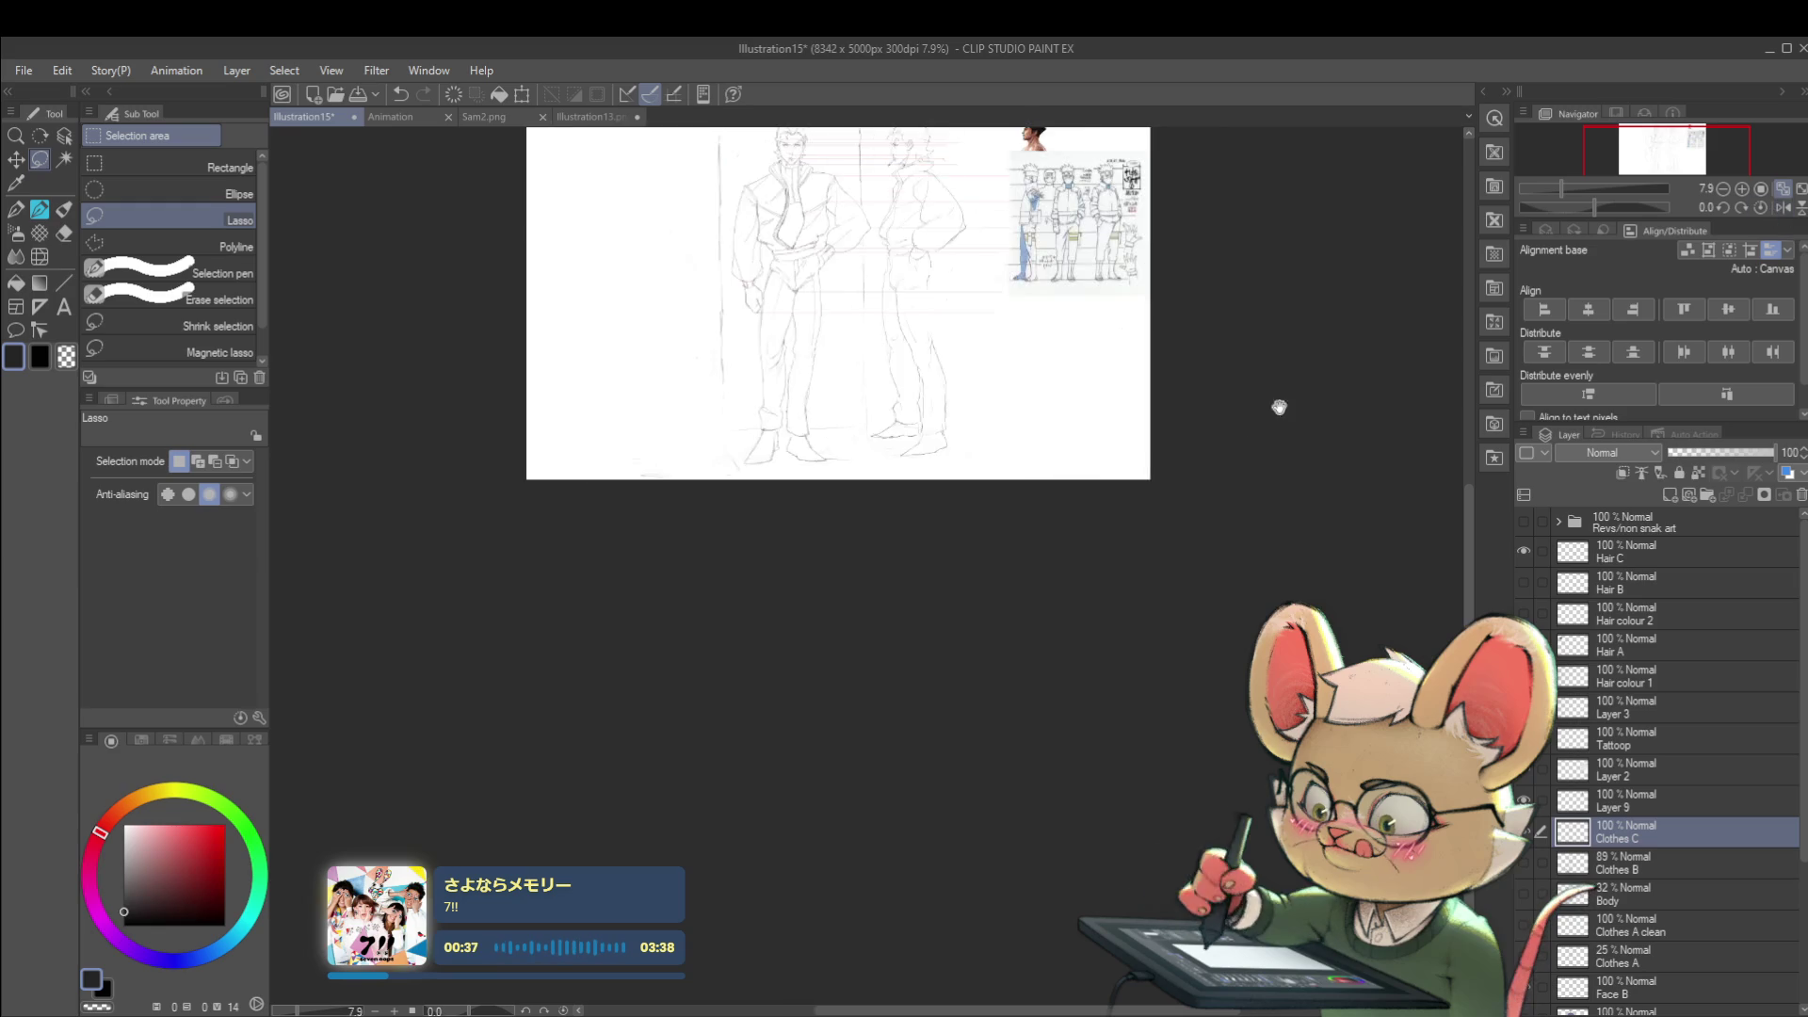
# - Reframe the canvas on both full-length turnaround figures and switch to the inking pen
pyautogui.moveTo(1306, 422); pyautogui.dragTo(1203, 637)
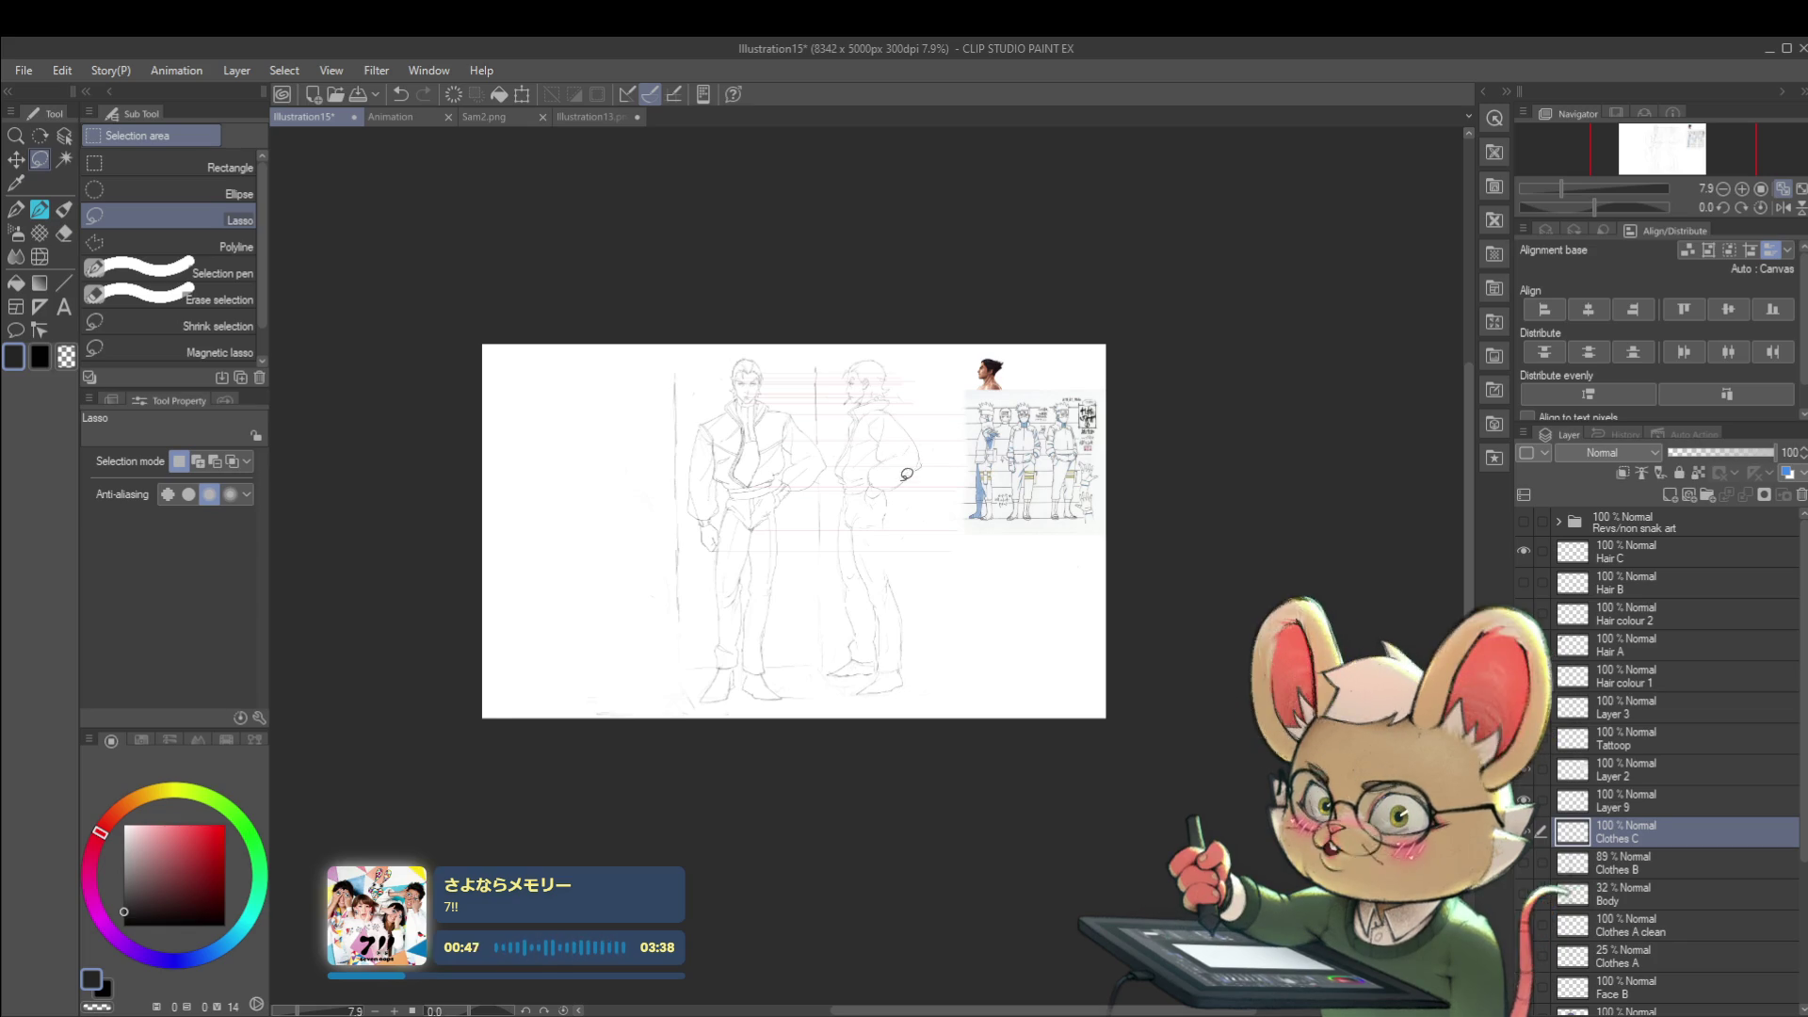
pyautogui.scroll(3, 960, 474)
pyautogui.scroll(1, 838, 273)
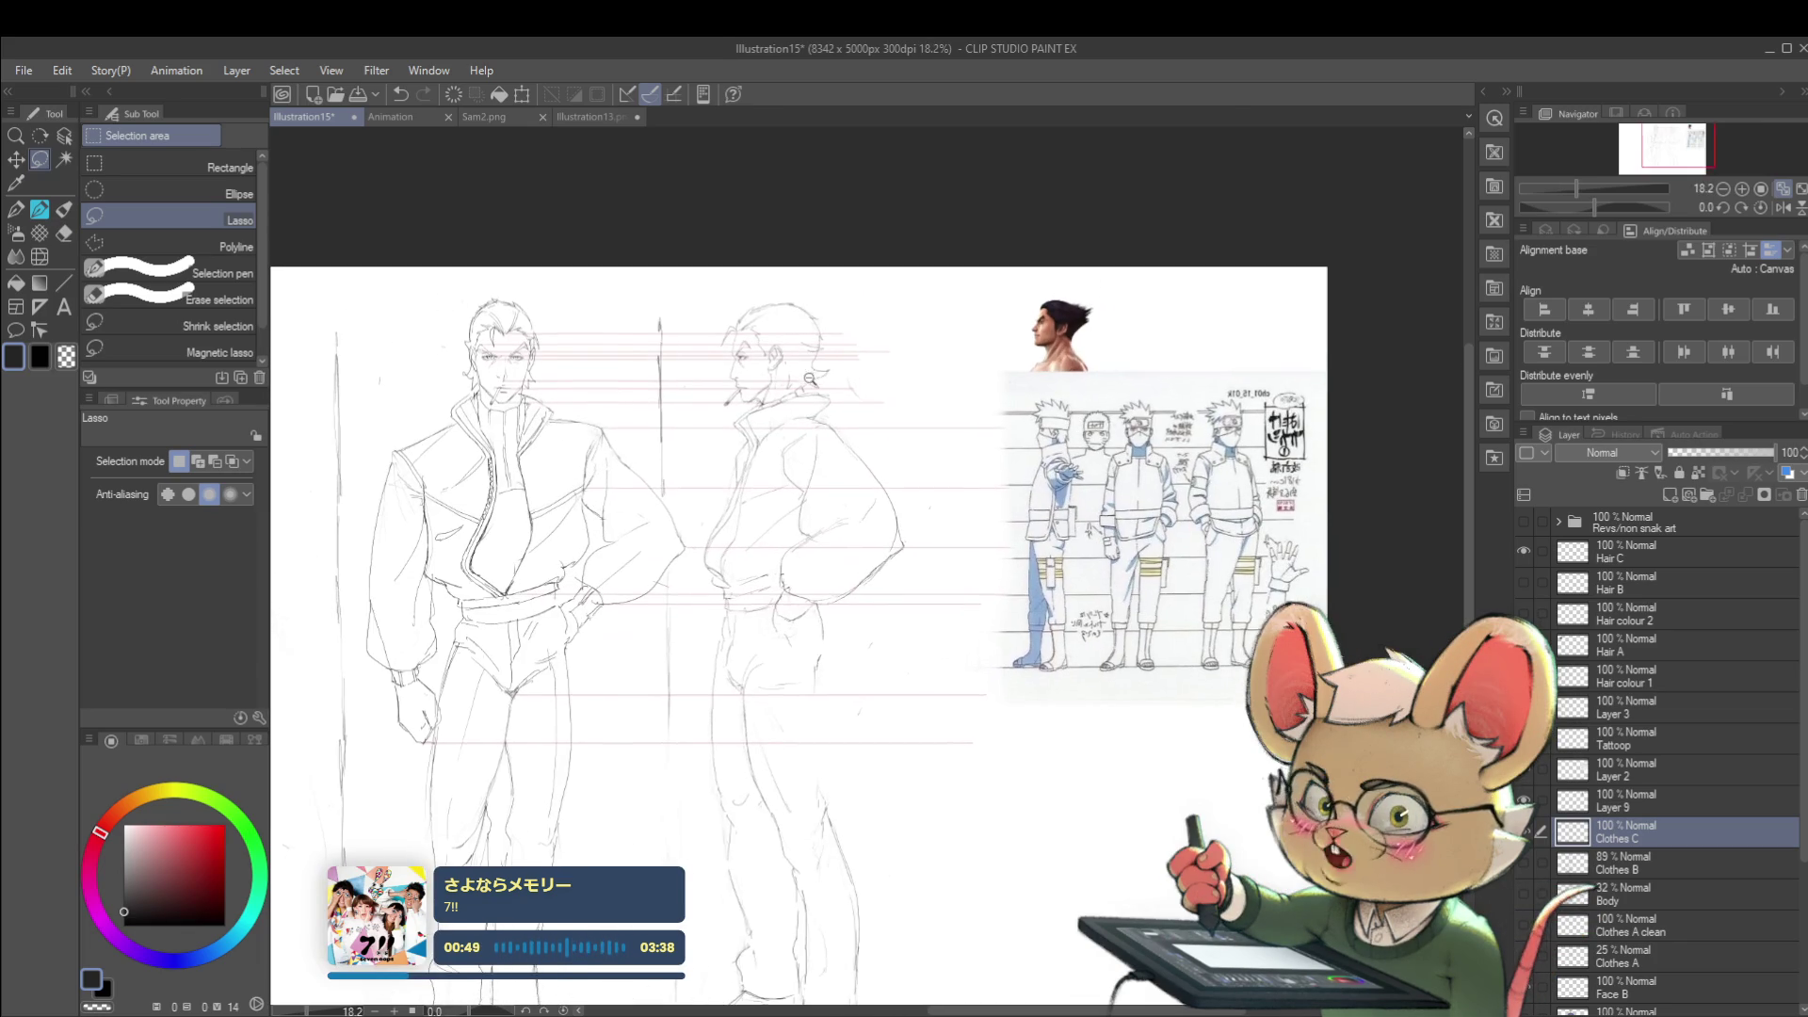
pyautogui.press('p')
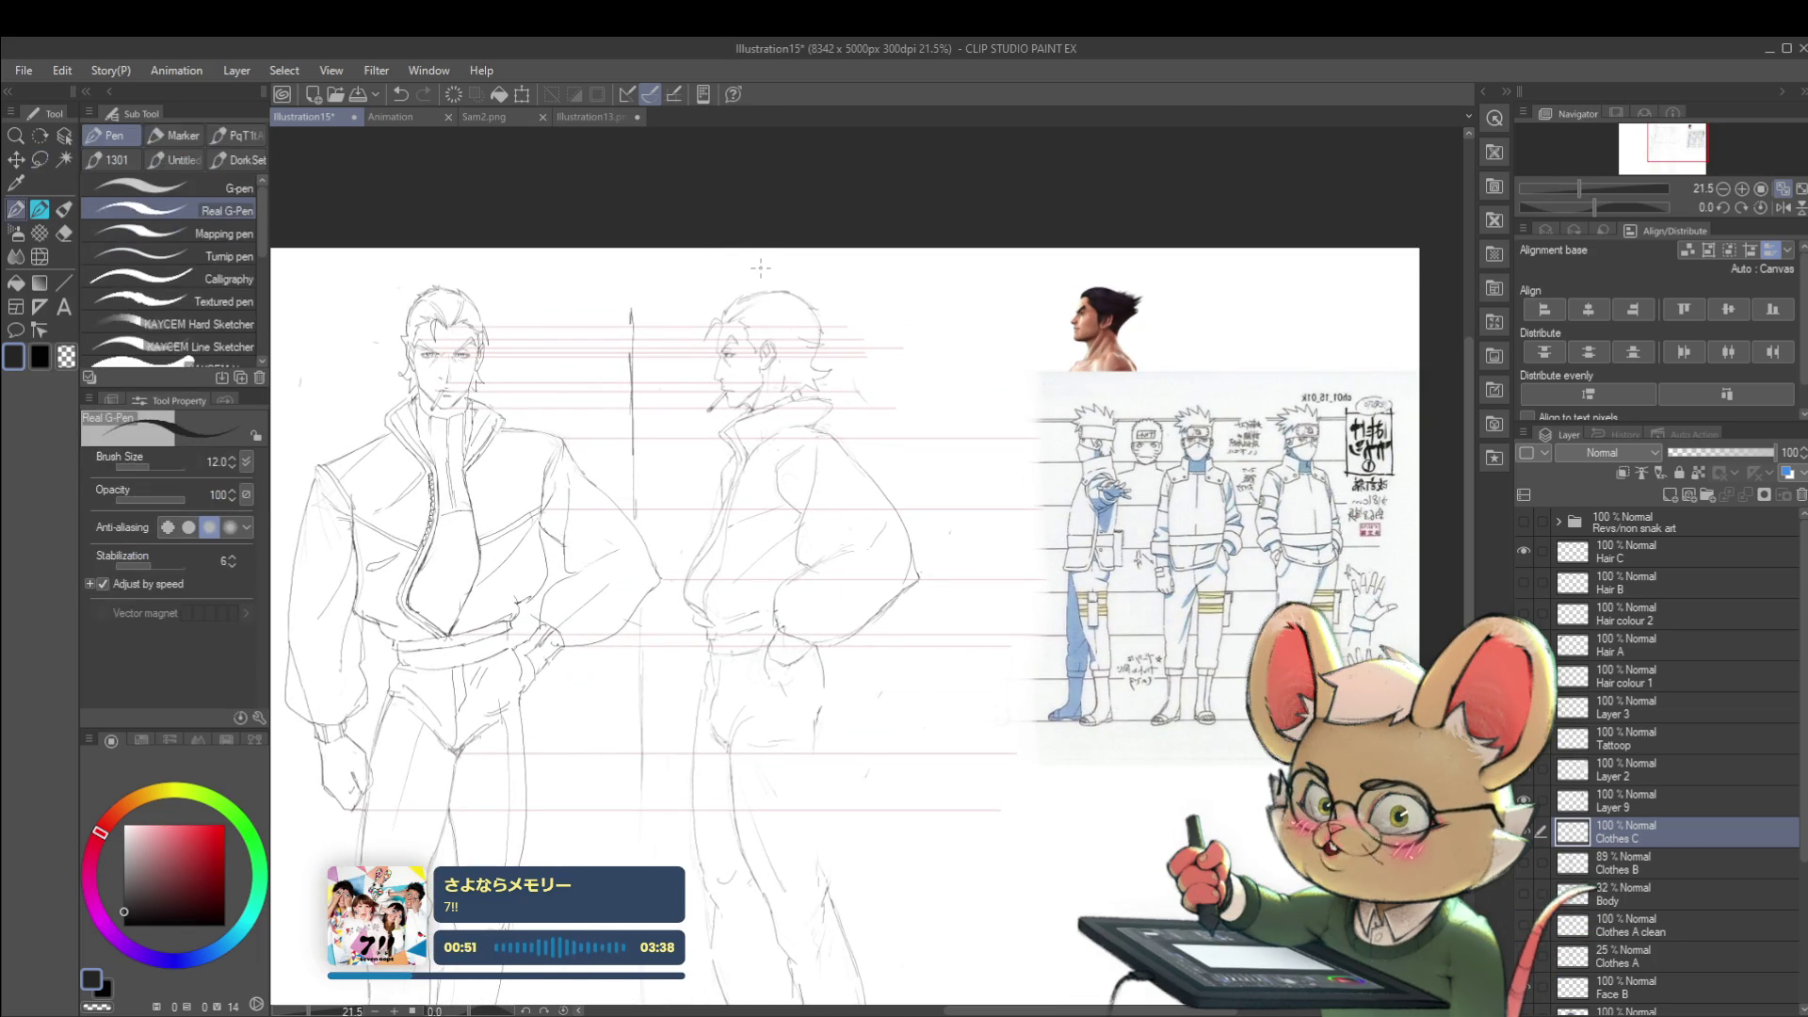
pyautogui.scroll(1, 781, 297)
pyautogui.scroll(1, 805, 333)
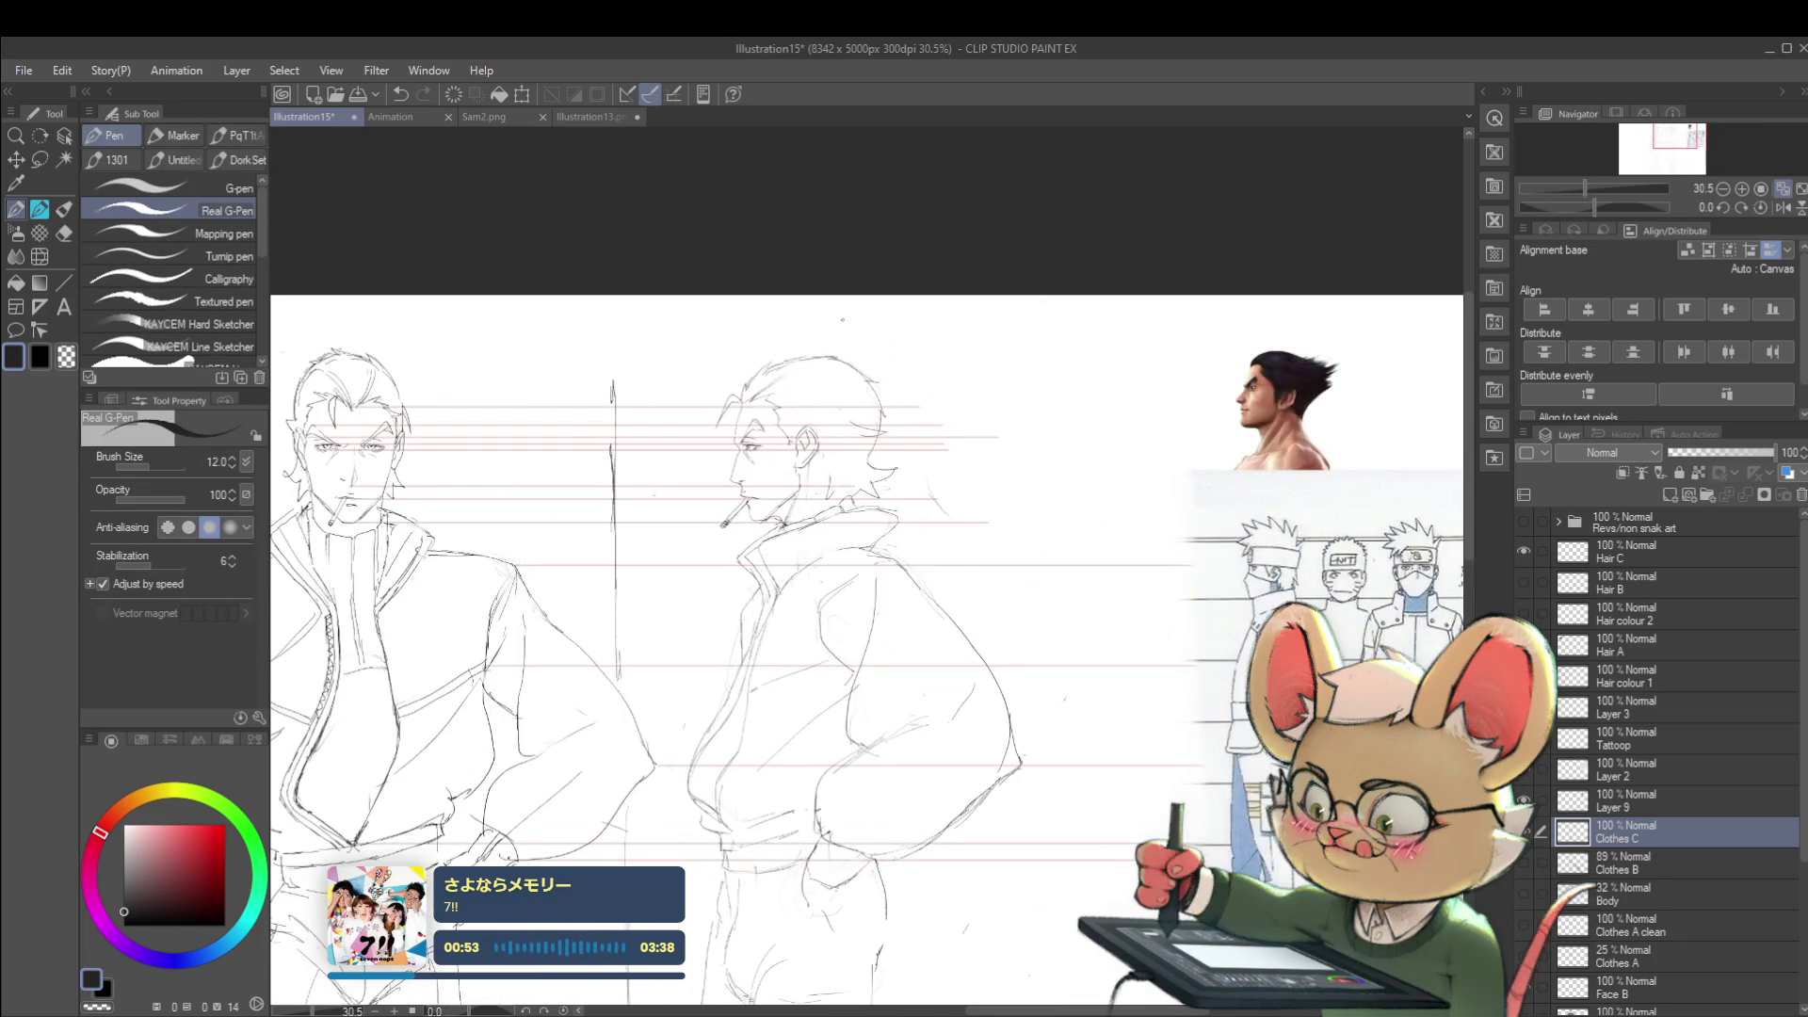
pyautogui.scroll(1, 832, 366)
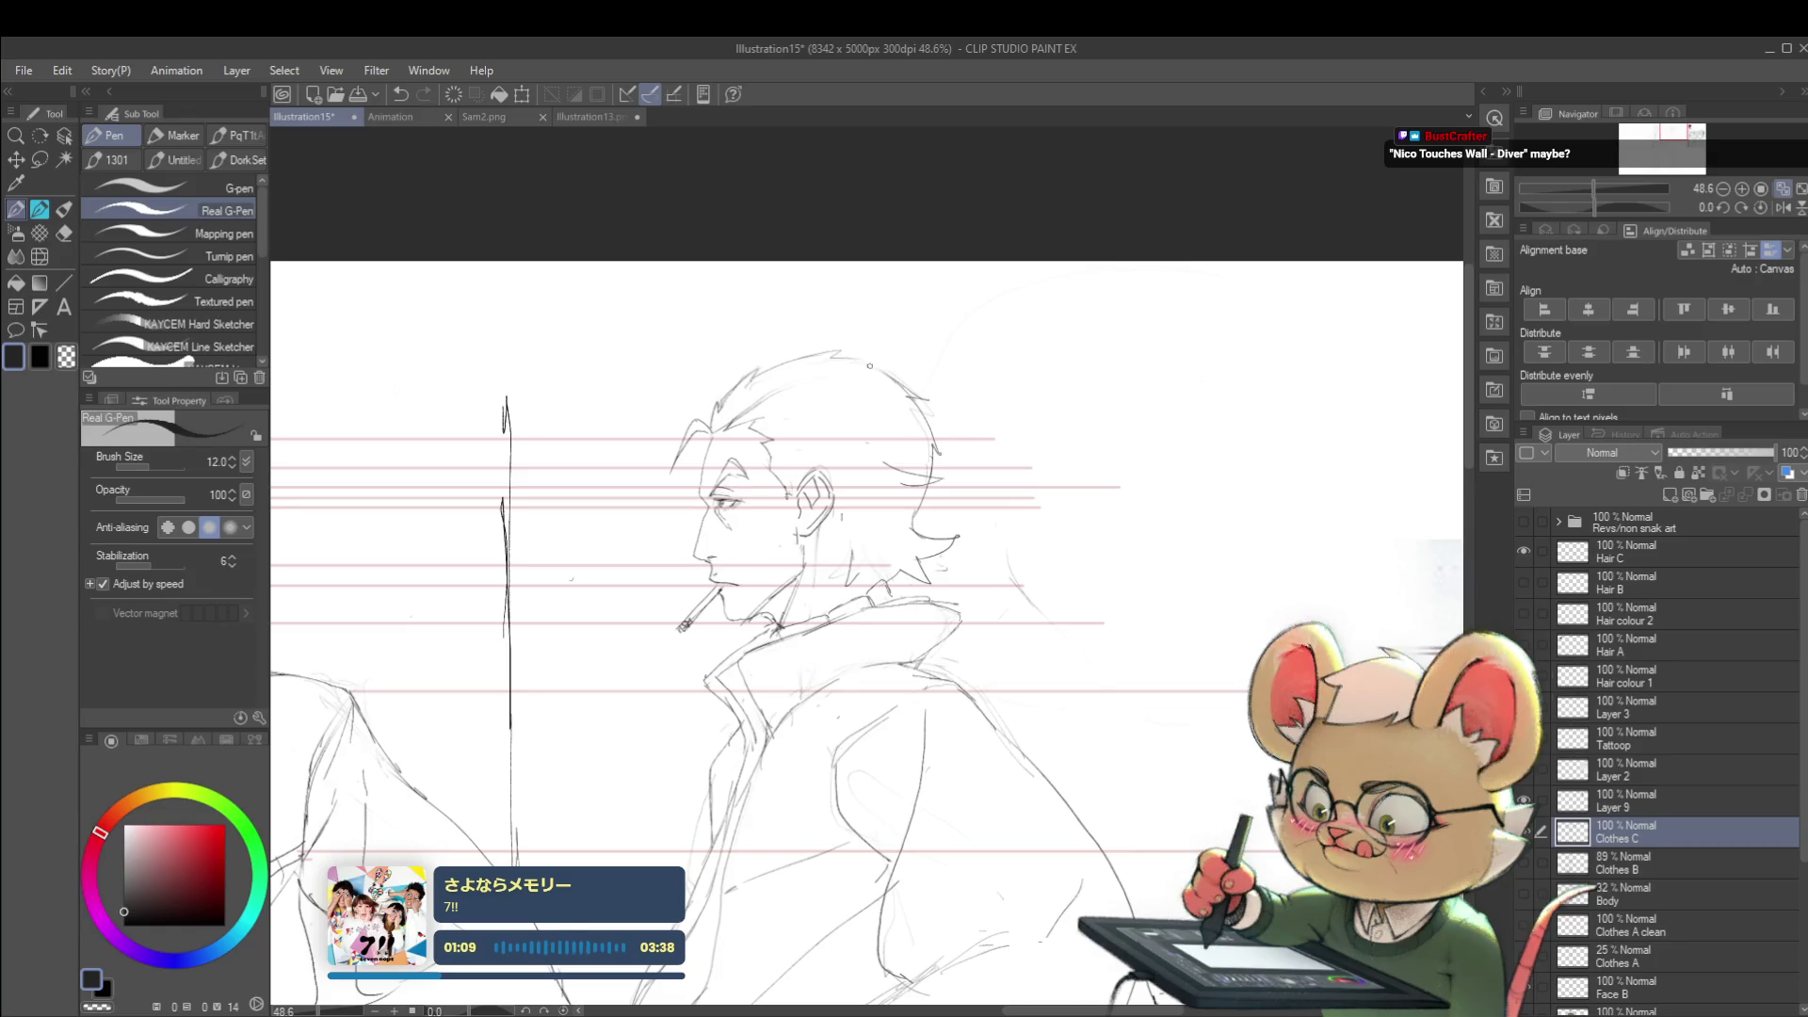
pyautogui.scroll(-4, 904, 365)
pyautogui.moveTo(917, 357); pyautogui.dragTo(840, 198)
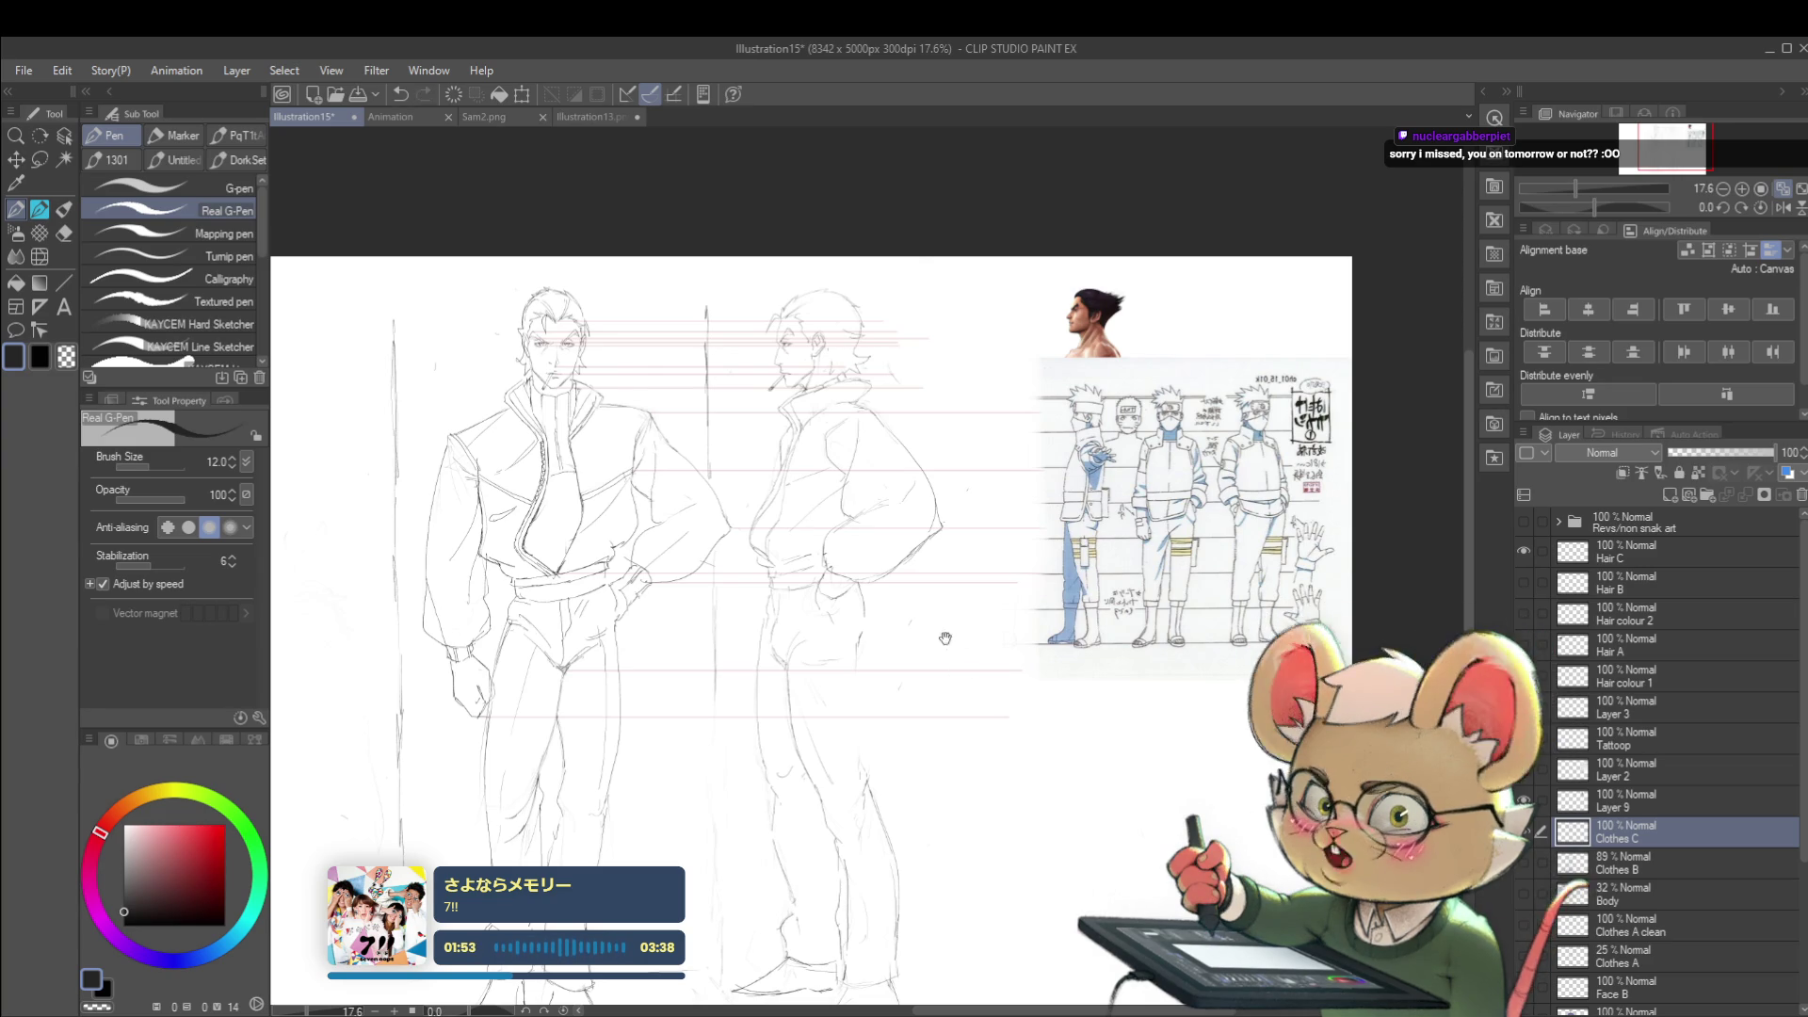
pyautogui.scroll(-1, 969, 625)
pyautogui.scroll(-1, 958, 626)
pyautogui.click(1771, 206)
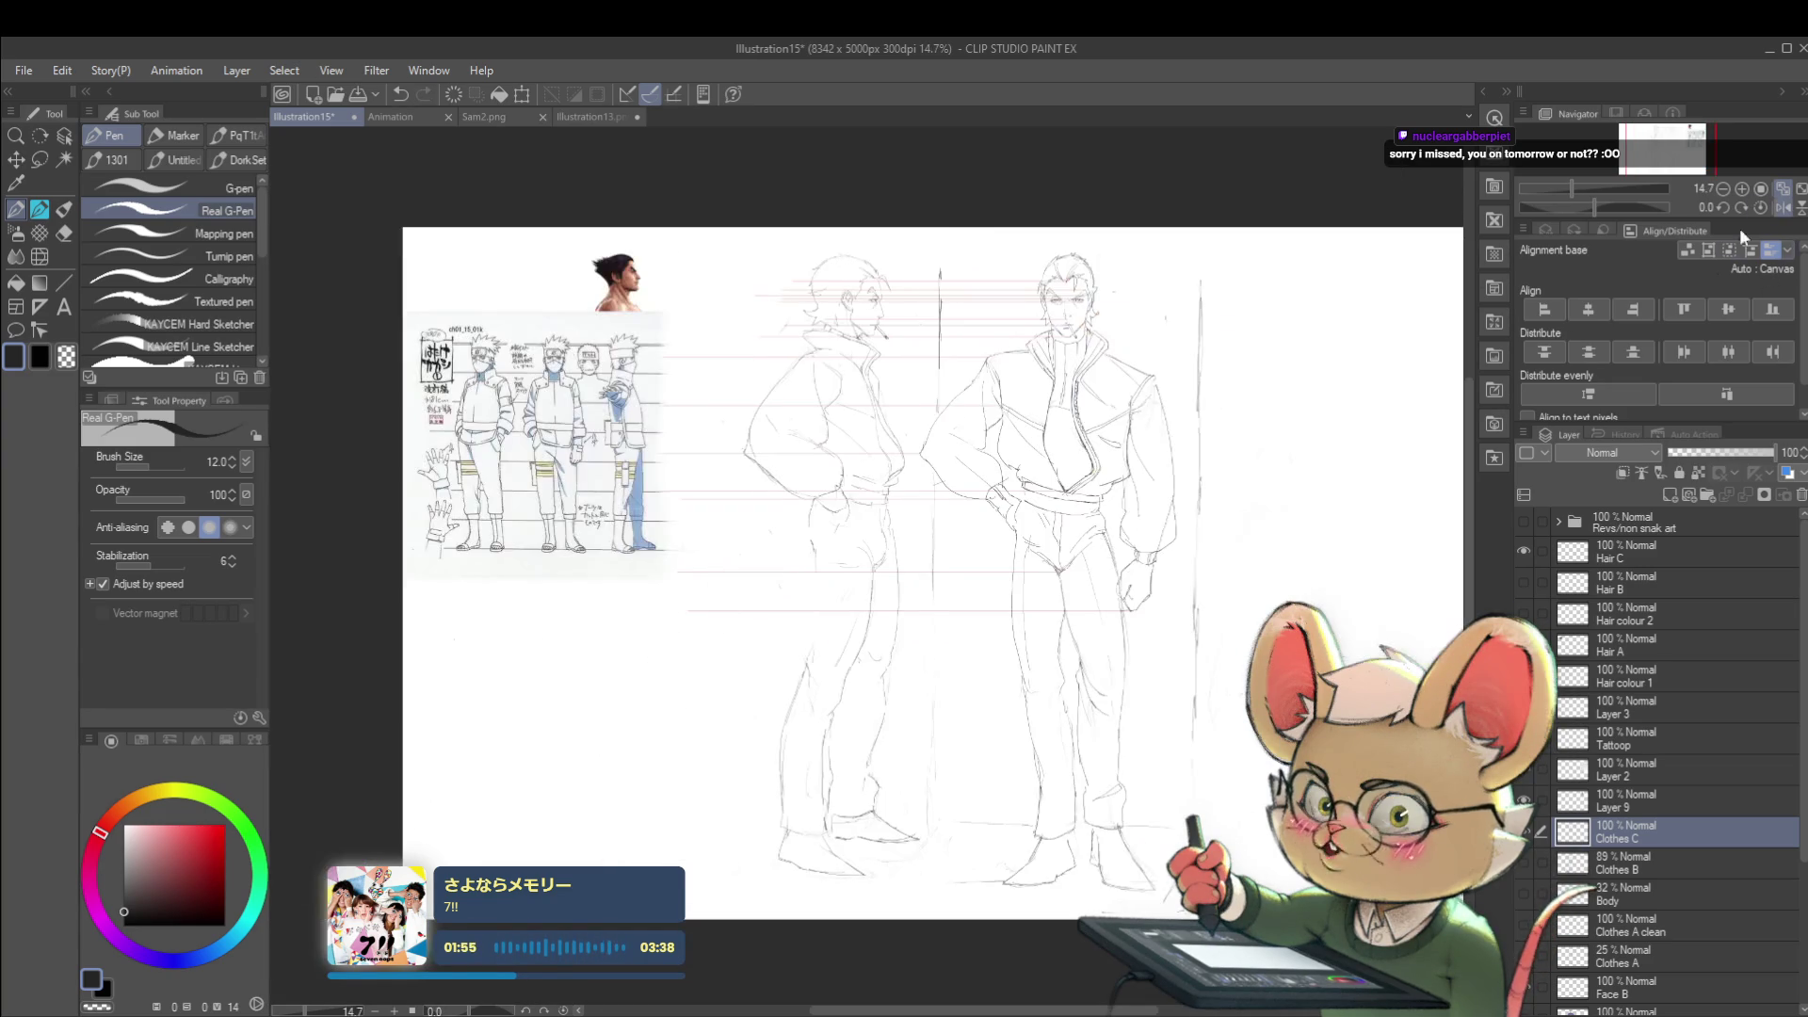
pyautogui.scroll(2, 800, 740)
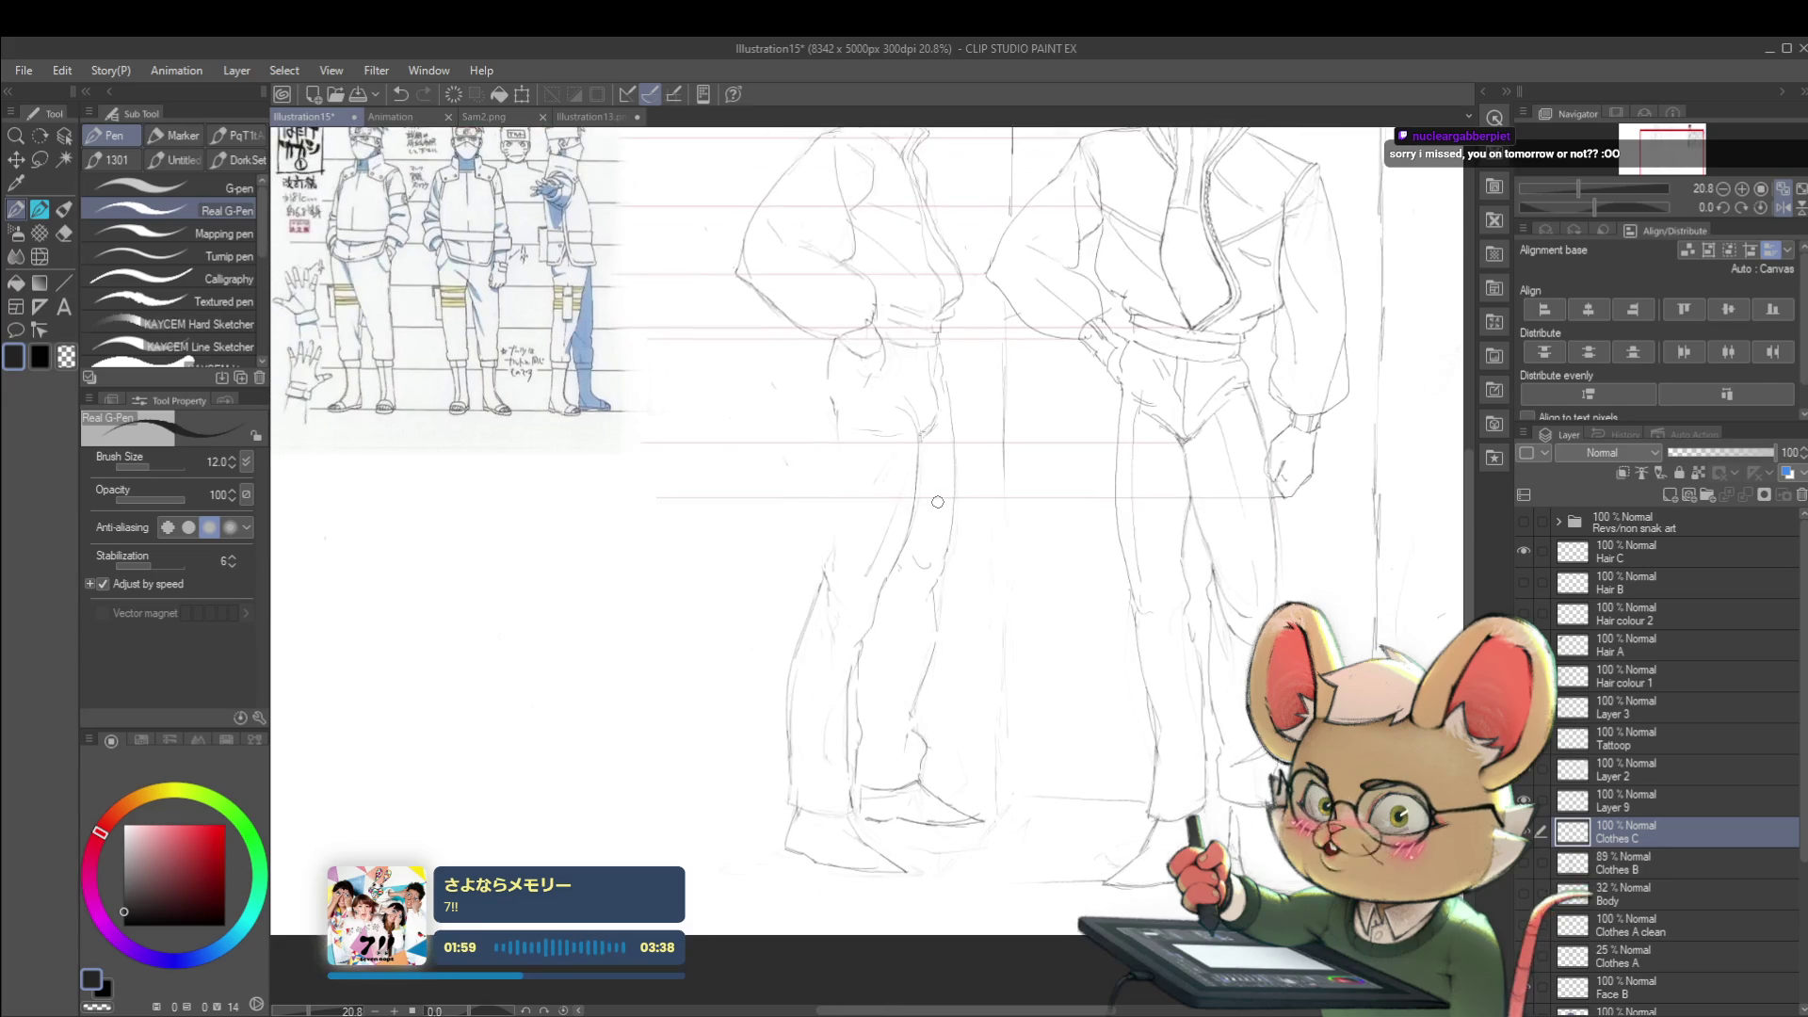
pyautogui.scroll(-2, 893, 678)
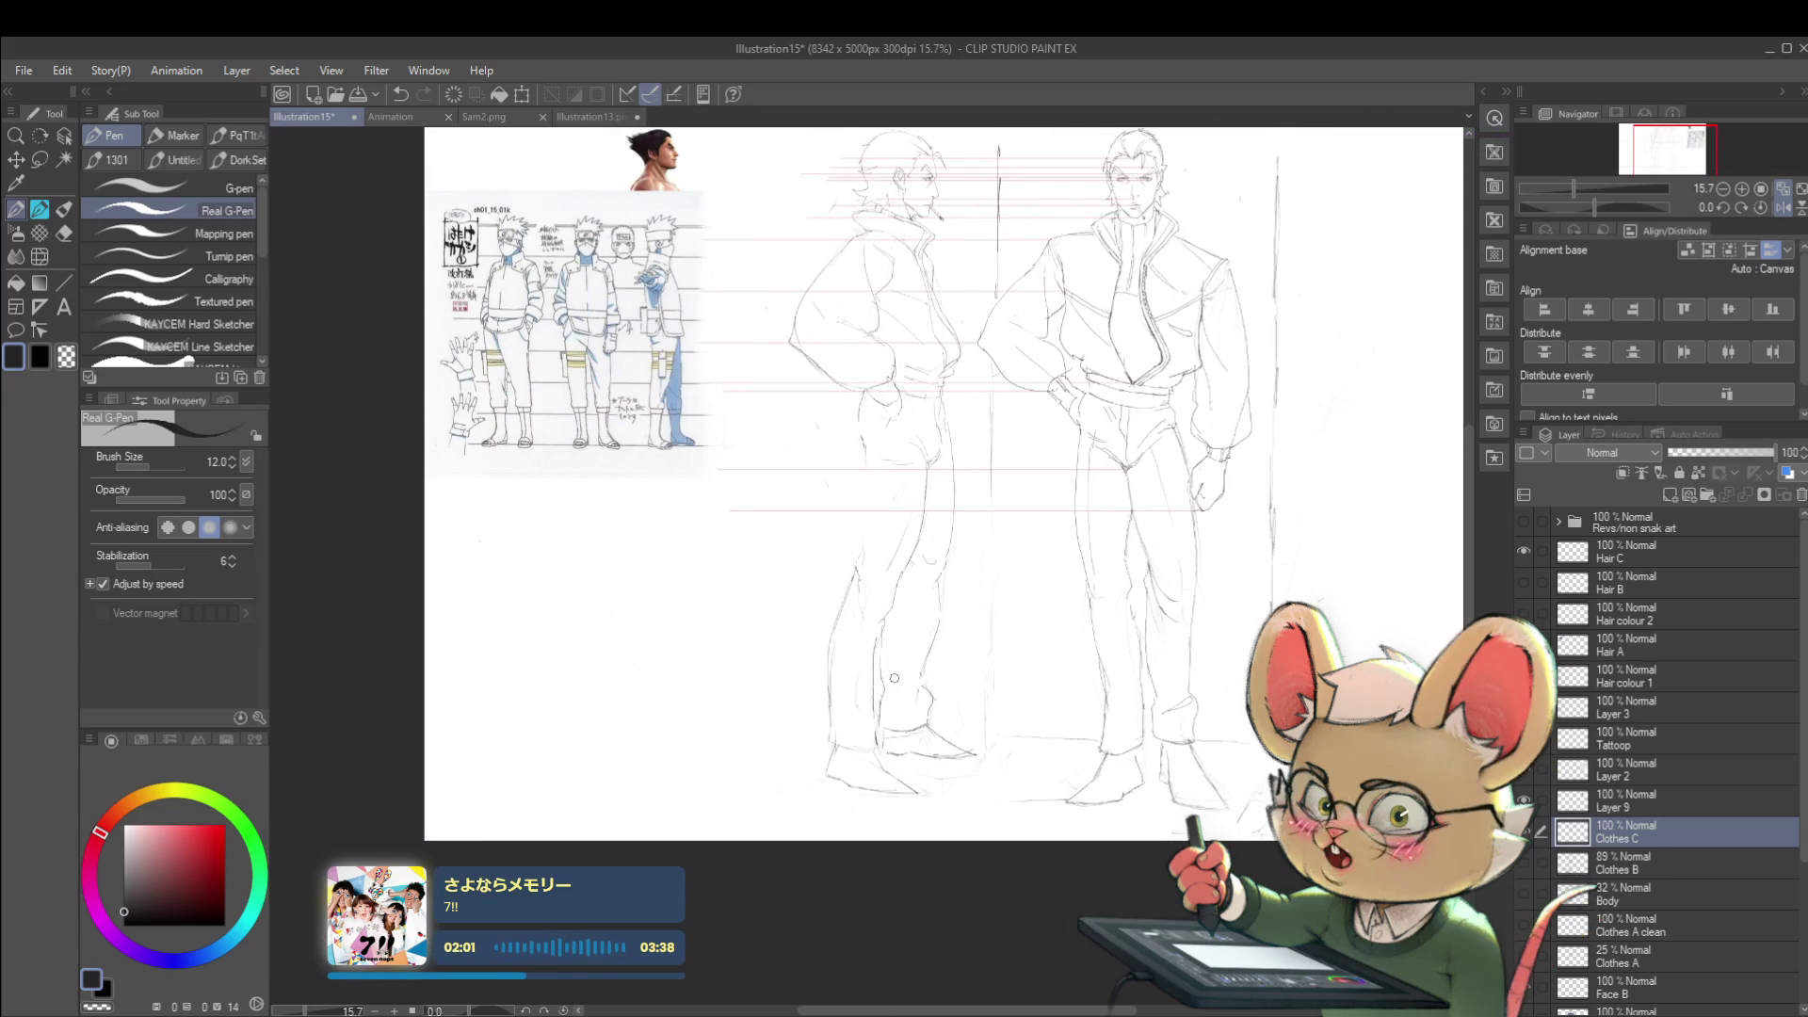
pyautogui.scroll(1, 893, 678)
pyautogui.scroll(1, 853, 722)
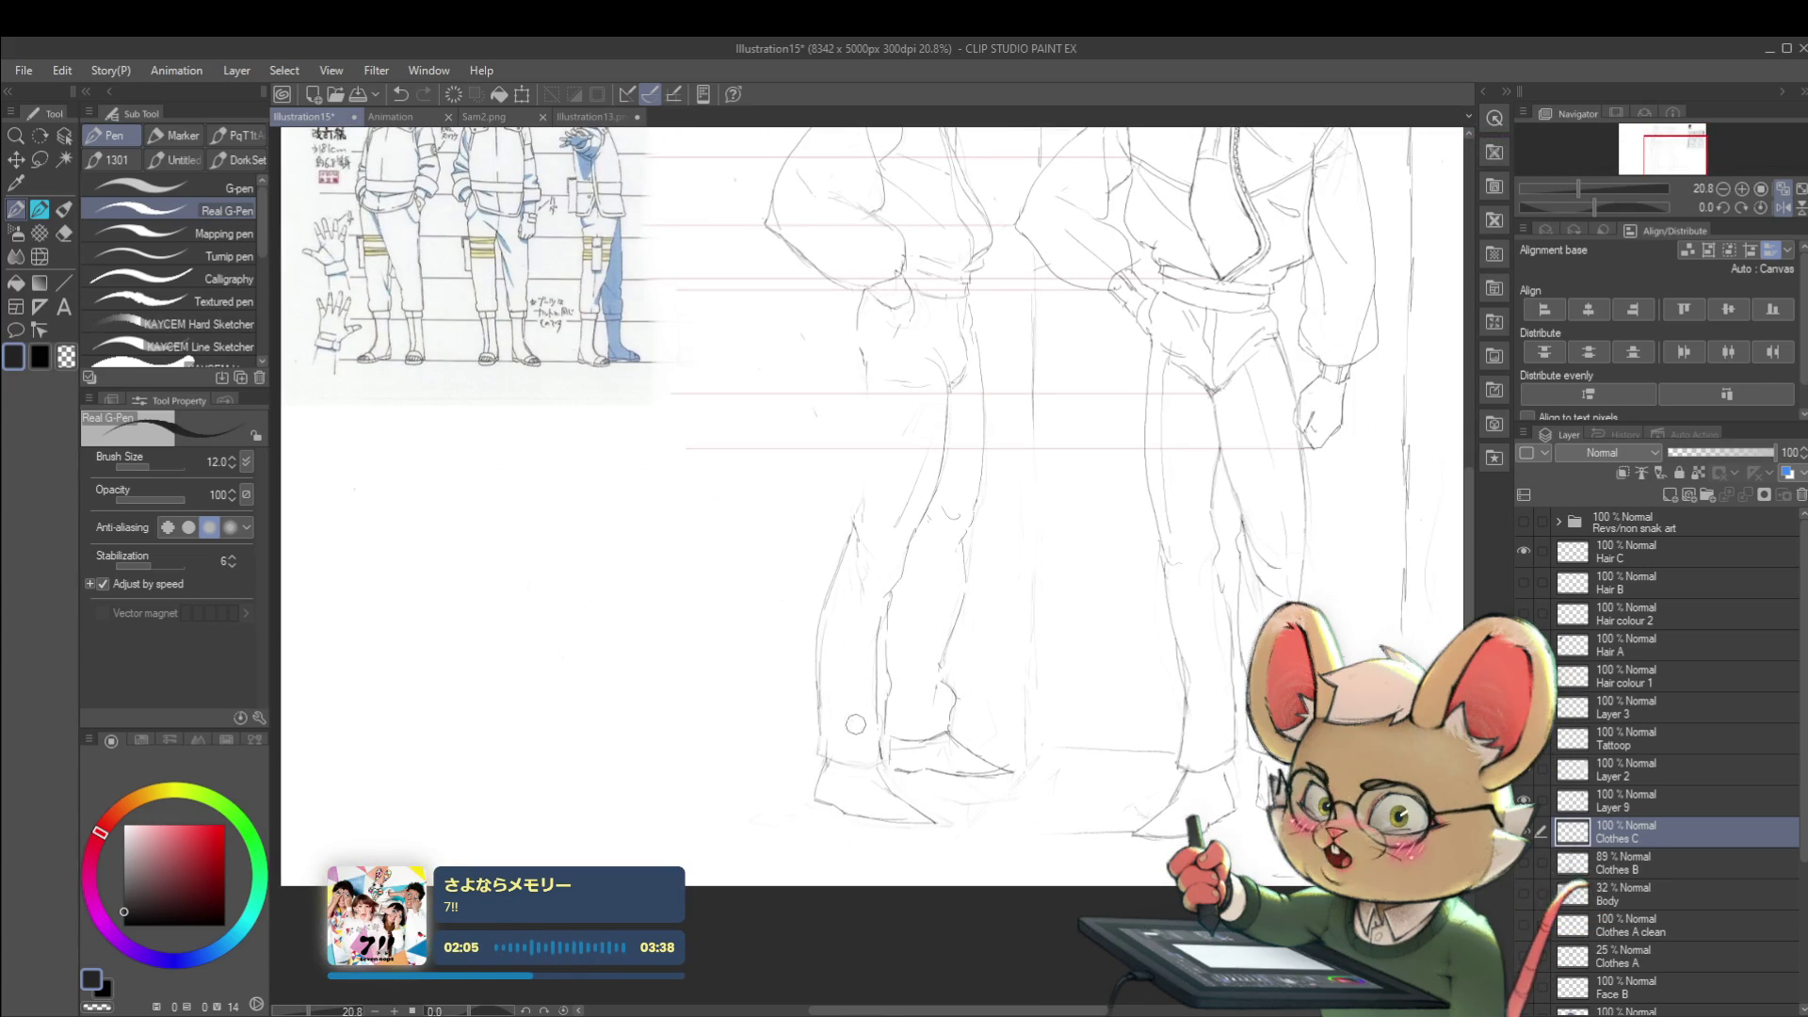
pyautogui.moveTo(833, 614); pyautogui.dragTo(860, 844)
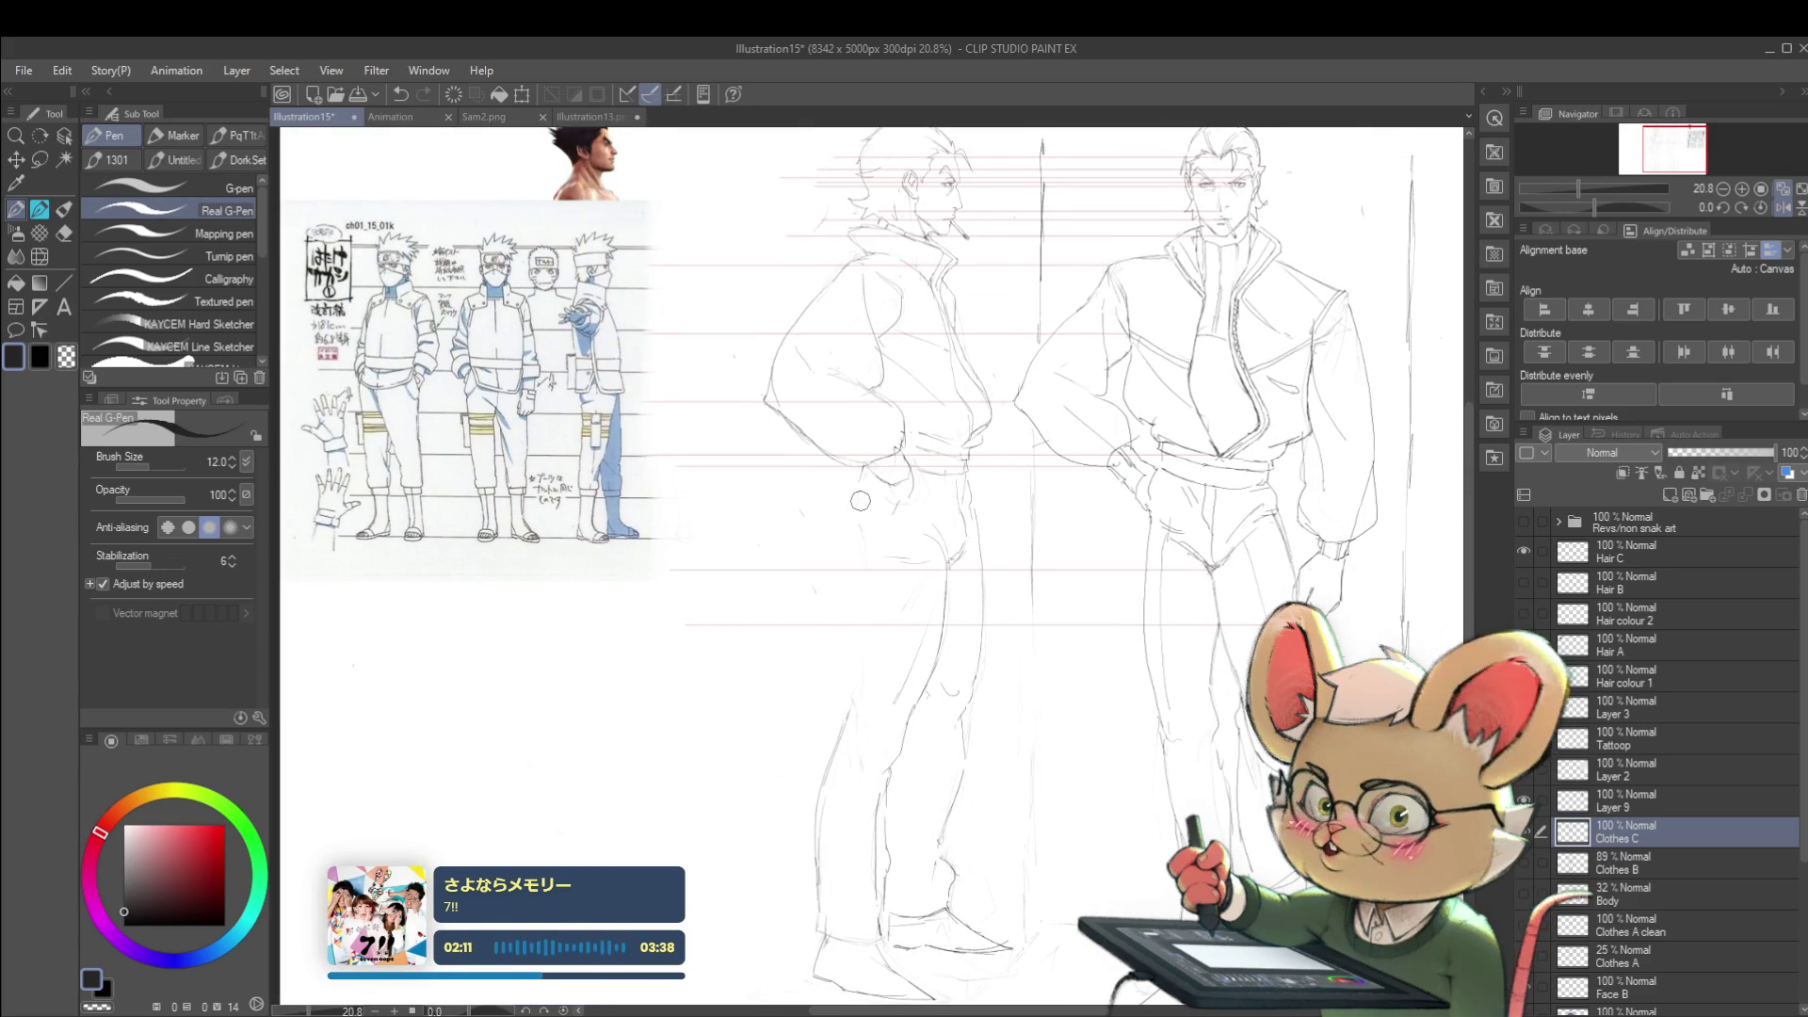
pyautogui.scroll(3, 890, 667)
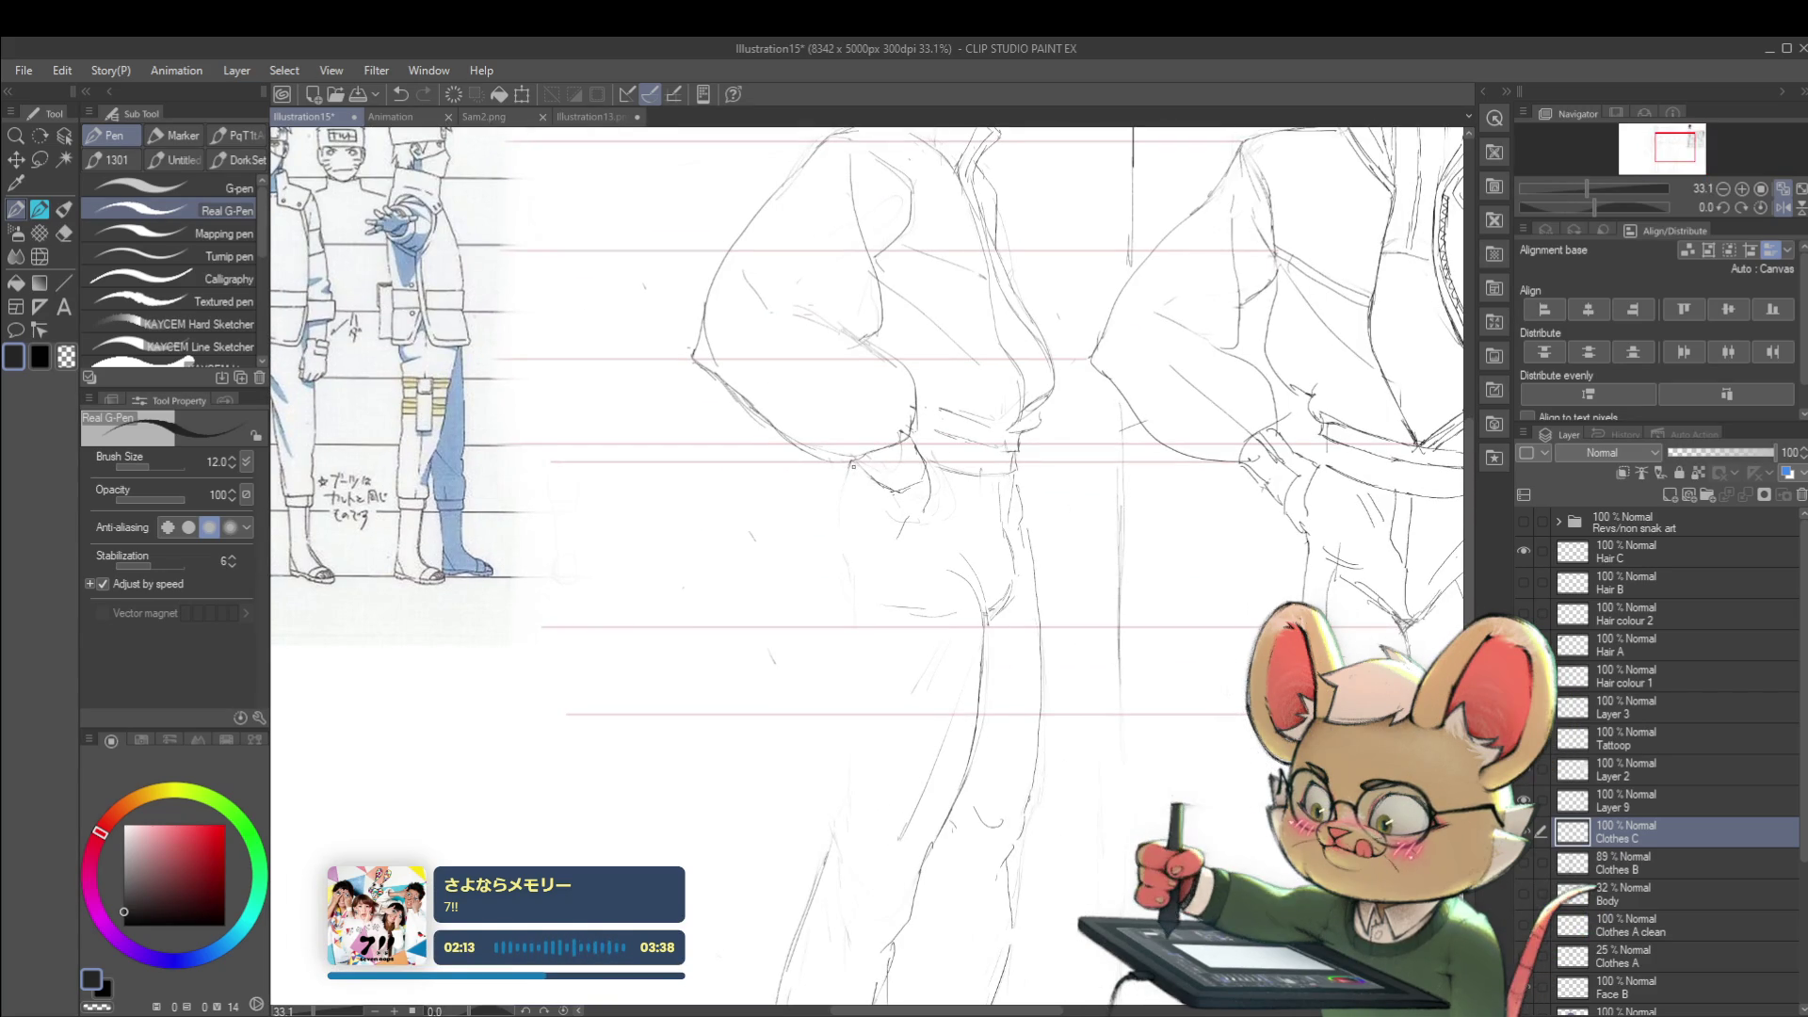
pyautogui.moveTo(844, 469); pyautogui.dragTo(844, 559)
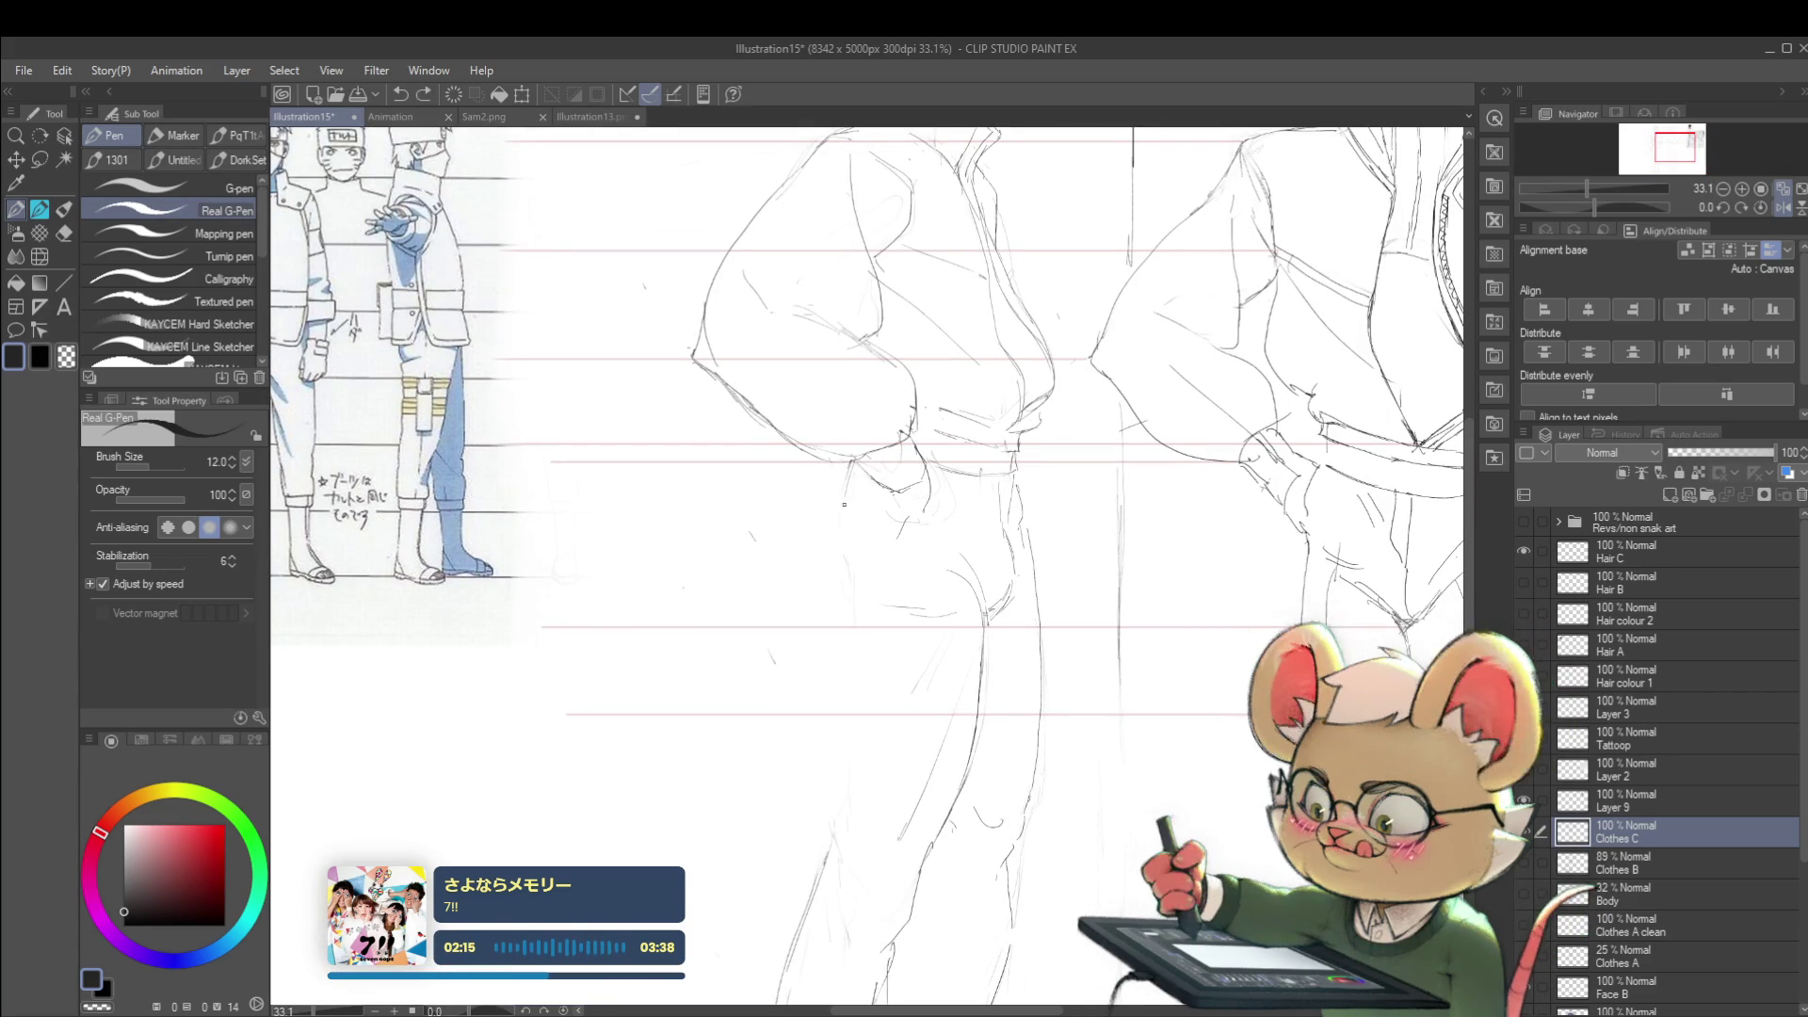
pyautogui.scroll(-3, 856, 591)
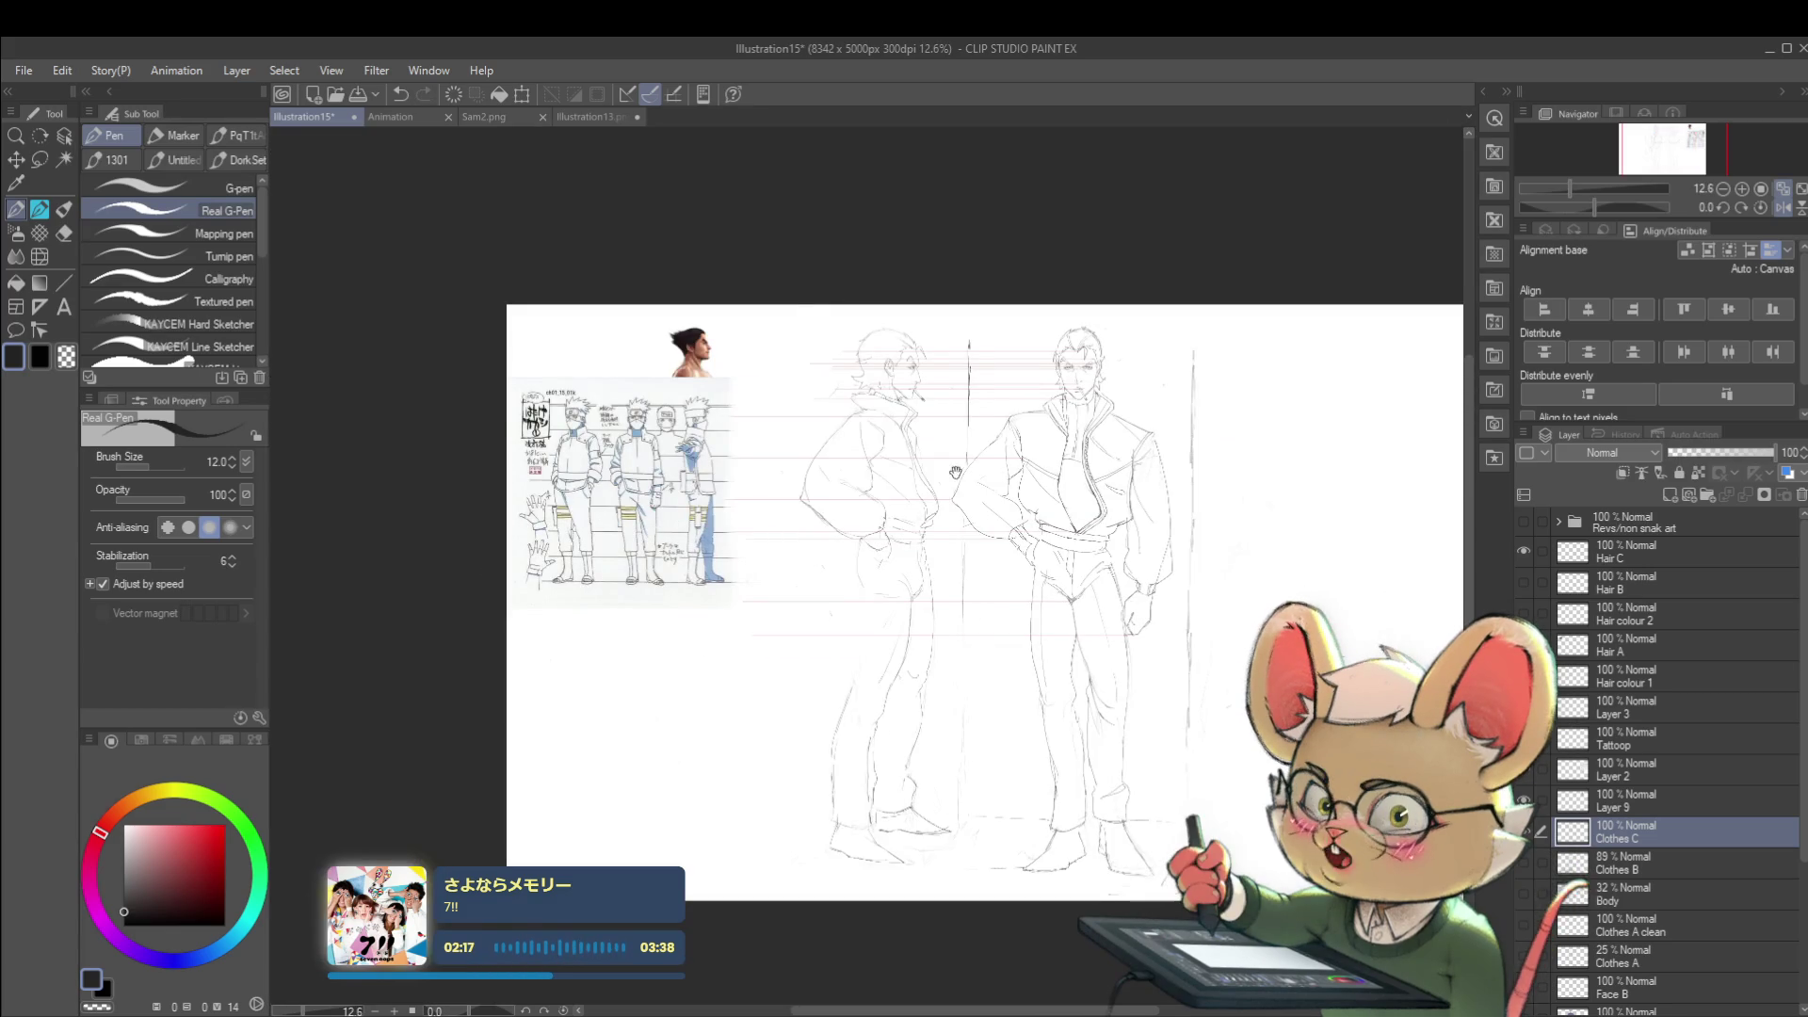
pyautogui.moveTo(983, 422); pyautogui.dragTo(984, 359)
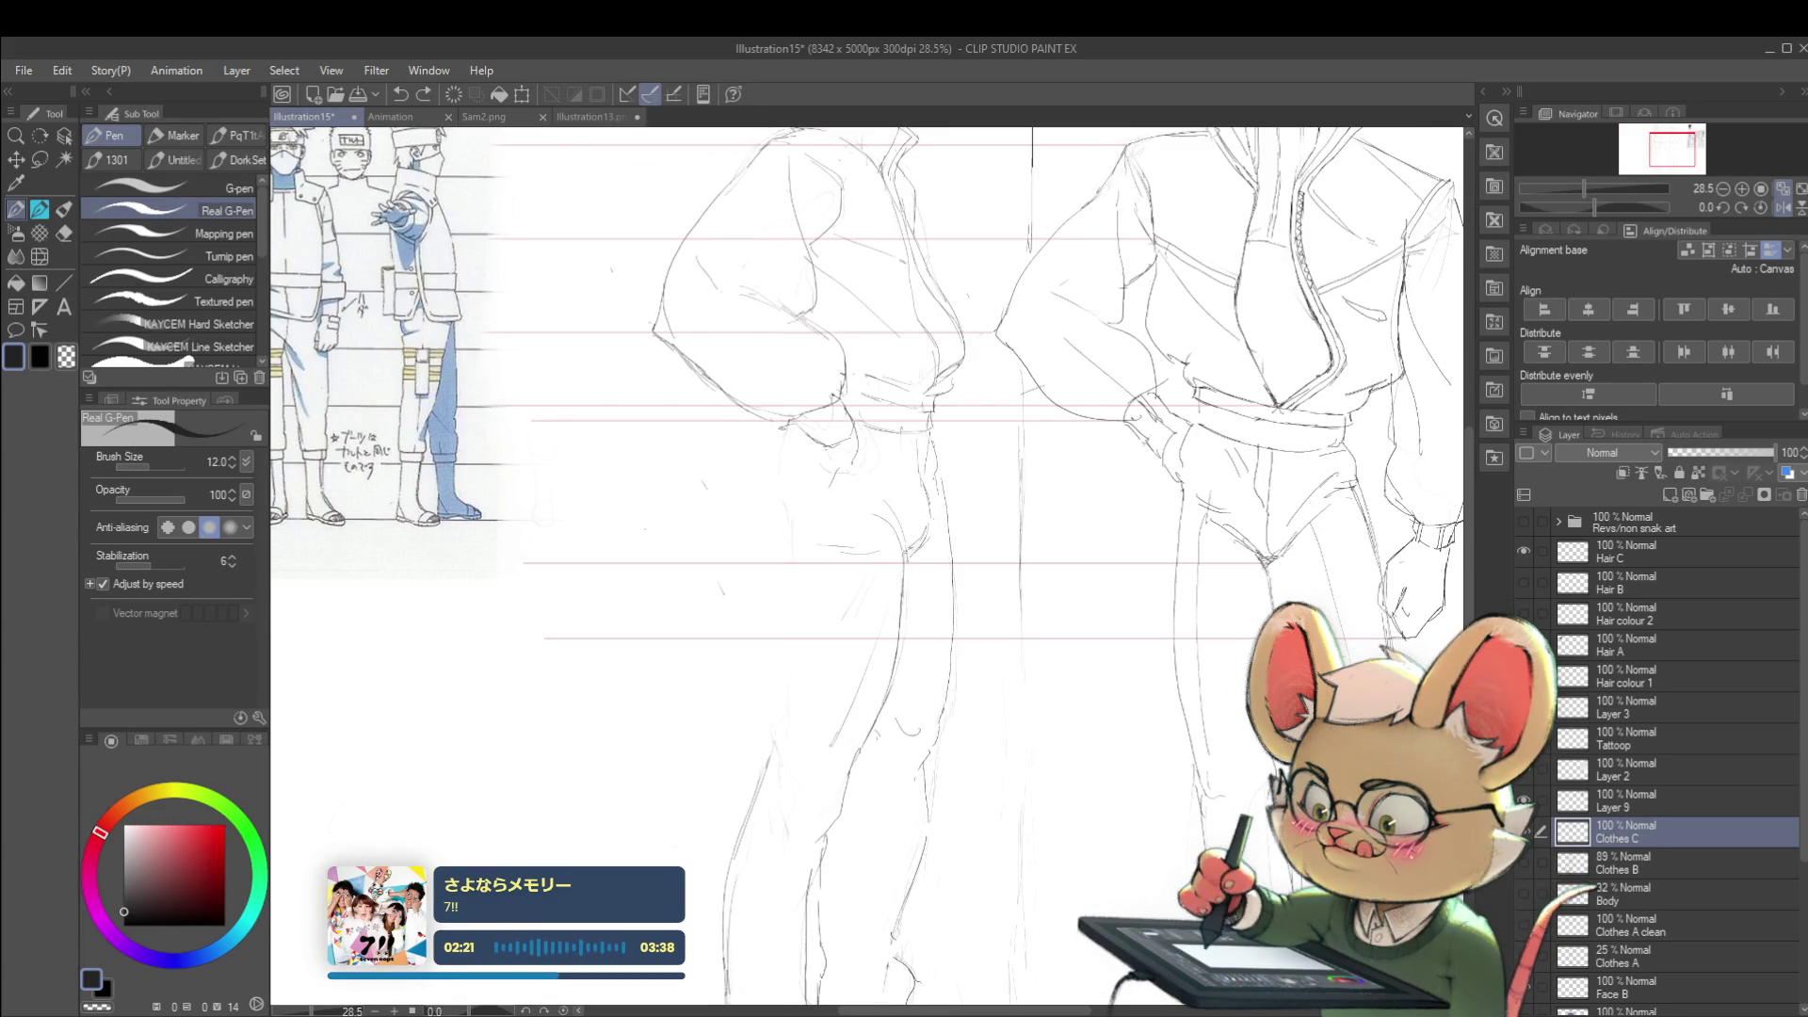
pyautogui.click(1785, 208)
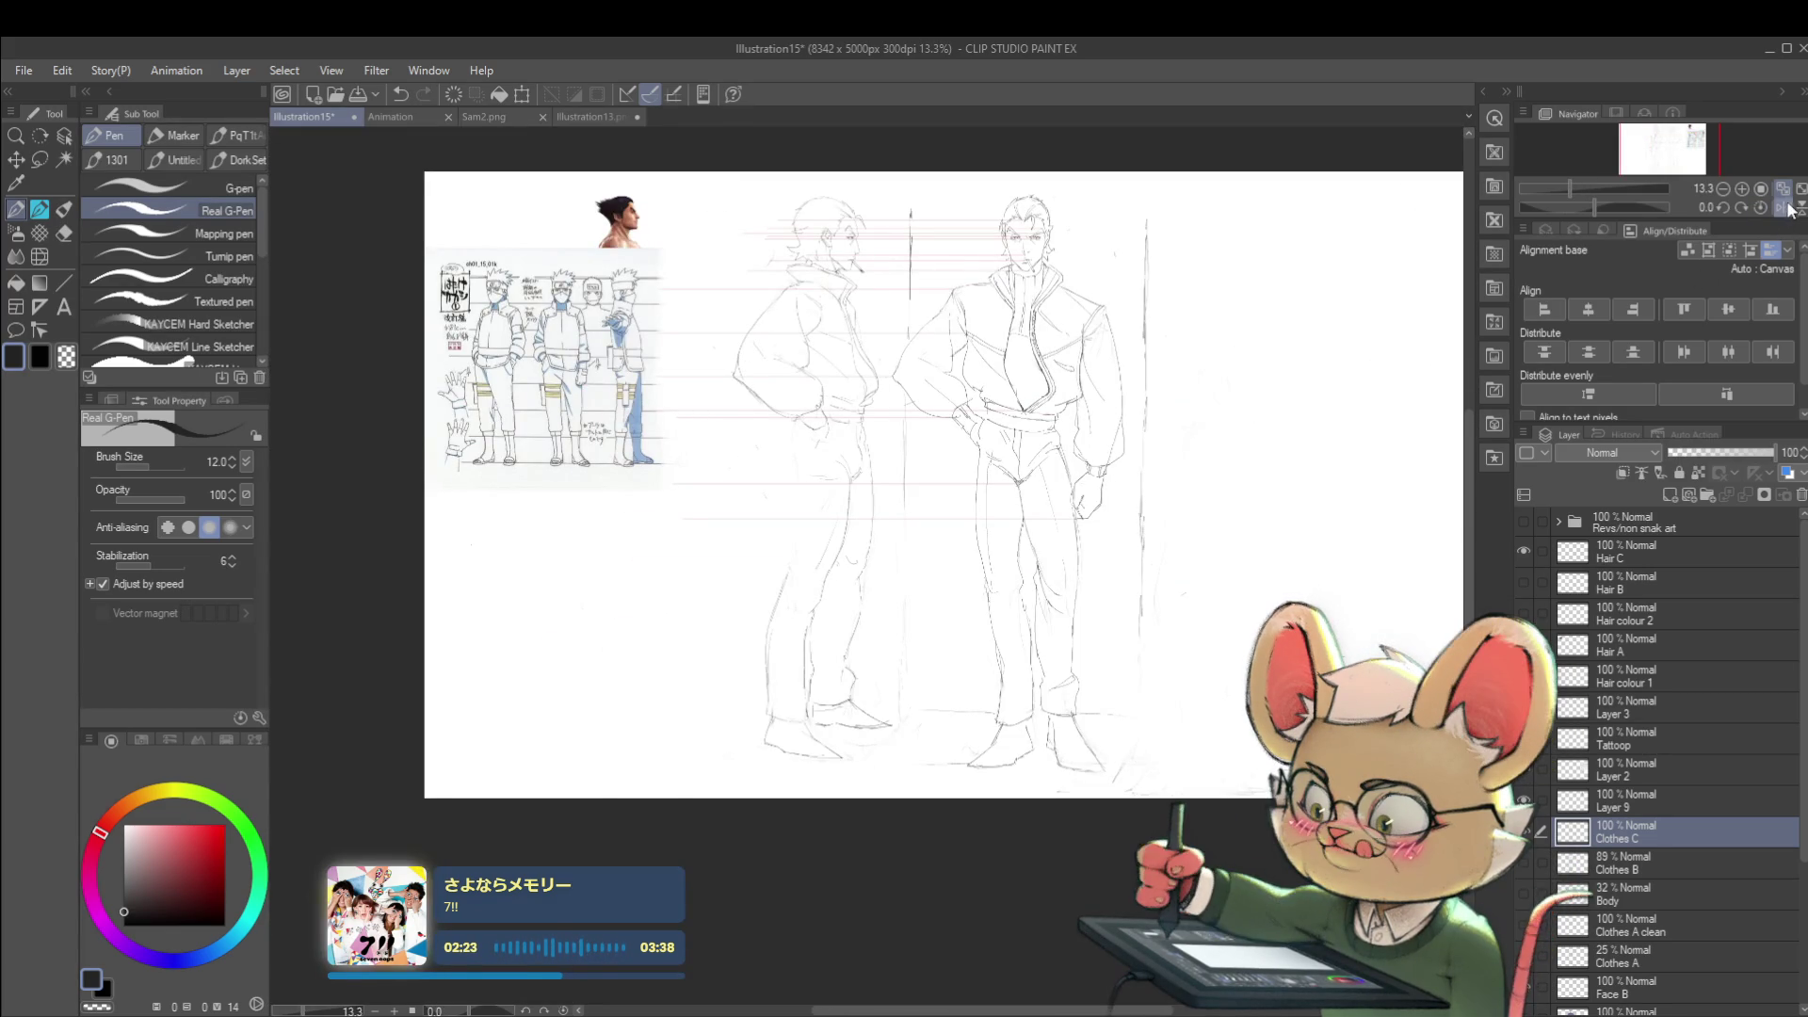
pyautogui.click(1783, 209)
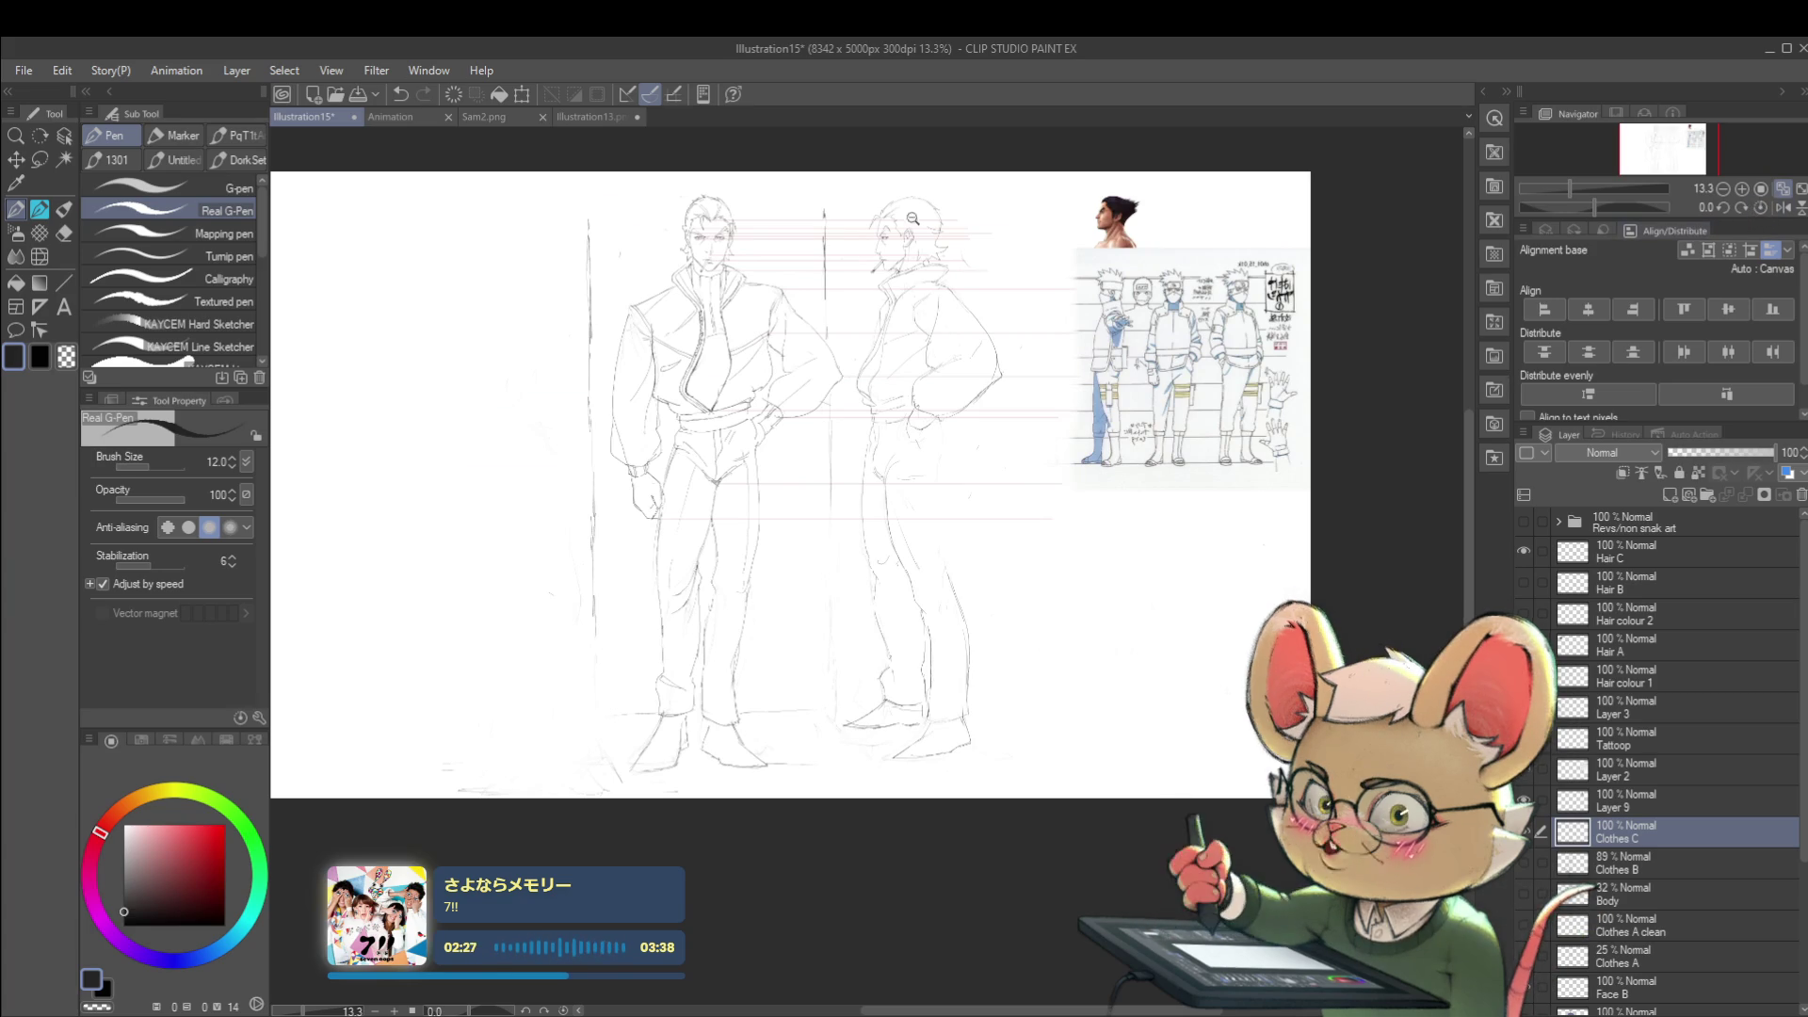
pyautogui.scroll(3, 916, 227)
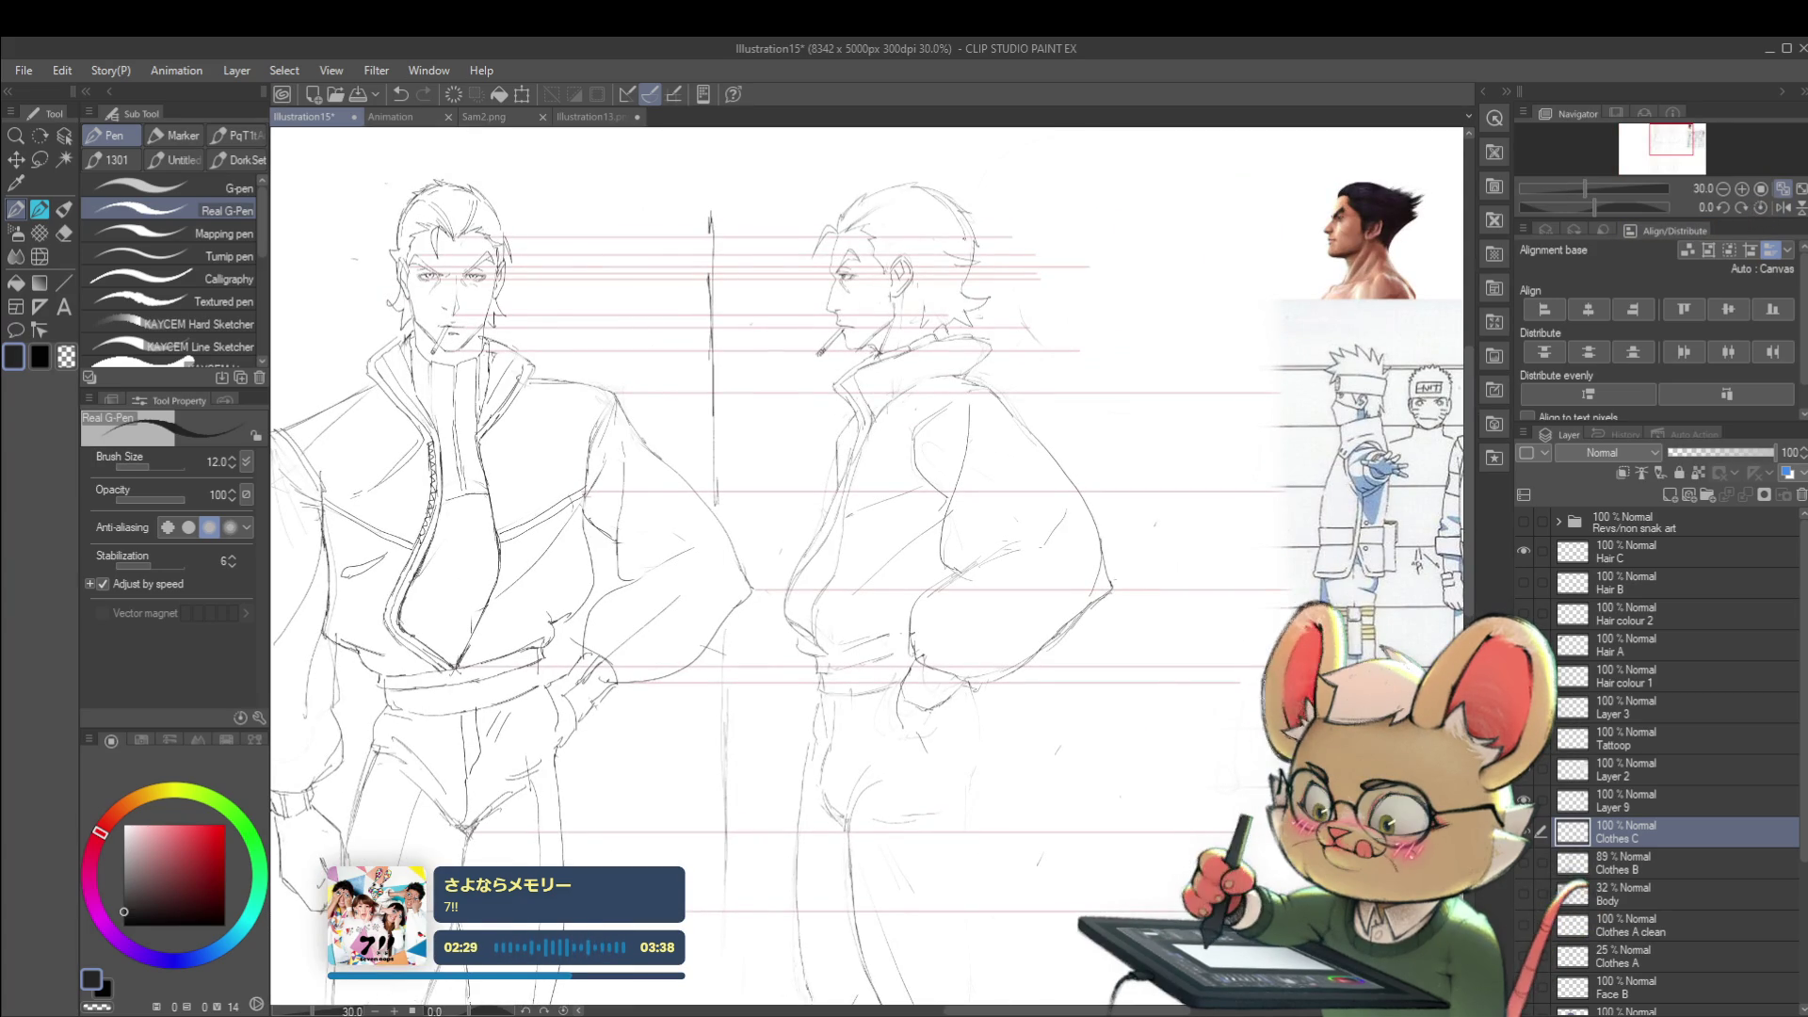
pyautogui.scroll(-2, 965, 167)
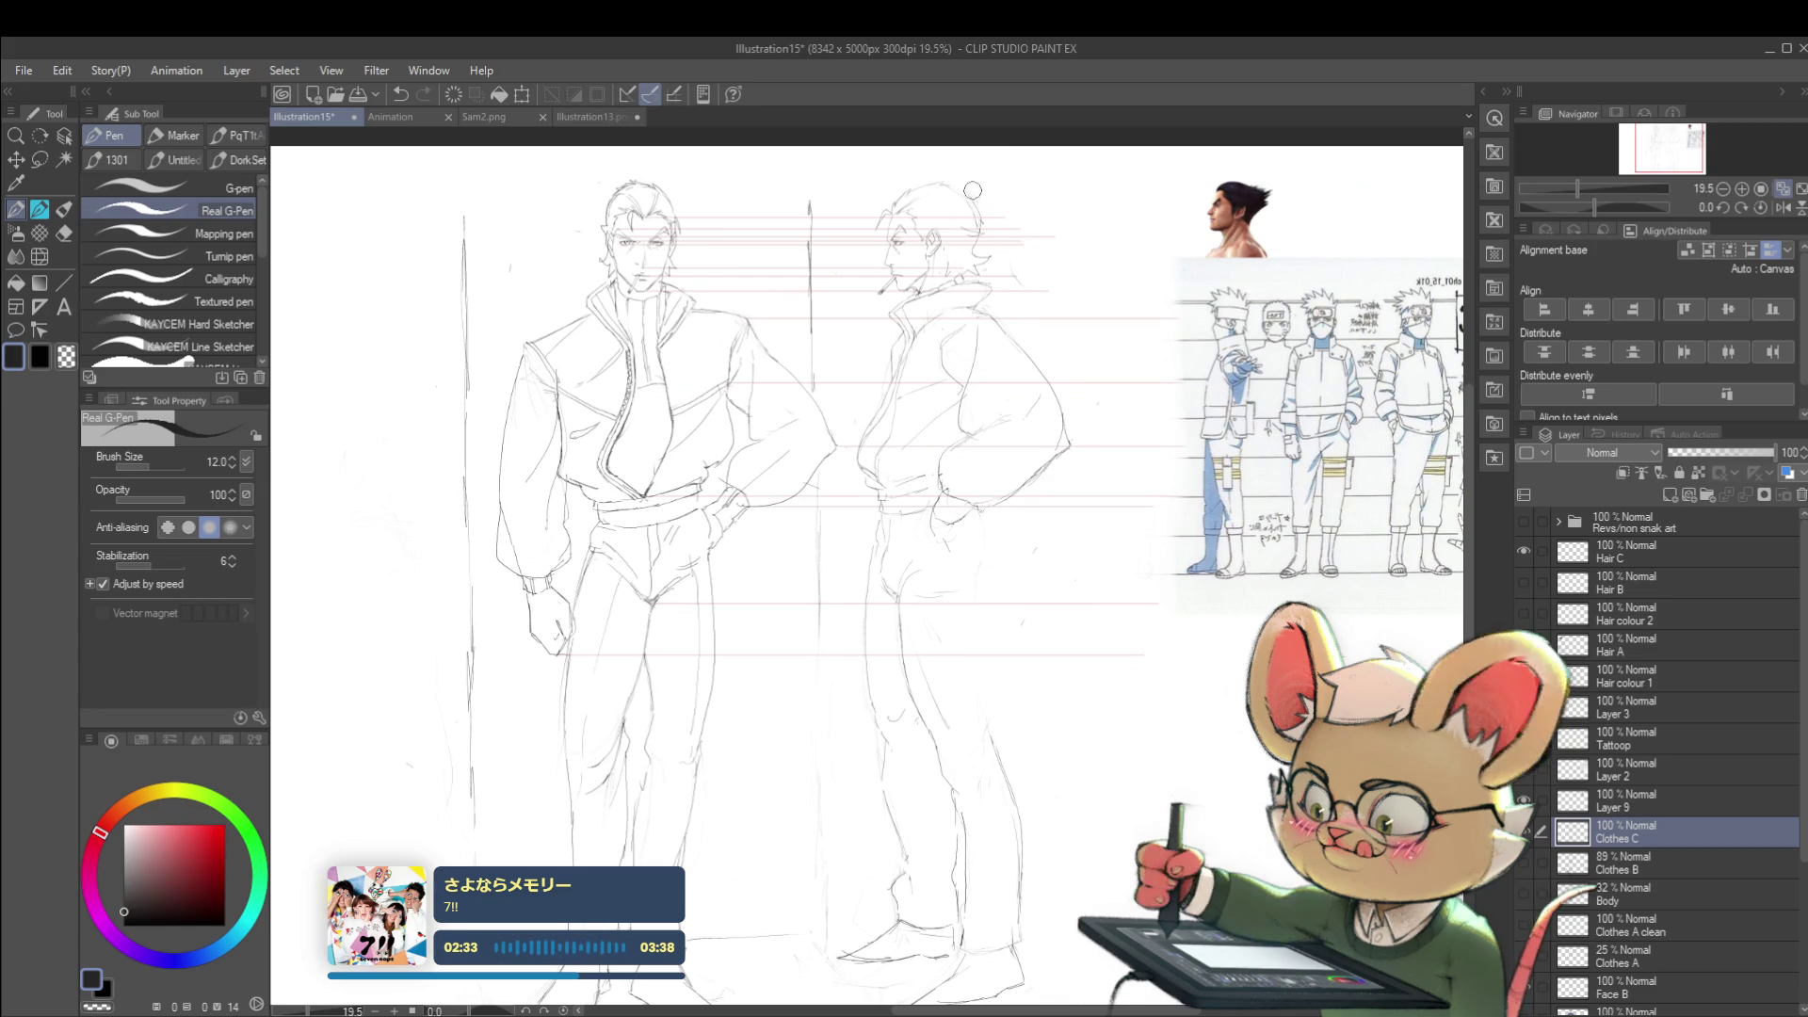
pyautogui.scroll(-1, 990, 180)
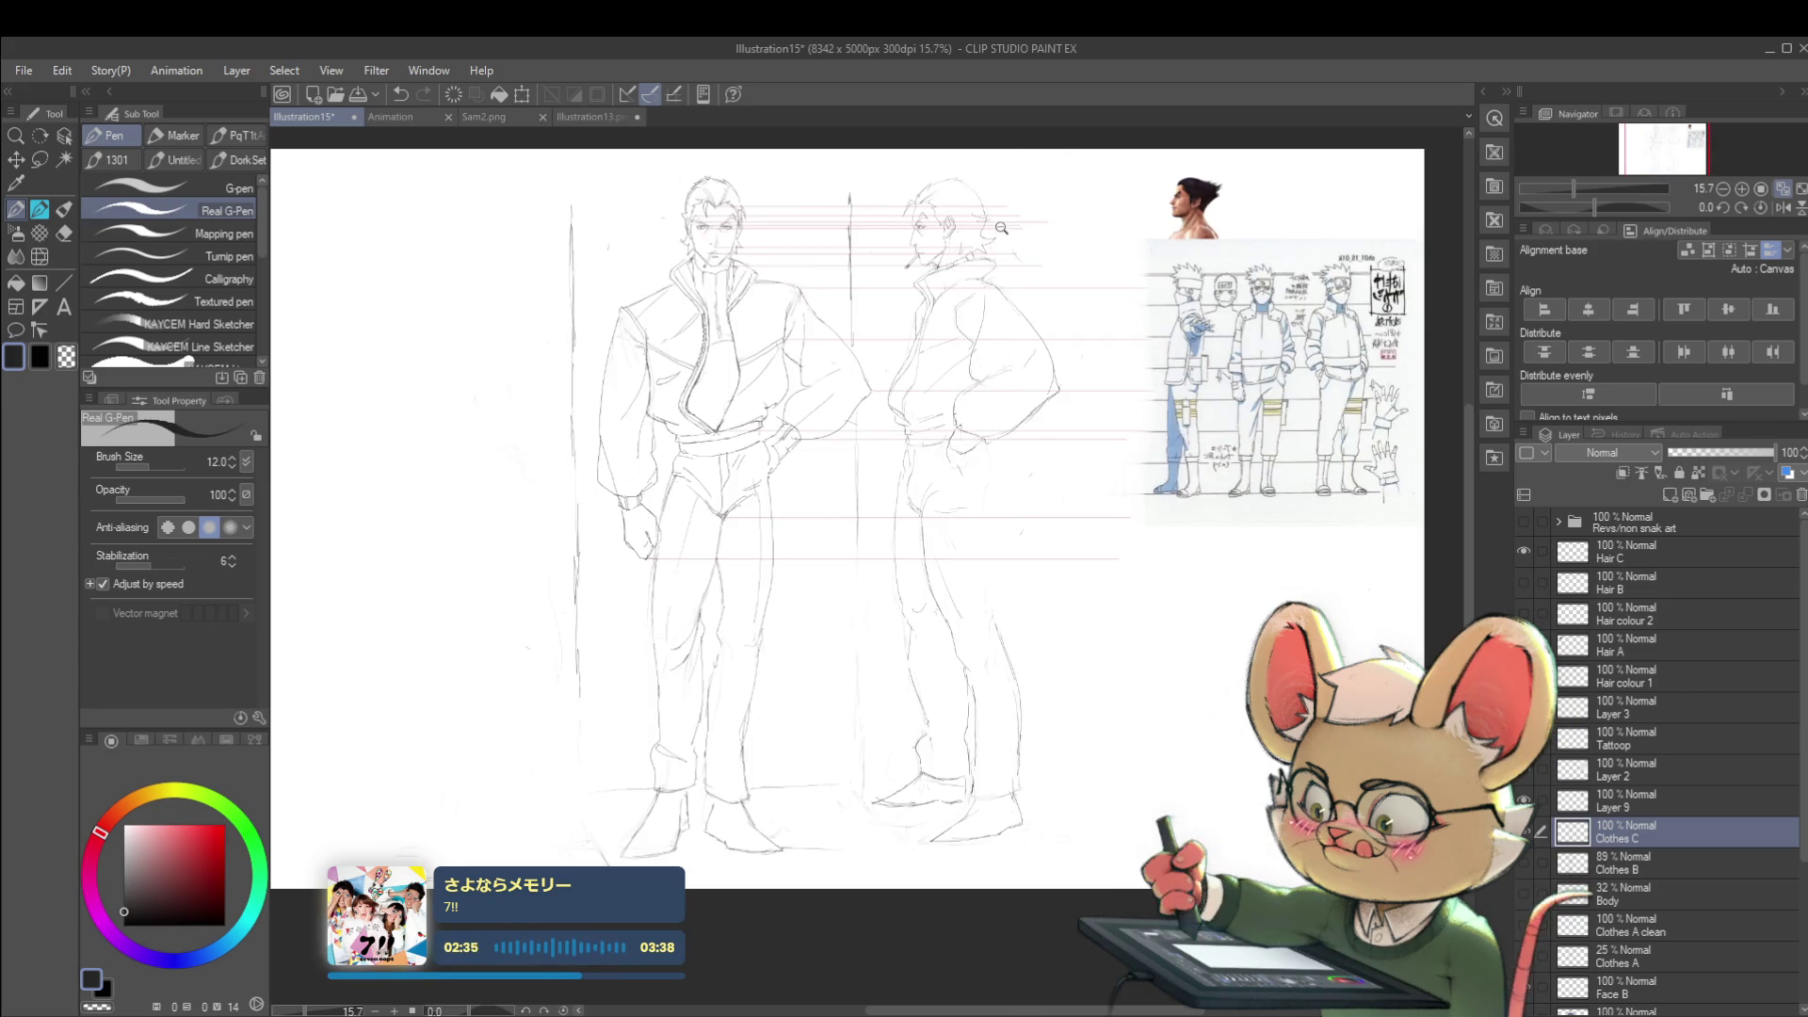
pyautogui.scroll(2, 1005, 231)
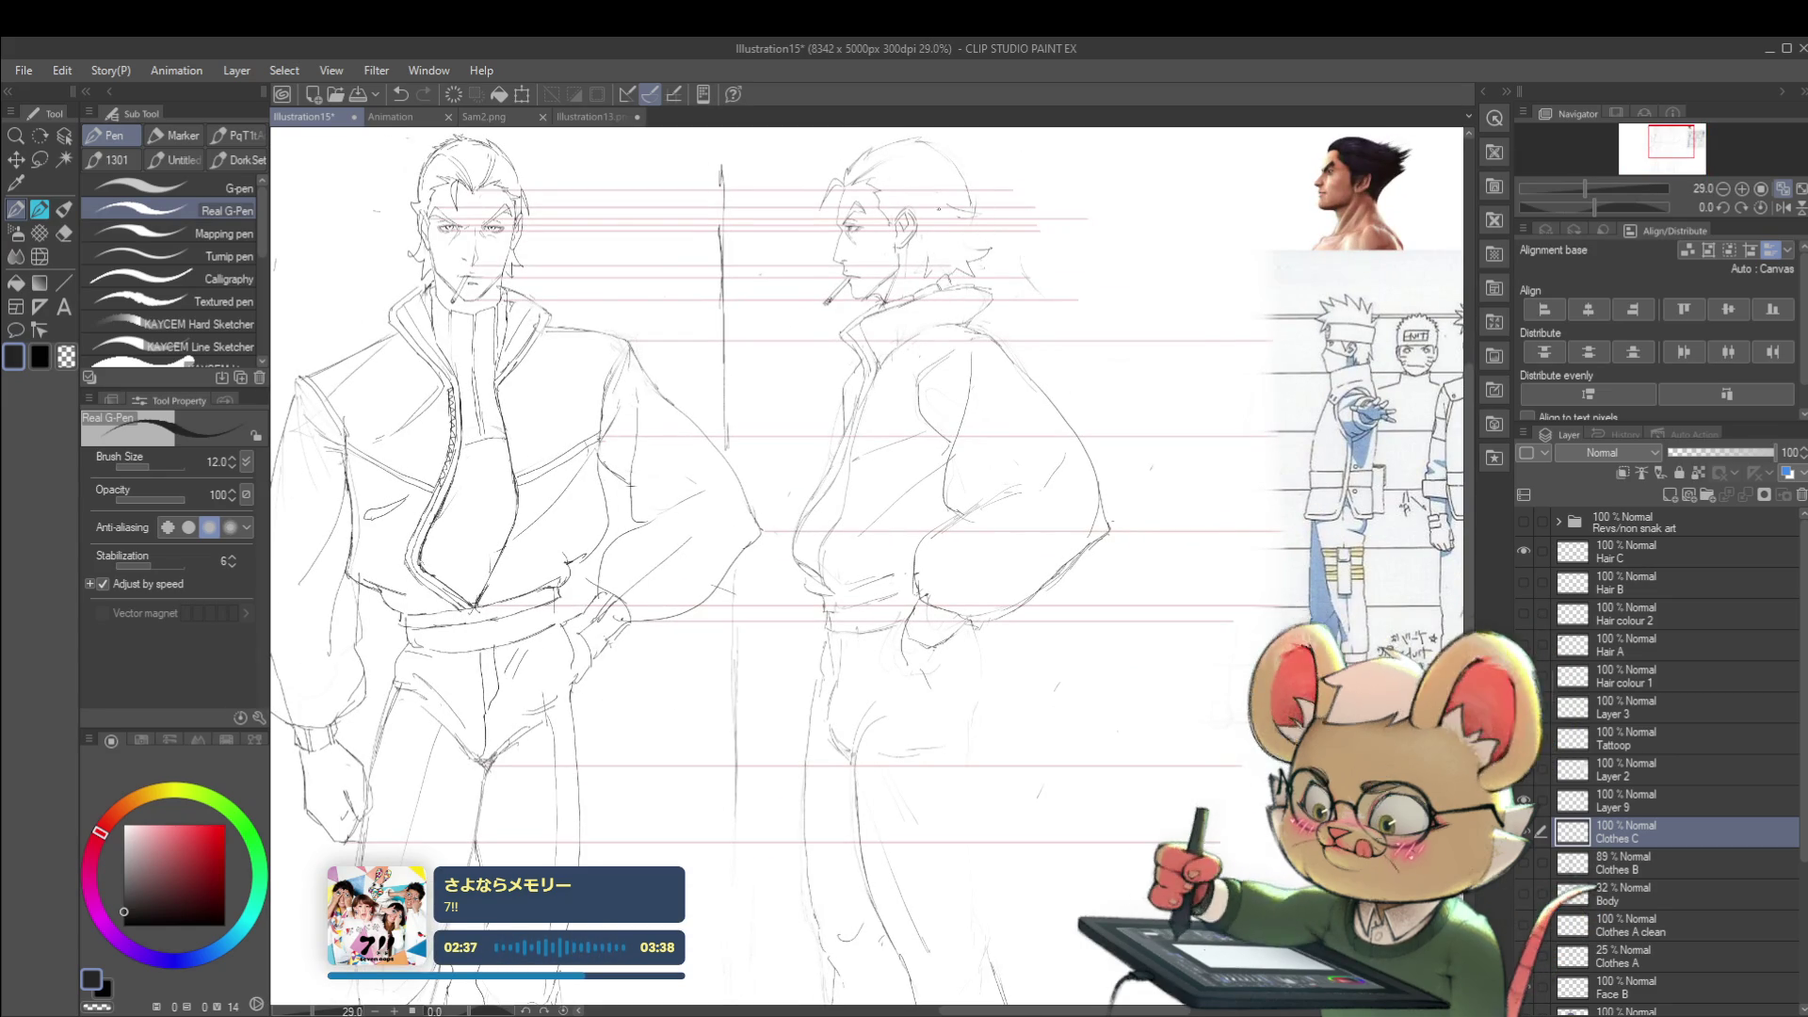
pyautogui.scroll(-2, 989, 257)
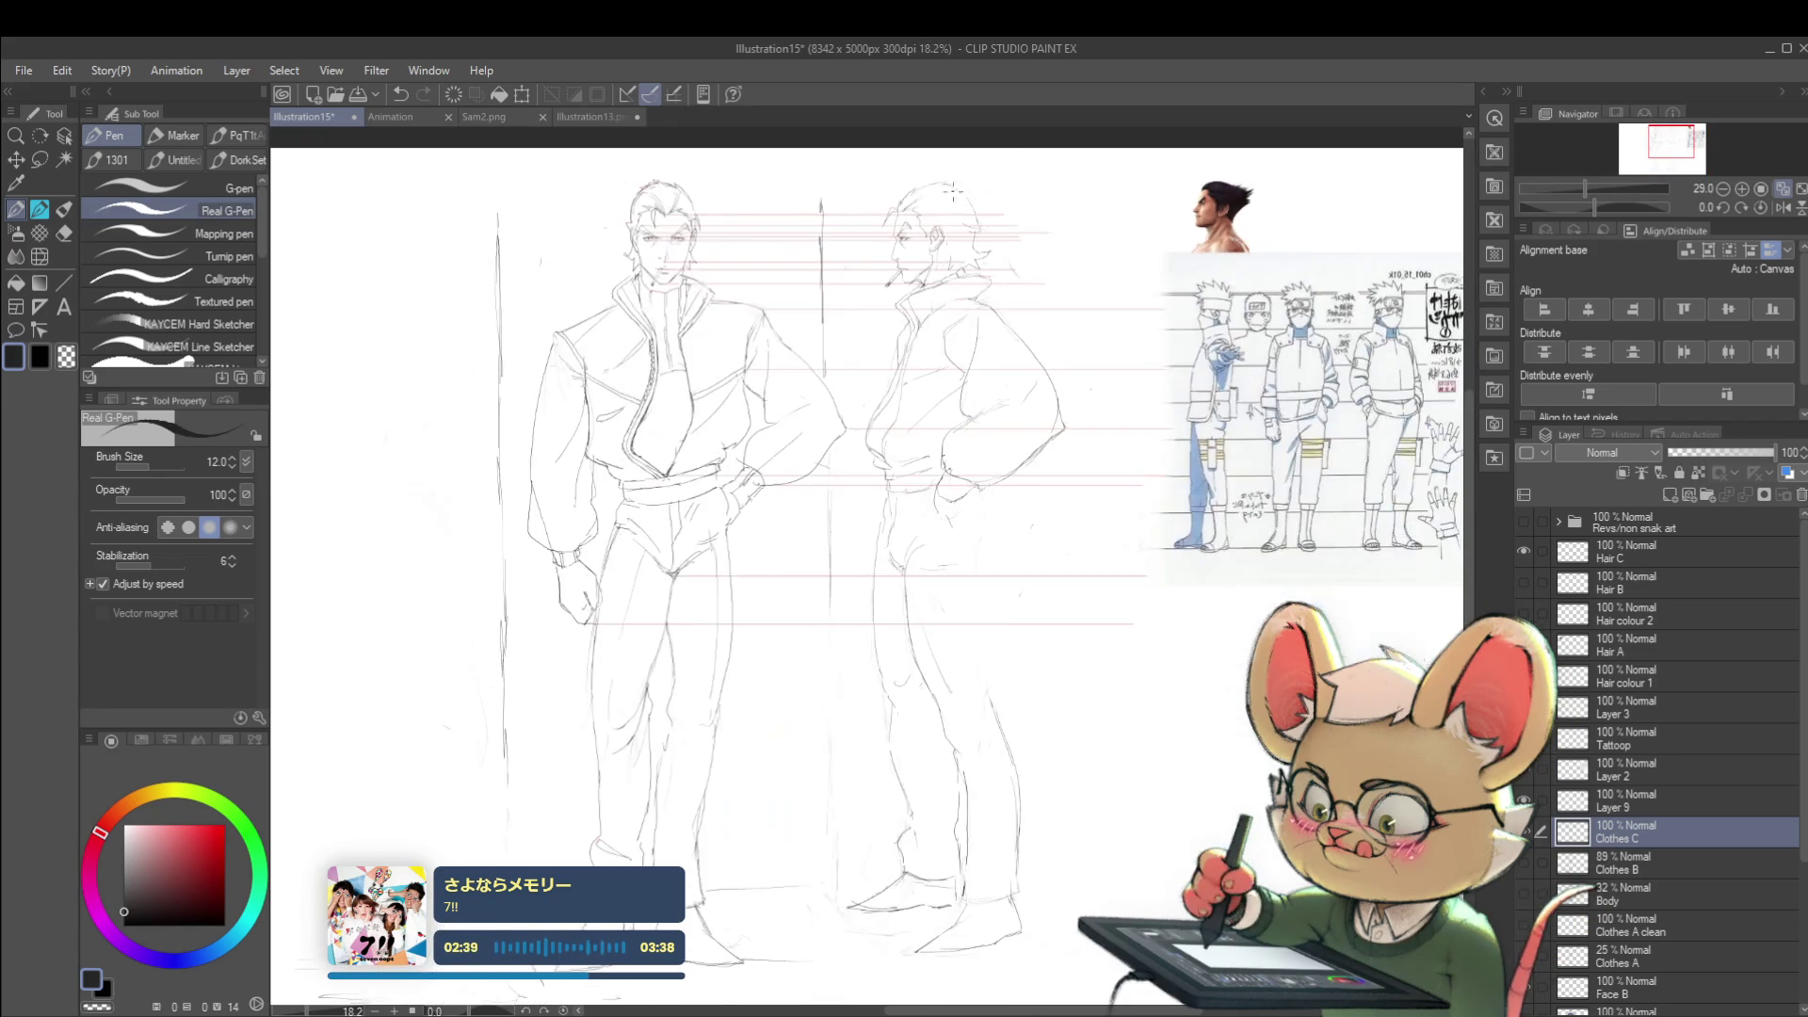
pyautogui.scroll(-1, 1002, 204)
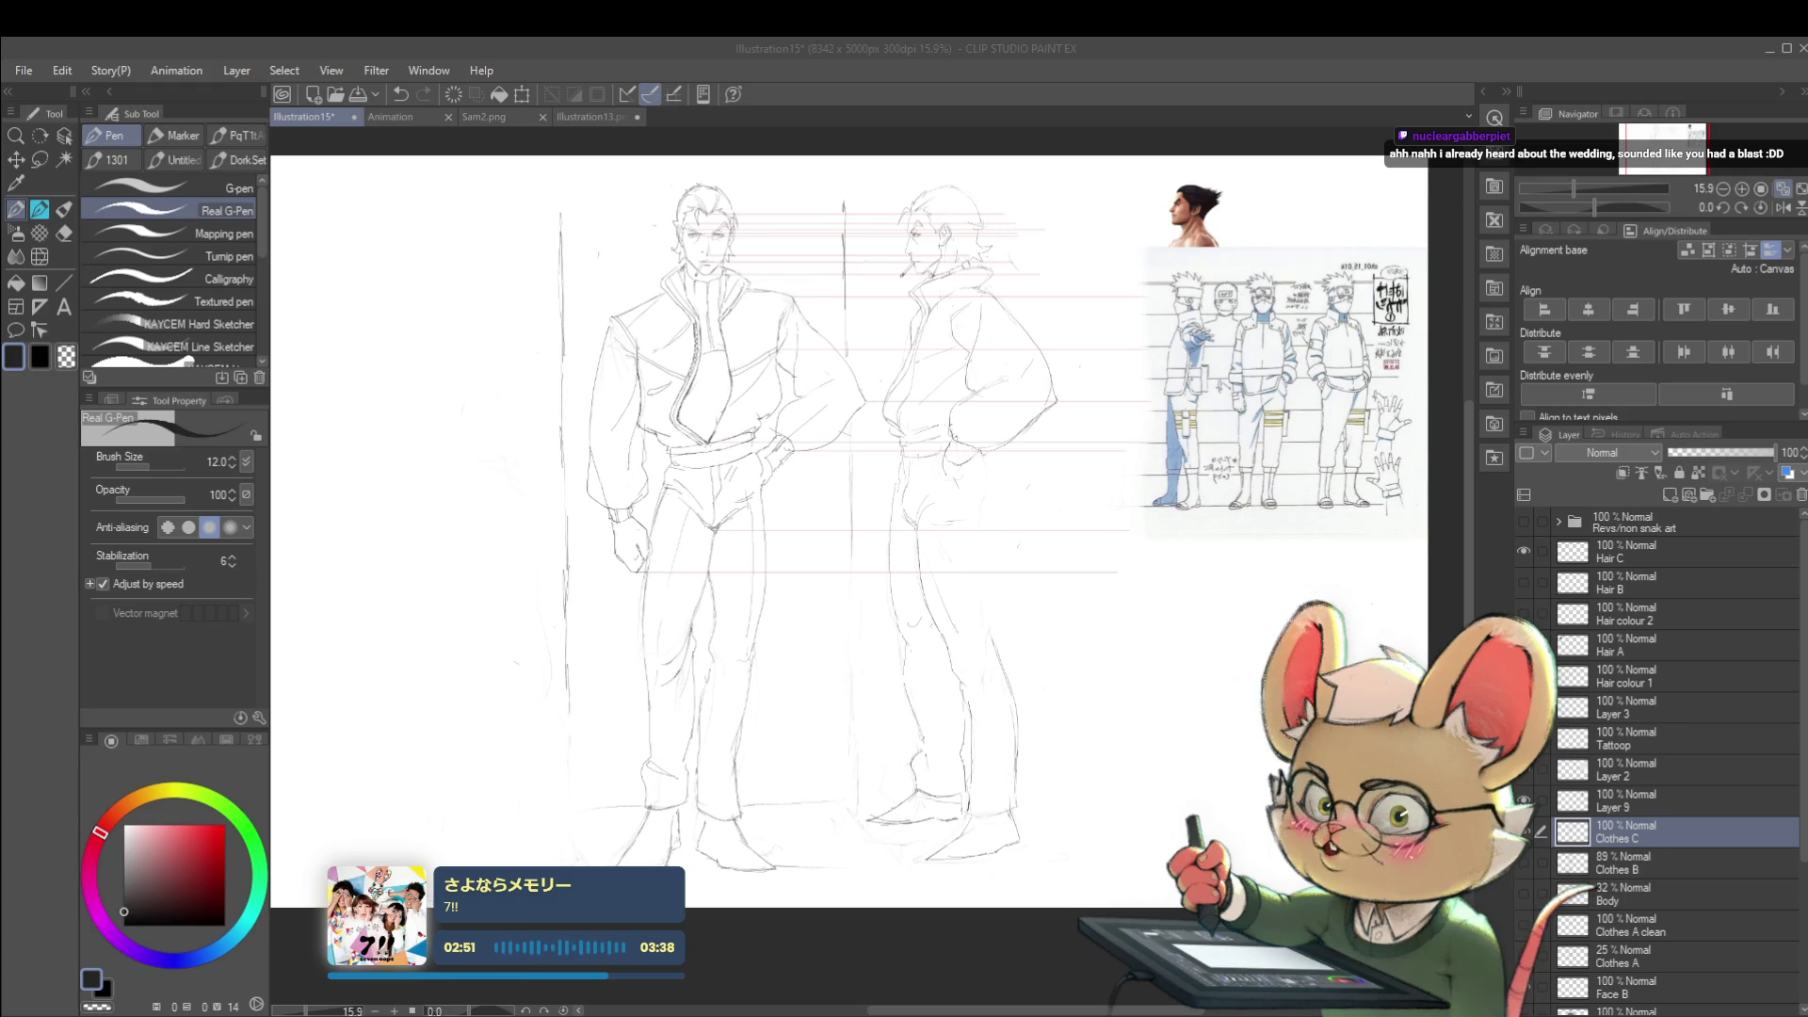
pyautogui.hotkey('alt', 'Tab')
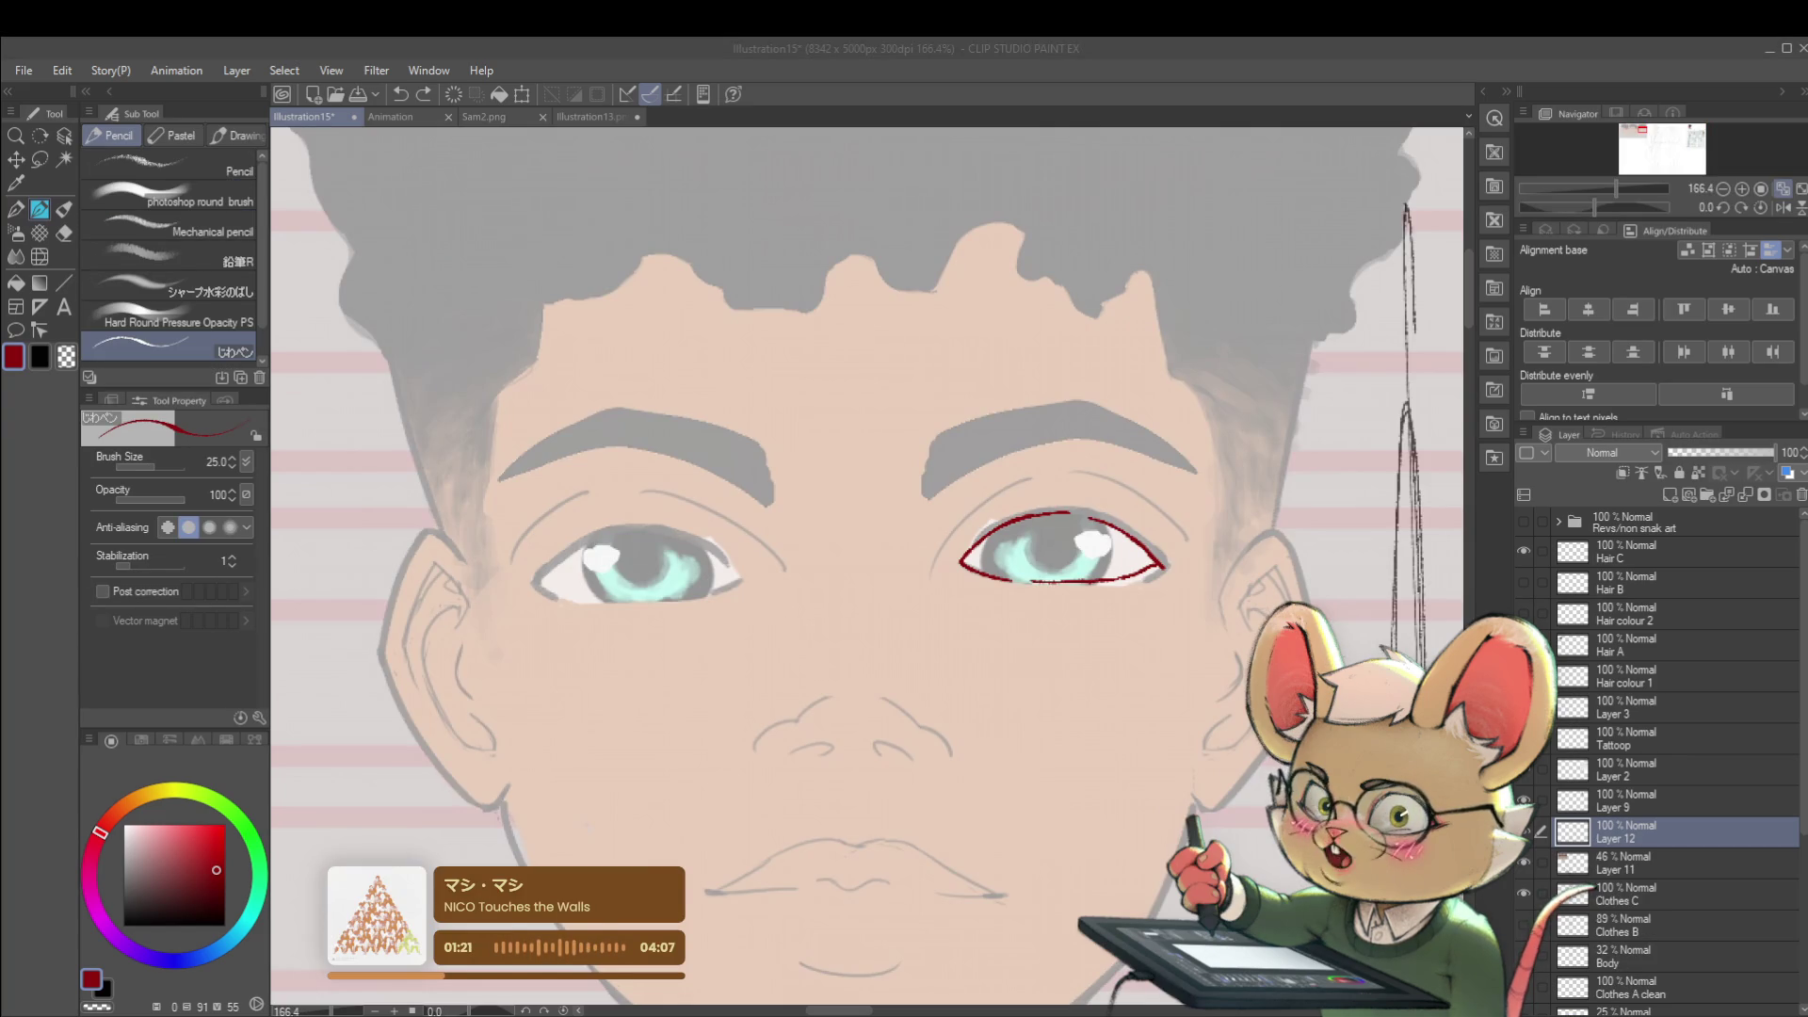
# - Zoom out to both faces and mark red guide lines, a cheek curve, outer corner and lower eyelid on the right face's eye
pyautogui.hotkey('ctrl', '-')
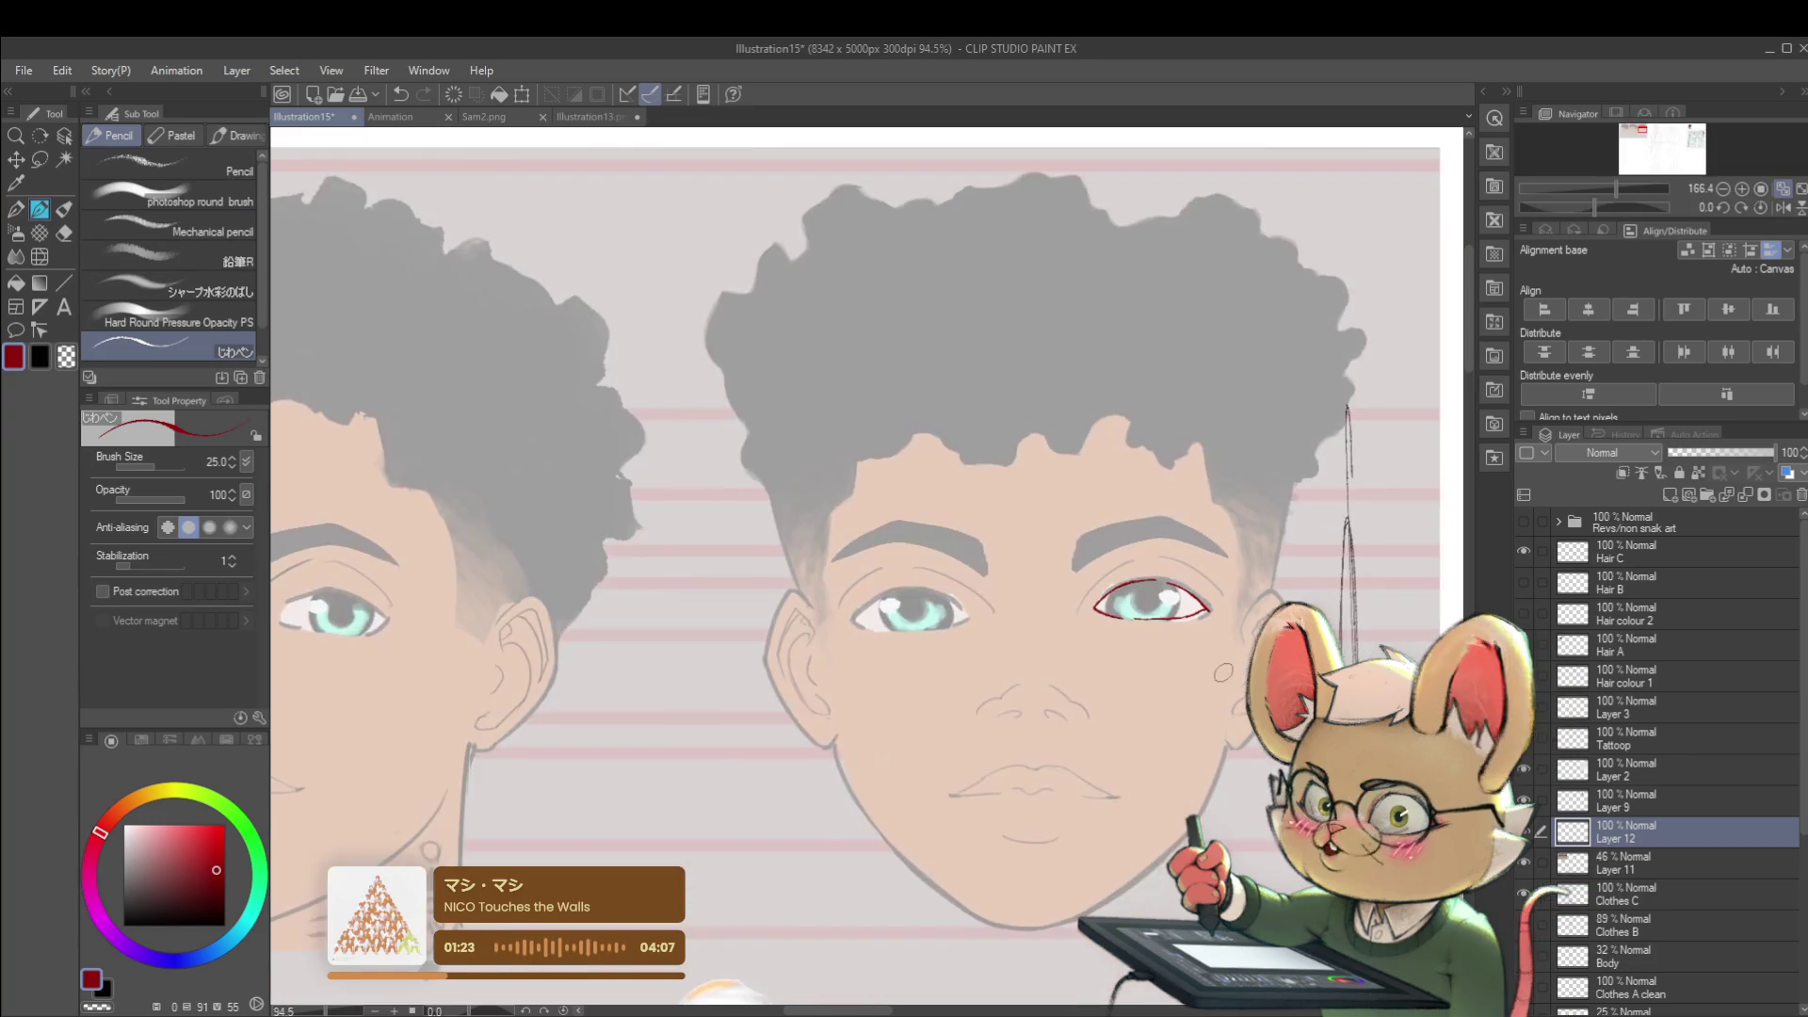
pyautogui.hotkey('ctrl', '-')
pyautogui.moveTo(1443, 651); pyautogui.dragTo(1405, 582)
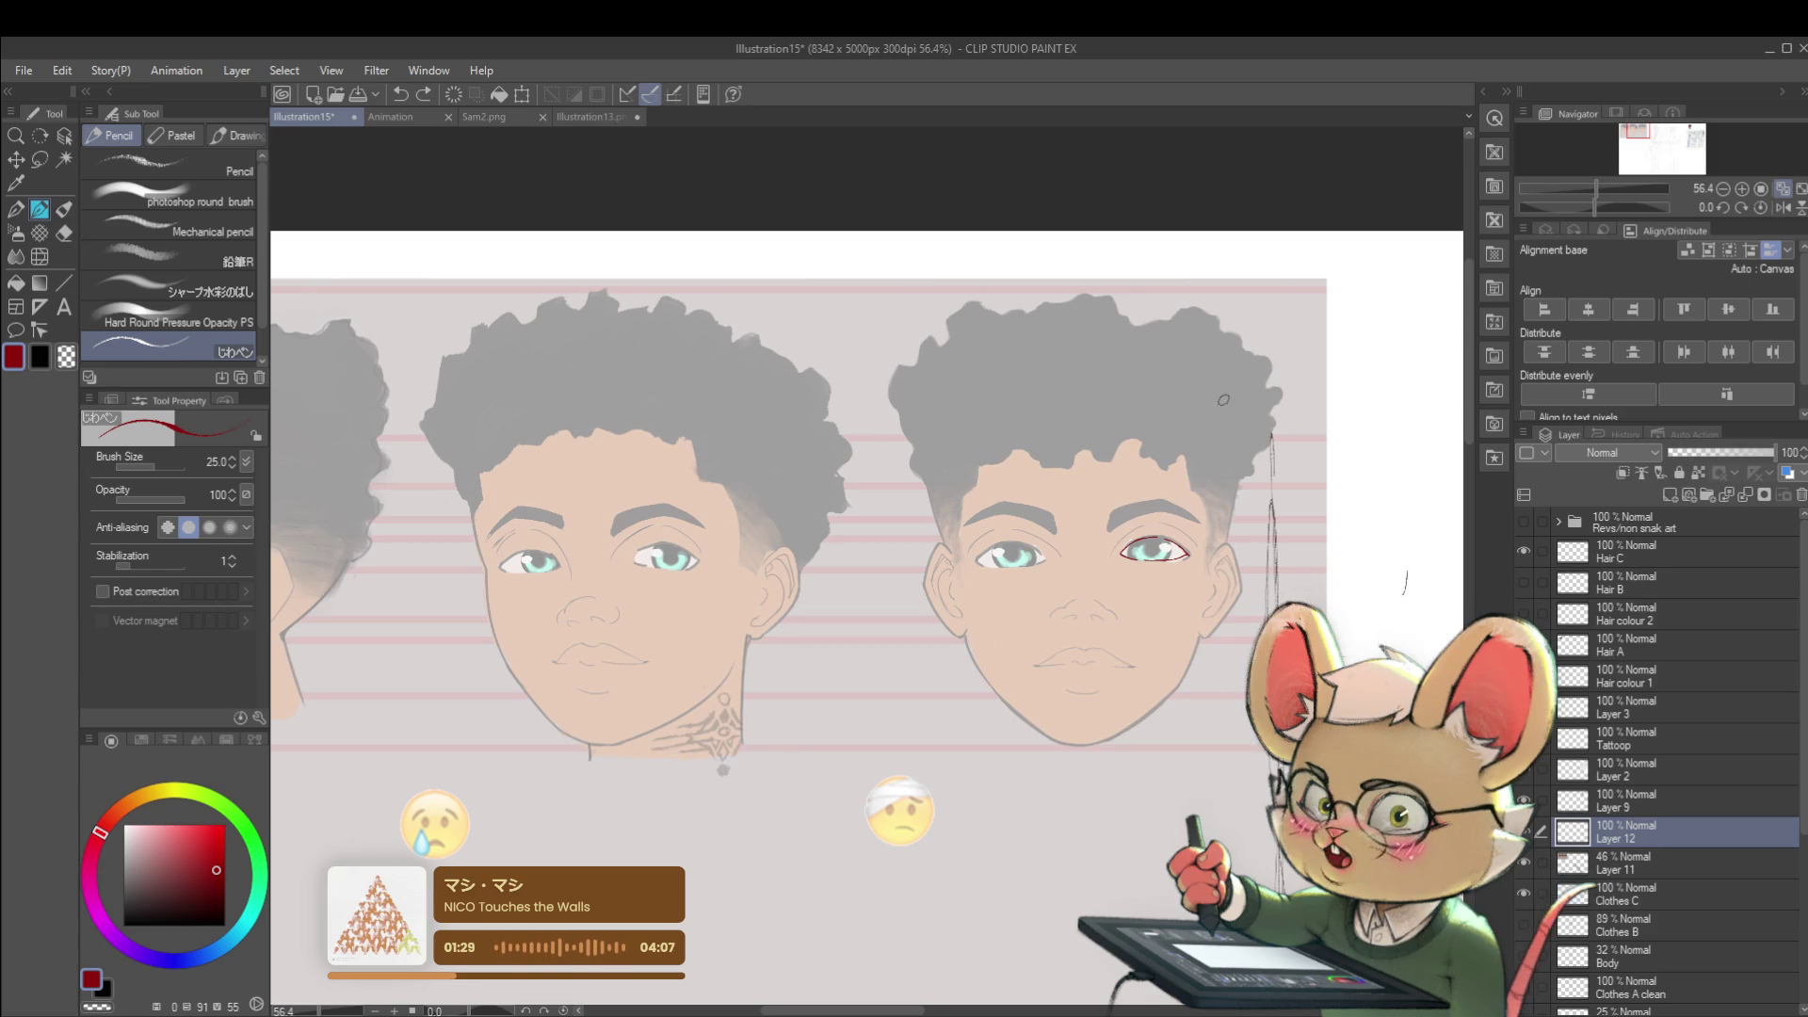
pyautogui.scroll(3, 1186, 565)
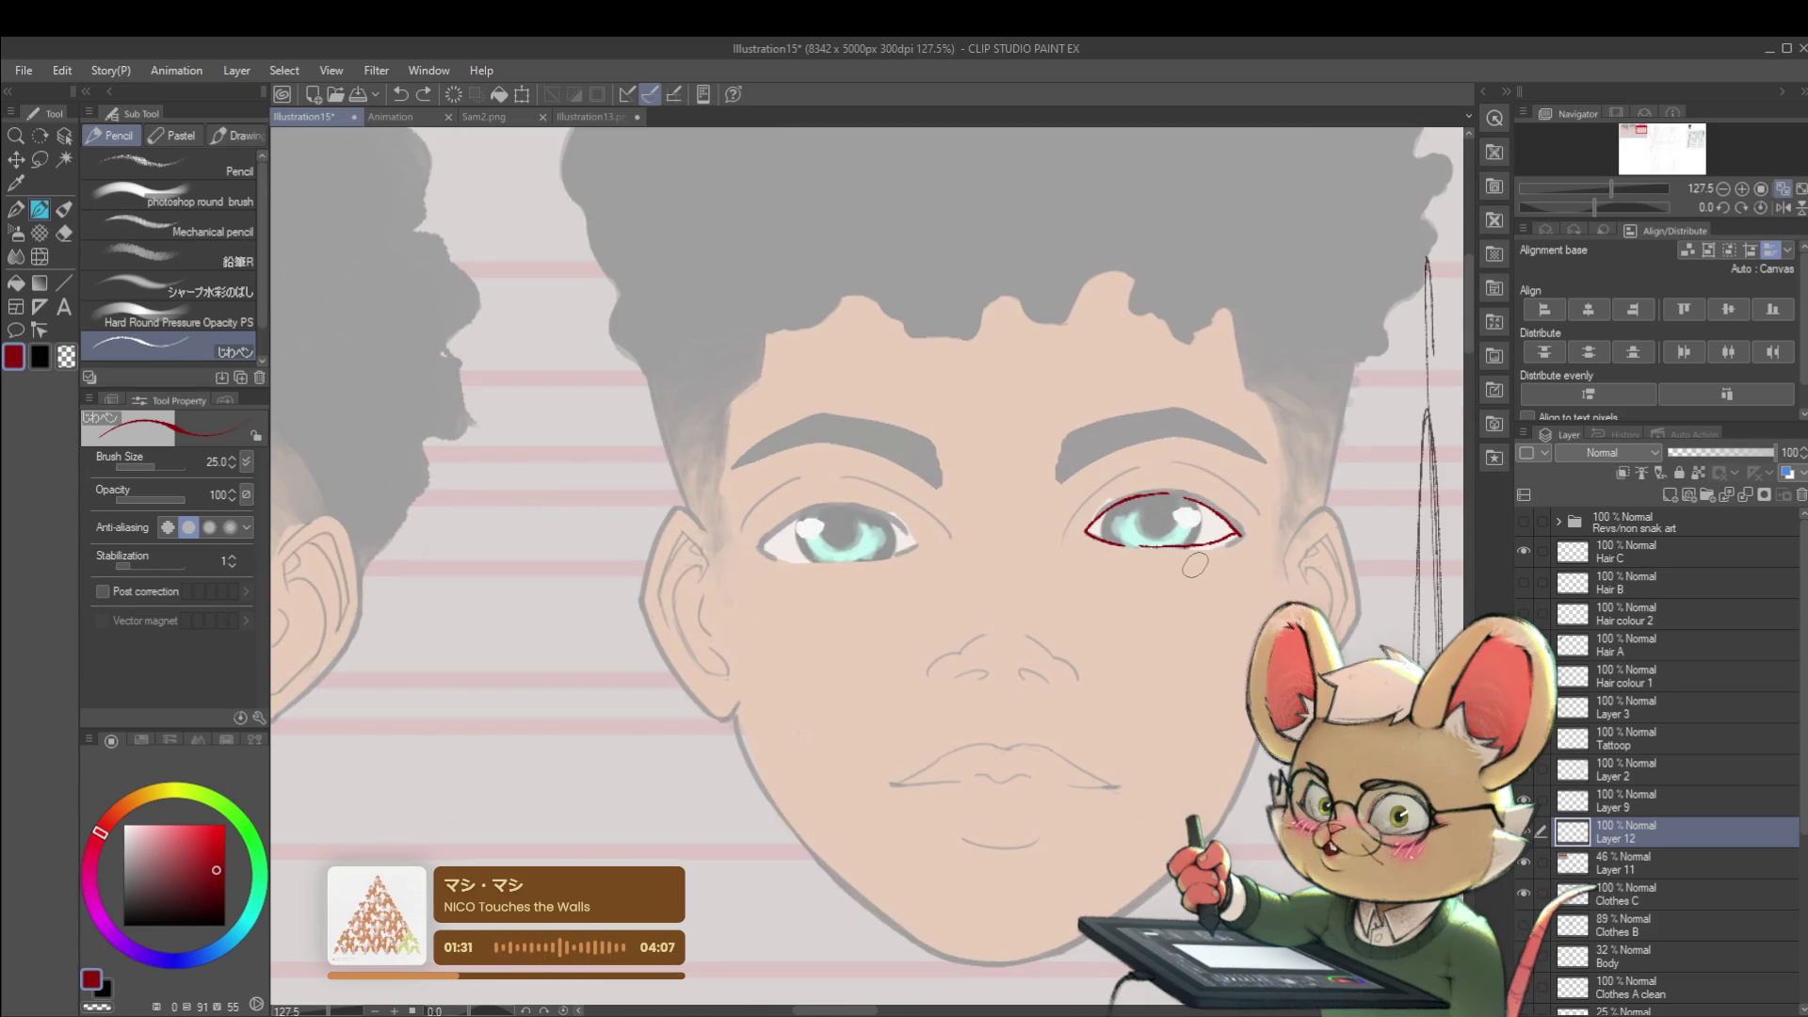
pyautogui.scroll(1, 1134, 556)
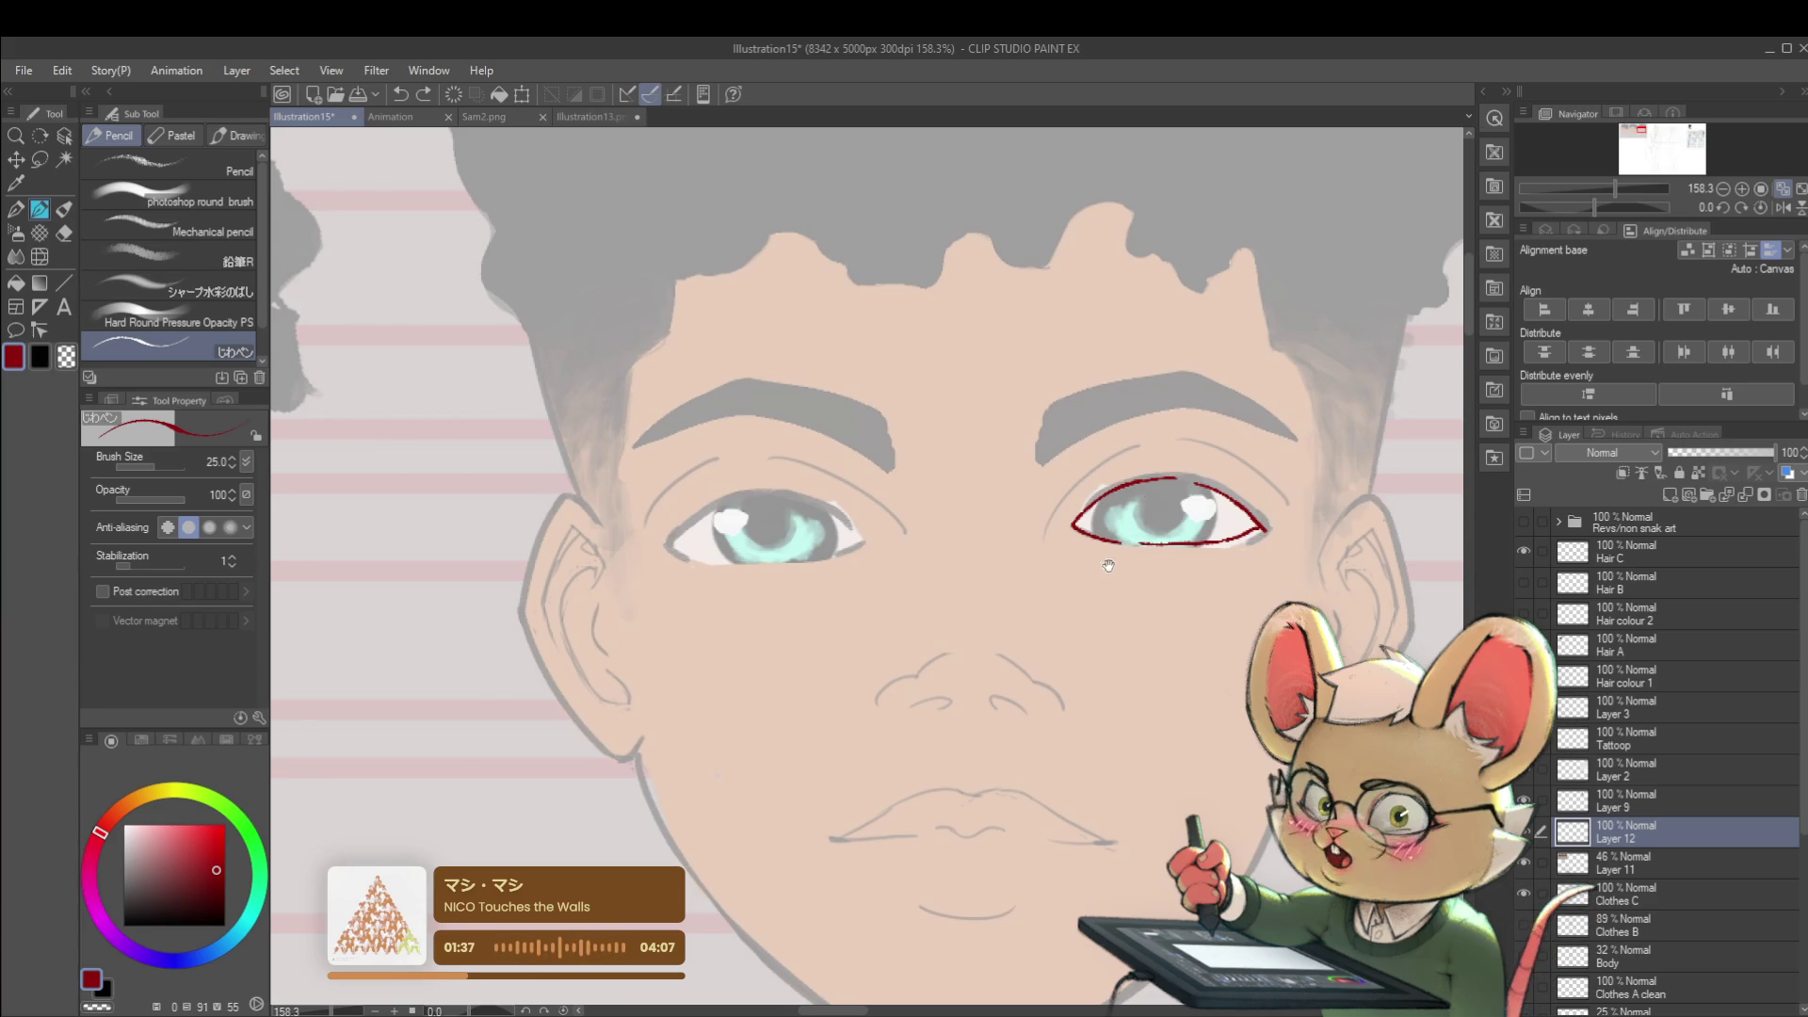
pyautogui.moveTo(1114, 555); pyautogui.dragTo(1064, 541)
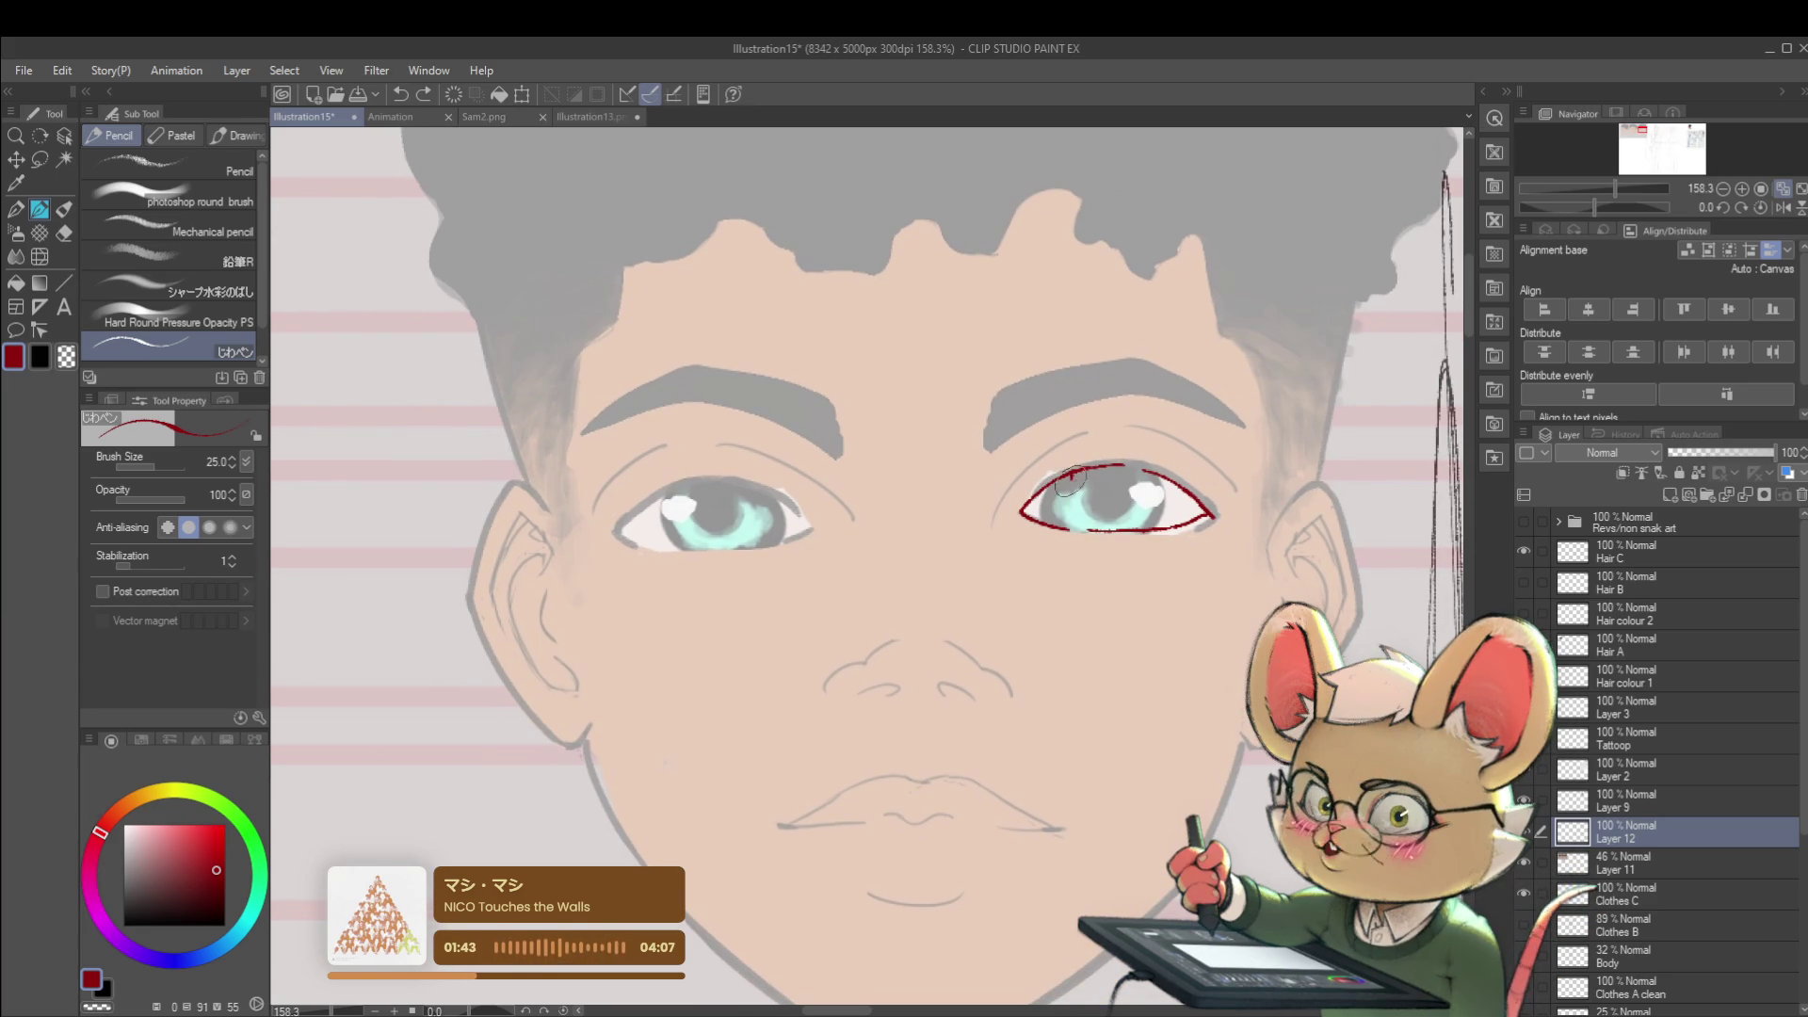
pyautogui.moveTo(1157, 471); pyautogui.dragTo(1157, 529)
pyautogui.moveTo(1053, 494); pyautogui.dragTo(1085, 495)
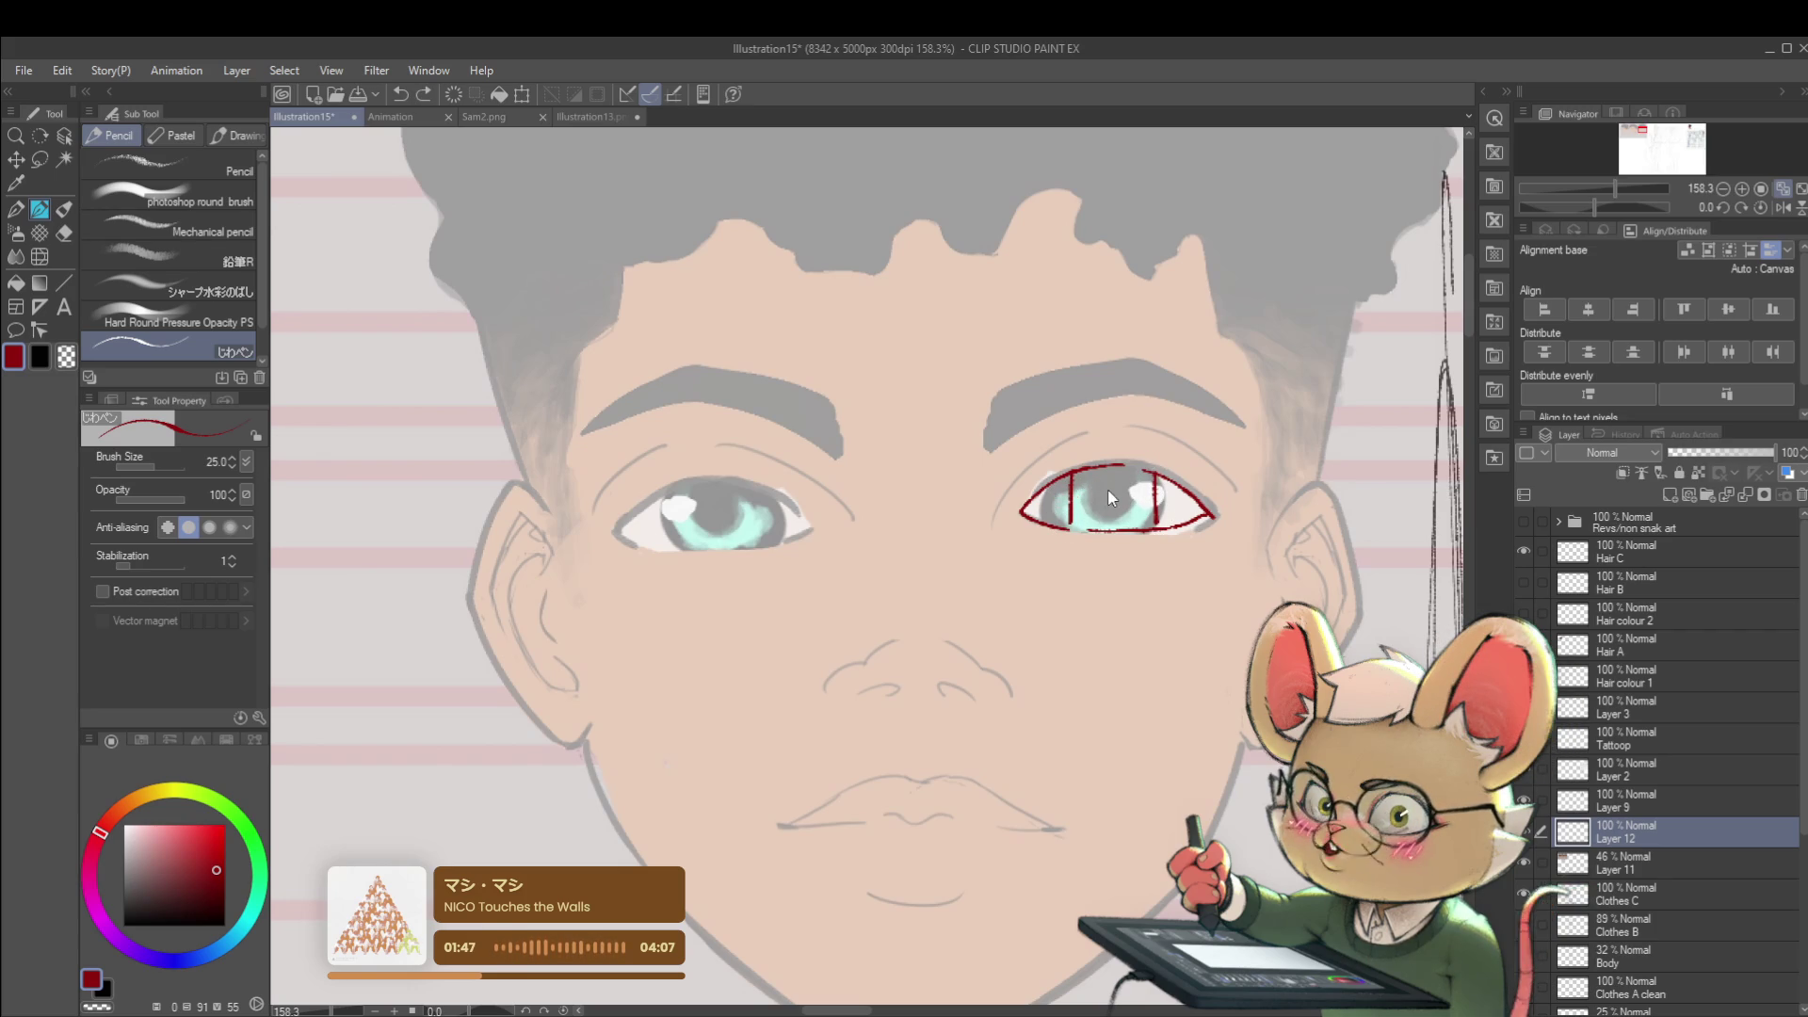
pyautogui.moveTo(1038, 626)
pyautogui.mouseDown()
pyautogui.moveTo(1130, 590)
pyautogui.moveTo(1202, 621)
pyautogui.mouseUp()
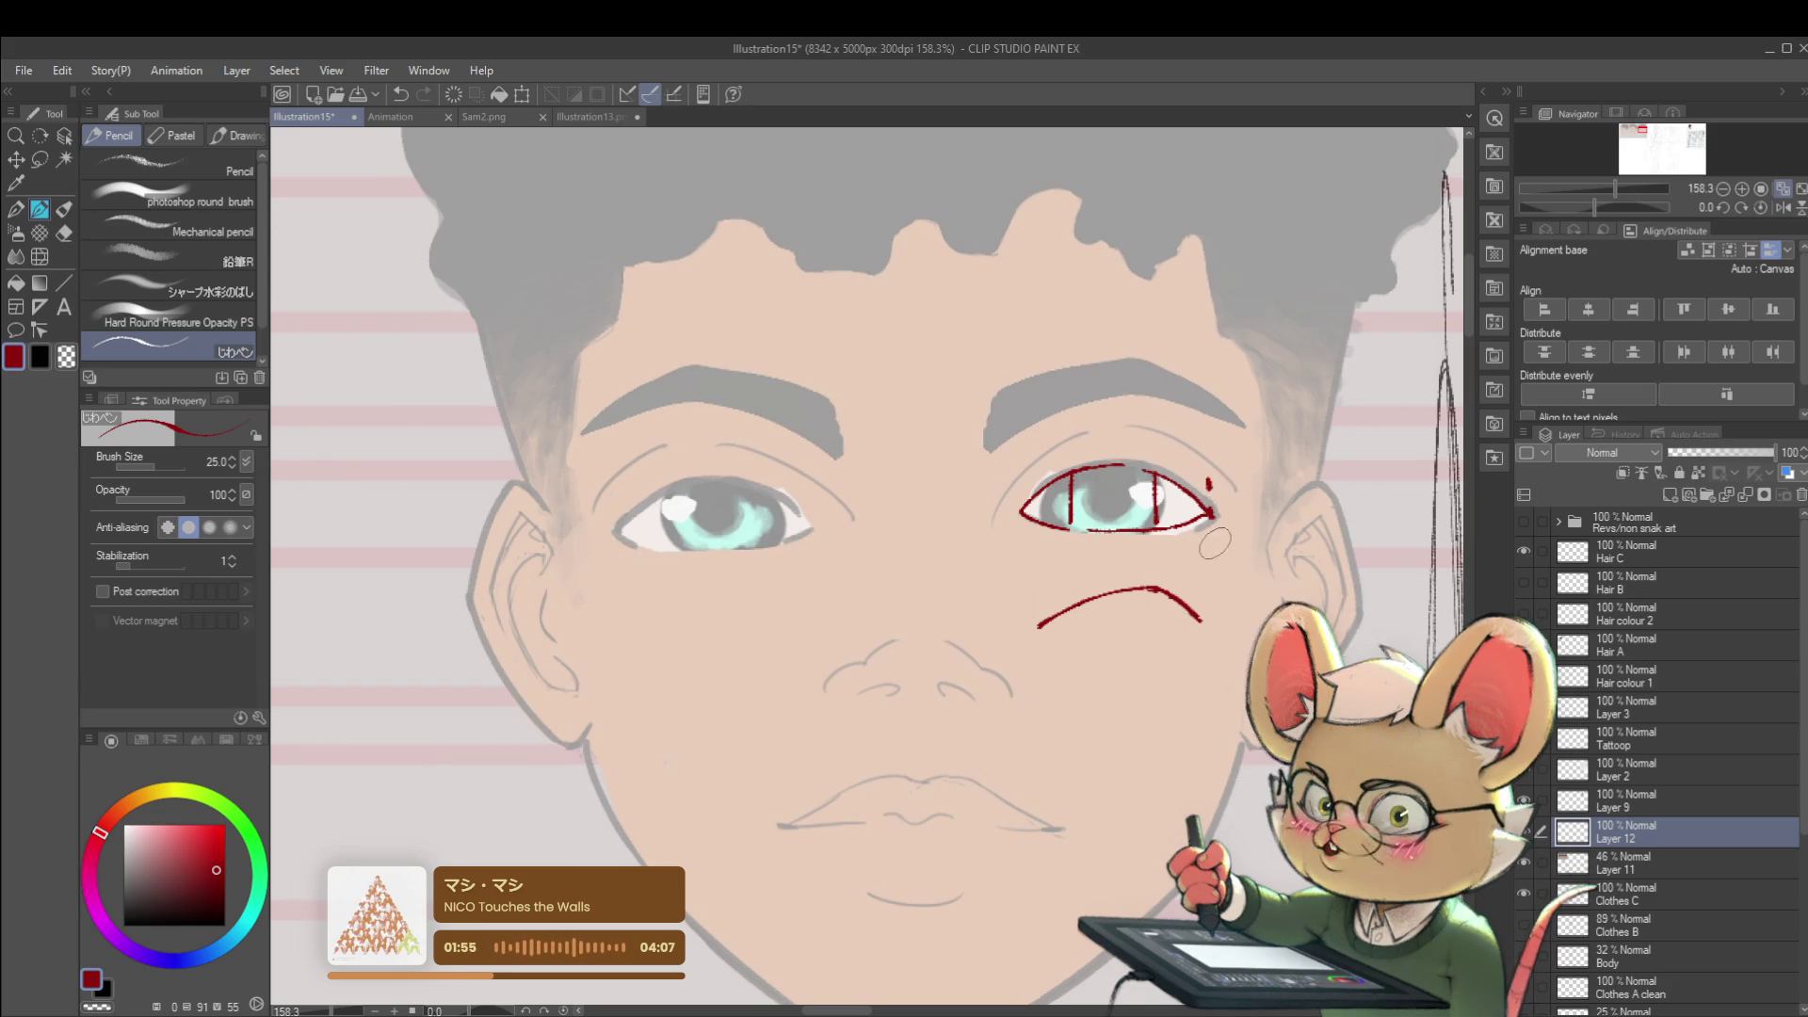
pyautogui.moveTo(1201, 495); pyautogui.dragTo(1213, 545)
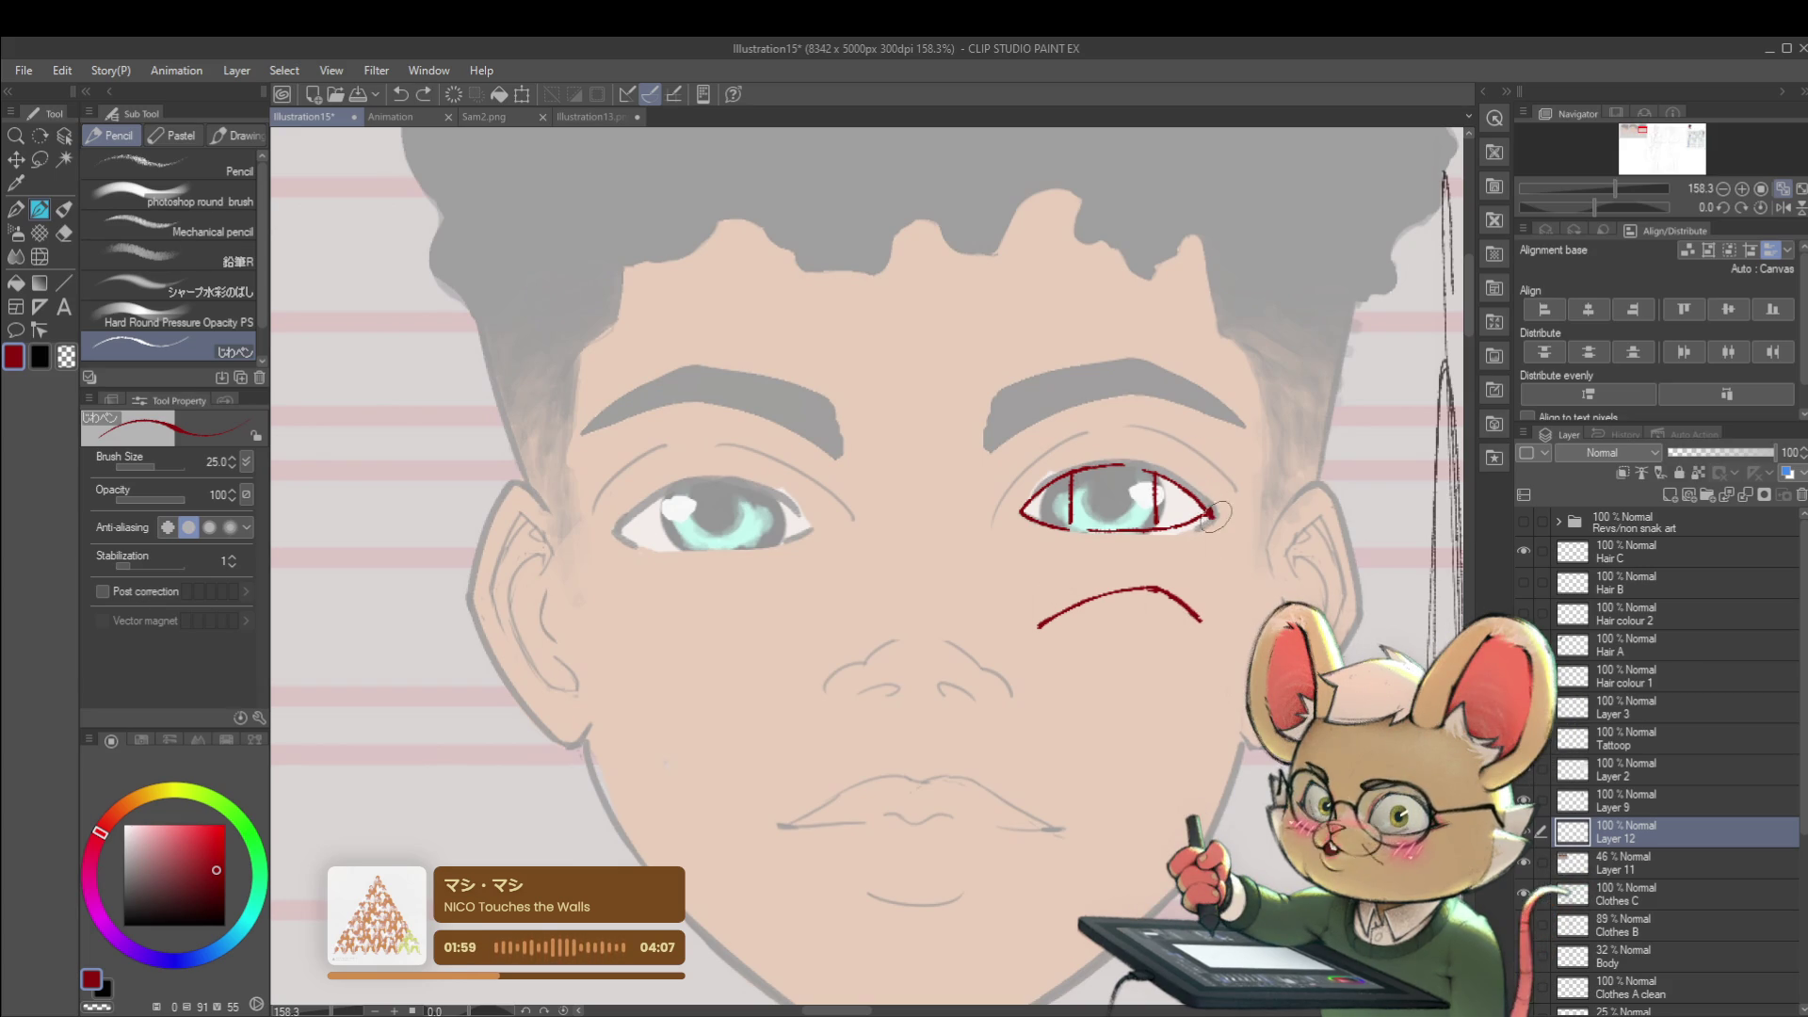
pyautogui.moveTo(1212, 523); pyautogui.dragTo(1023, 518)
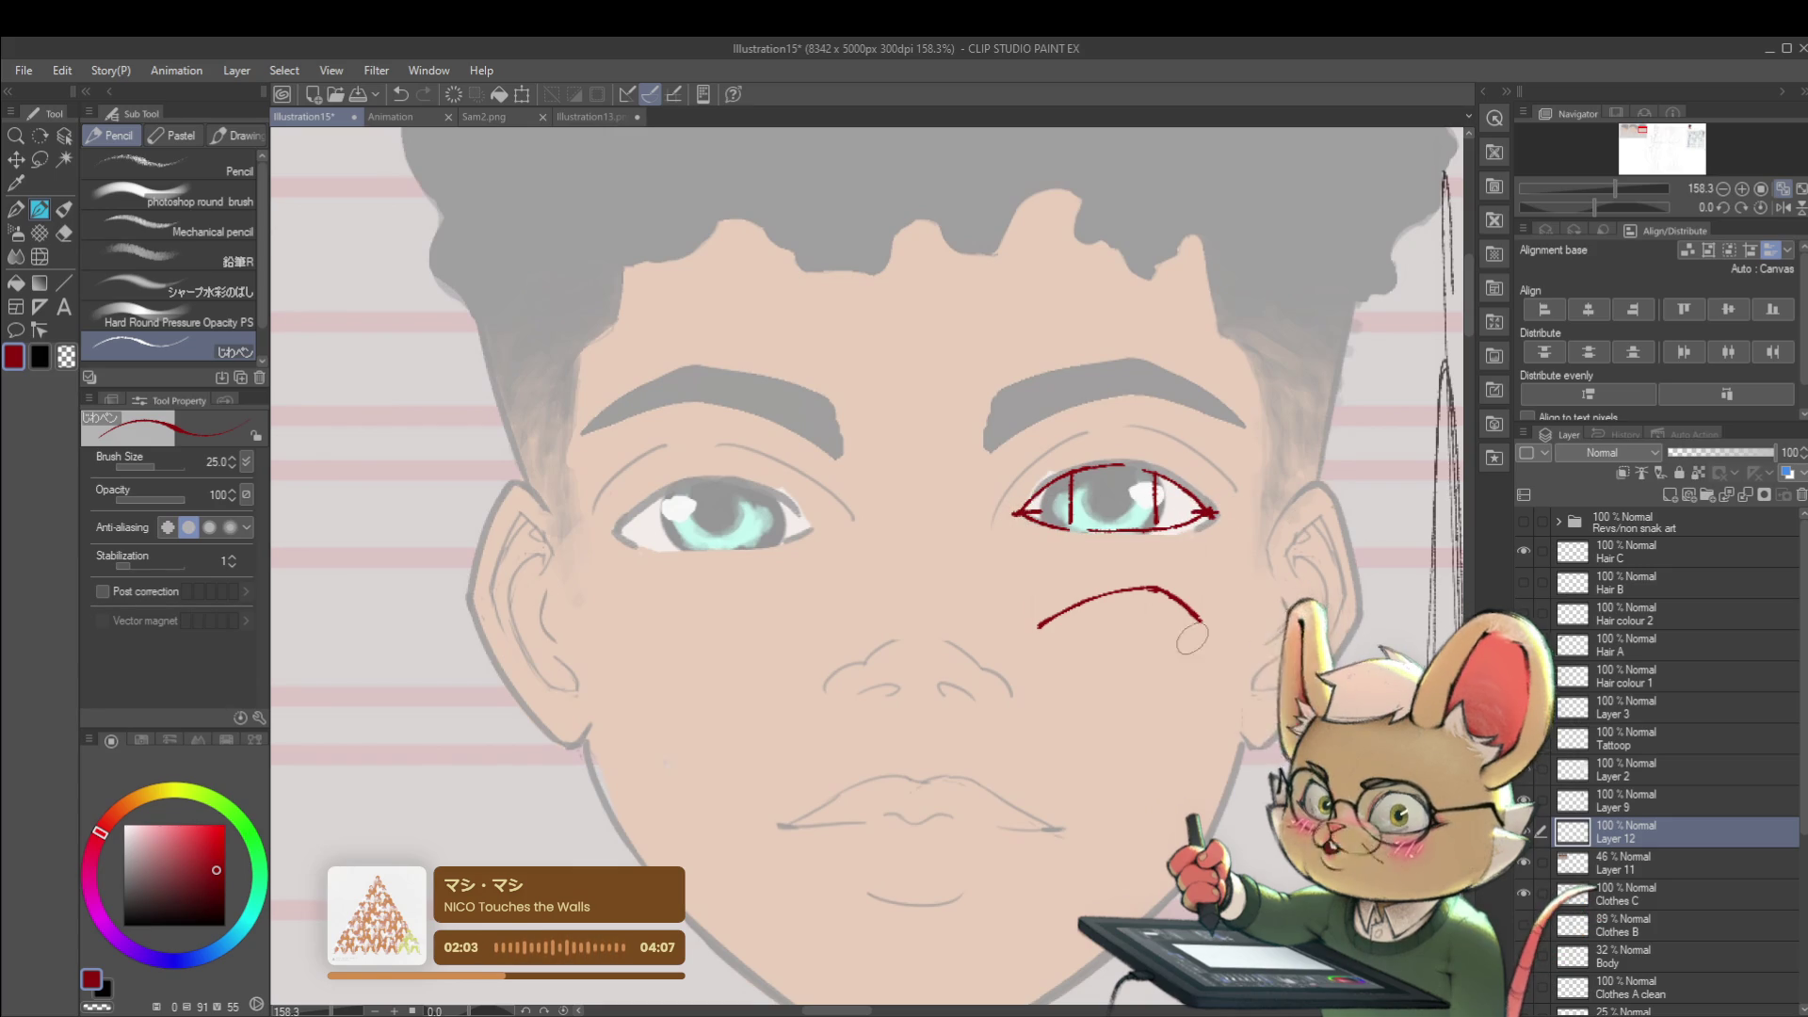
# - Extend the red cheek eye diagram, undoing extra strokes and the crossbar to keep only the arcs
pyautogui.moveTo(1202, 619); pyautogui.dragTo(1209, 631)
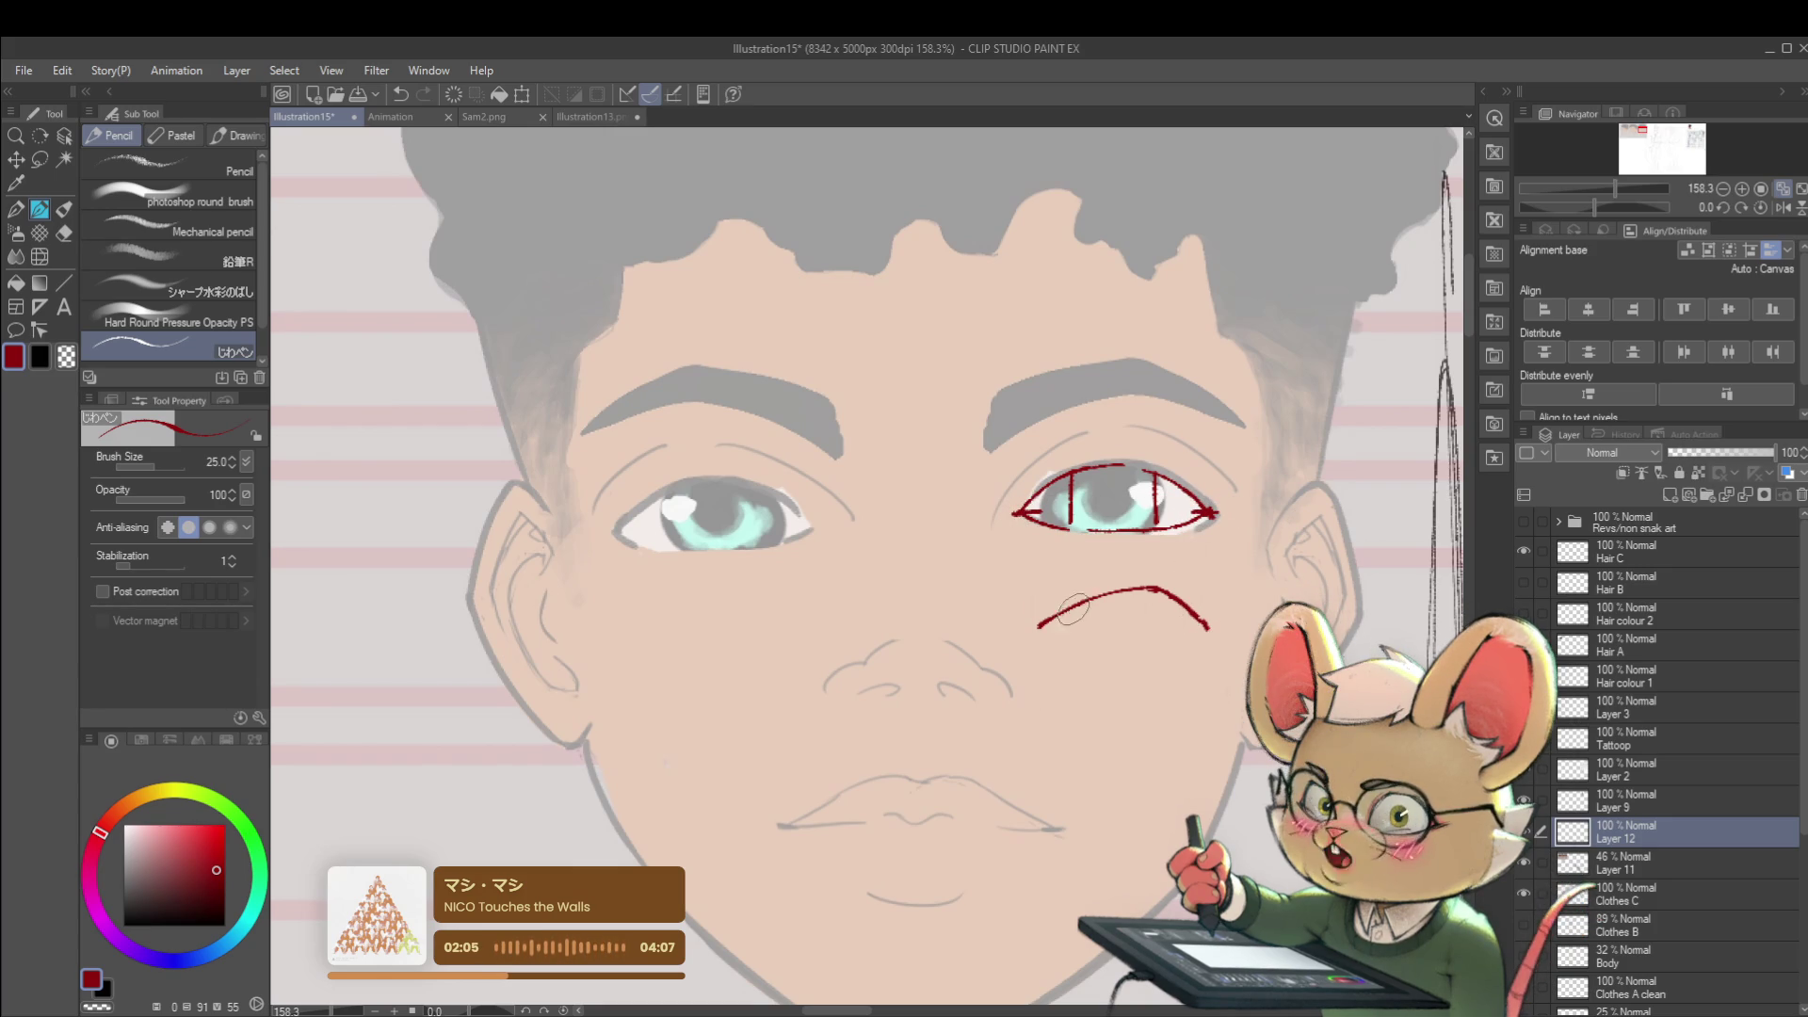
pyautogui.moveTo(1041, 635); pyautogui.dragTo(1102, 665)
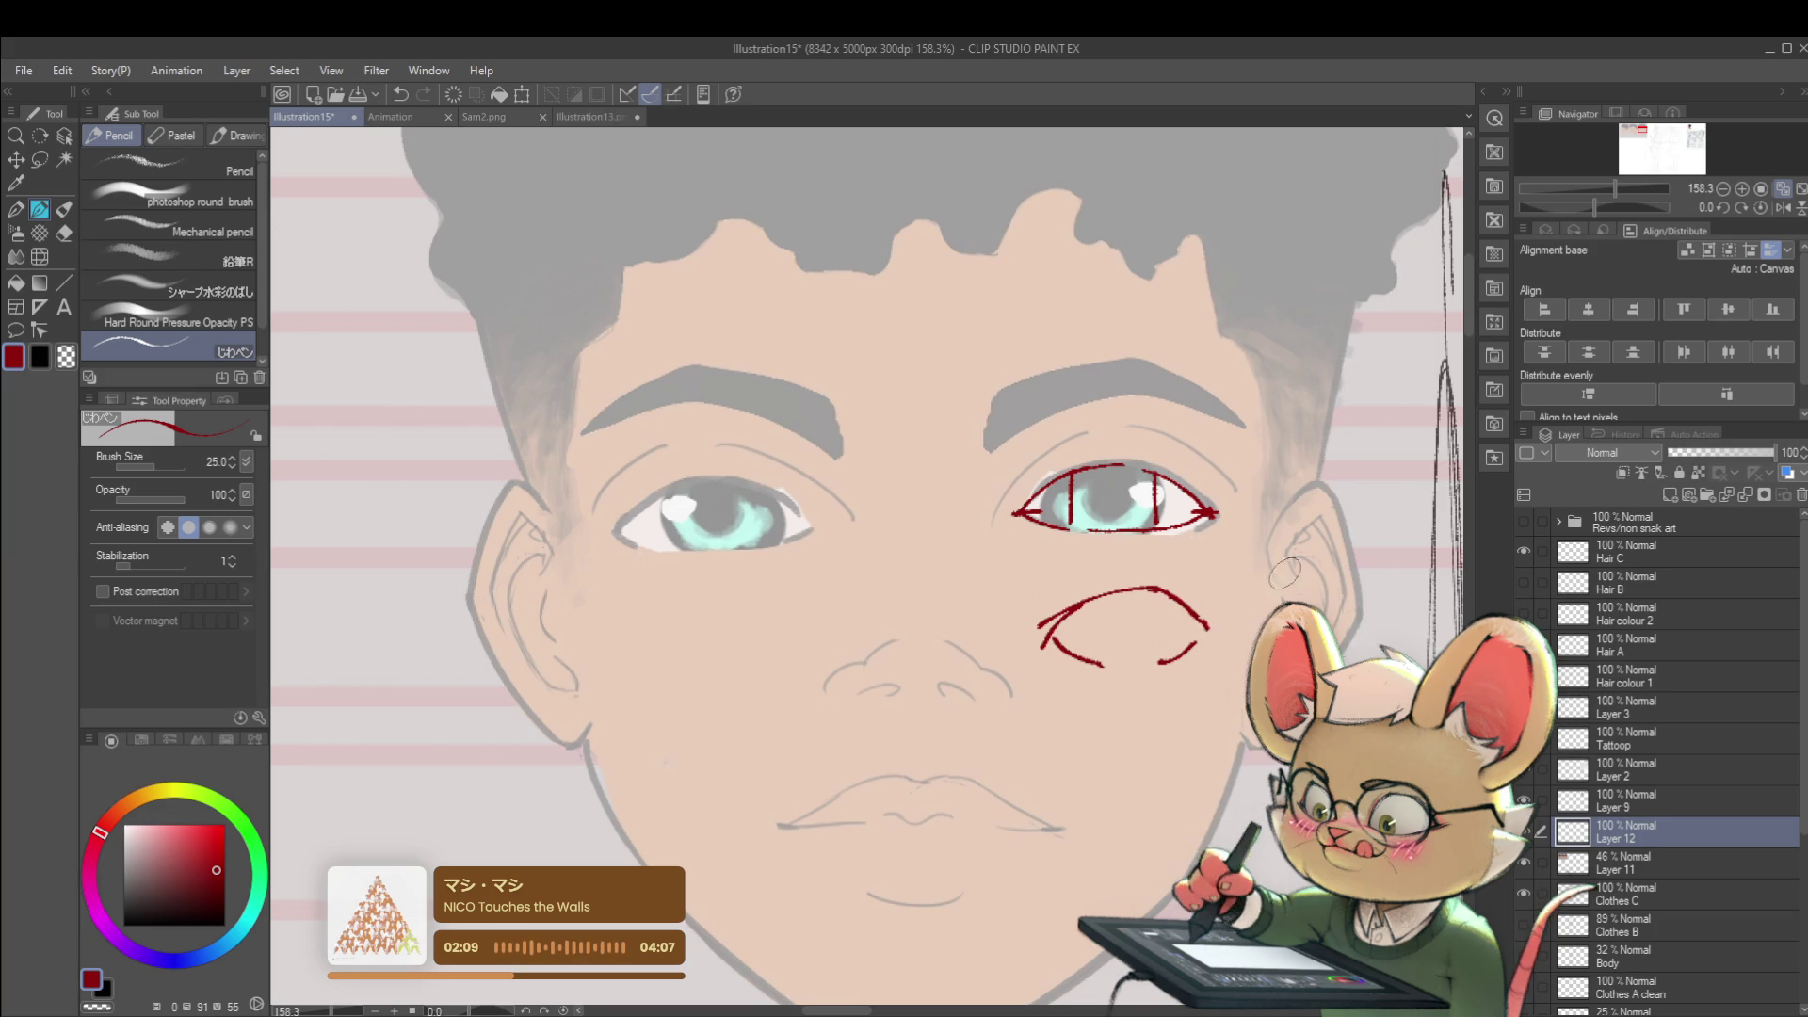
pyautogui.moveTo(1194, 618); pyautogui.dragTo(1223, 624)
pyautogui.hotkey('ctrl', 'z')
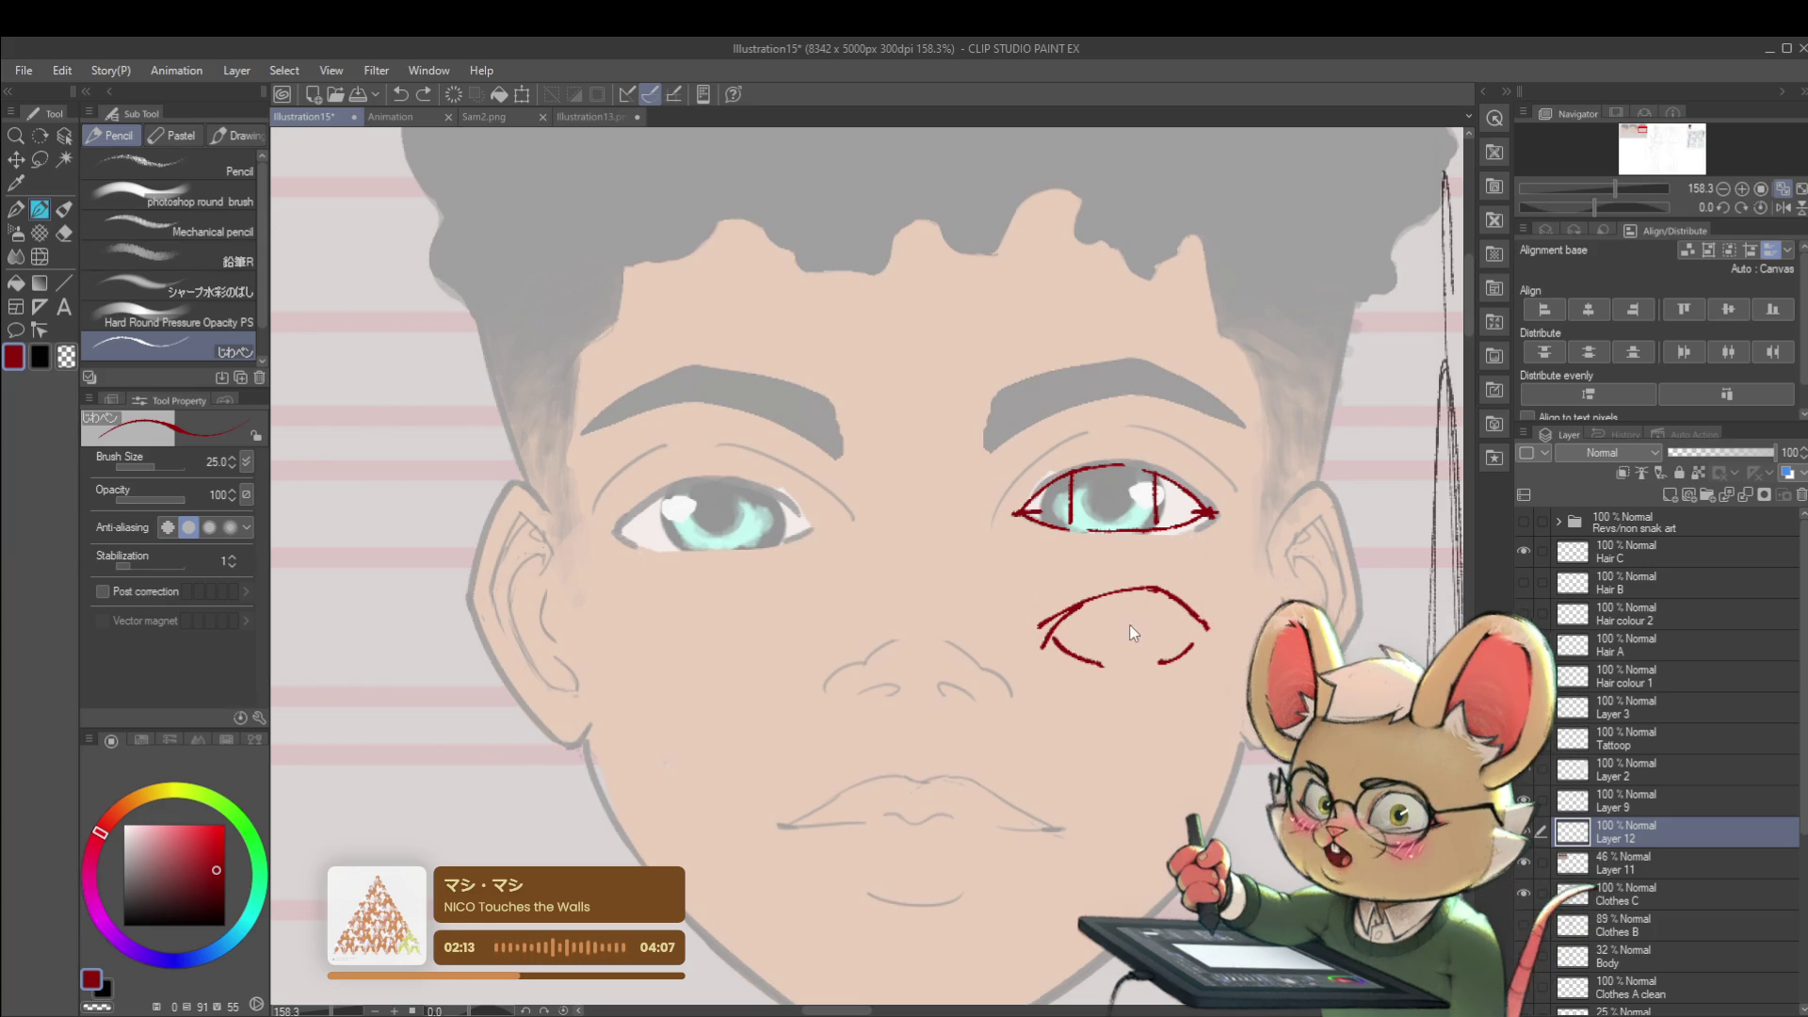
pyautogui.hotkey('ctrl', 'z')
pyautogui.moveTo(1046, 643); pyautogui.dragTo(1126, 668)
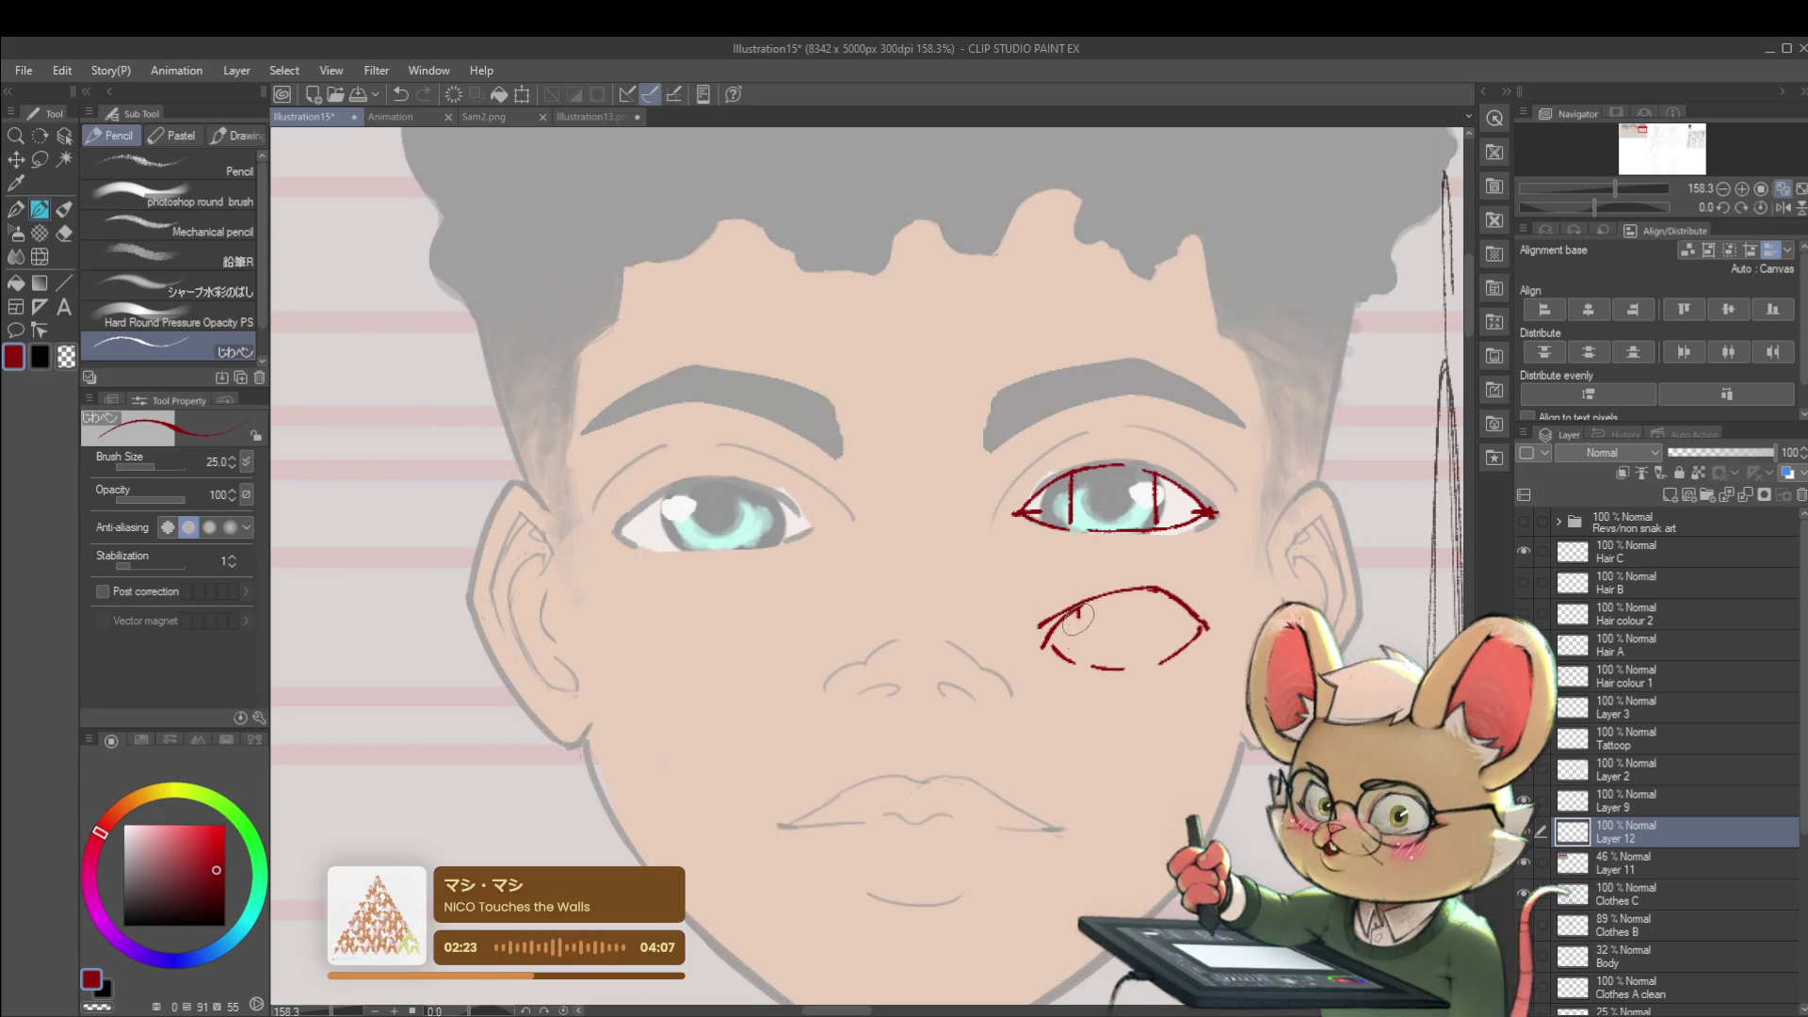
pyautogui.moveTo(1156, 590); pyautogui.dragTo(1160, 662)
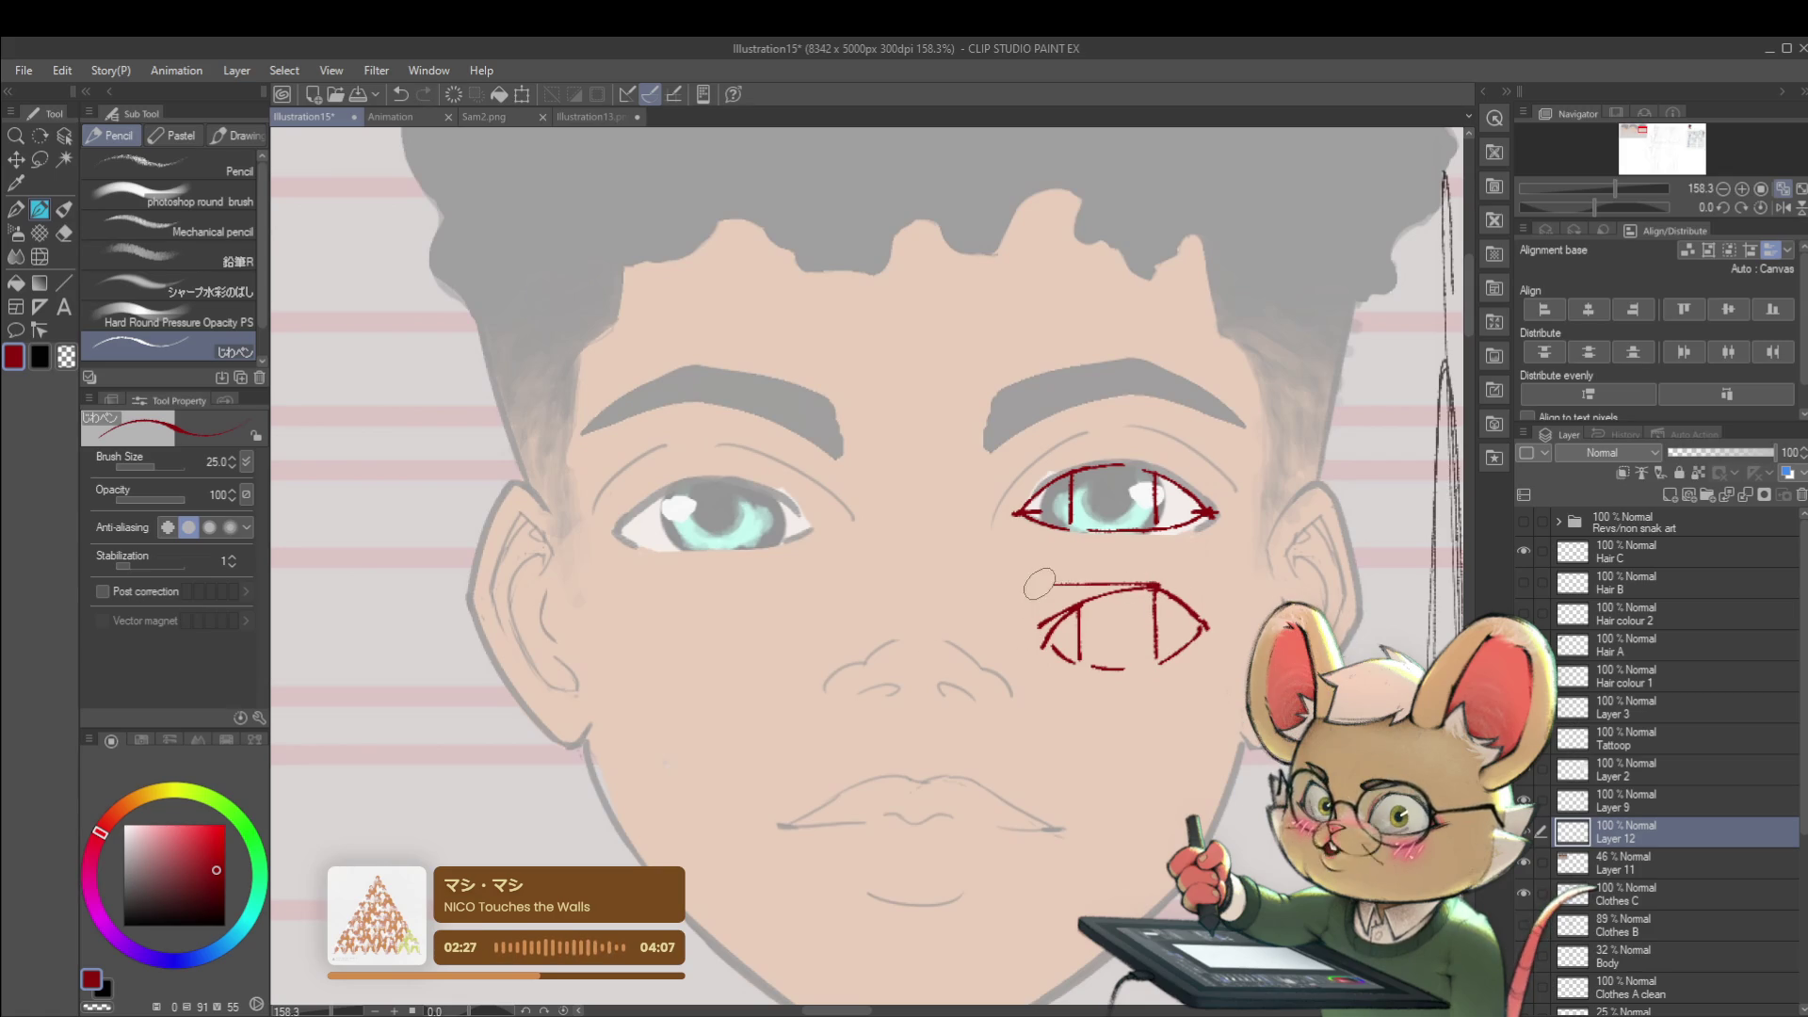
pyautogui.hotkey('ctrl', 'z')
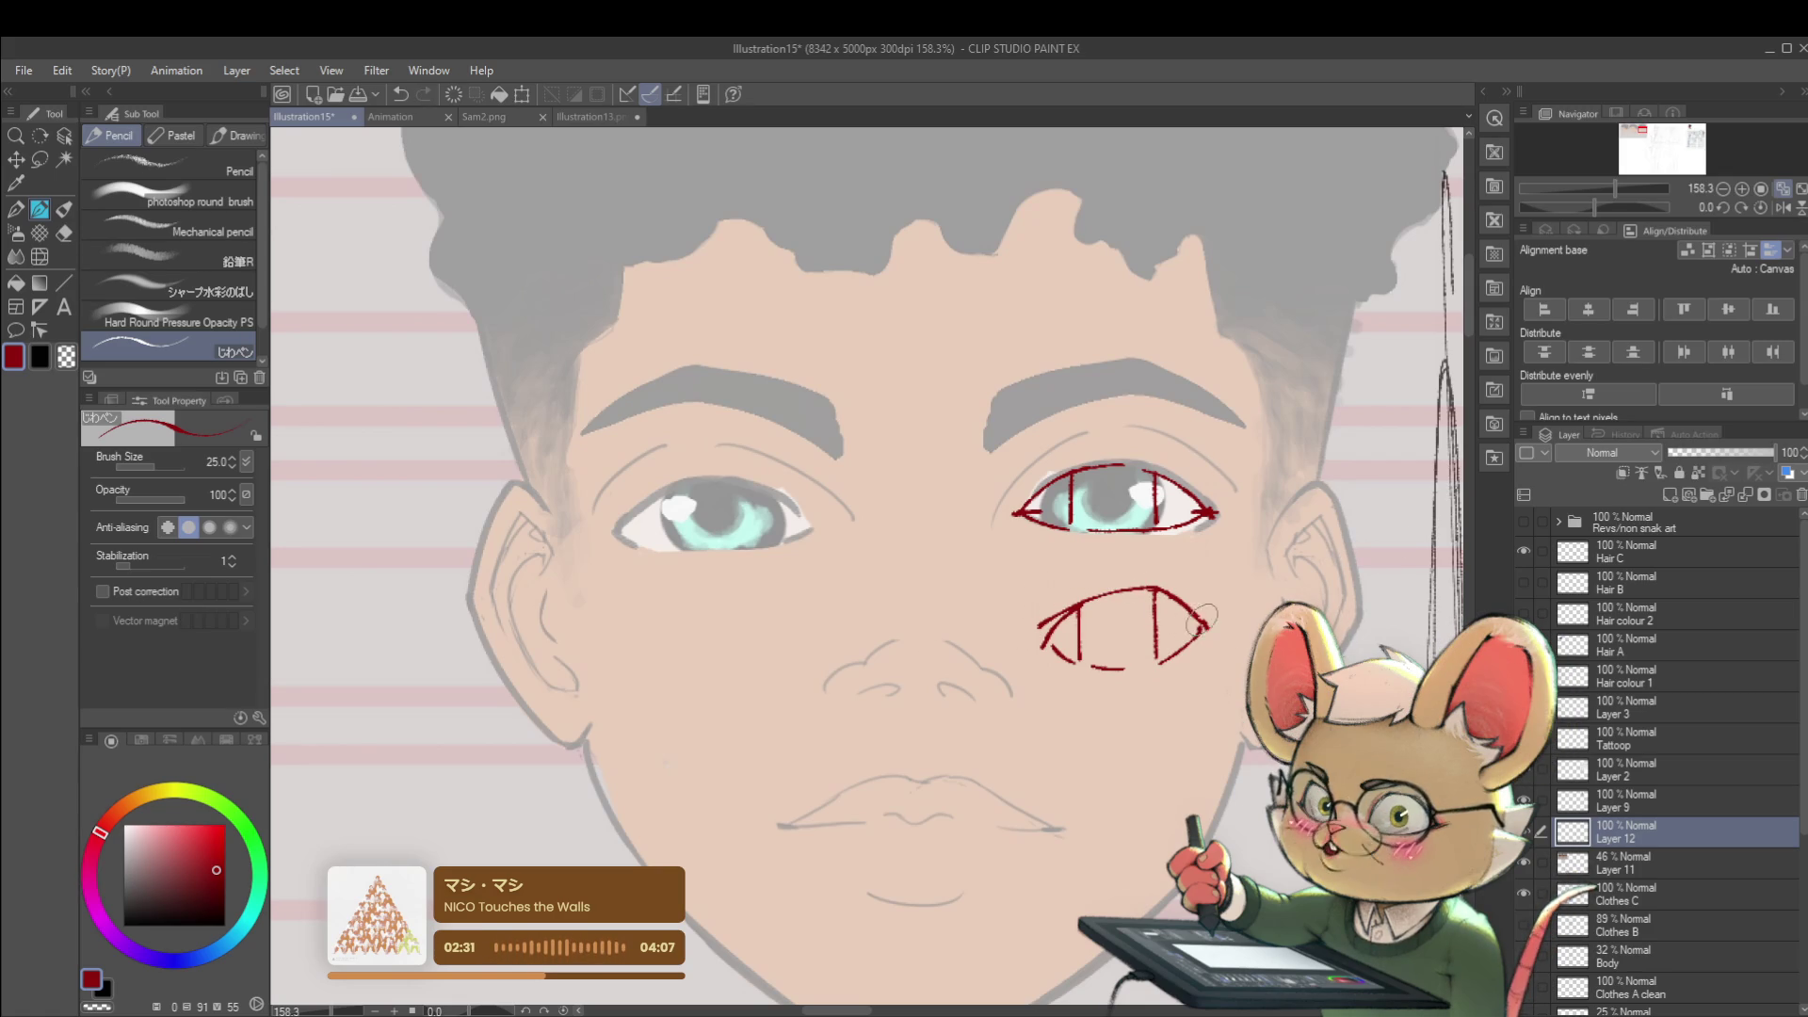
pyautogui.hotkey('ctrl', 'z')
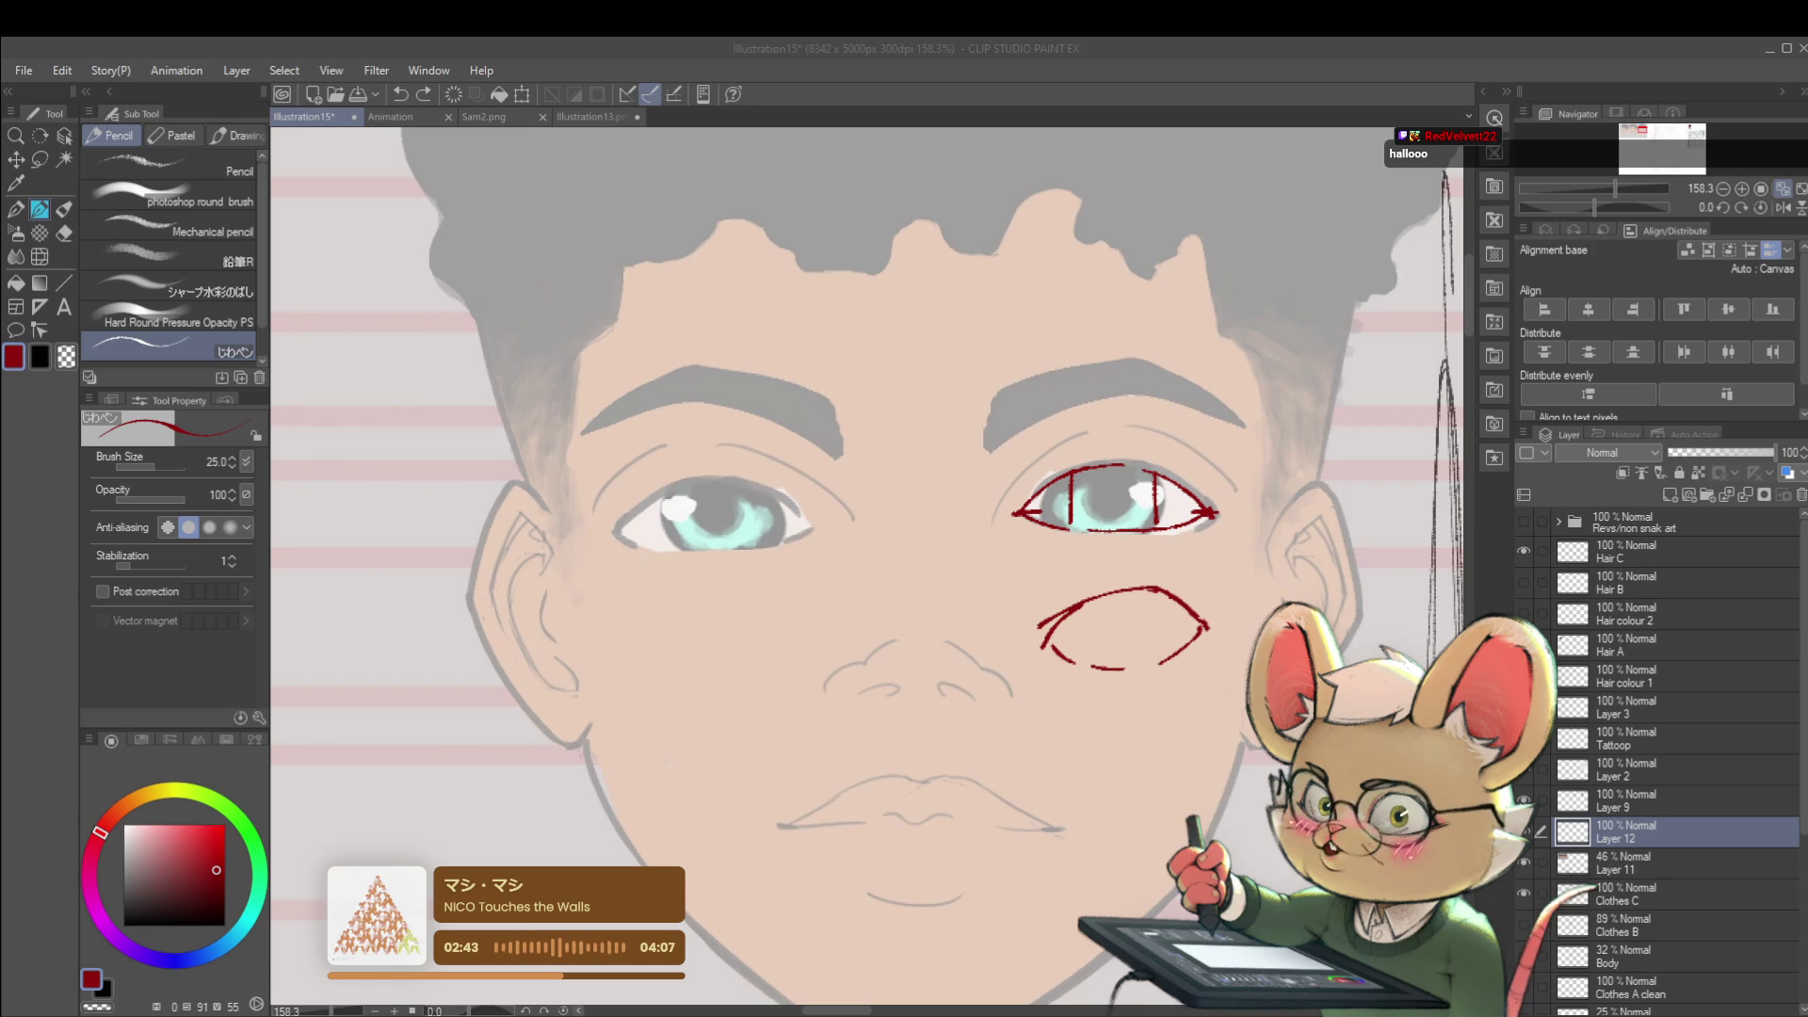
pyautogui.scroll(-5, 872, 532)
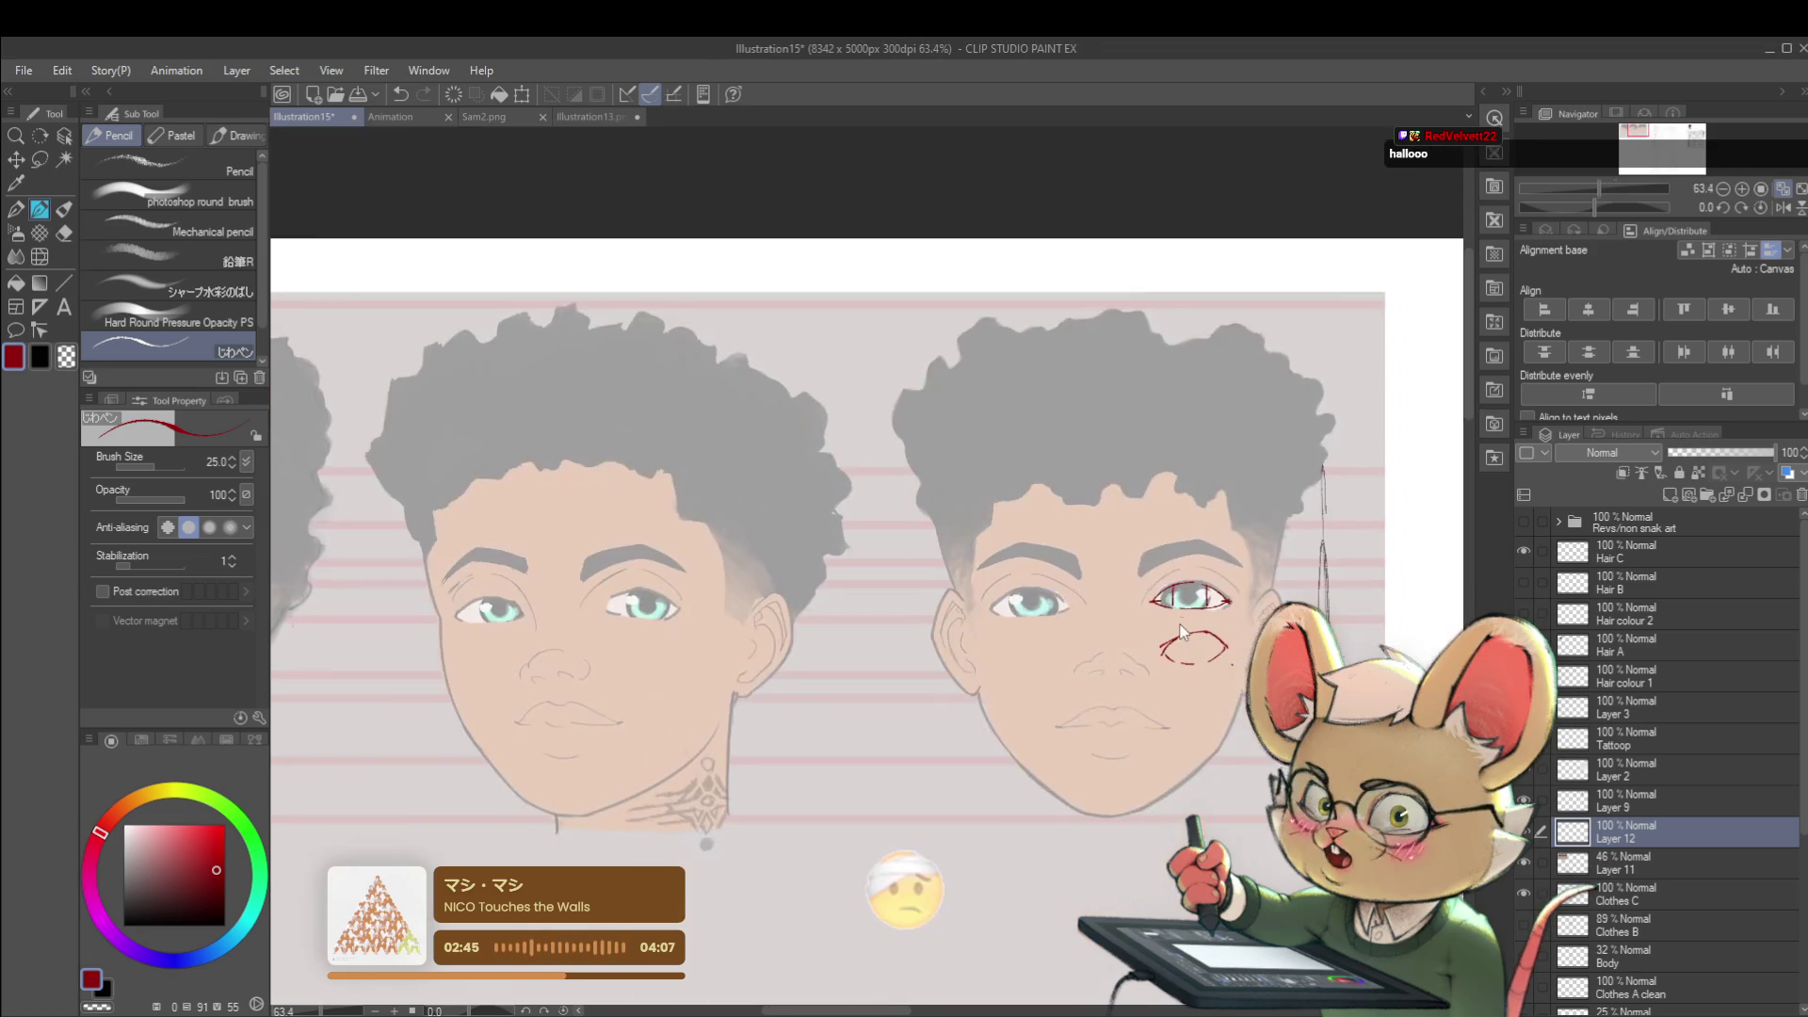
pyautogui.scroll(-2, 874, 489)
pyautogui.scroll(-2, 873, 488)
pyautogui.scroll(1, 873, 488)
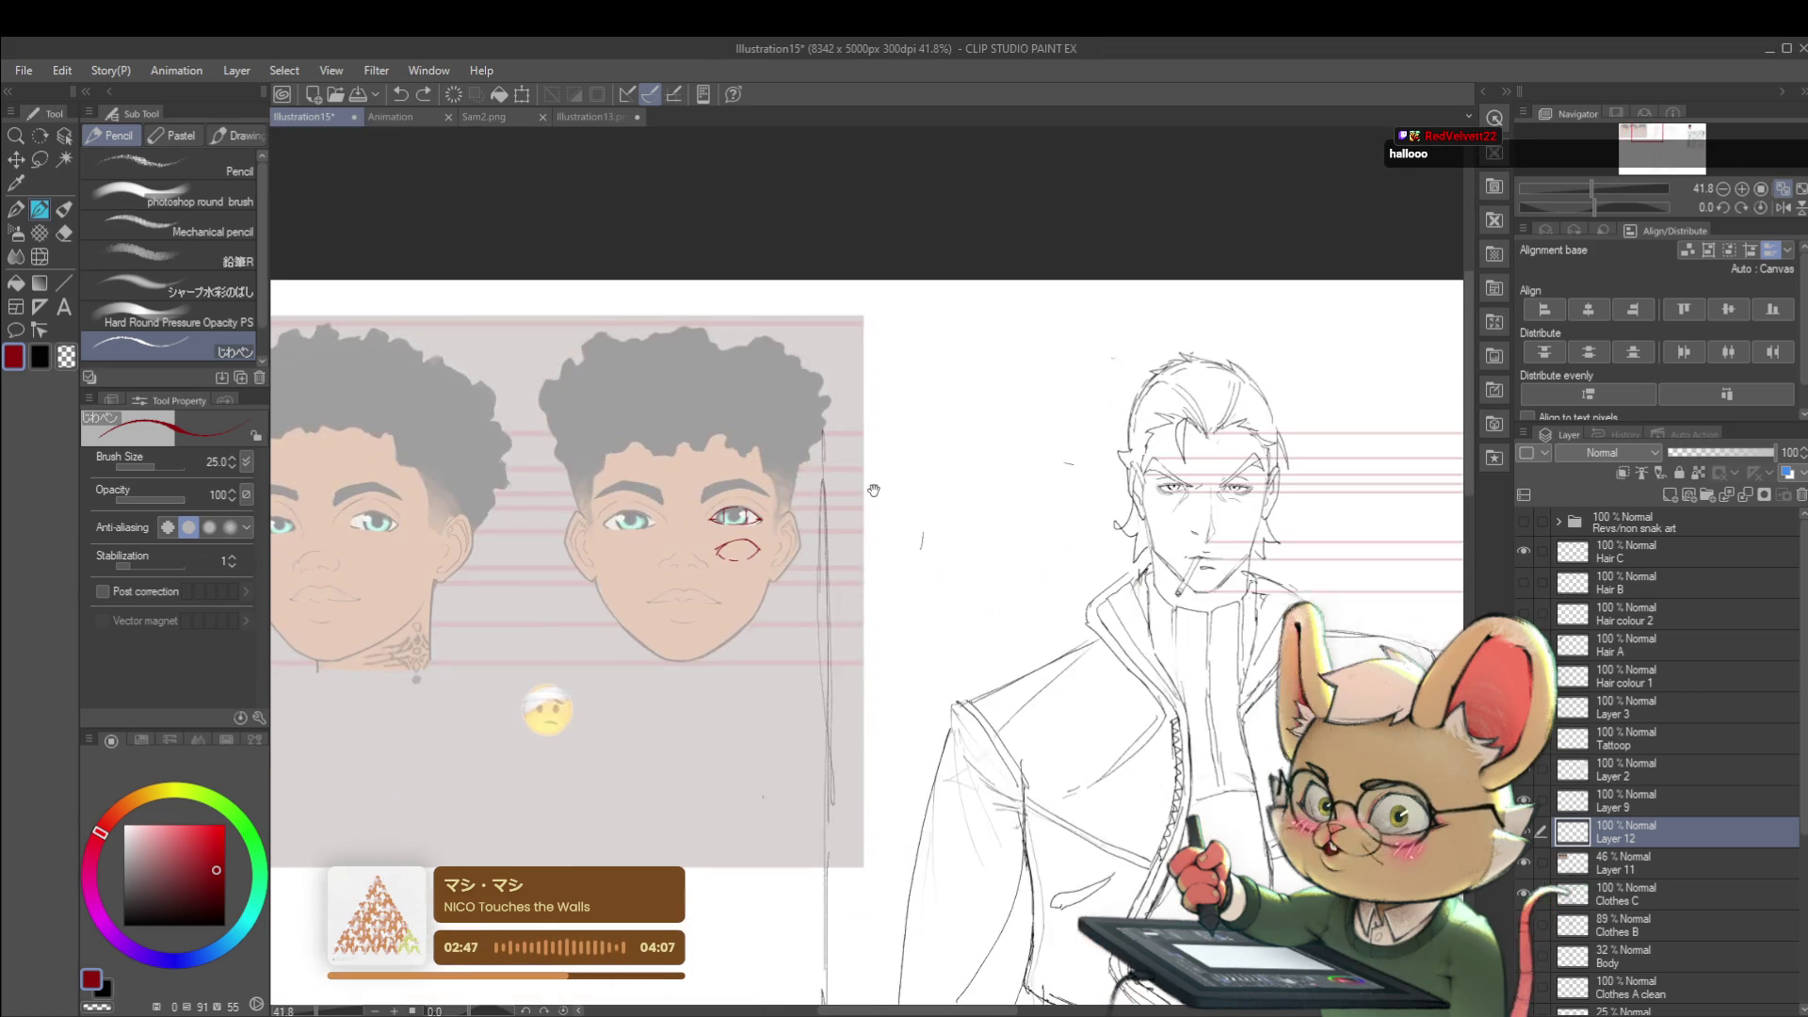
# - Switch to the Animation document, flip through its storyboard frames, and return to Illustration15
pyautogui.moveTo(874, 489); pyautogui.dragTo(507, 326)
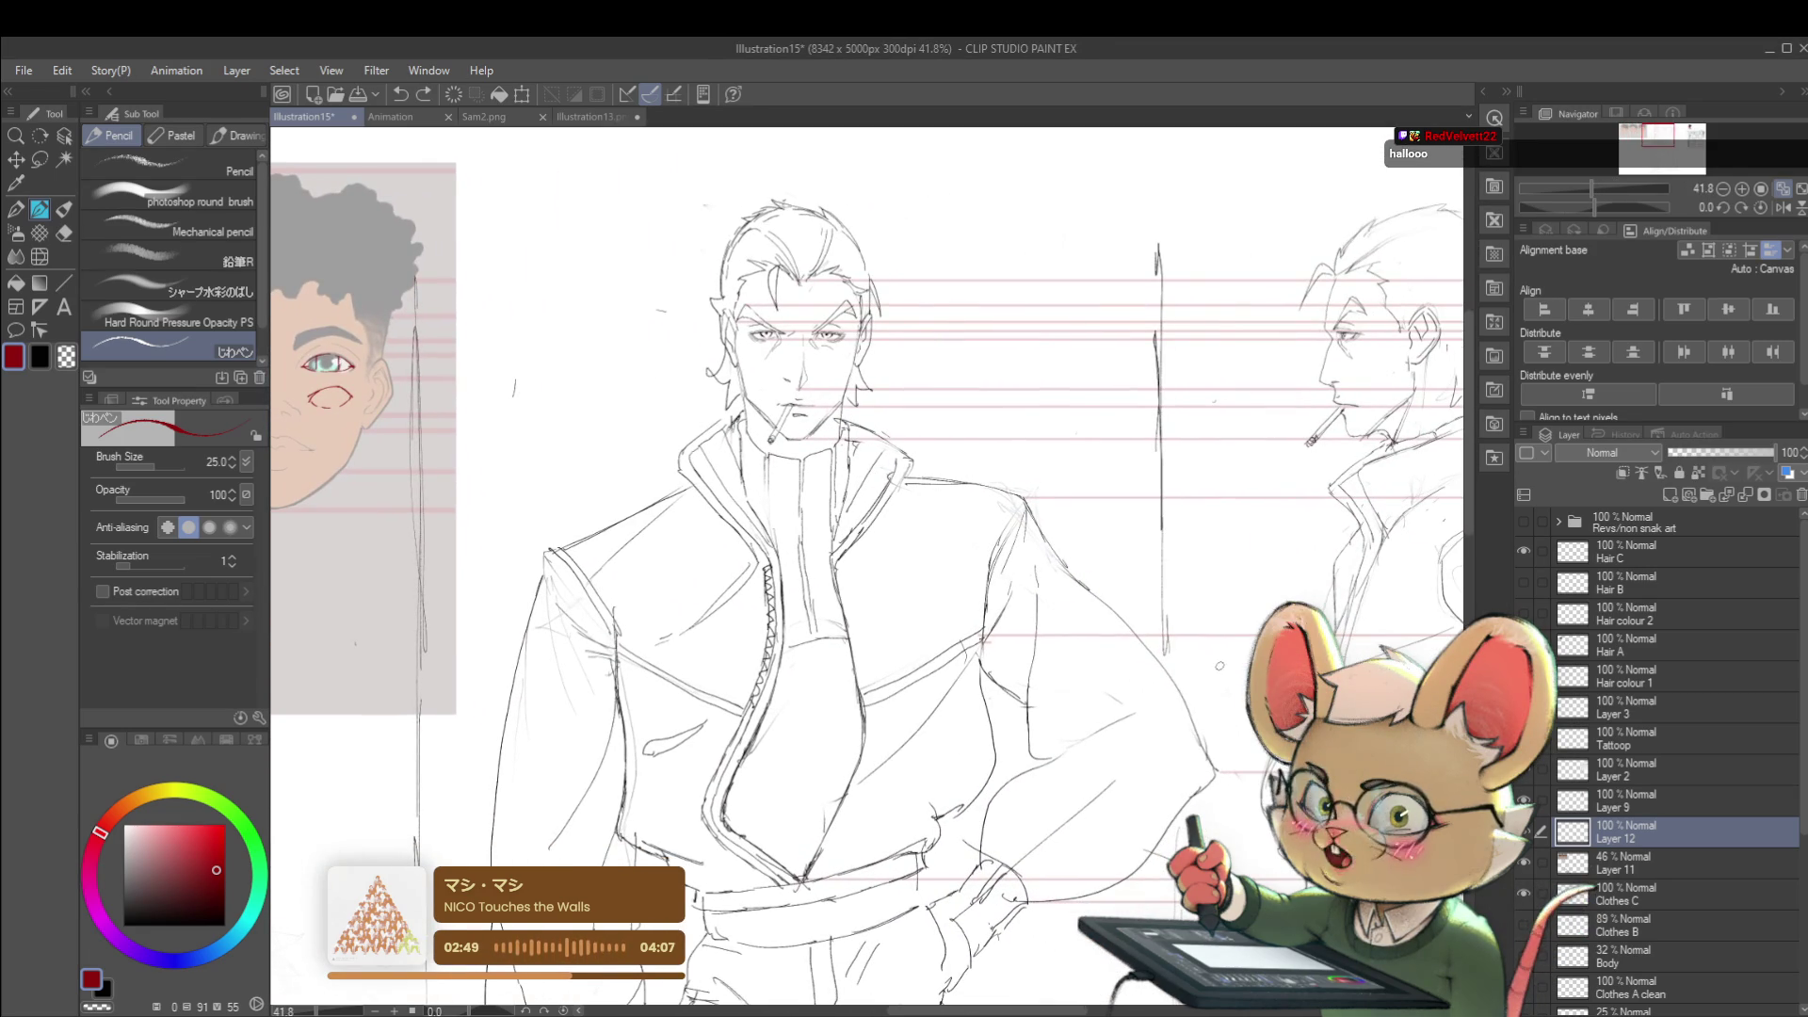
pyautogui.moveTo(505, 327); pyautogui.dragTo(753, 351)
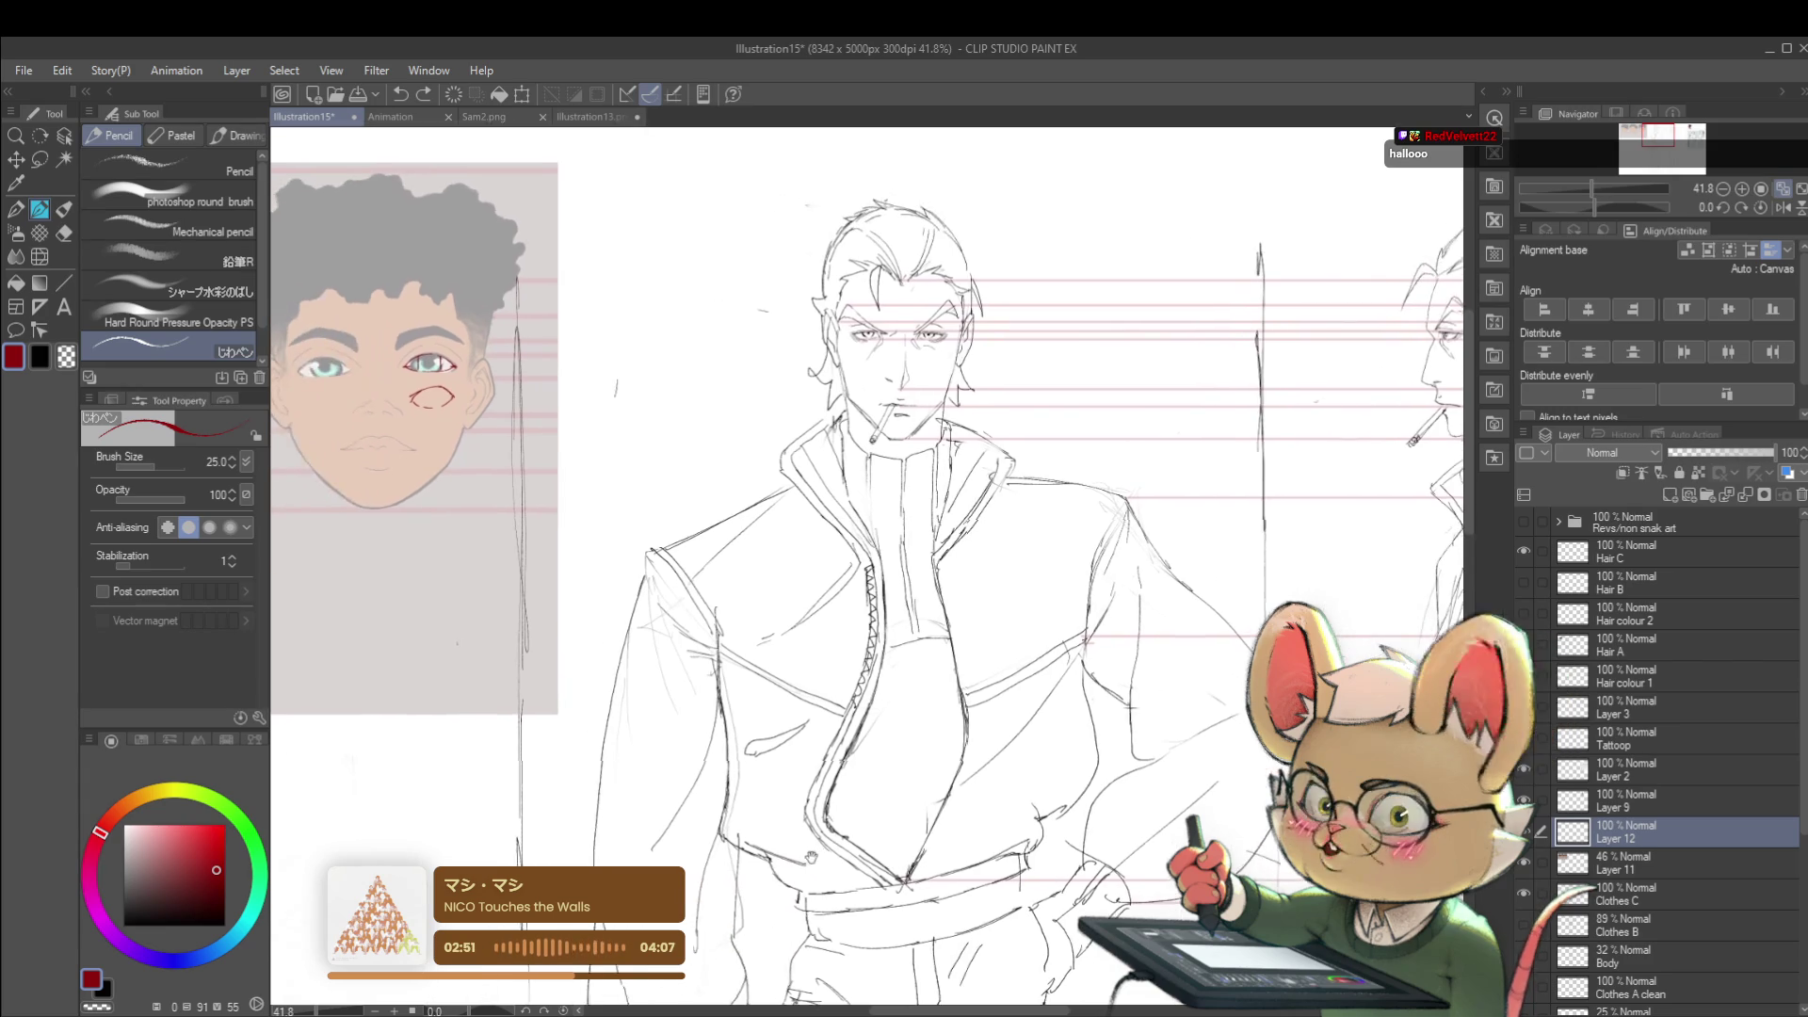
pyautogui.click(414, 118)
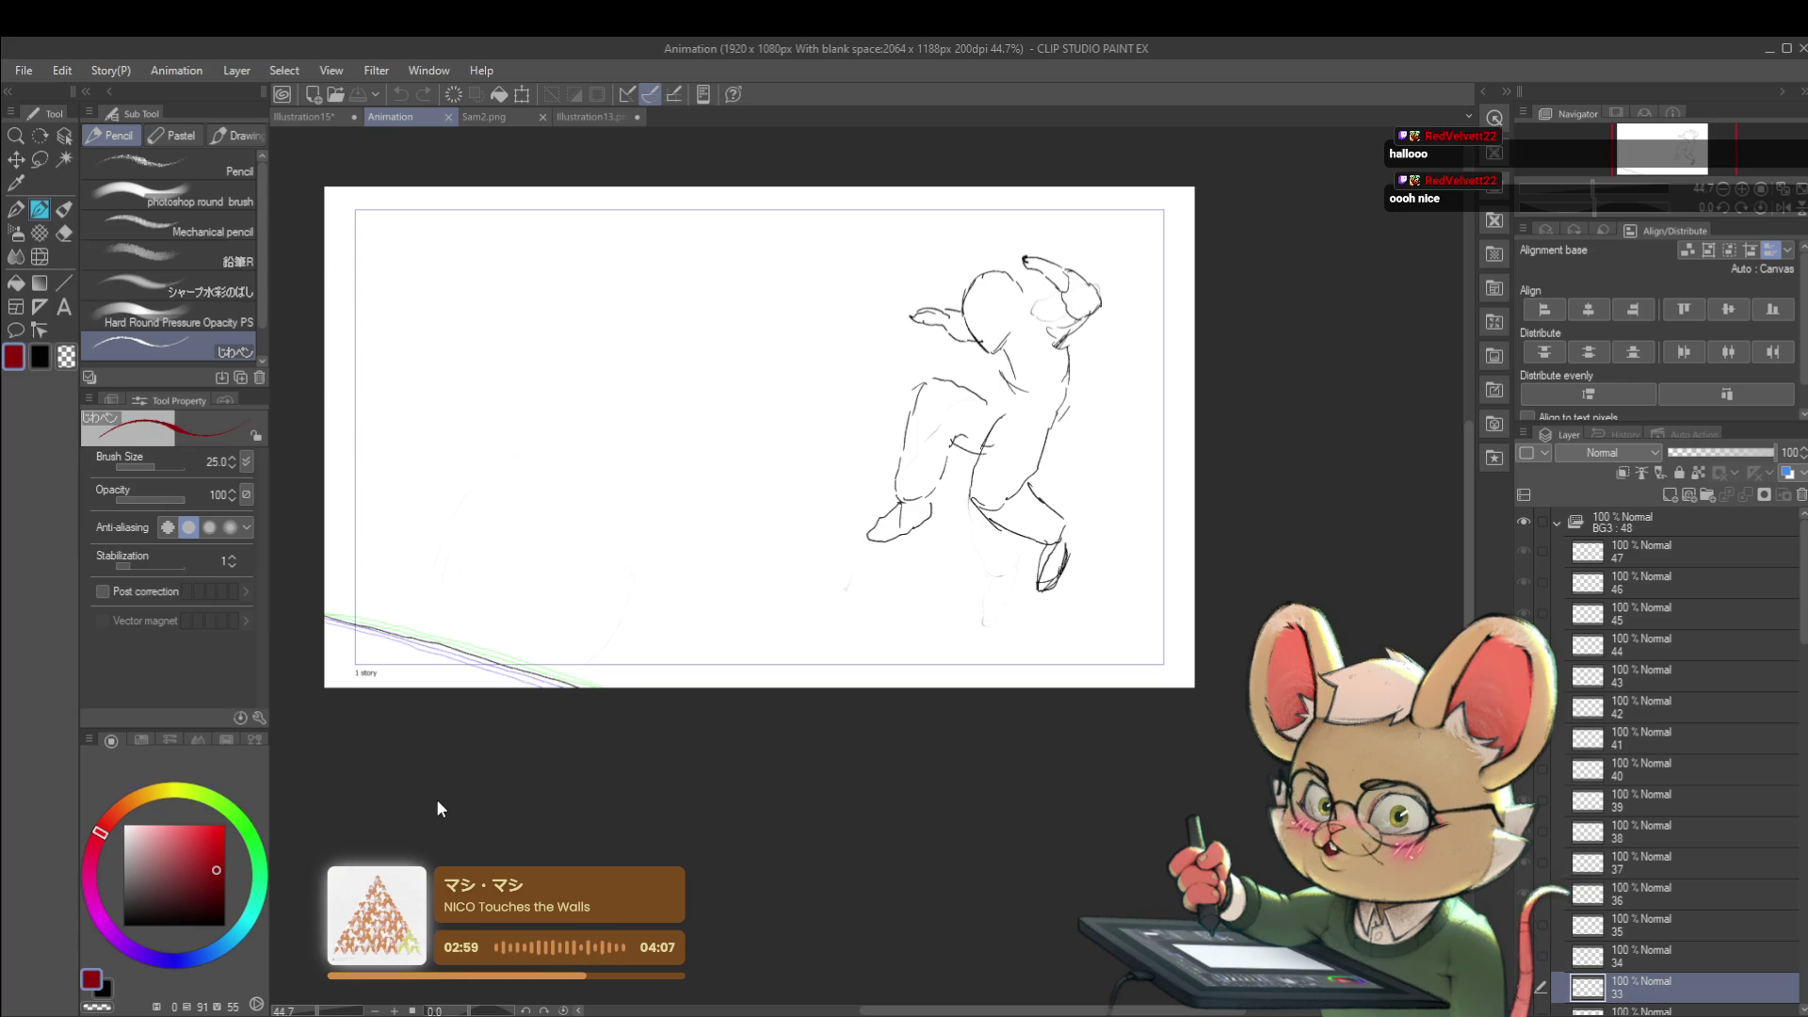
pyautogui.press('Right')
pyautogui.press('Right')
pyautogui.press('Right')
pyautogui.press('Right')
pyautogui.press('Right')
pyautogui.press('Right')
pyautogui.press('Right')
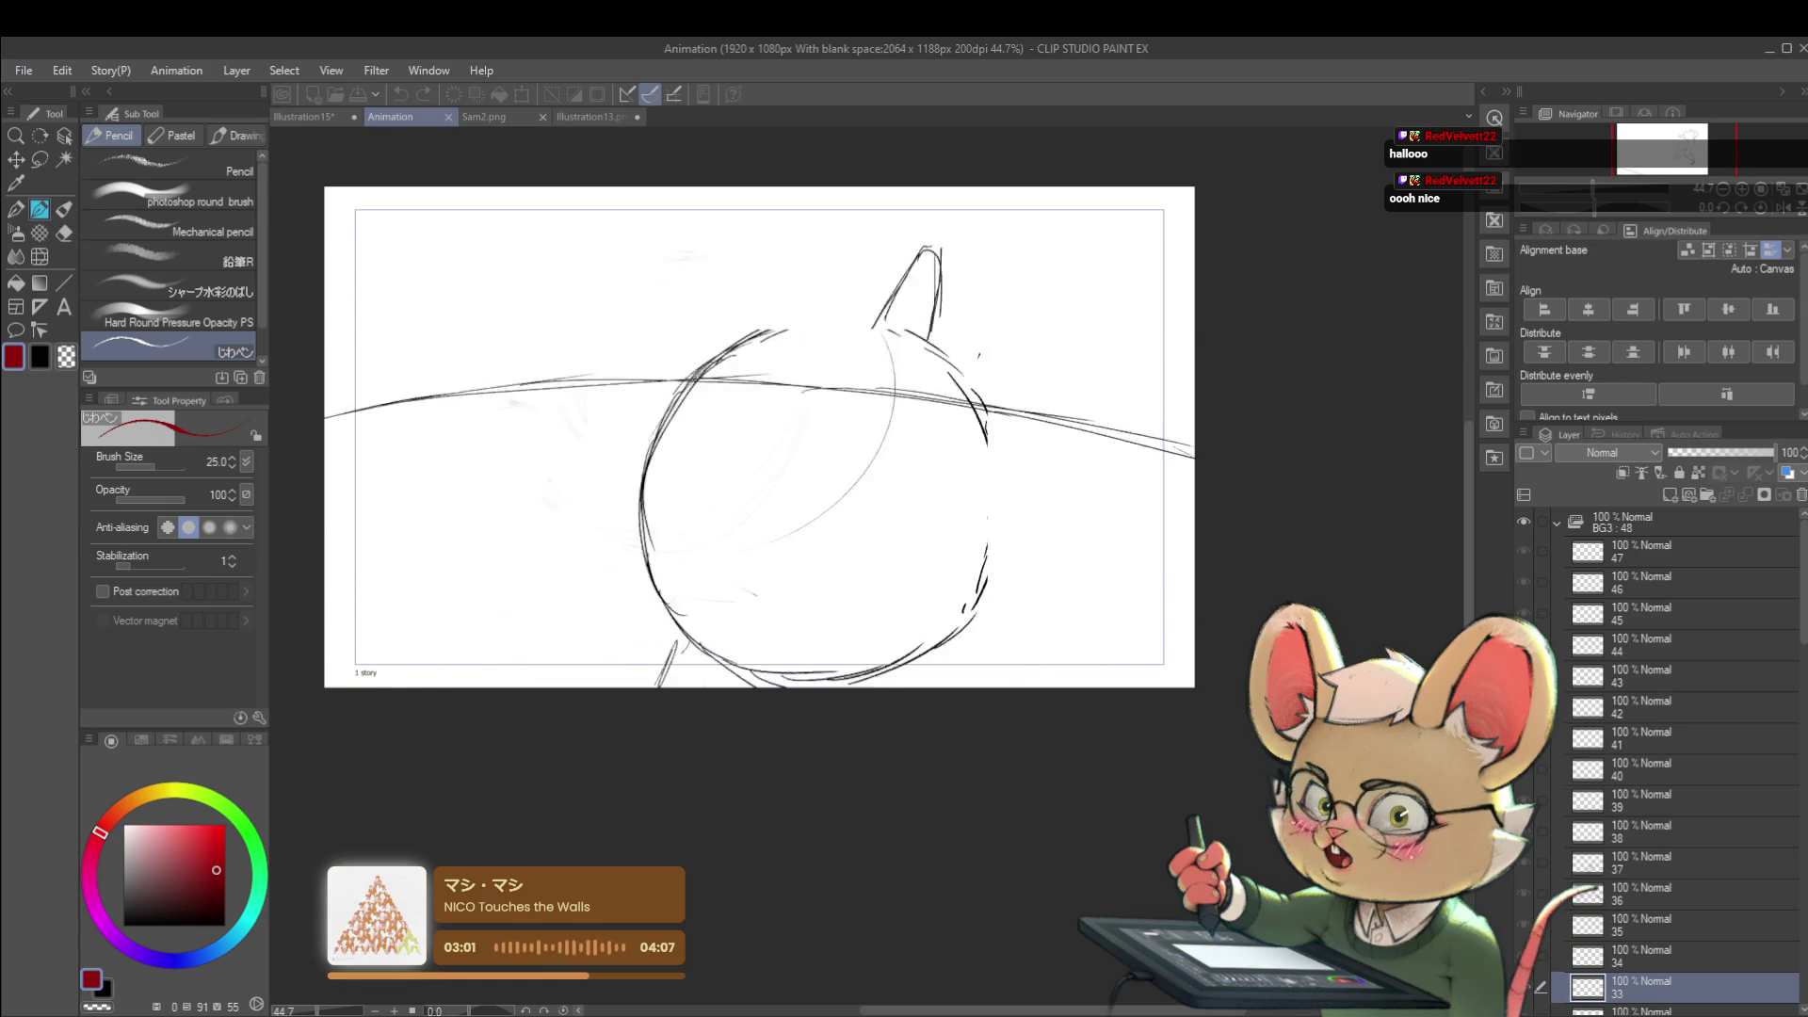
pyautogui.press('Right')
pyautogui.press('Right')
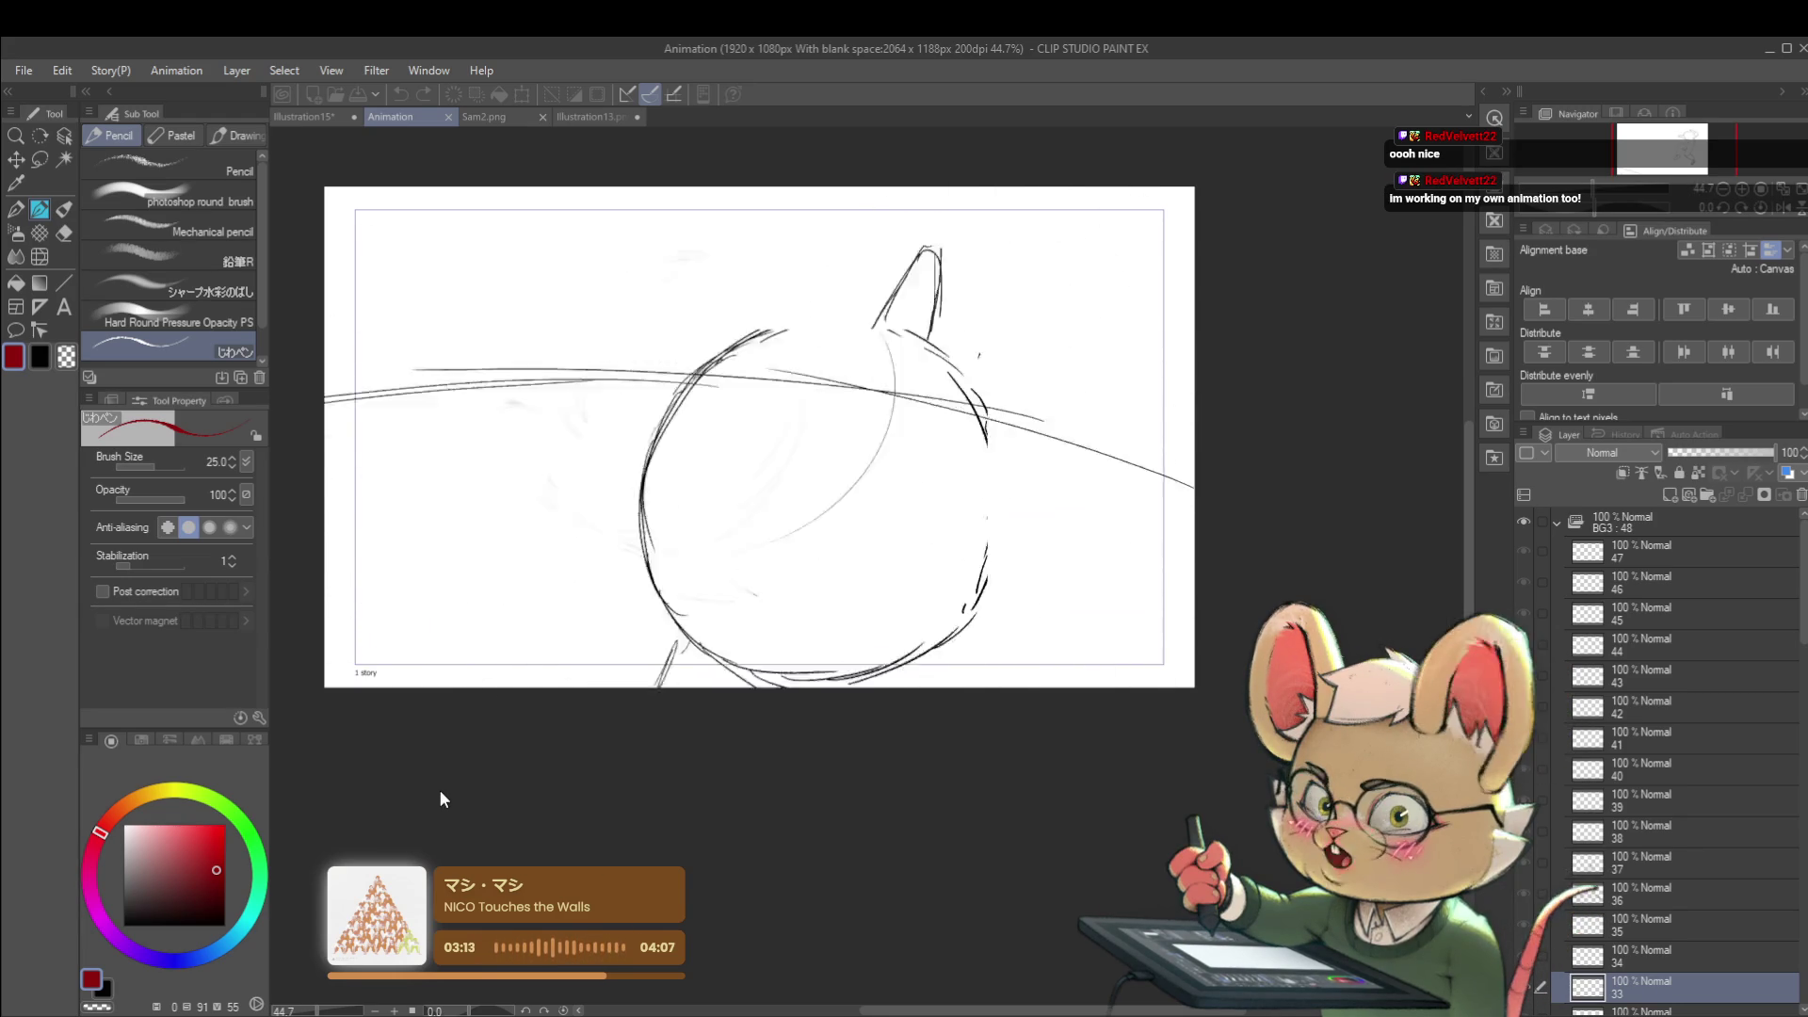
pyautogui.click(311, 117)
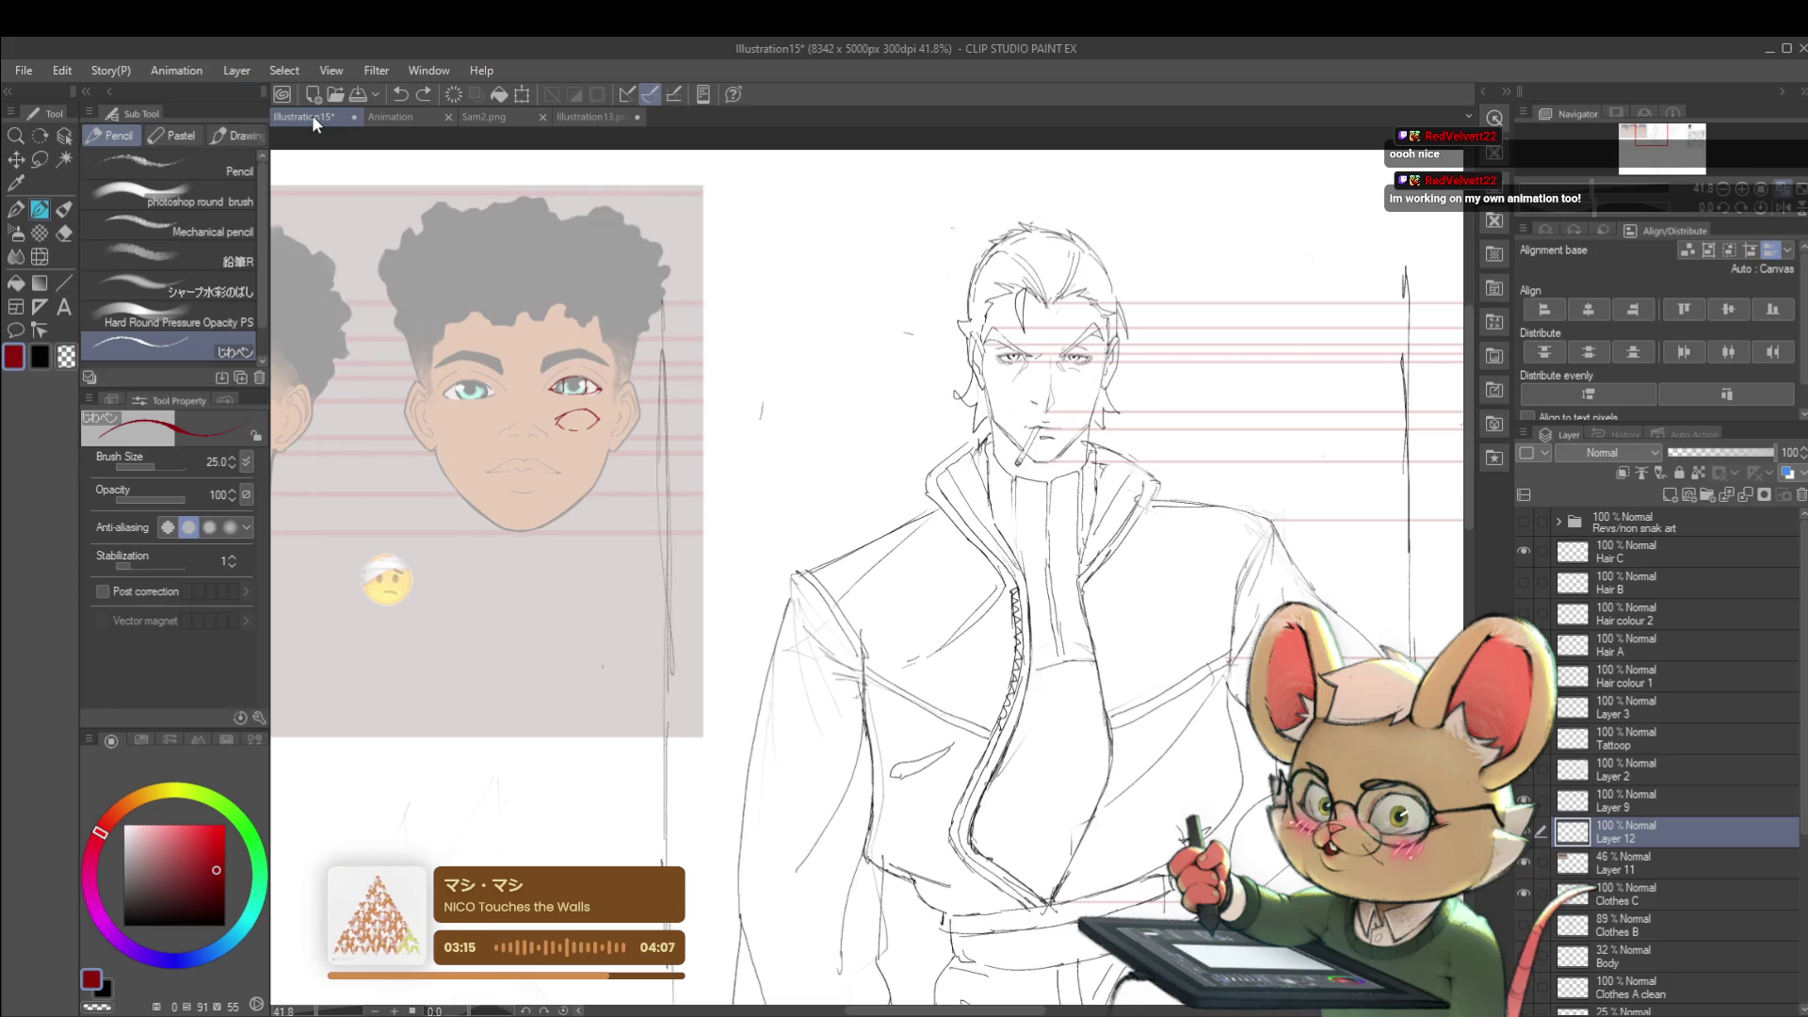
pyautogui.scroll(1, 877, 457)
pyautogui.scroll(1, 878, 457)
pyautogui.scroll(1, 878, 455)
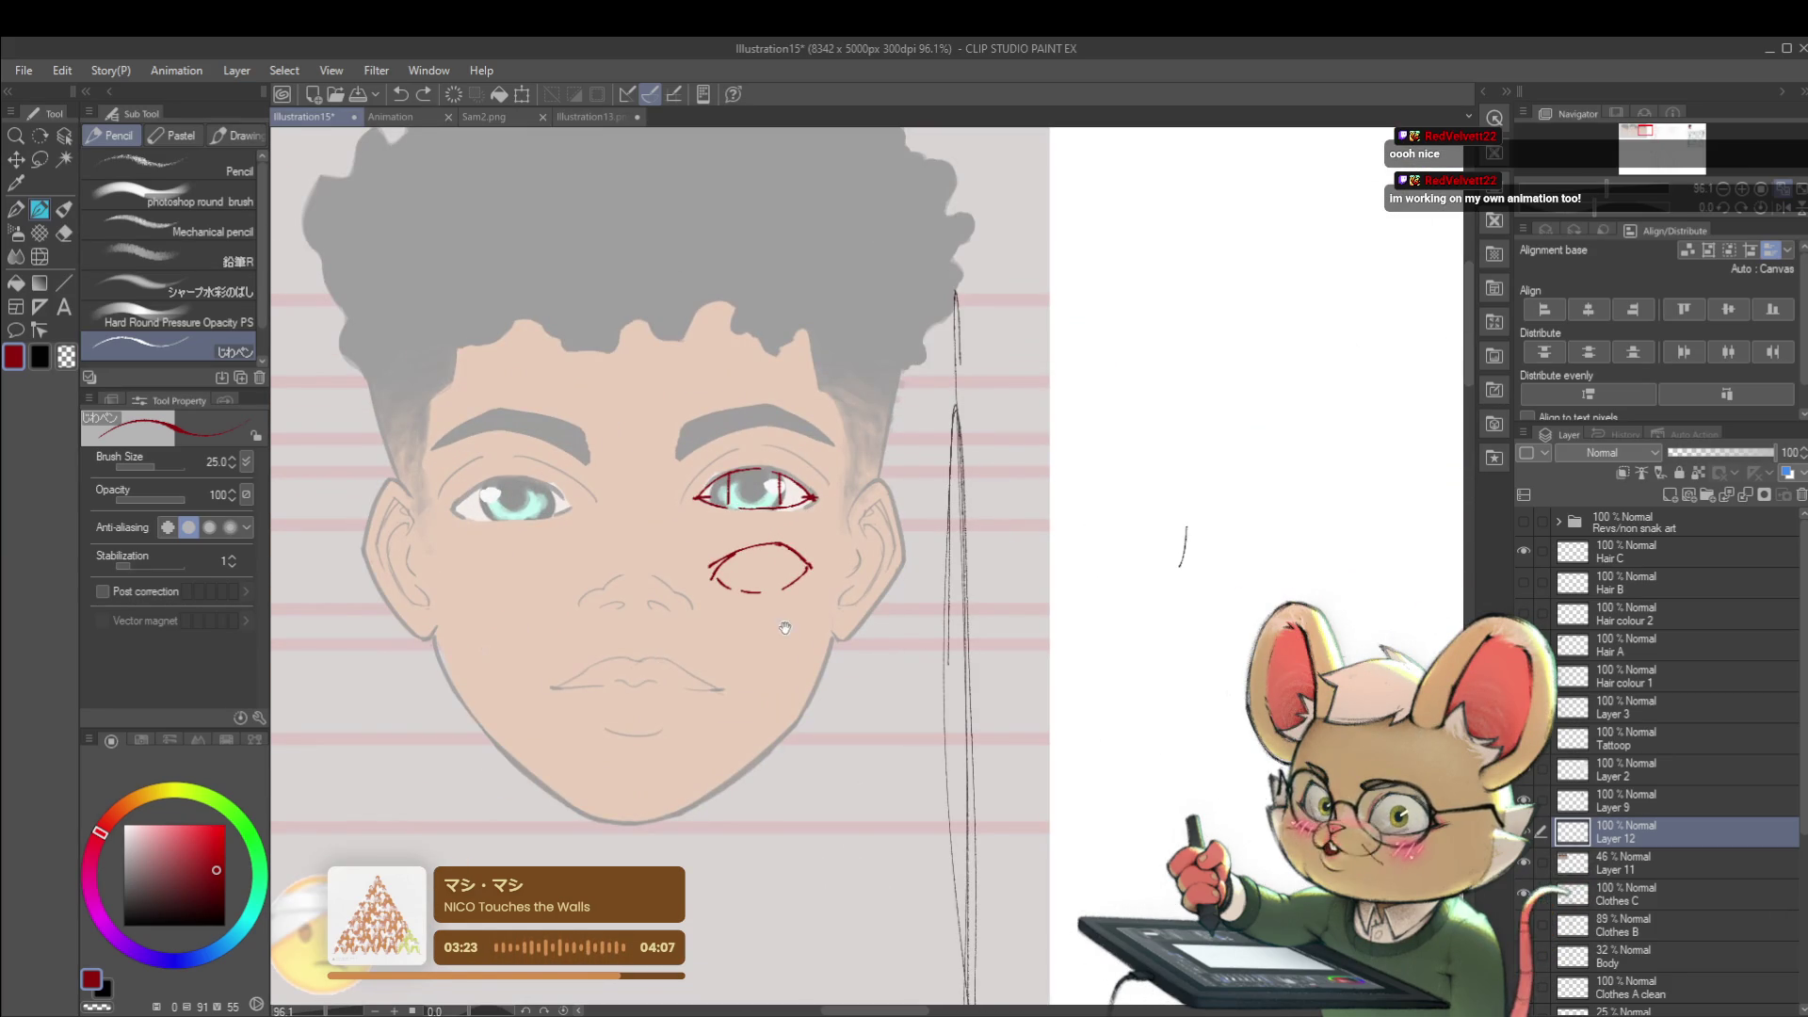
pyautogui.scroll(1, 661, 650)
pyautogui.scroll(1, 734, 495)
pyautogui.scroll(1, 789, 311)
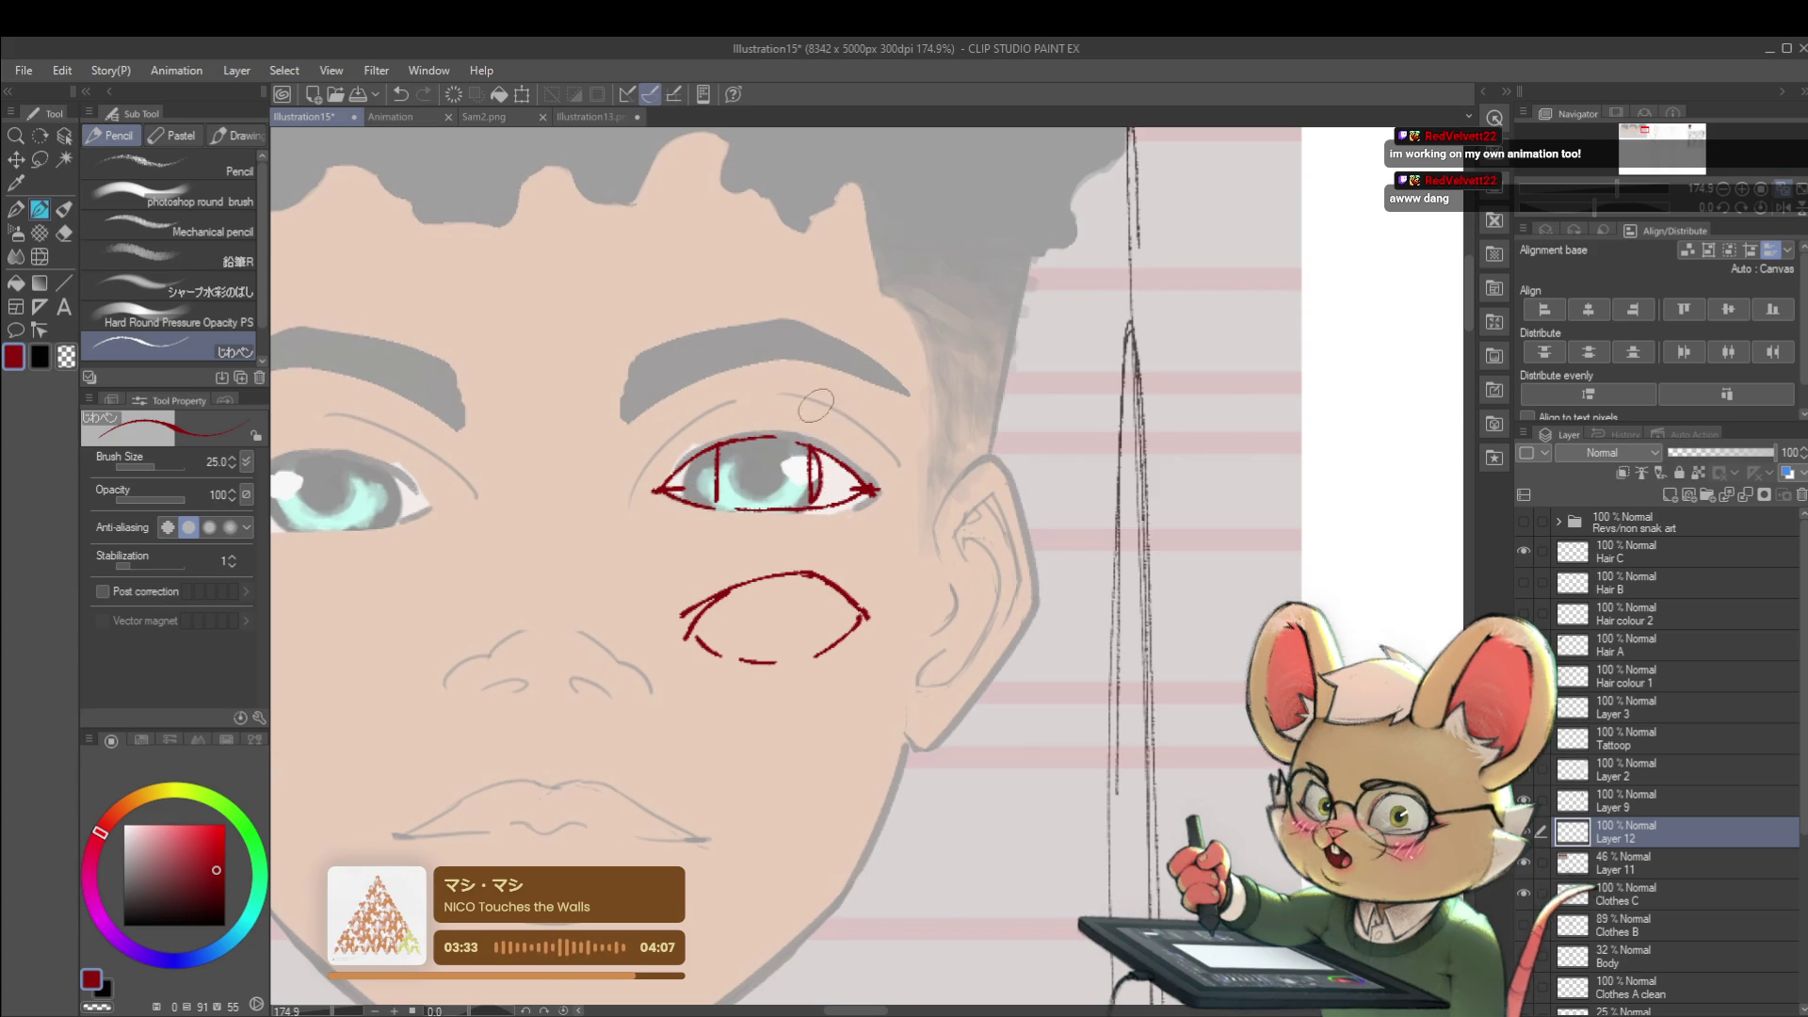
pyautogui.scroll(-5, 707, 523)
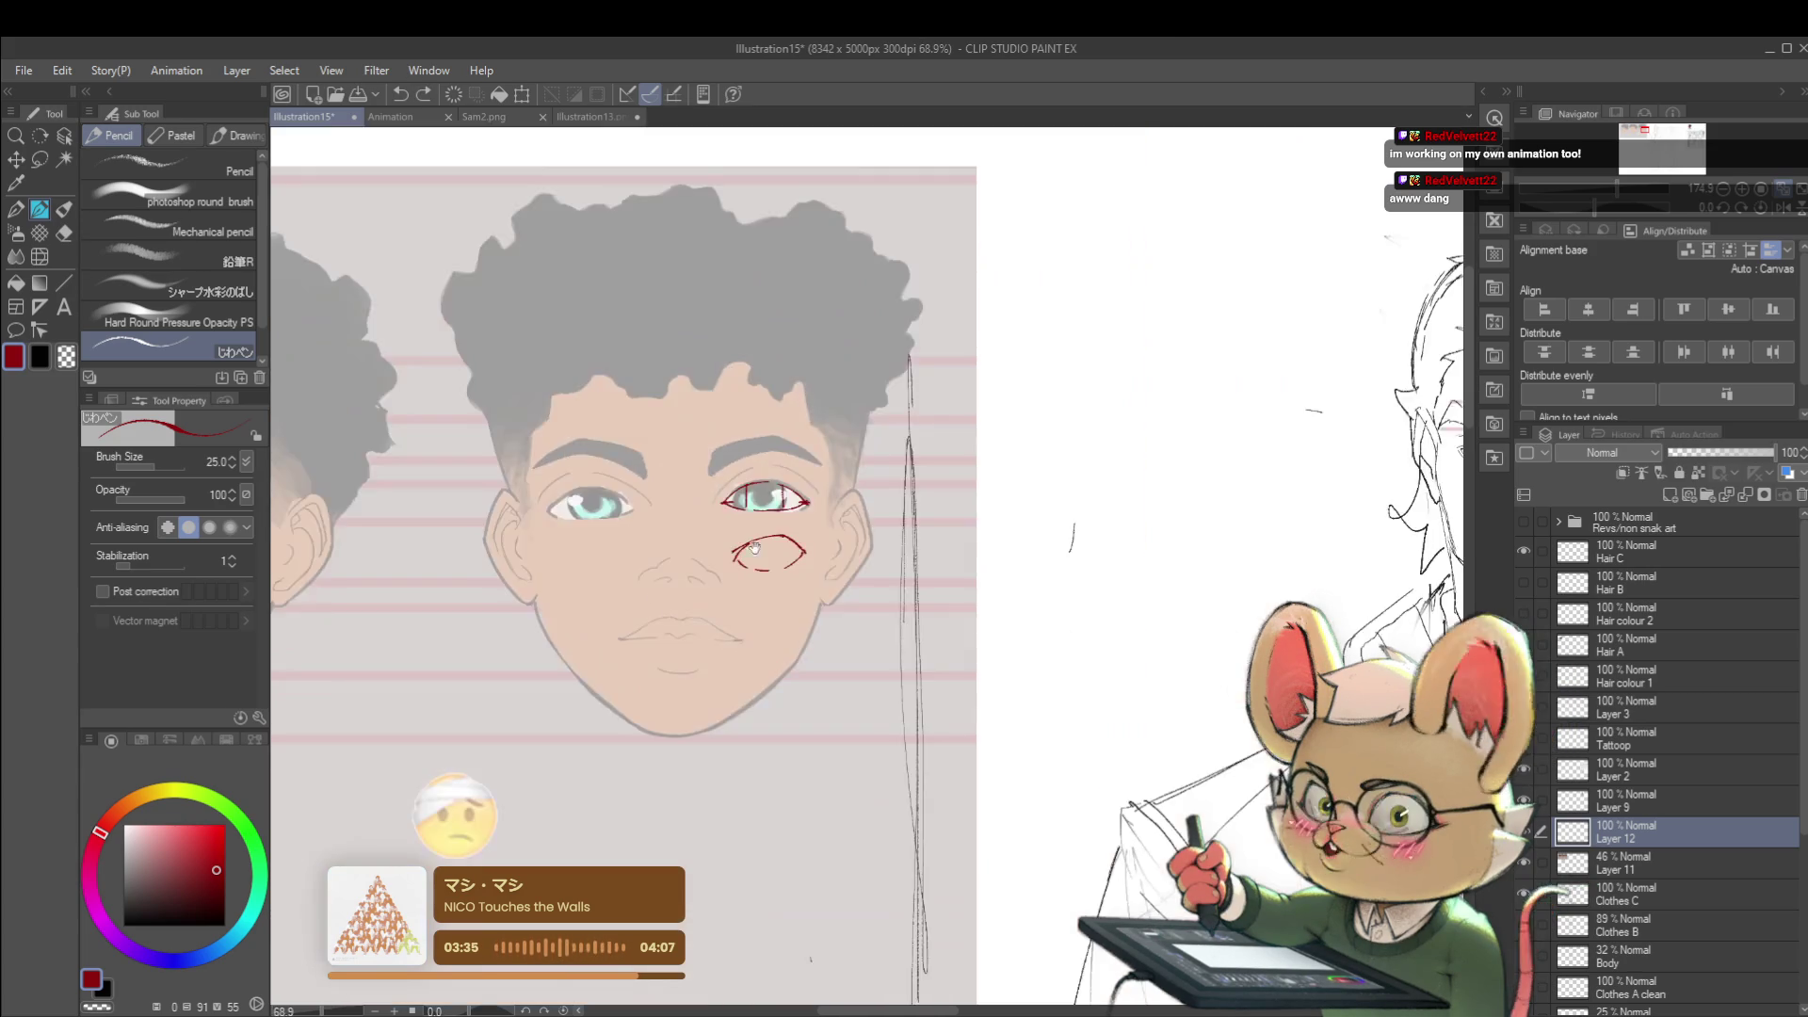
# - Pan up to the tattooed face and draw a small red stroke on its eye
pyautogui.moveTo(708, 523); pyautogui.dragTo(1096, 302)
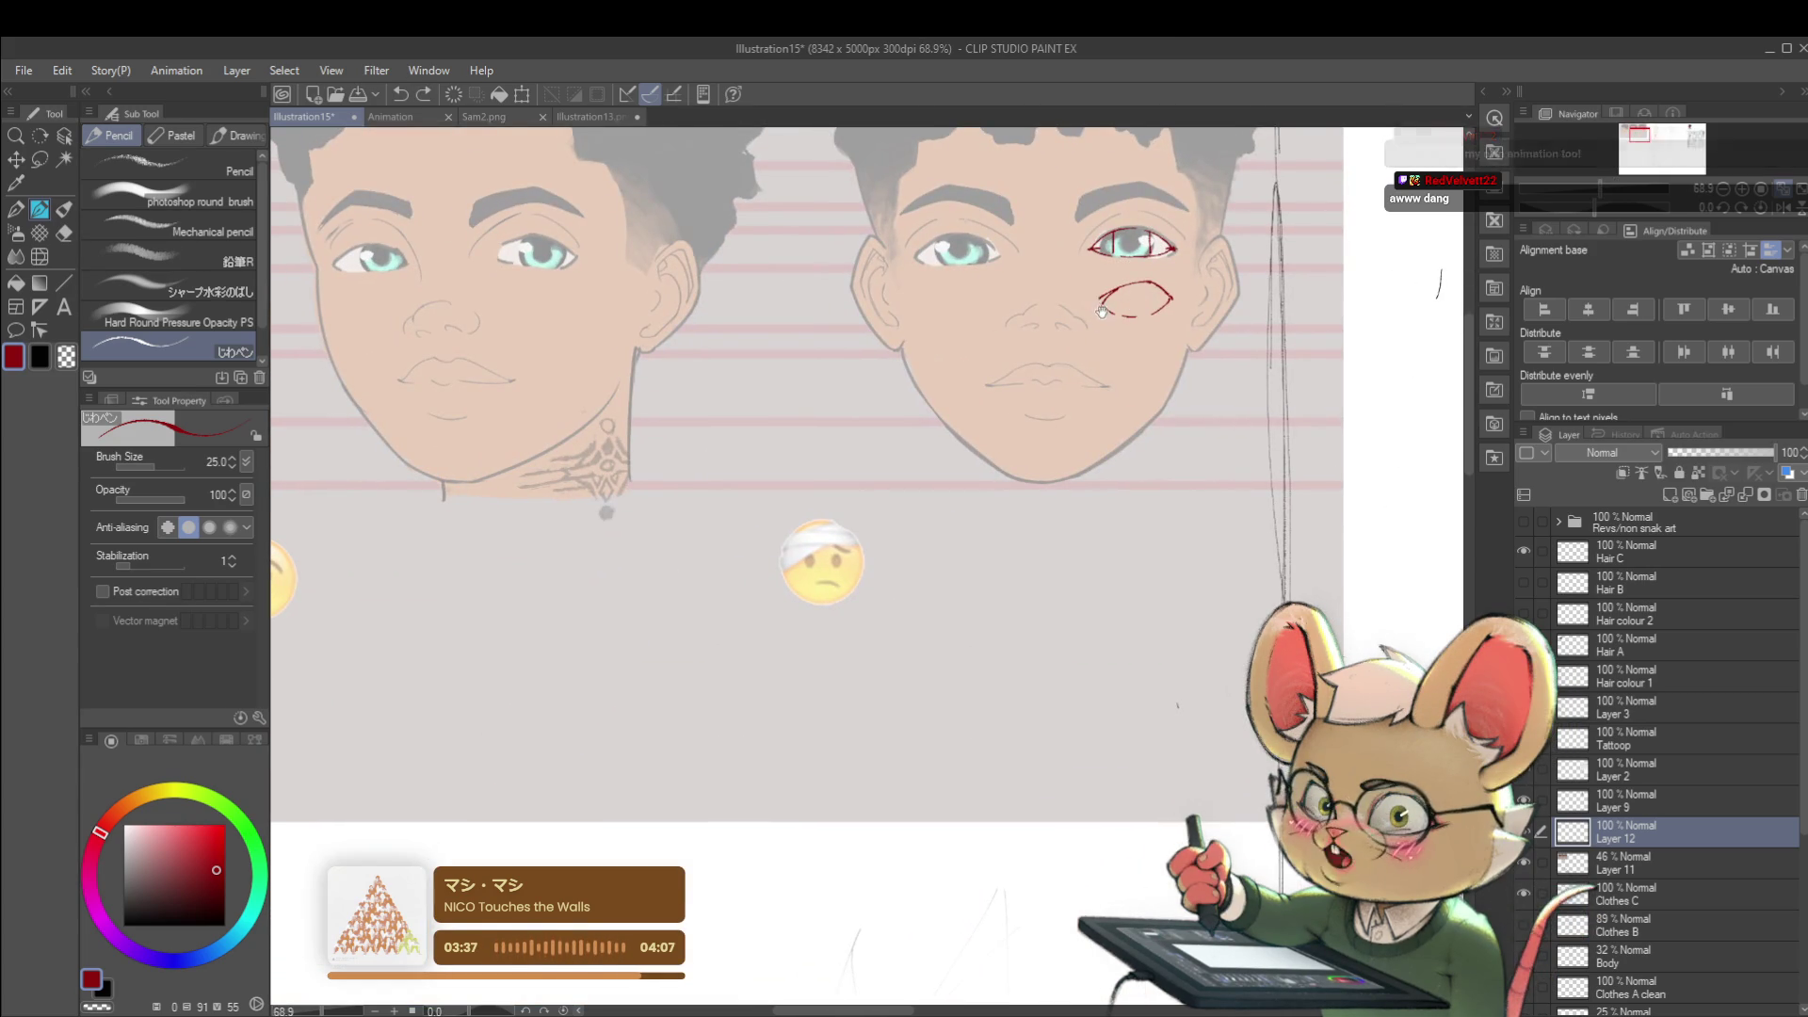
pyautogui.scroll(3, 1099, 308)
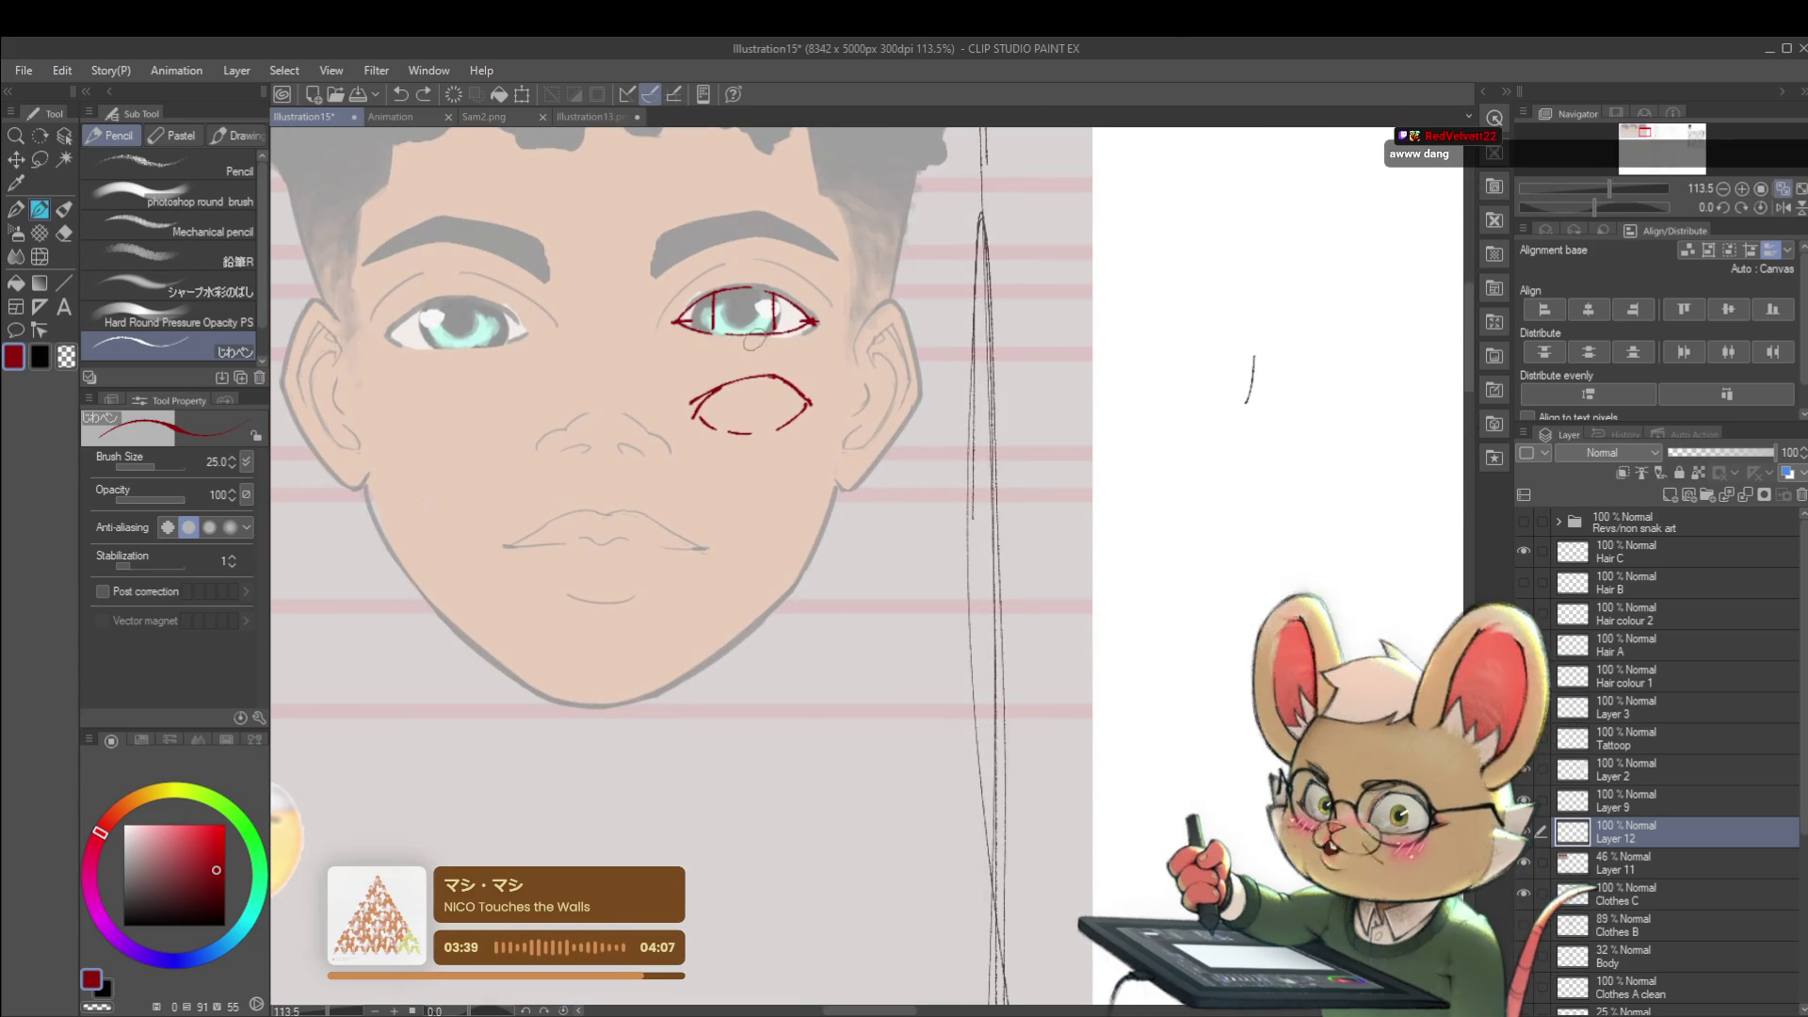
pyautogui.scroll(-4, 1039, 446)
pyautogui.scroll(4, 622, 336)
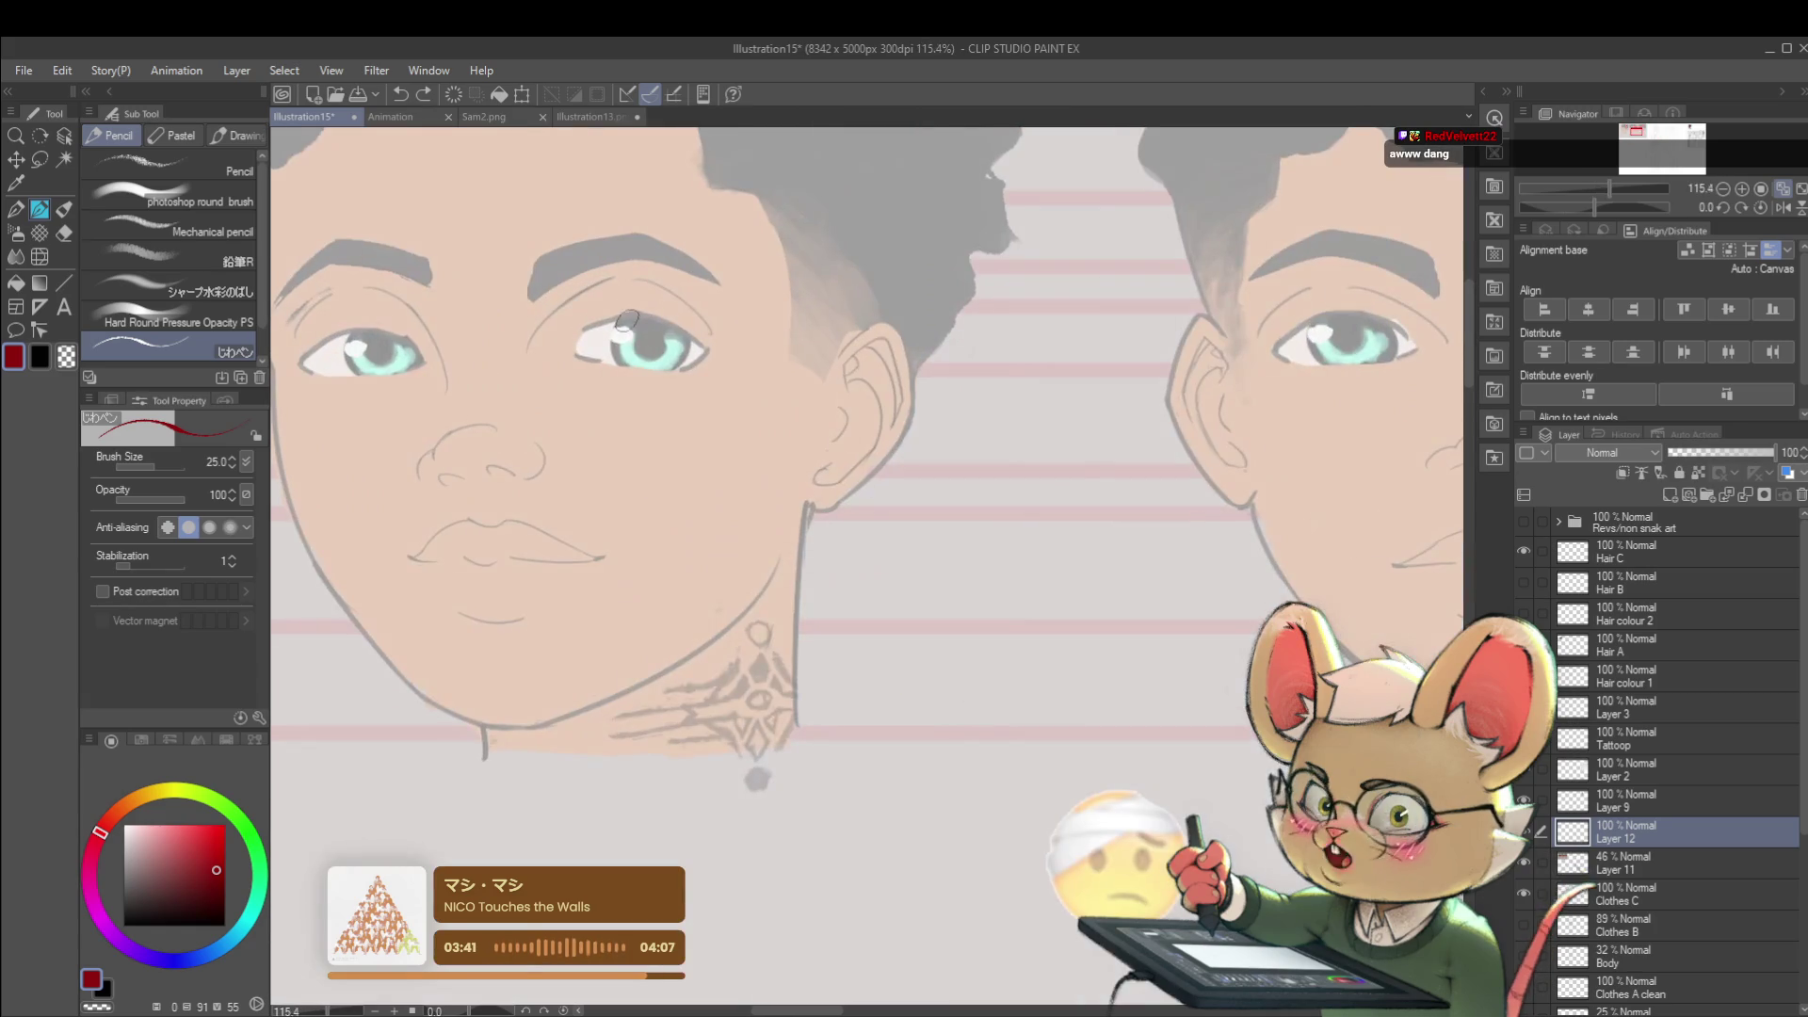
pyautogui.scroll(2, 631, 322)
pyautogui.moveTo(621, 307)
pyautogui.mouseDown()
pyautogui.moveTo(618, 359)
pyautogui.moveTo(680, 378)
pyautogui.mouseUp()
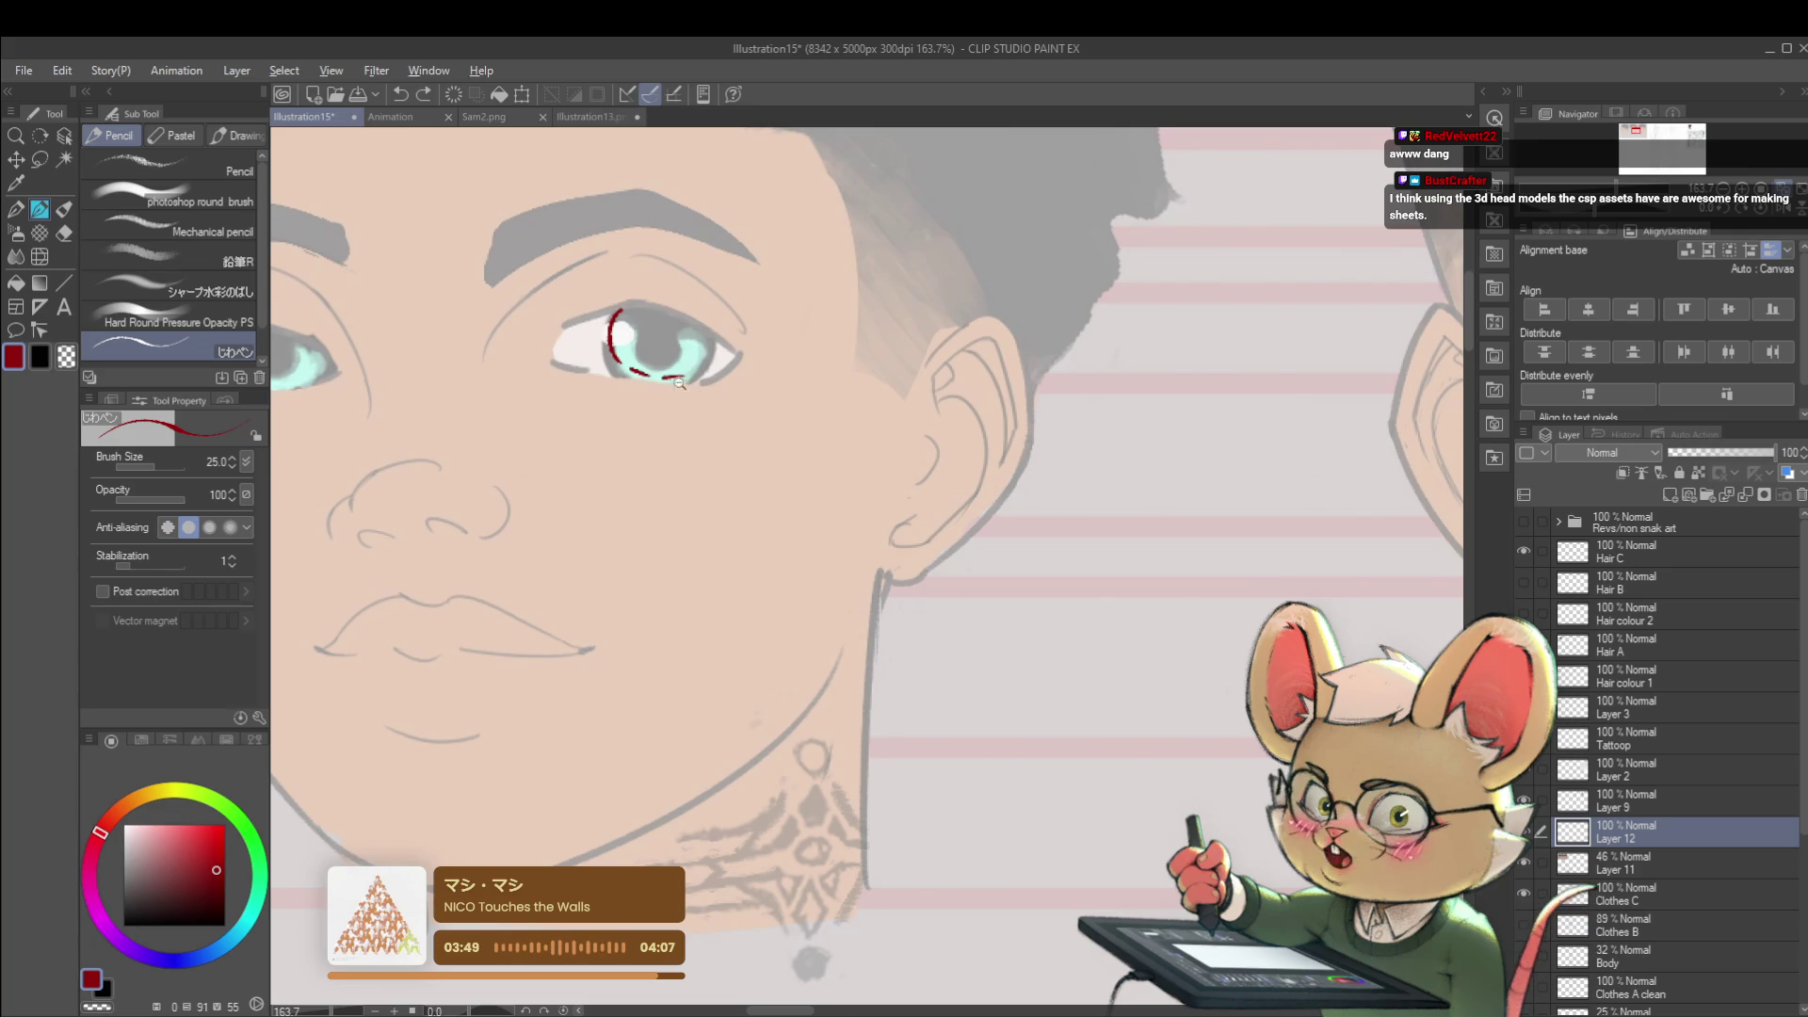
pyautogui.scroll(3, 679, 385)
pyautogui.scroll(2, 625, 383)
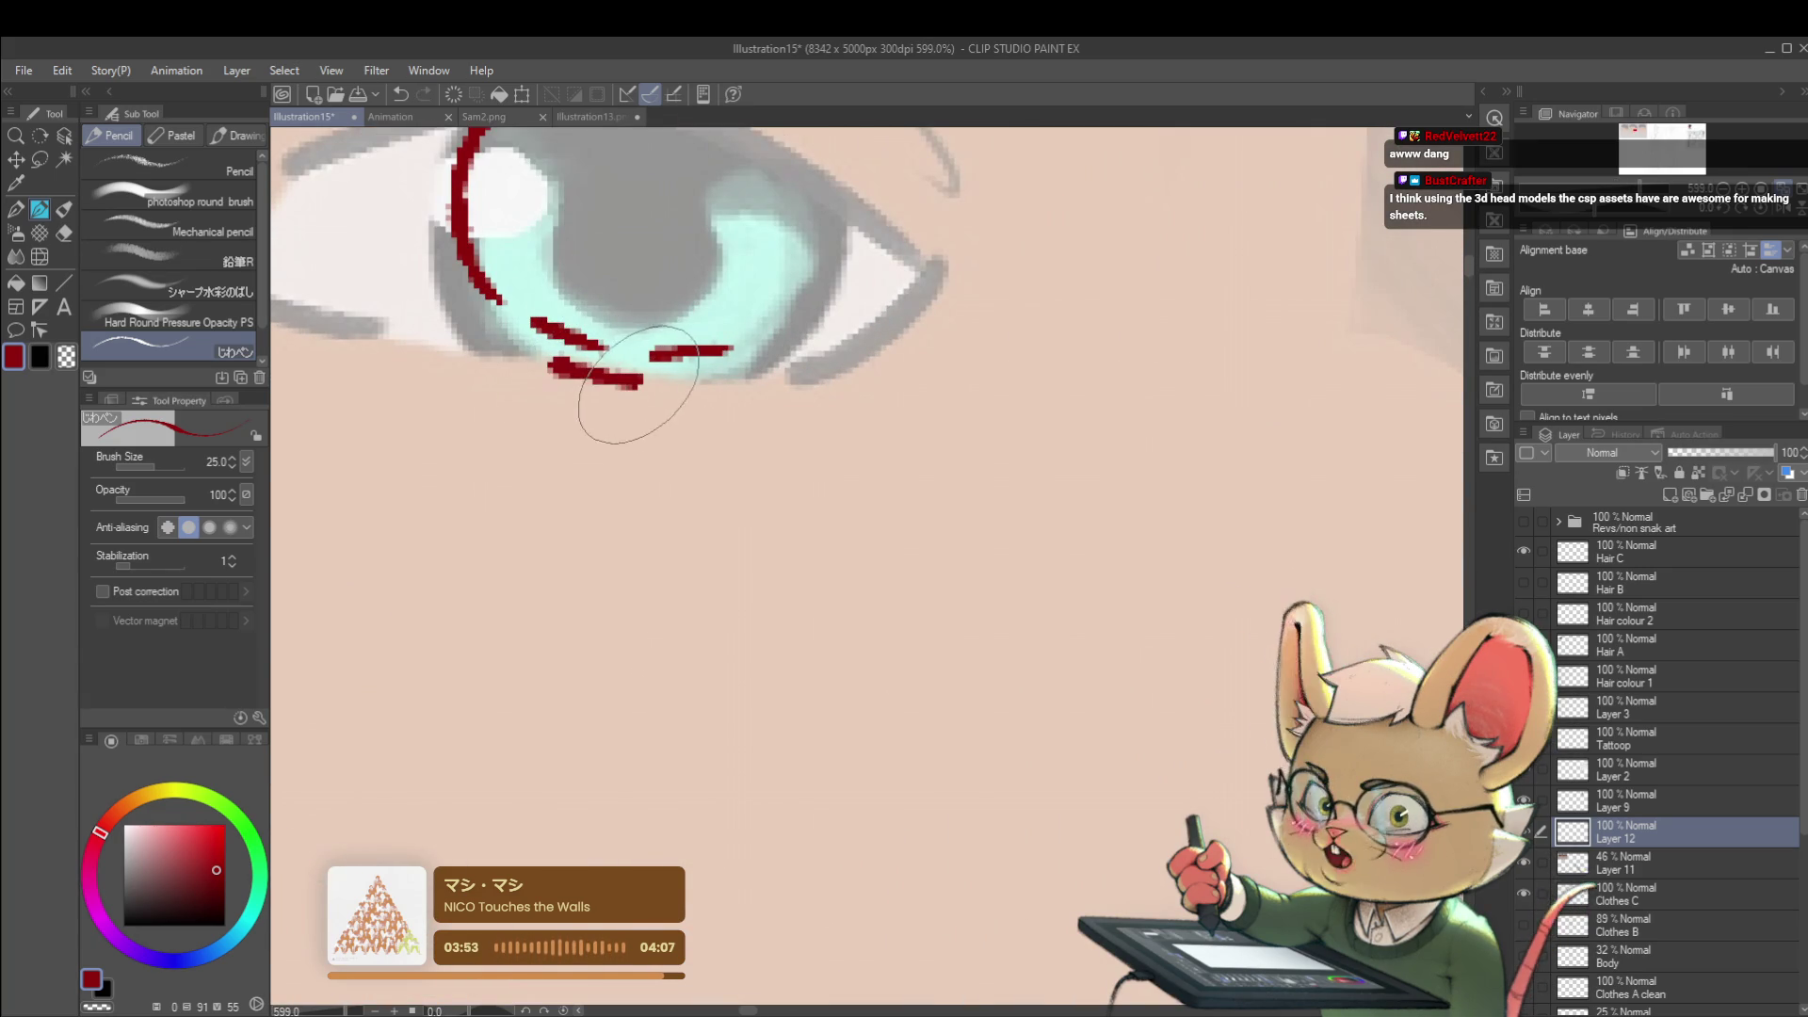
# - Add a red stroke under the tattooed face's lower eyelid and close the cheek eye diagram's lower edge
pyautogui.moveTo(551, 363); pyautogui.dragTo(643, 382)
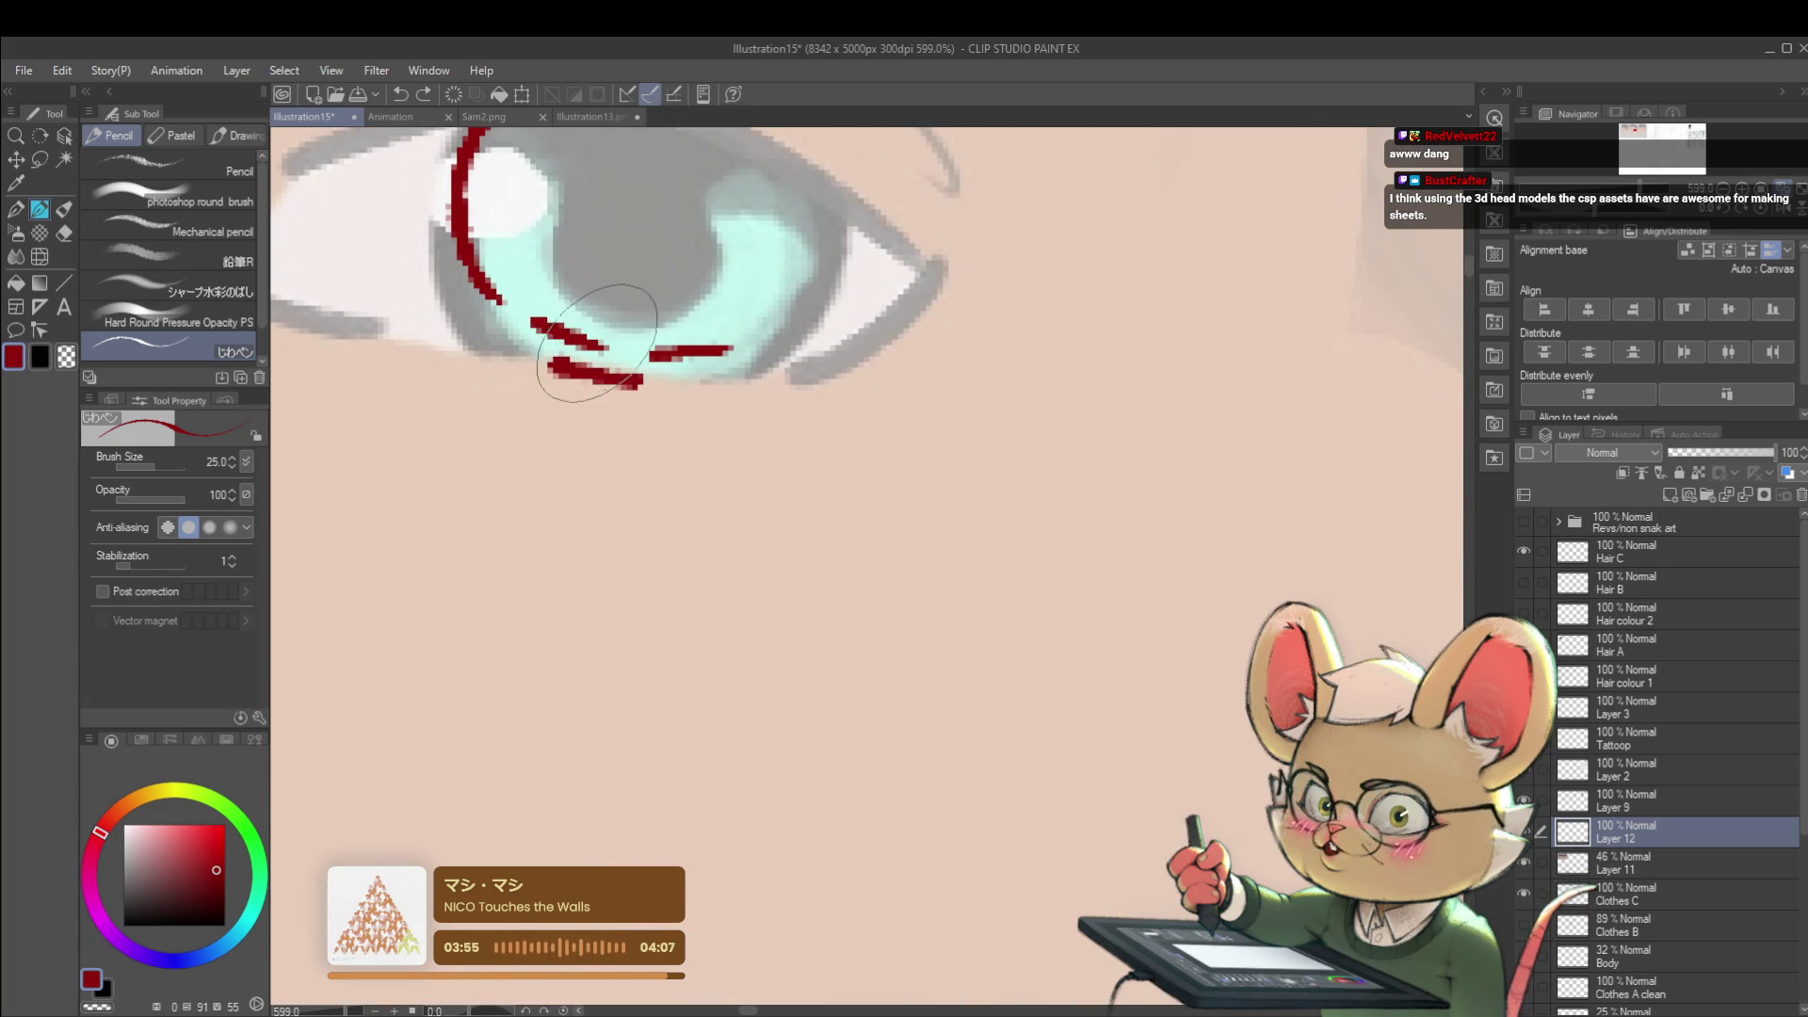
pyautogui.scroll(-5, 595, 341)
pyautogui.scroll(-3, 565, 317)
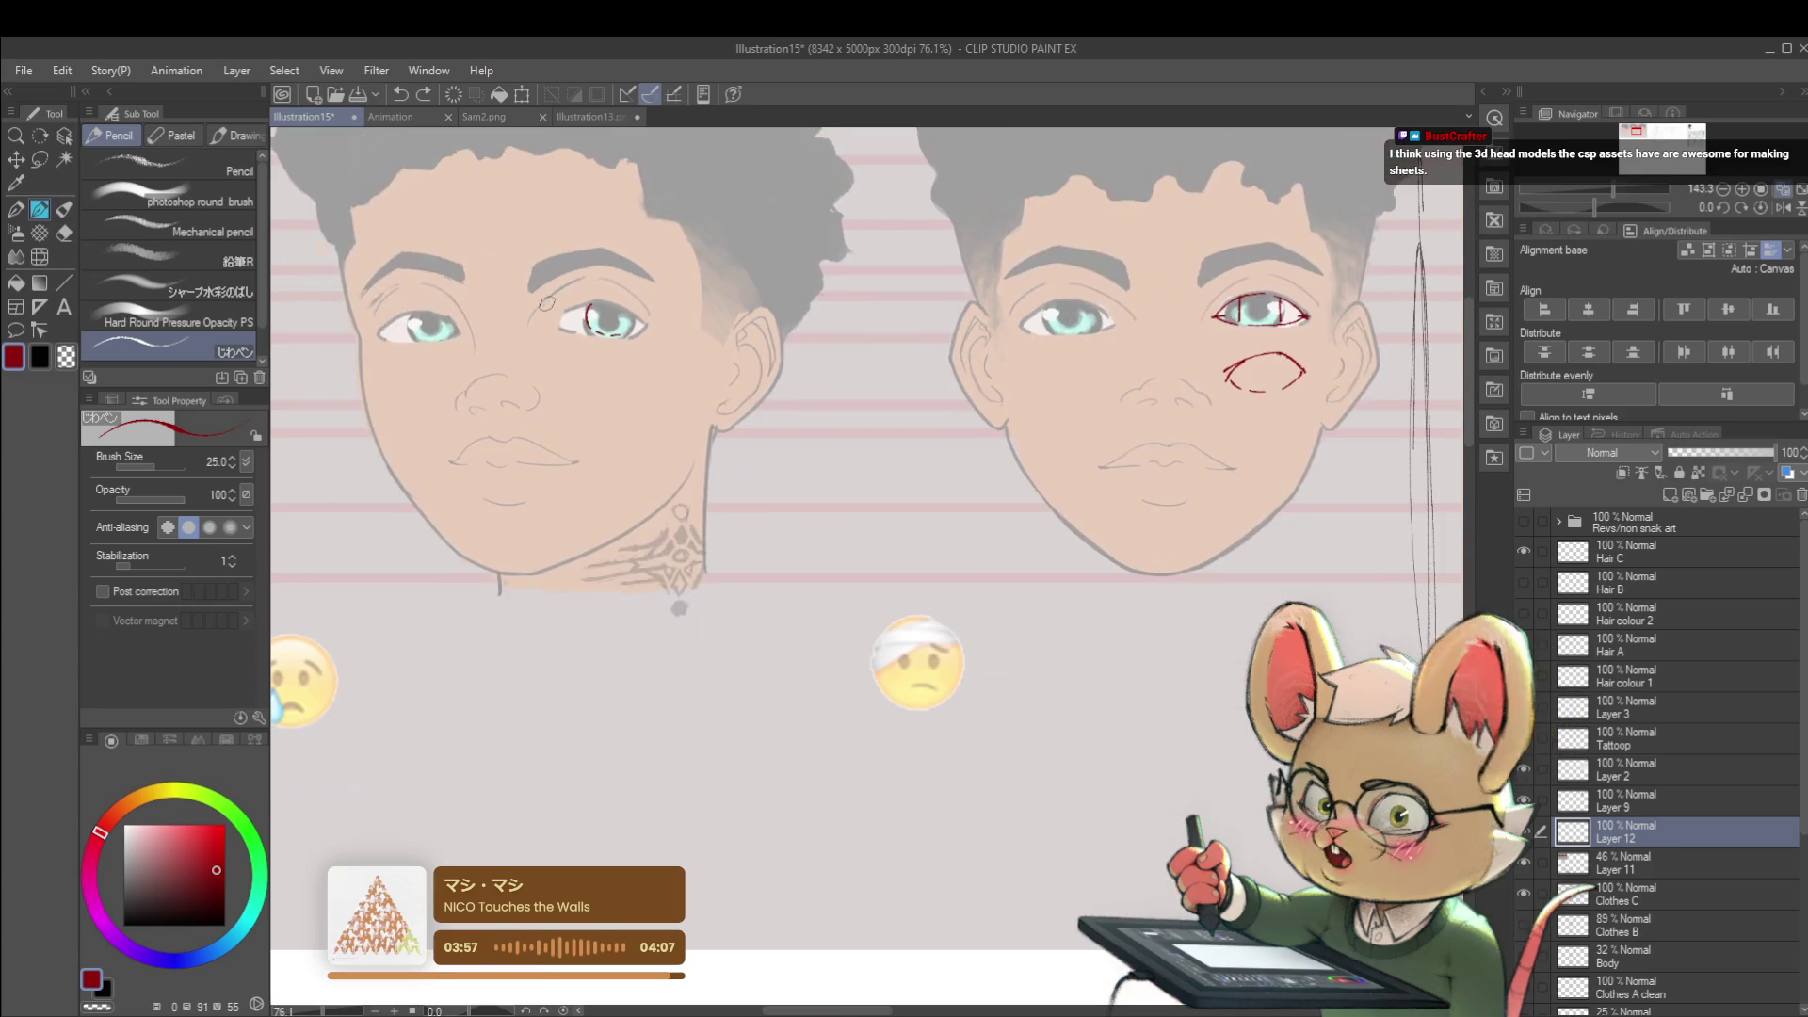
pyautogui.moveTo(989, 284); pyautogui.dragTo(643, 375)
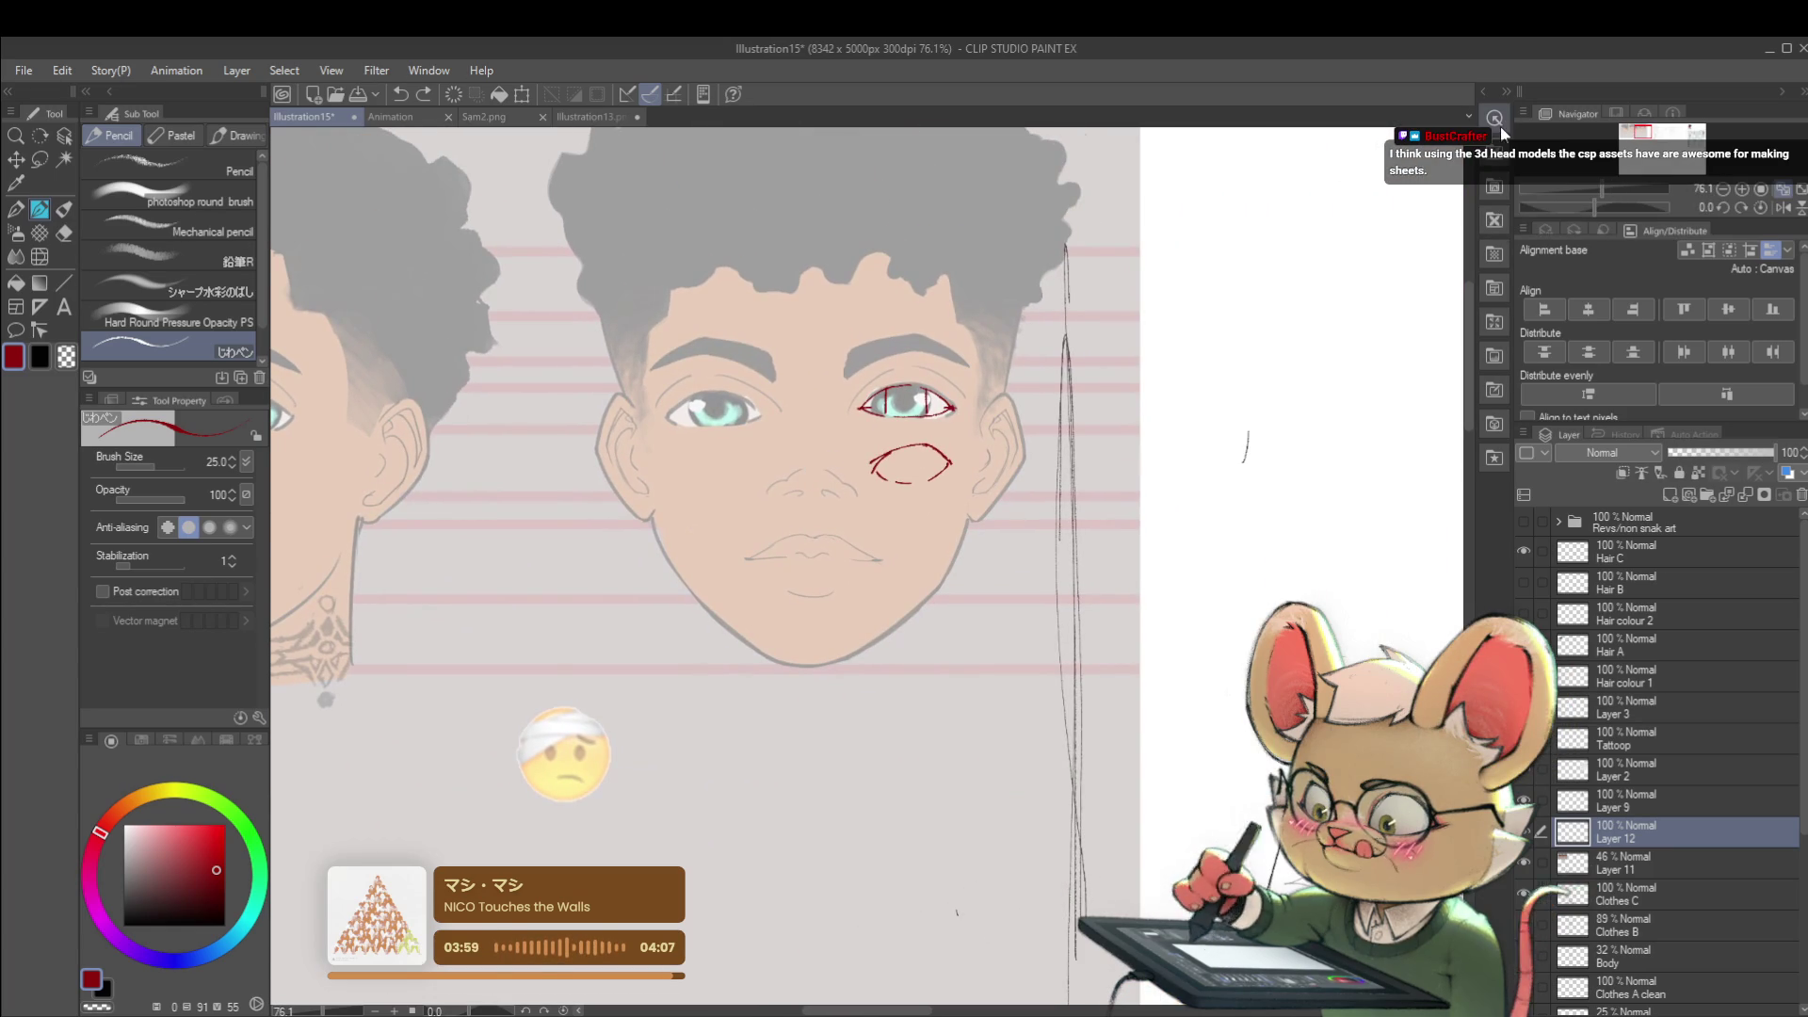
pyautogui.scroll(2, 932, 495)
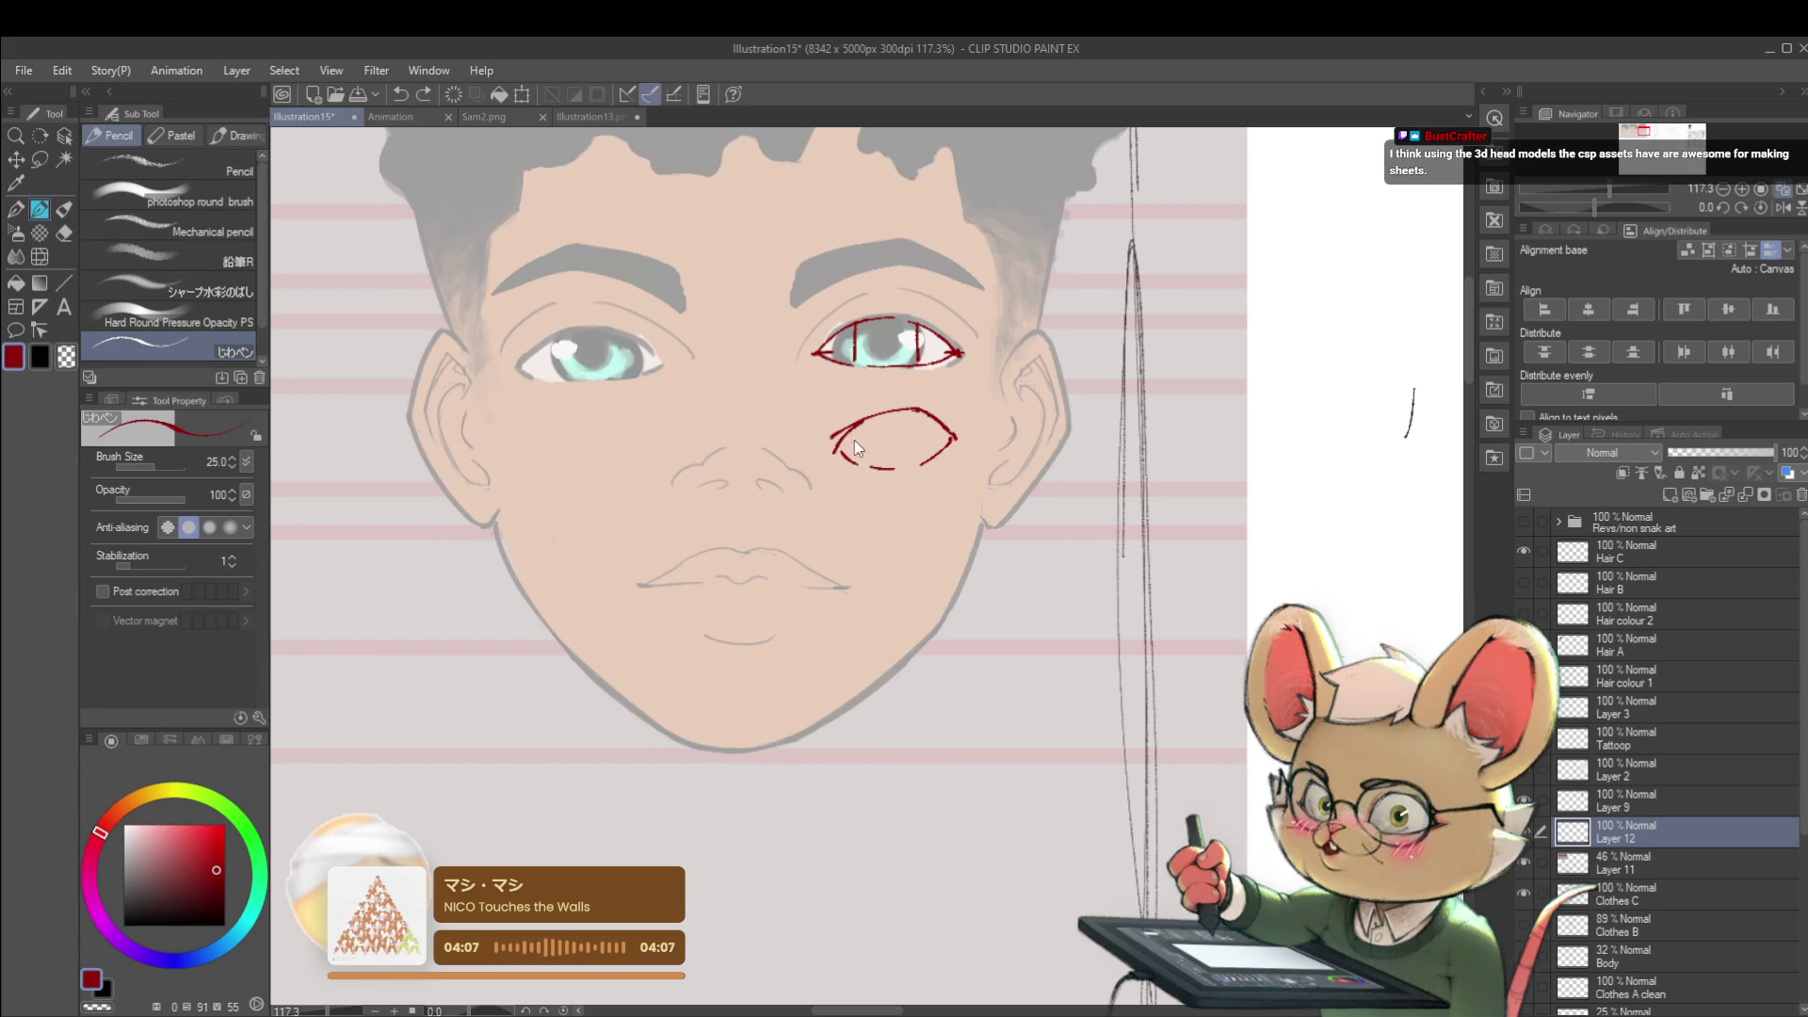
pyautogui.moveTo(848, 464); pyautogui.dragTo(904, 463)
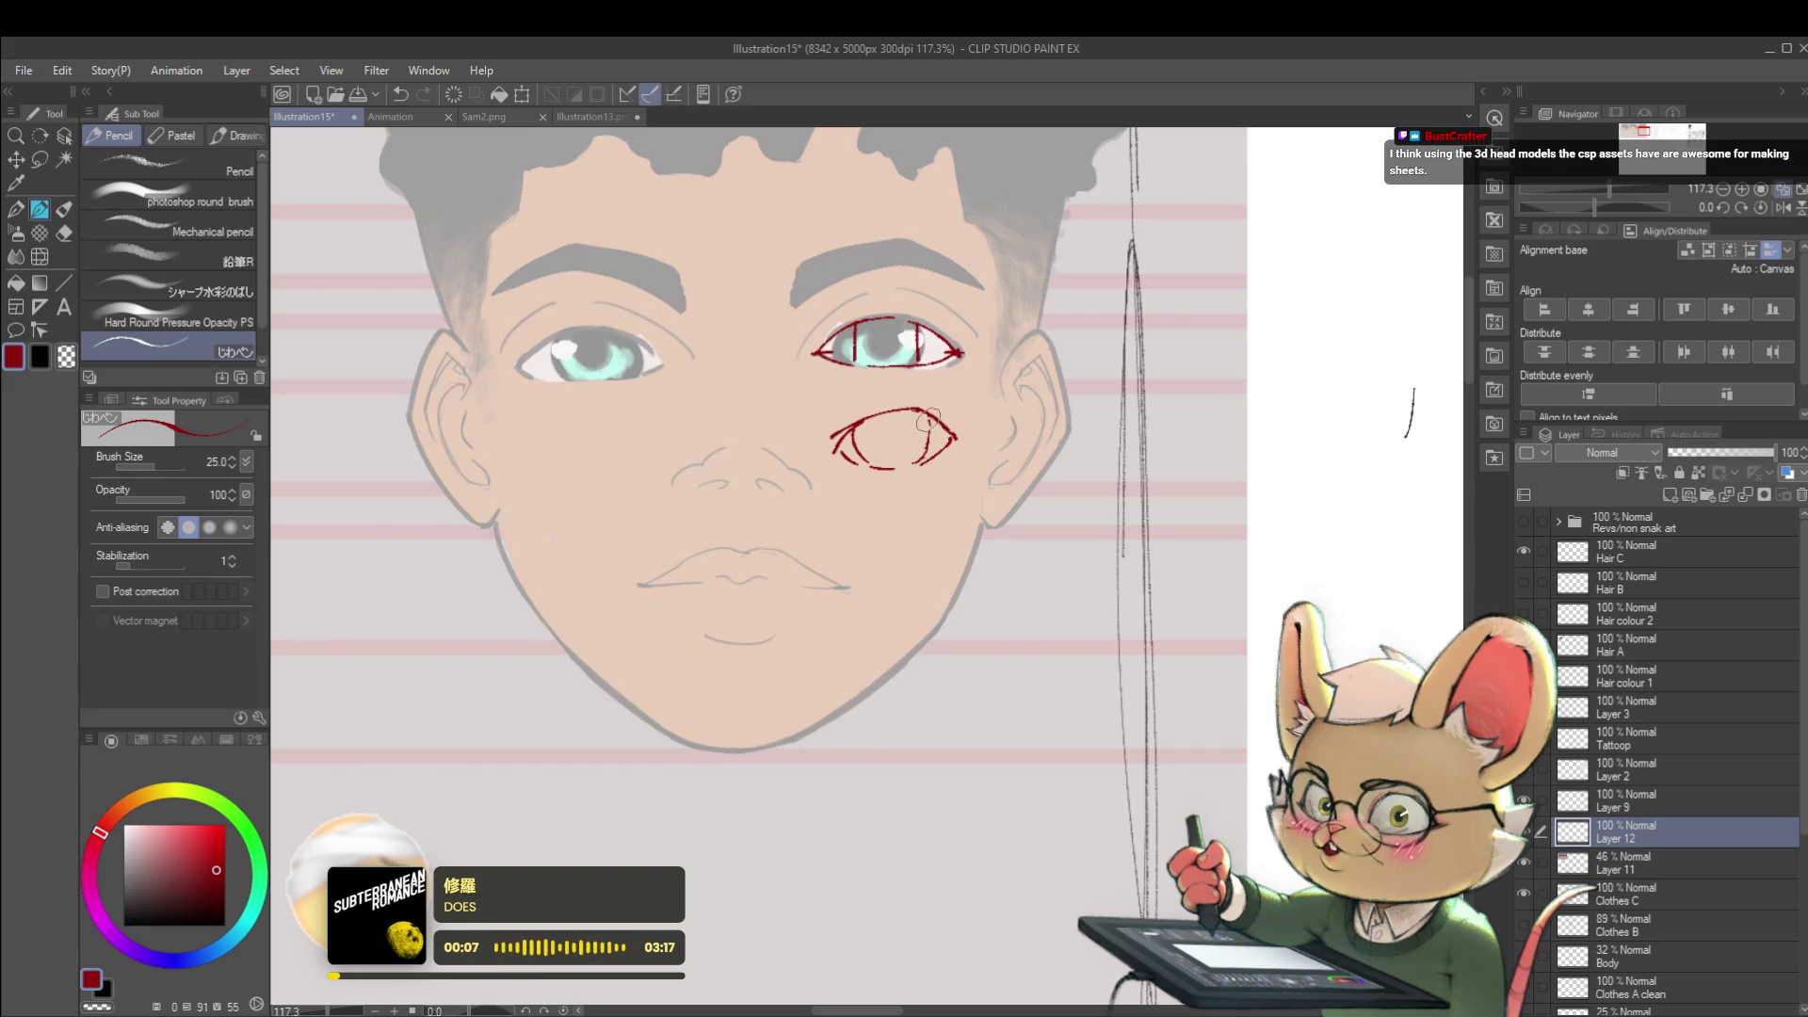
pyautogui.scroll(-2, 927, 443)
pyautogui.scroll(-2, 1001, 474)
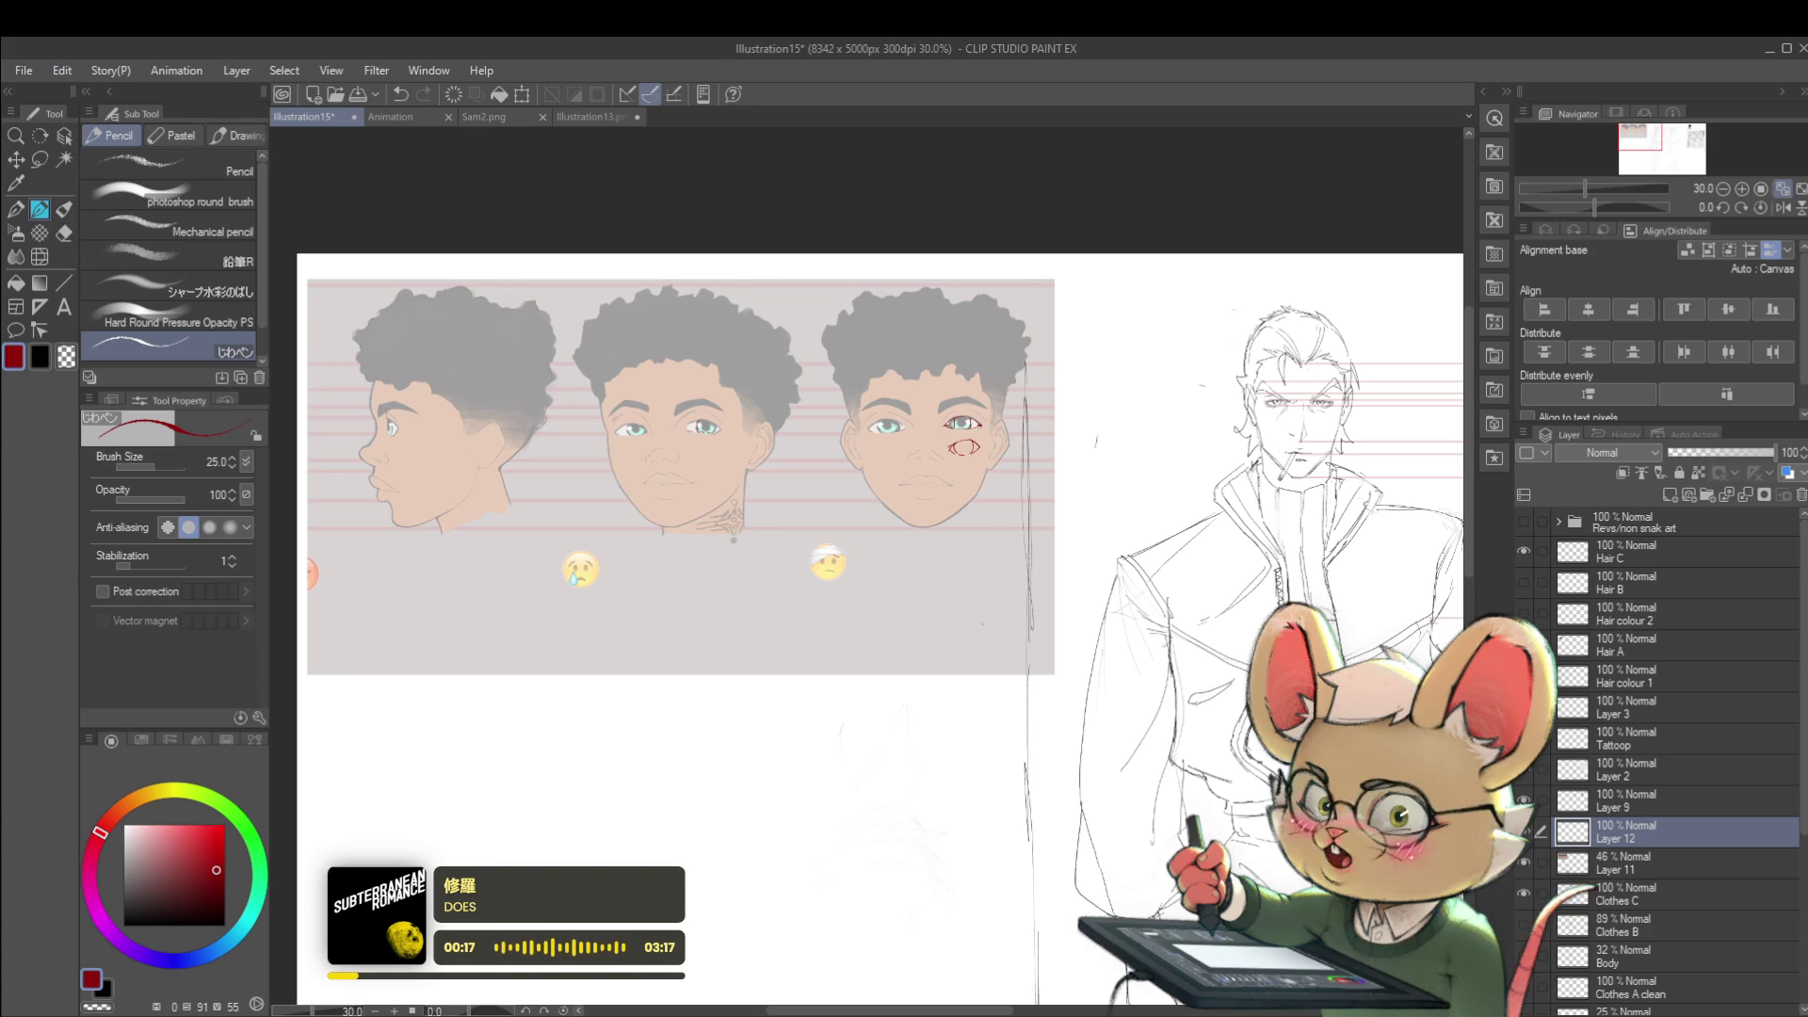
pyautogui.scroll(3, 1293, 406)
pyautogui.scroll(2, 1074, 396)
# - Try red marks on the sketched man's eye width and iris edge, undo them all, and pan to the colored face
pyautogui.click(1079, 406)
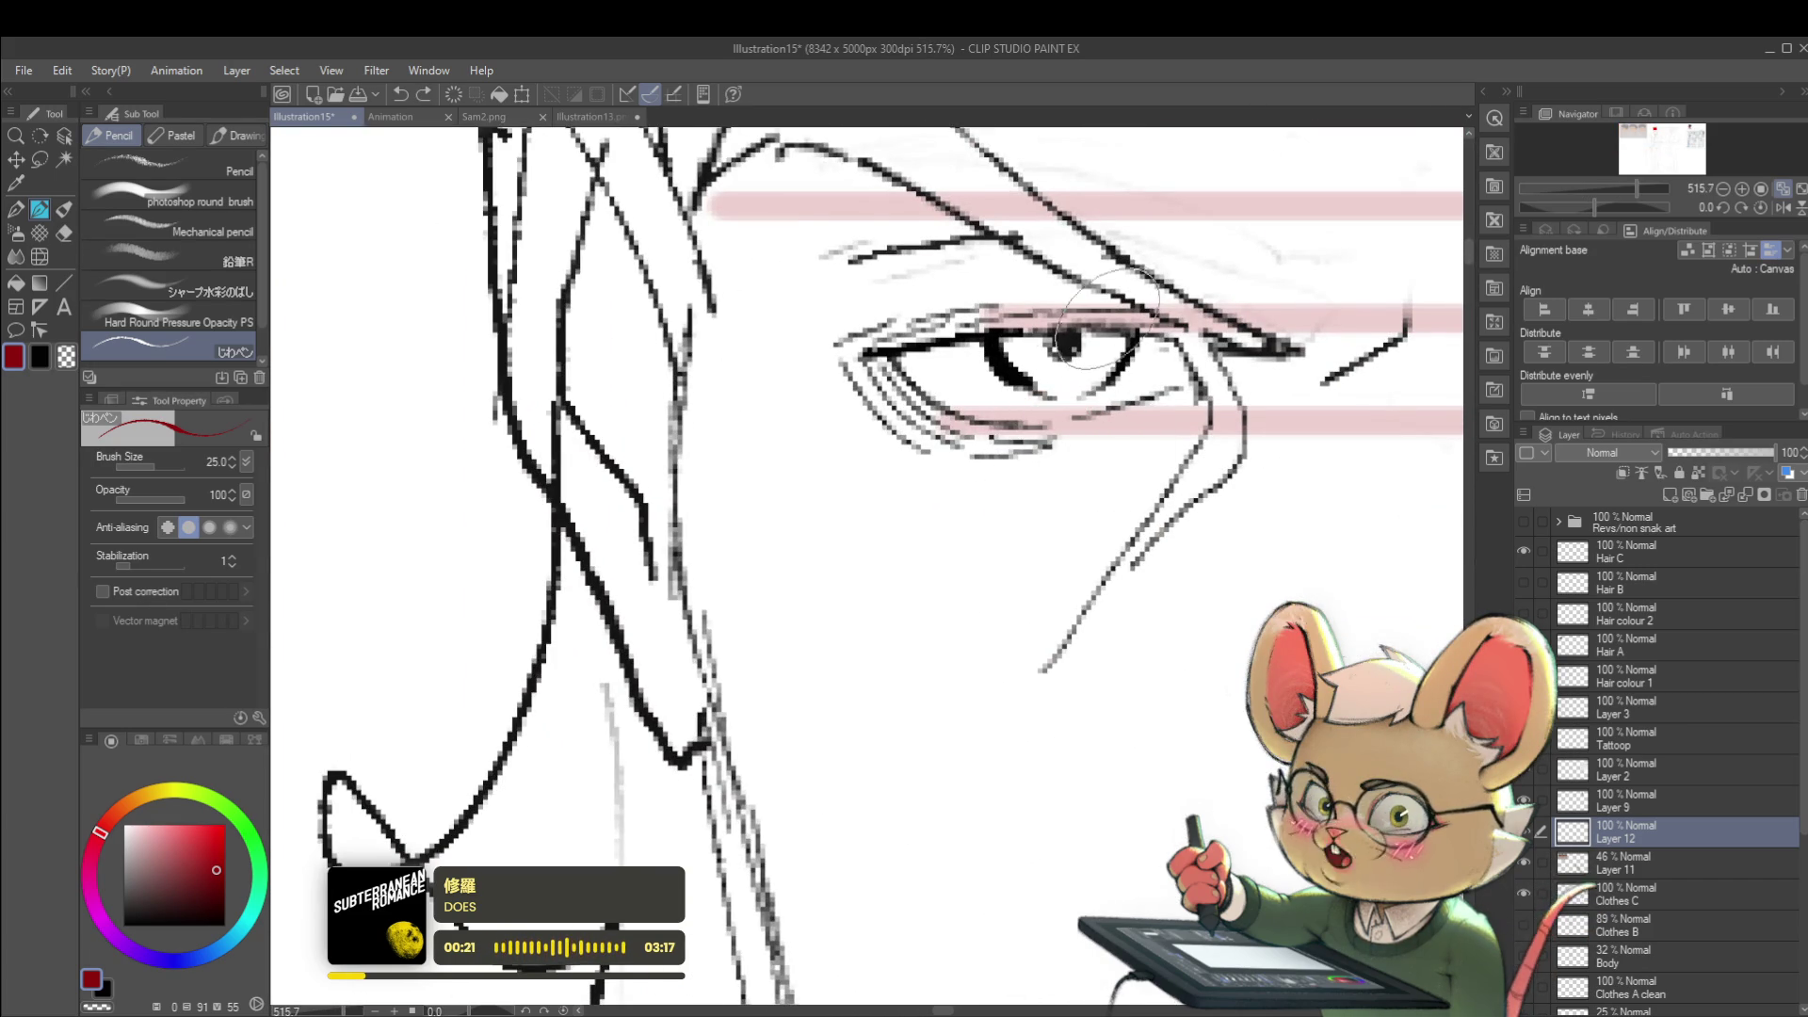
pyautogui.moveTo(1053, 346); pyautogui.dragTo(976, 364)
pyautogui.hotkey('ctrl', 'z')
pyautogui.moveTo(1134, 333); pyautogui.dragTo(1108, 383)
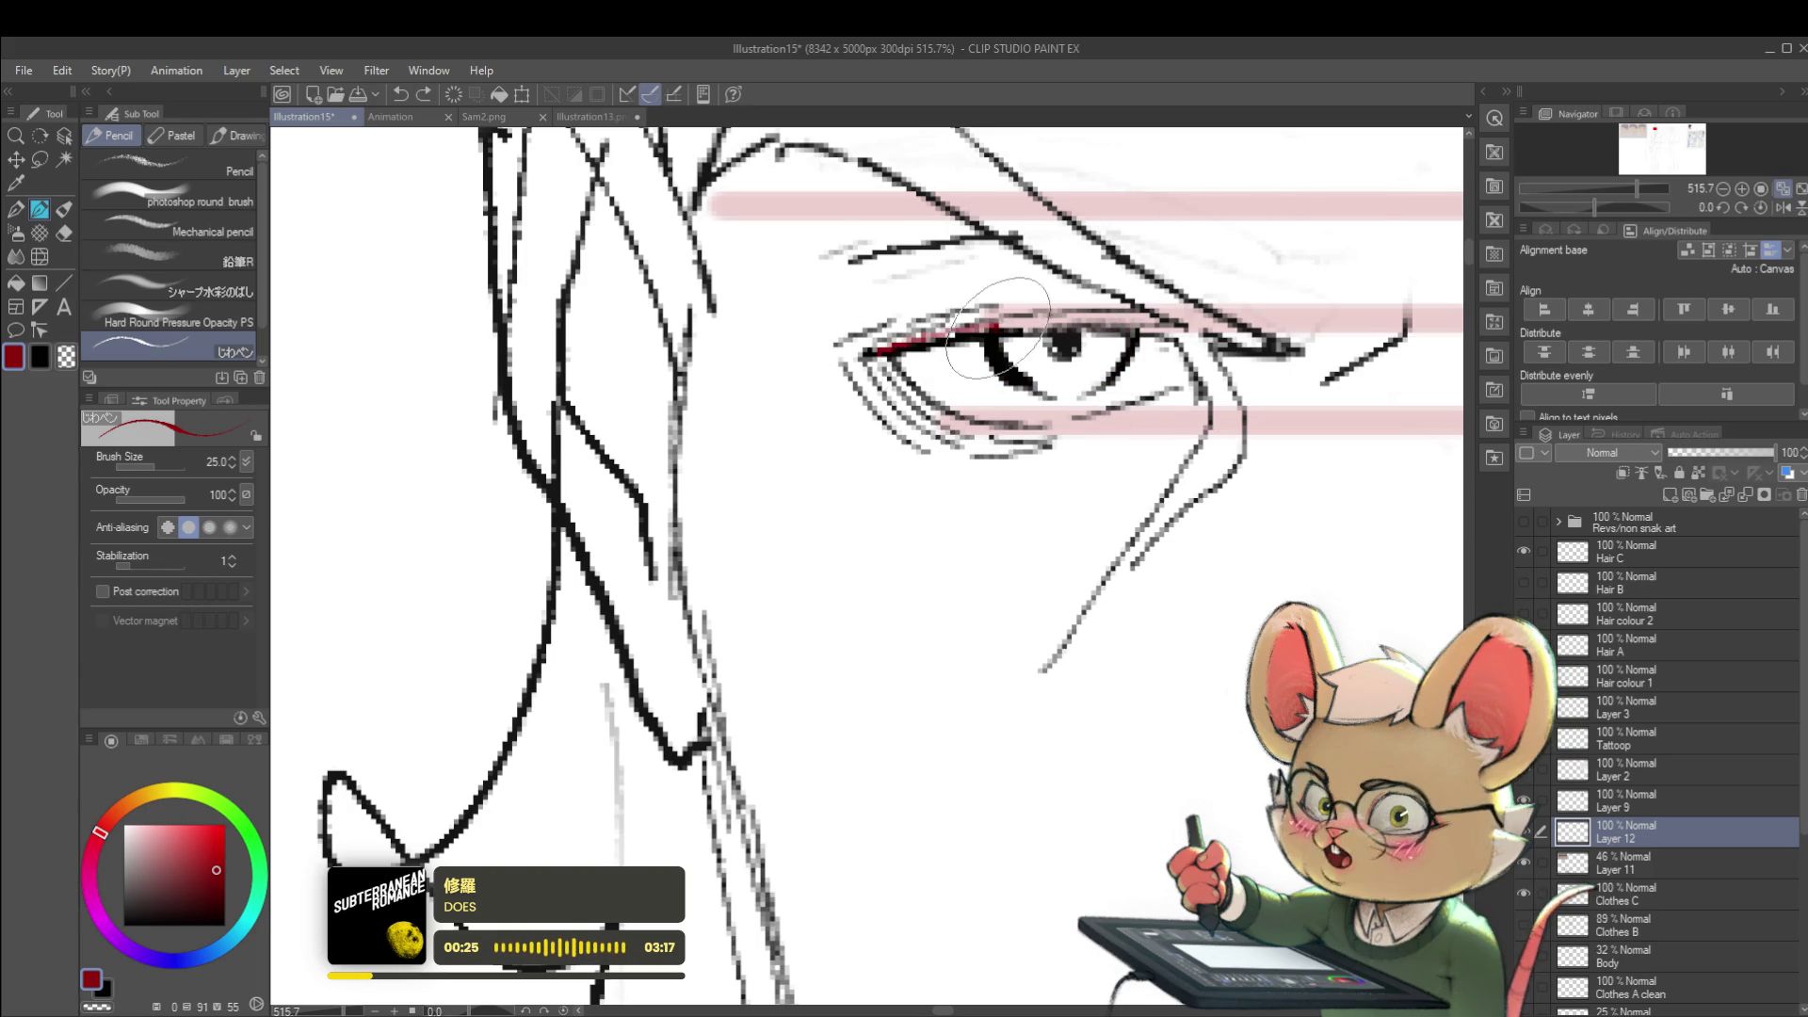
pyautogui.hotkey('ctrl', 'z')
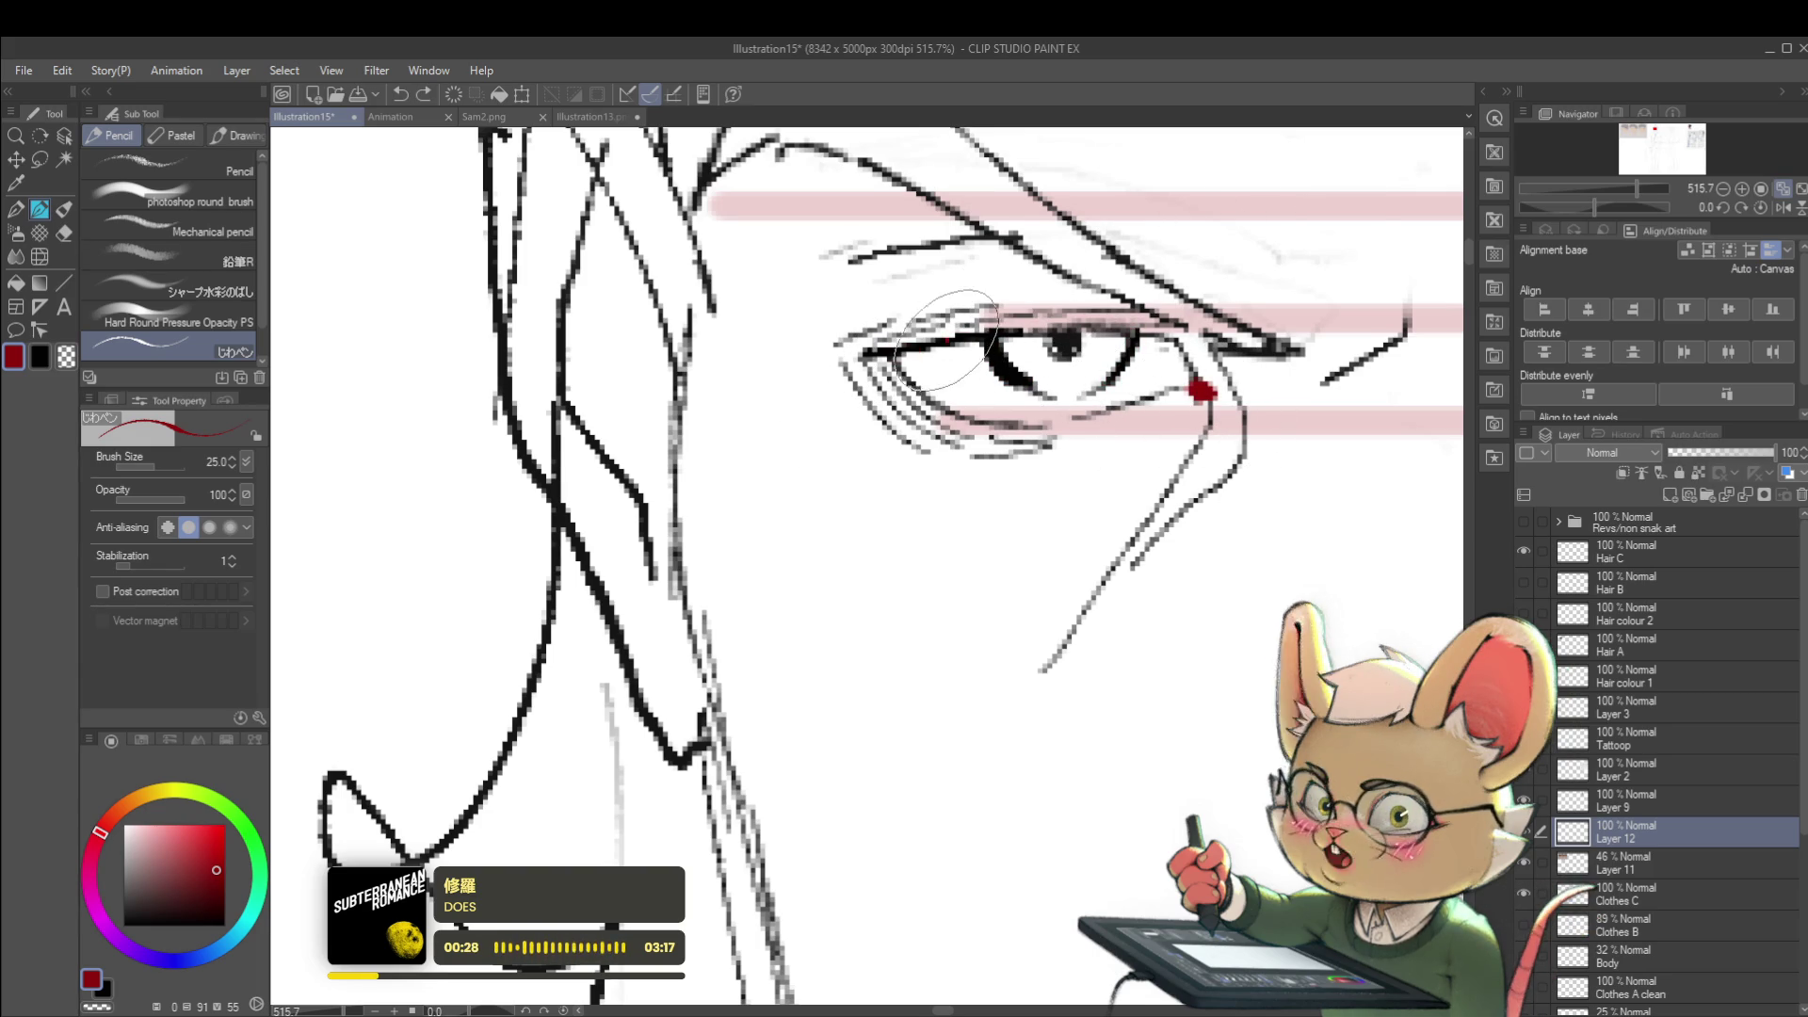
pyautogui.moveTo(951, 342); pyautogui.dragTo(973, 415)
pyautogui.moveTo(1130, 333); pyautogui.dragTo(1137, 389)
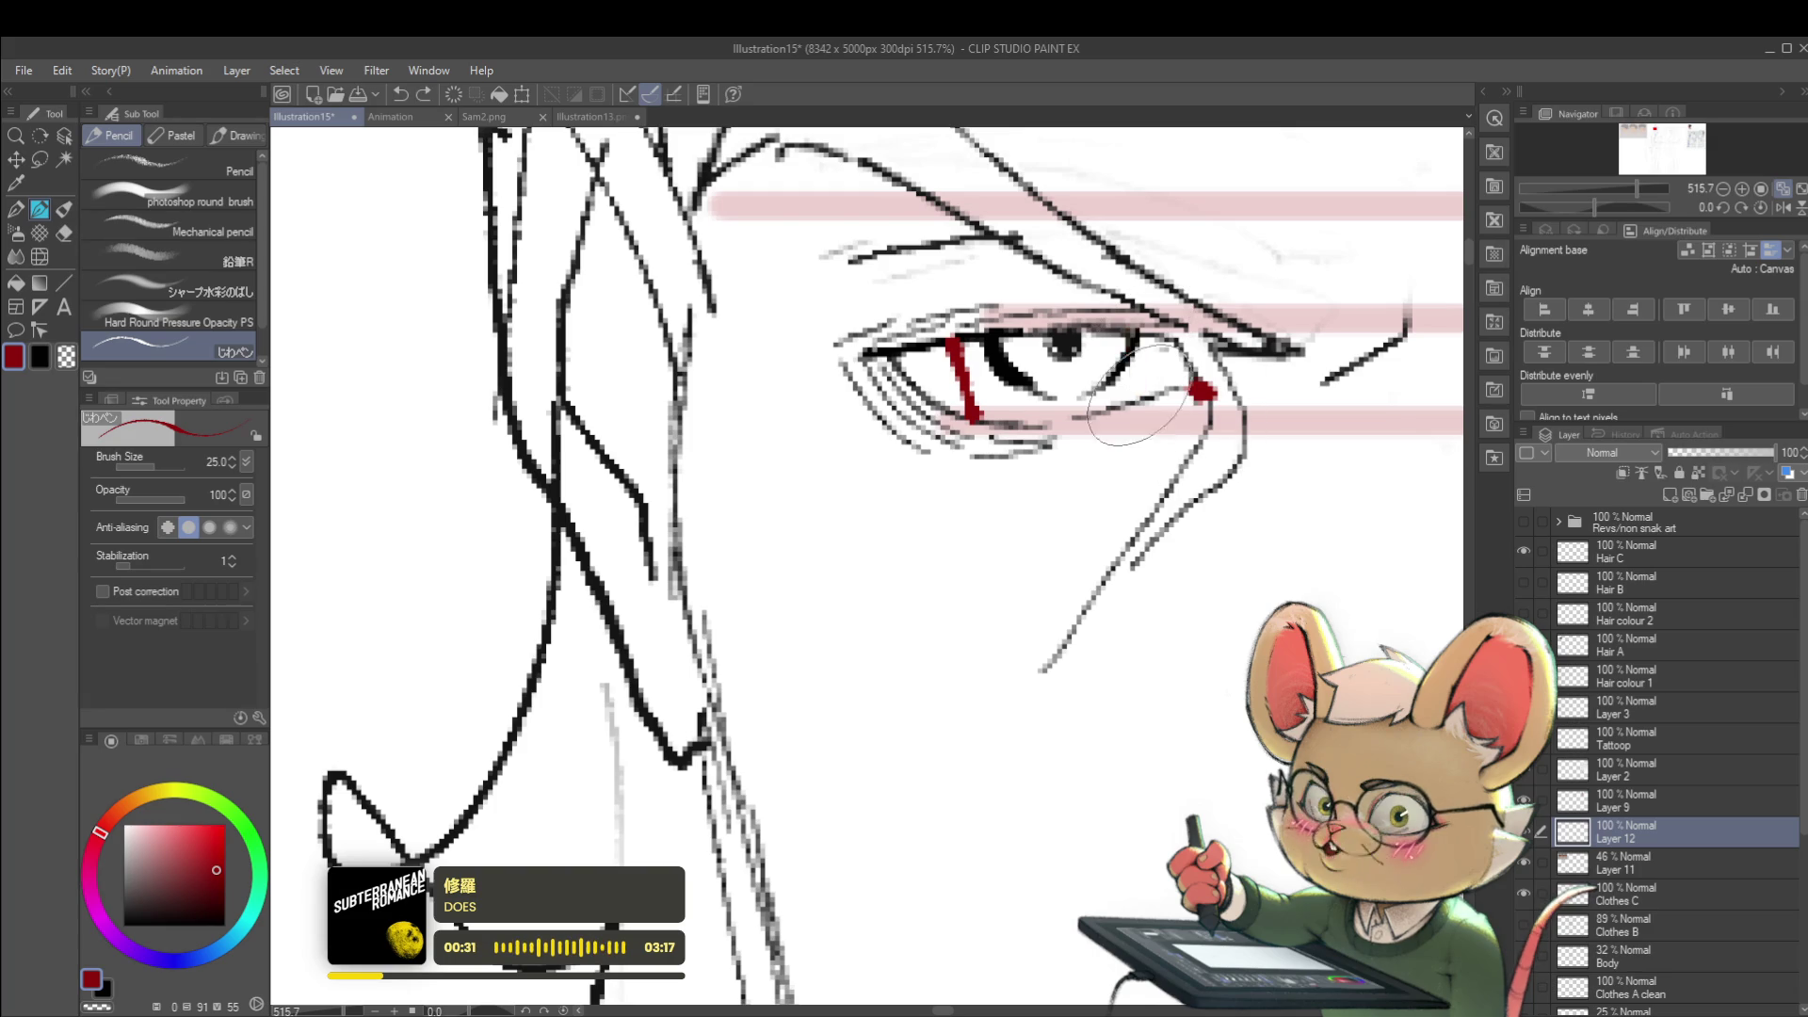
pyautogui.hotkey('ctrl', 'z')
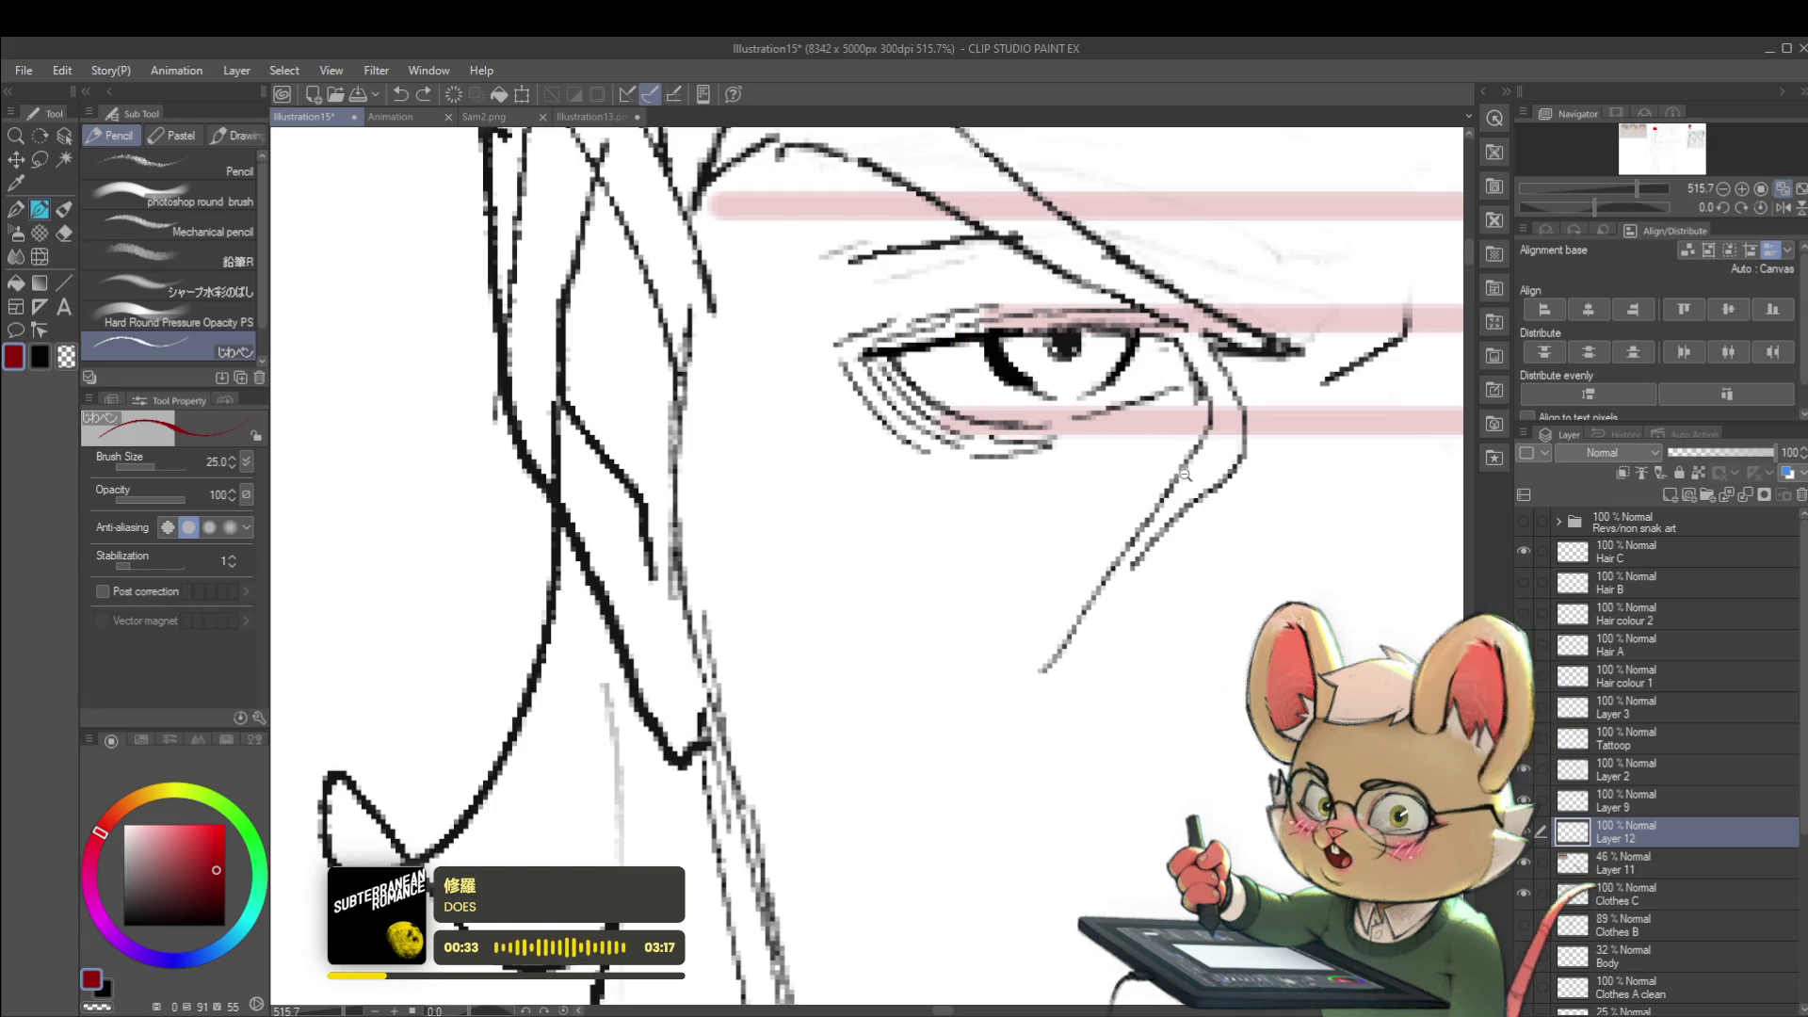
pyautogui.scroll(-8, 1159, 395)
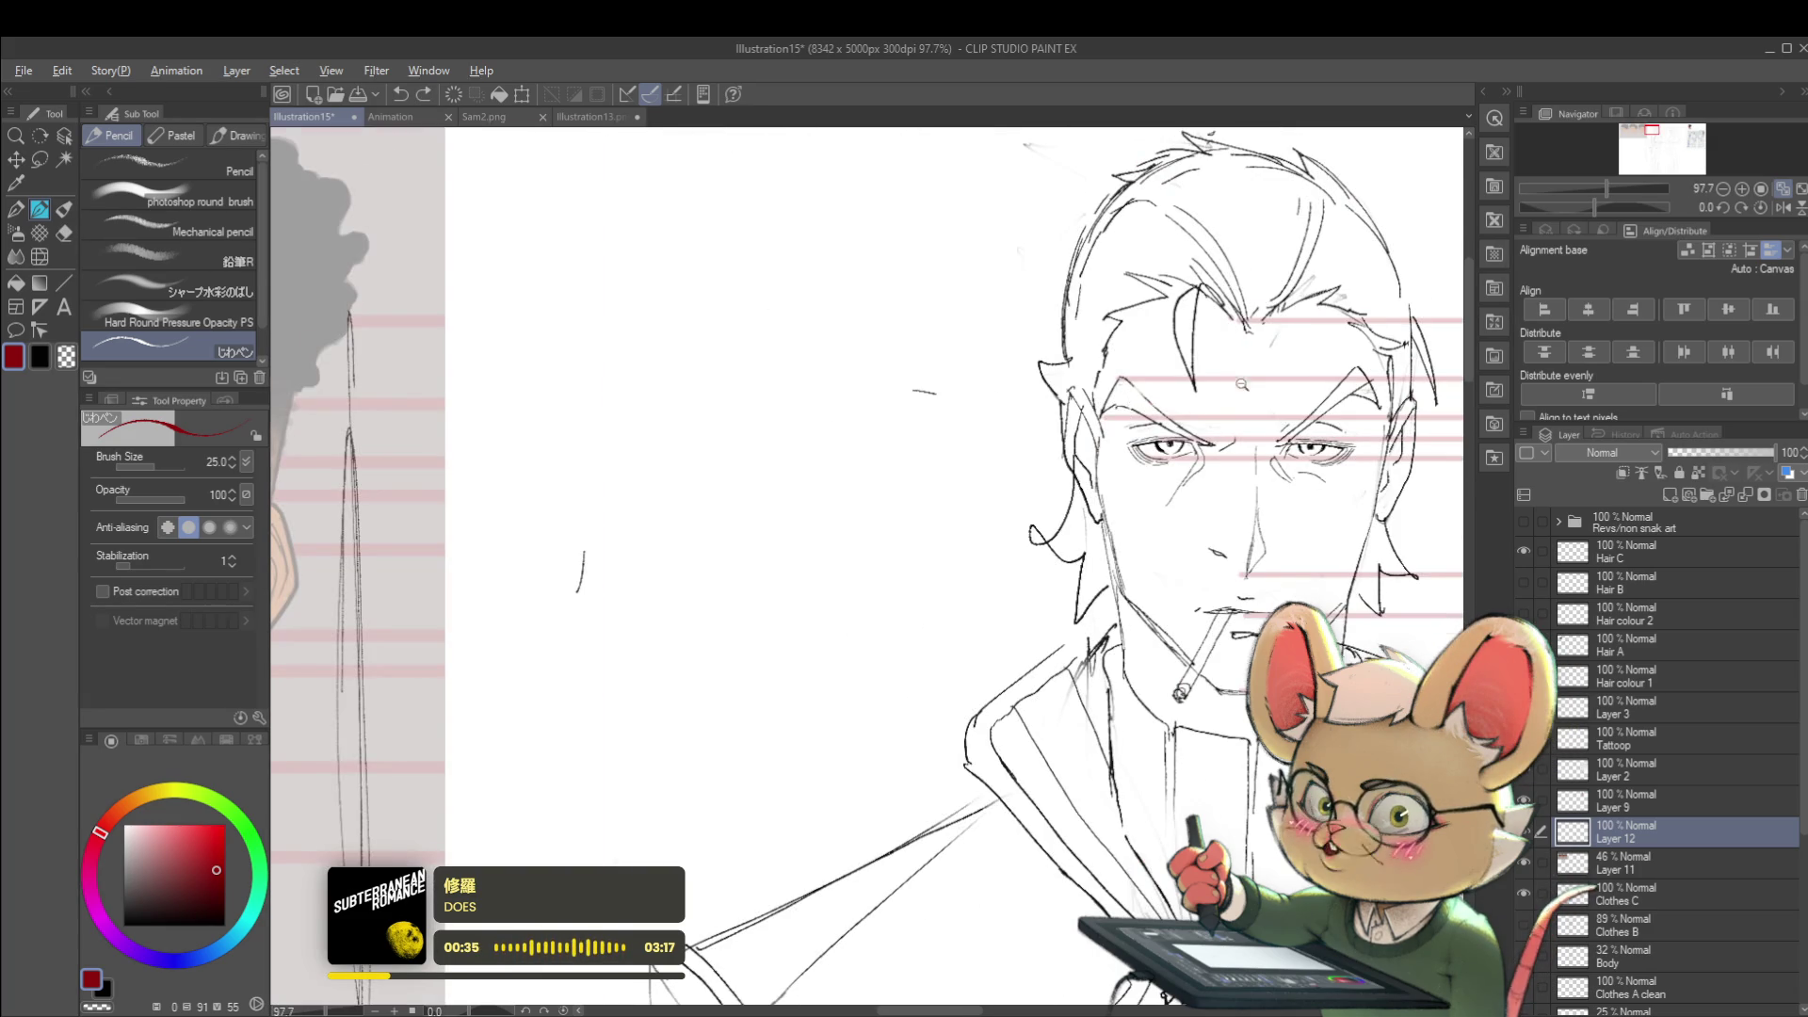
pyautogui.scroll(-2, 1243, 375)
pyautogui.moveTo(392, 707); pyautogui.dragTo(497, 633)
pyautogui.scroll(3, 805, 395)
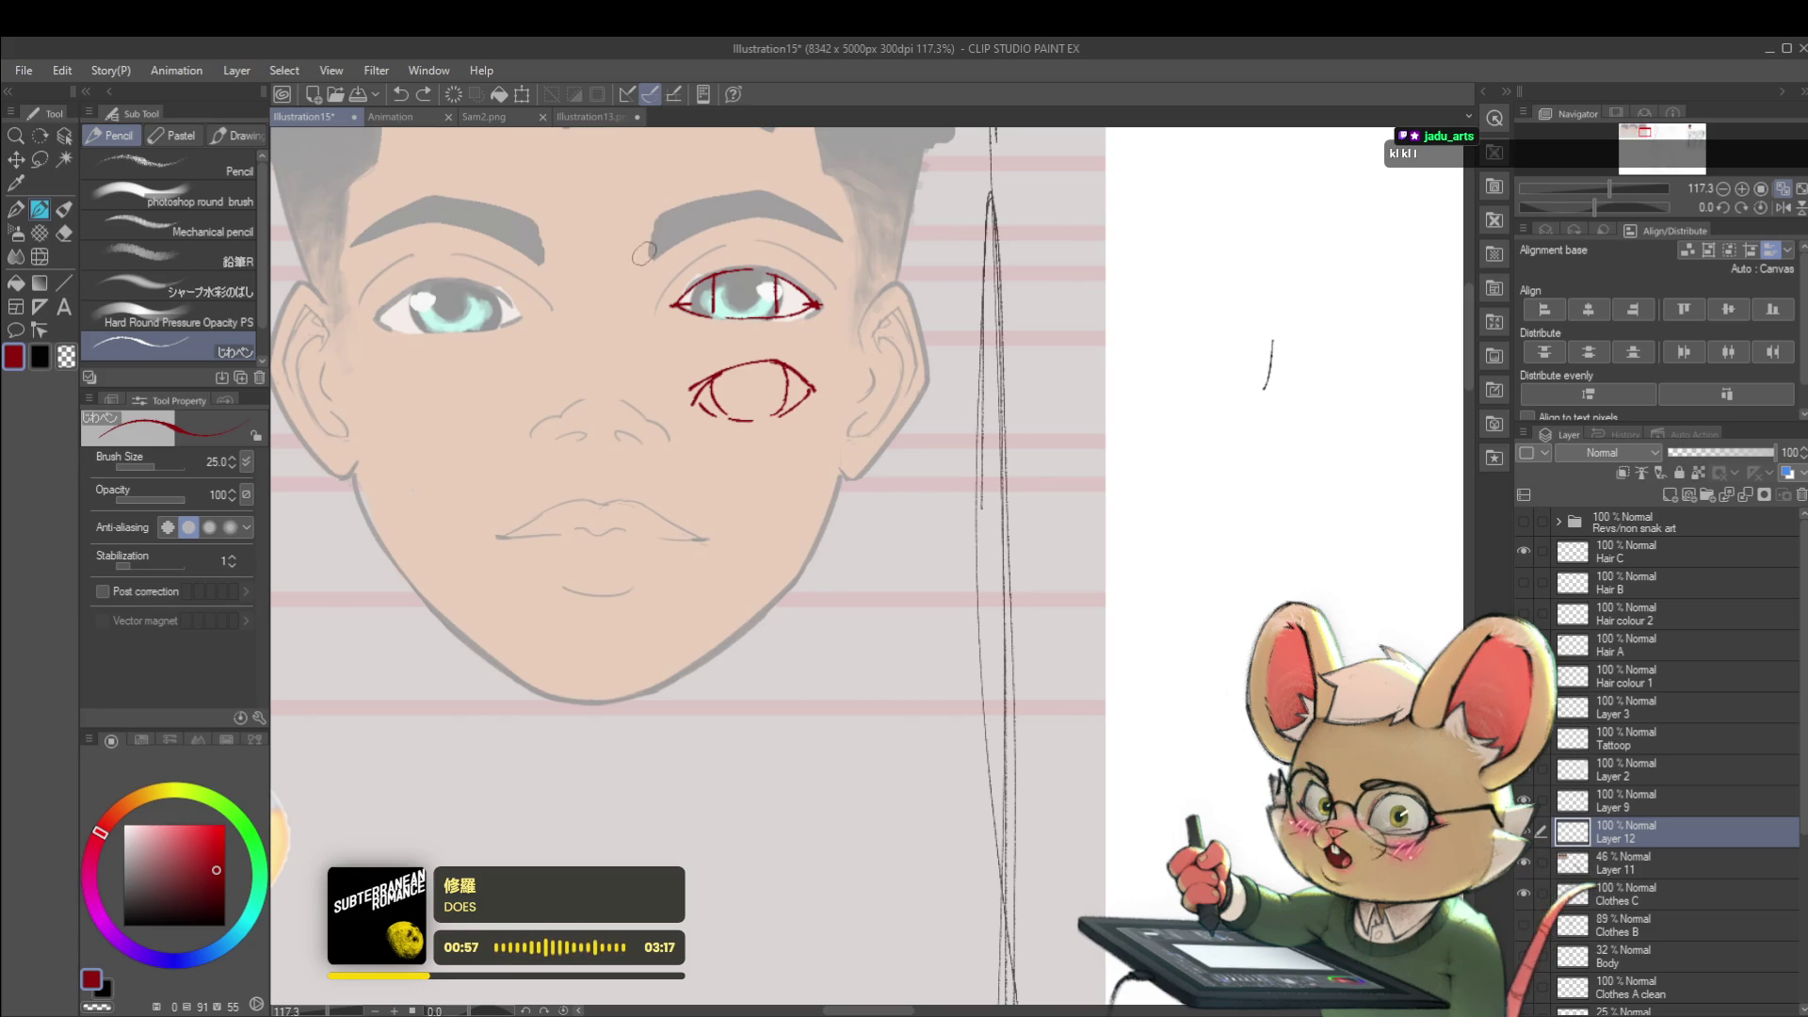
pyautogui.scroll(1, 630, 245)
pyautogui.scroll(1, 651, 268)
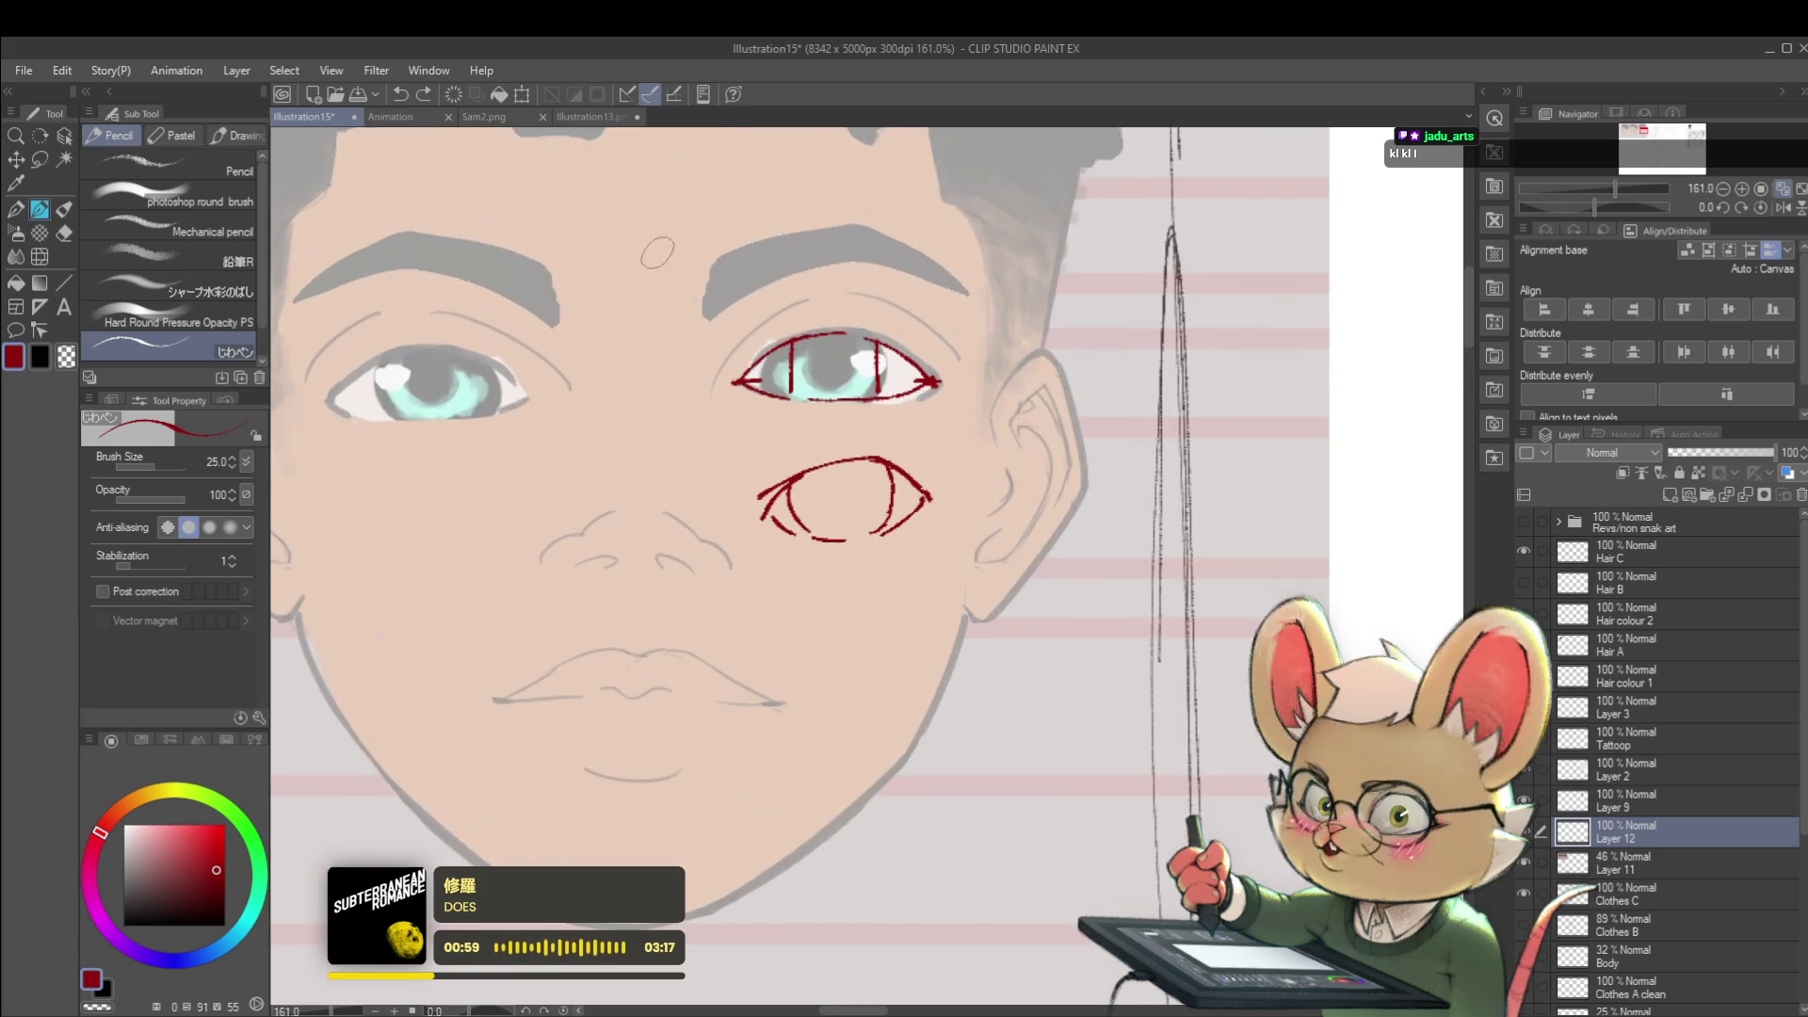
pyautogui.scroll(-1, 675, 279)
pyautogui.scroll(1, 700, 247)
pyautogui.scroll(1, 714, 297)
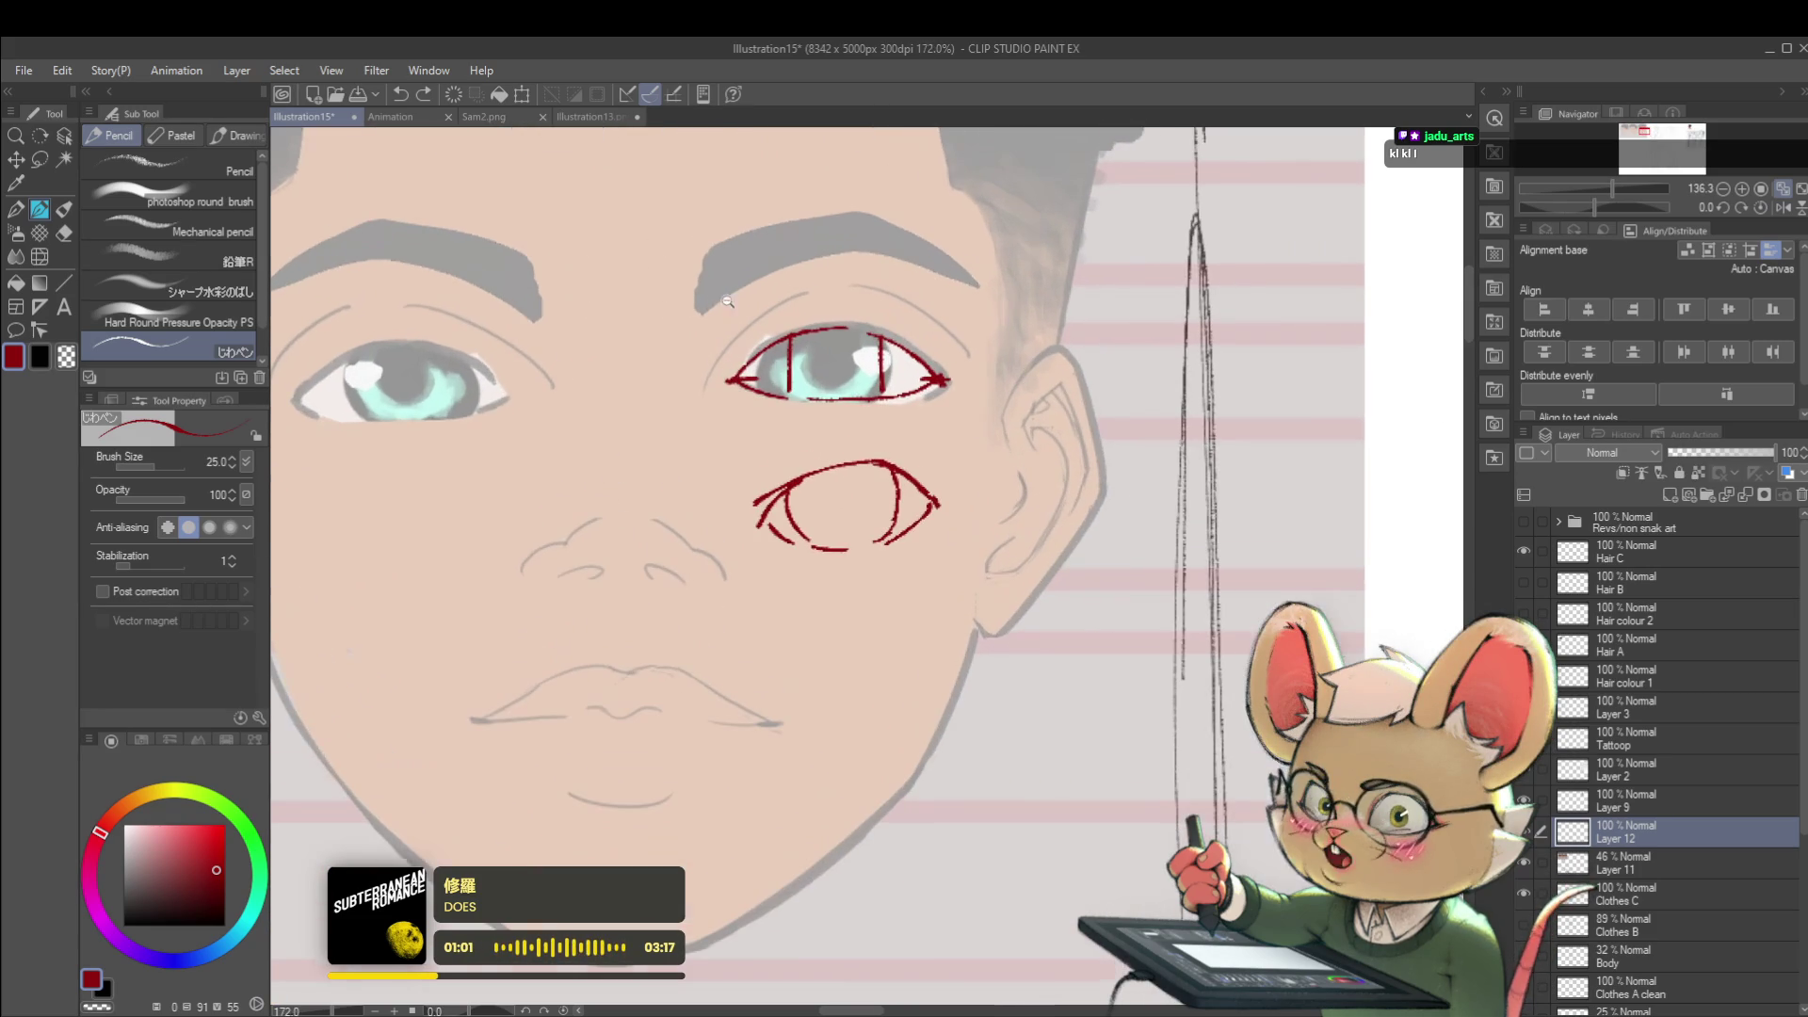
# - Draw an angular red brow line, then lasso the spare eye diagram and move it up beside the eye
pyautogui.moveTo(708, 320)
pyautogui.mouseDown()
pyautogui.moveTo(852, 251)
pyautogui.moveTo(974, 348)
pyautogui.mouseUp()
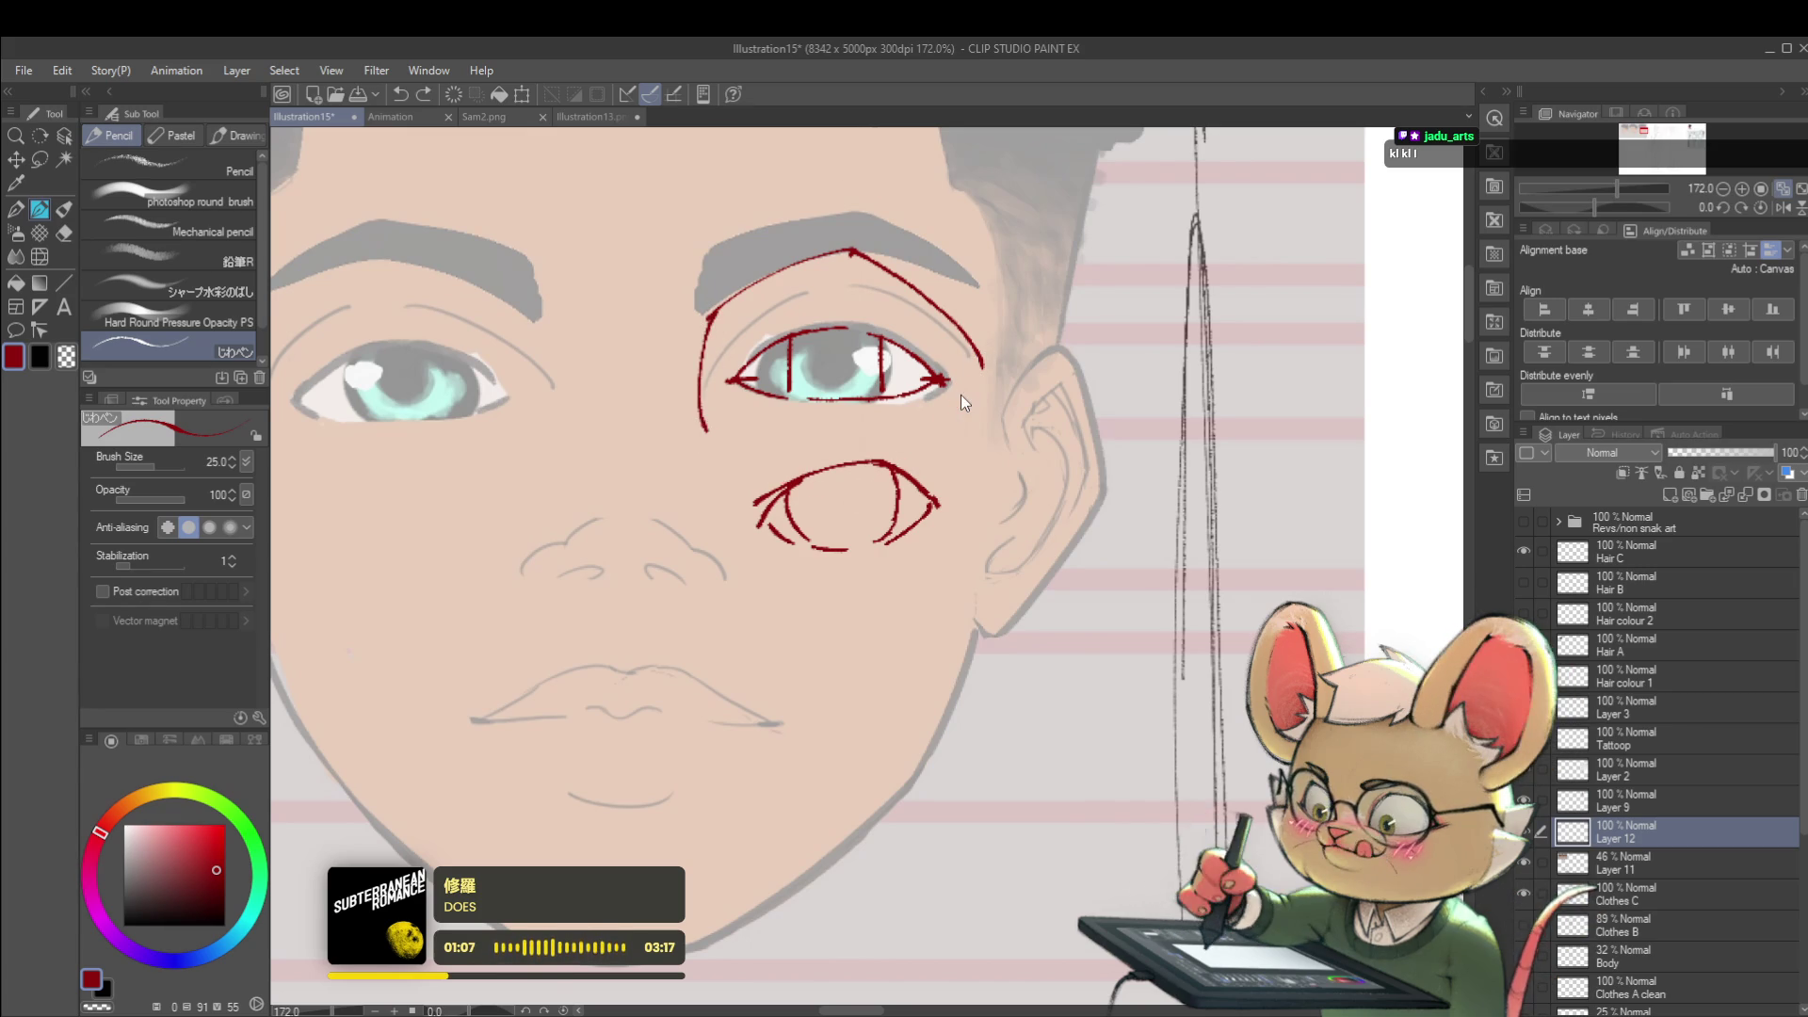
pyautogui.press('m')
pyautogui.moveTo(863, 592); pyautogui.dragTo(825, 580)
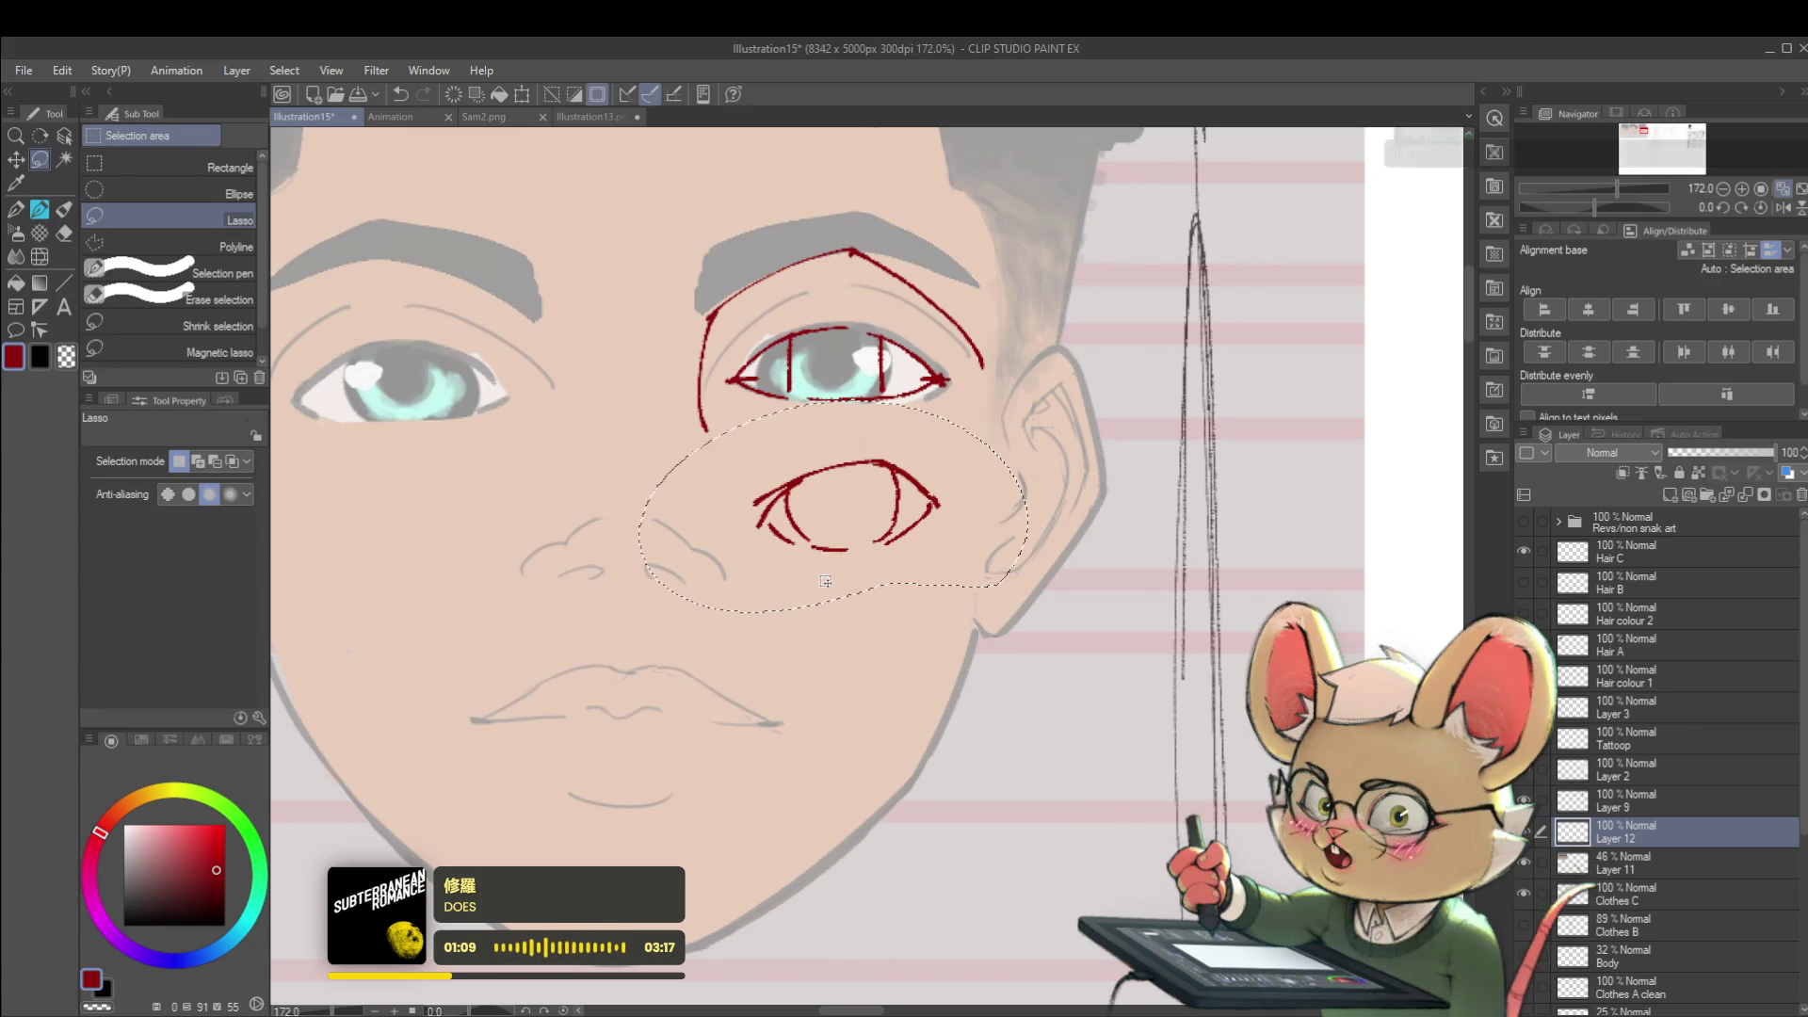
pyautogui.hotkey('ctrl', 't')
pyautogui.moveTo(830, 500)
pyautogui.mouseDown()
pyautogui.moveTo(1131, 372)
pyautogui.moveTo(1104, 367)
pyautogui.mouseUp()
pyautogui.press('Return')
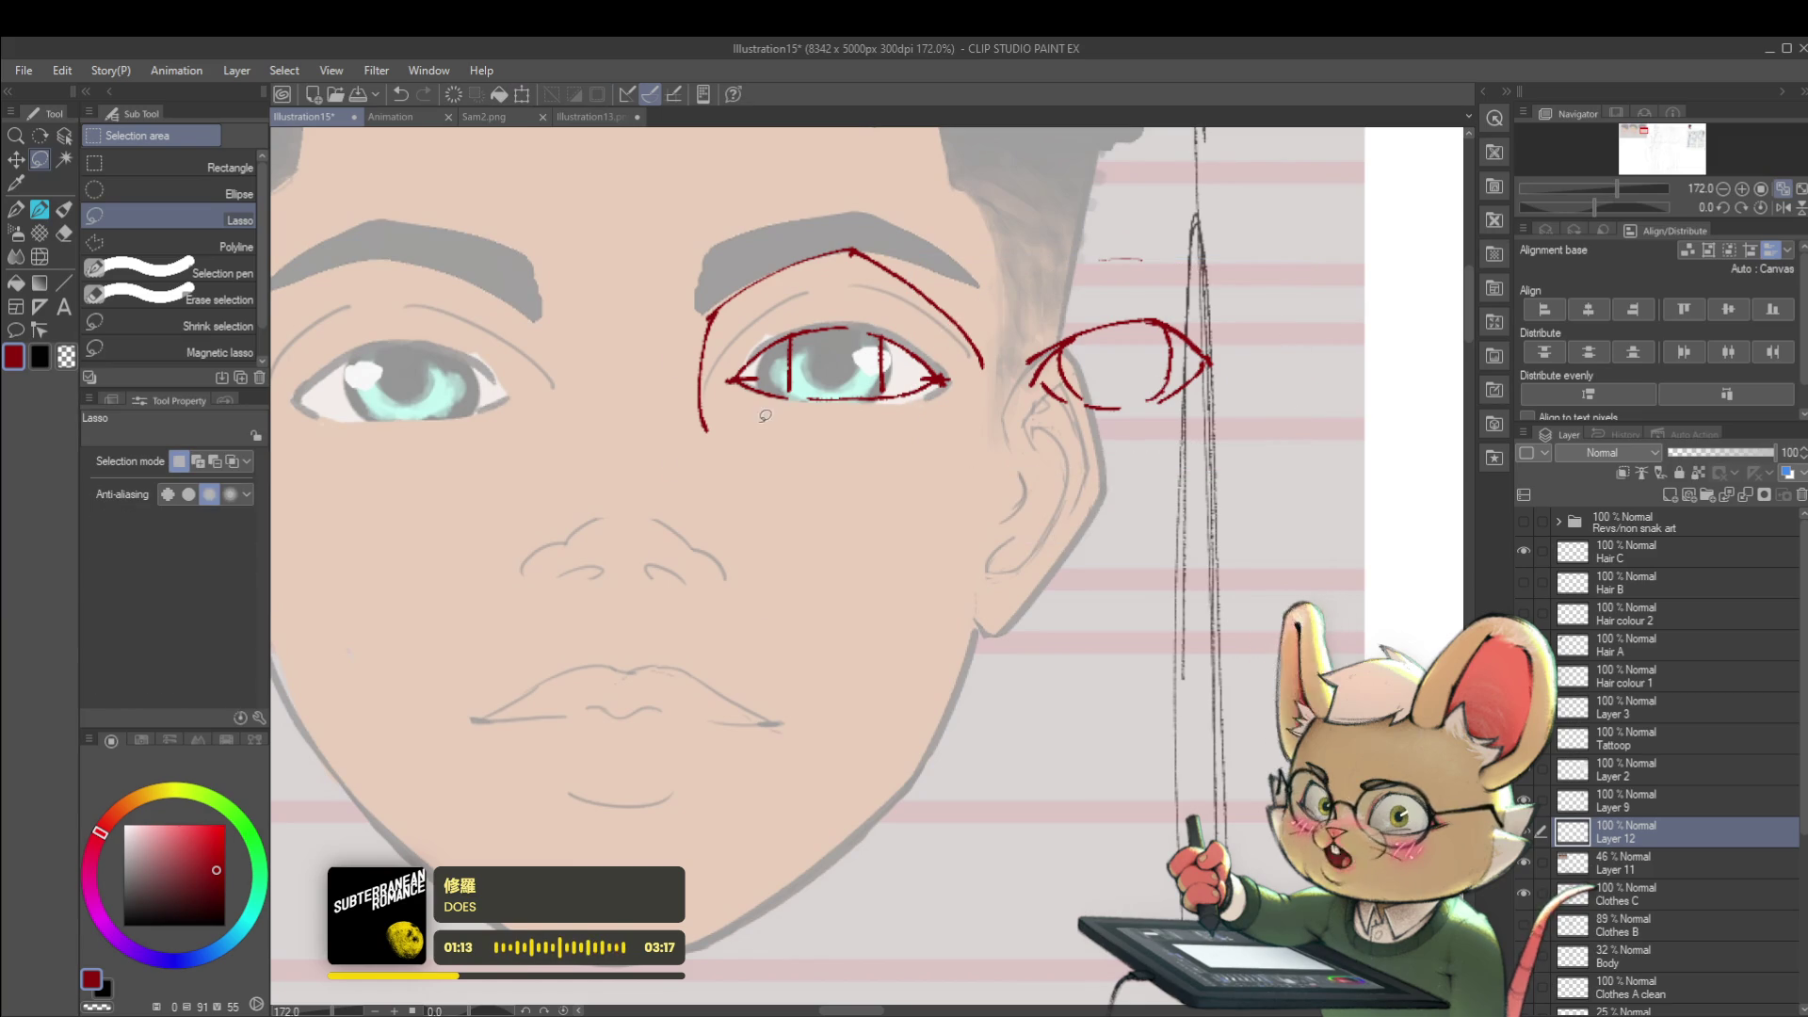
# - With the red pen, outline the eye's lower edge and hatch the outline's top rim, mirroring the view to check
pyautogui.press('p')
pyautogui.moveTo(702, 427)
pyautogui.mouseDown()
pyautogui.moveTo(881, 503)
pyautogui.moveTo(1023, 307)
pyautogui.mouseUp()
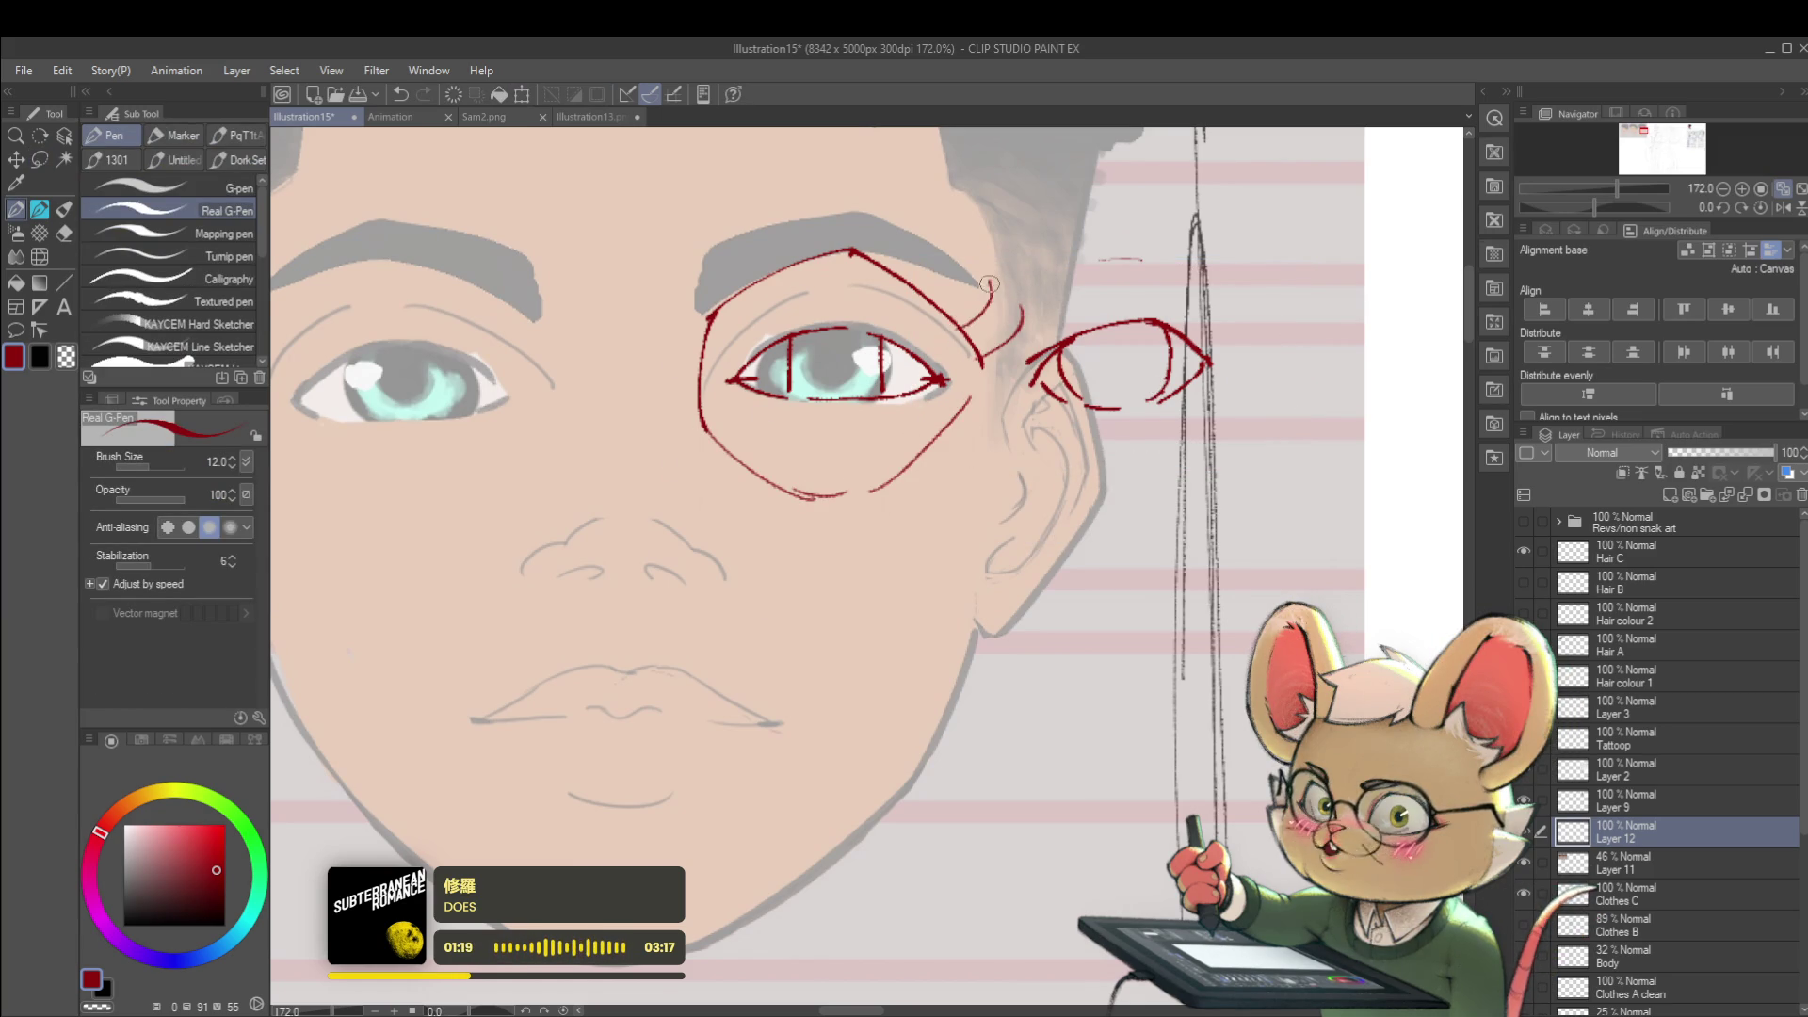
pyautogui.moveTo(948, 254)
pyautogui.mouseDown()
pyautogui.moveTo(927, 282)
pyautogui.moveTo(872, 228)
pyautogui.mouseUp()
pyautogui.moveTo(975, 269); pyautogui.dragTo(1020, 314)
pyautogui.moveTo(855, 212); pyautogui.dragTo(876, 226)
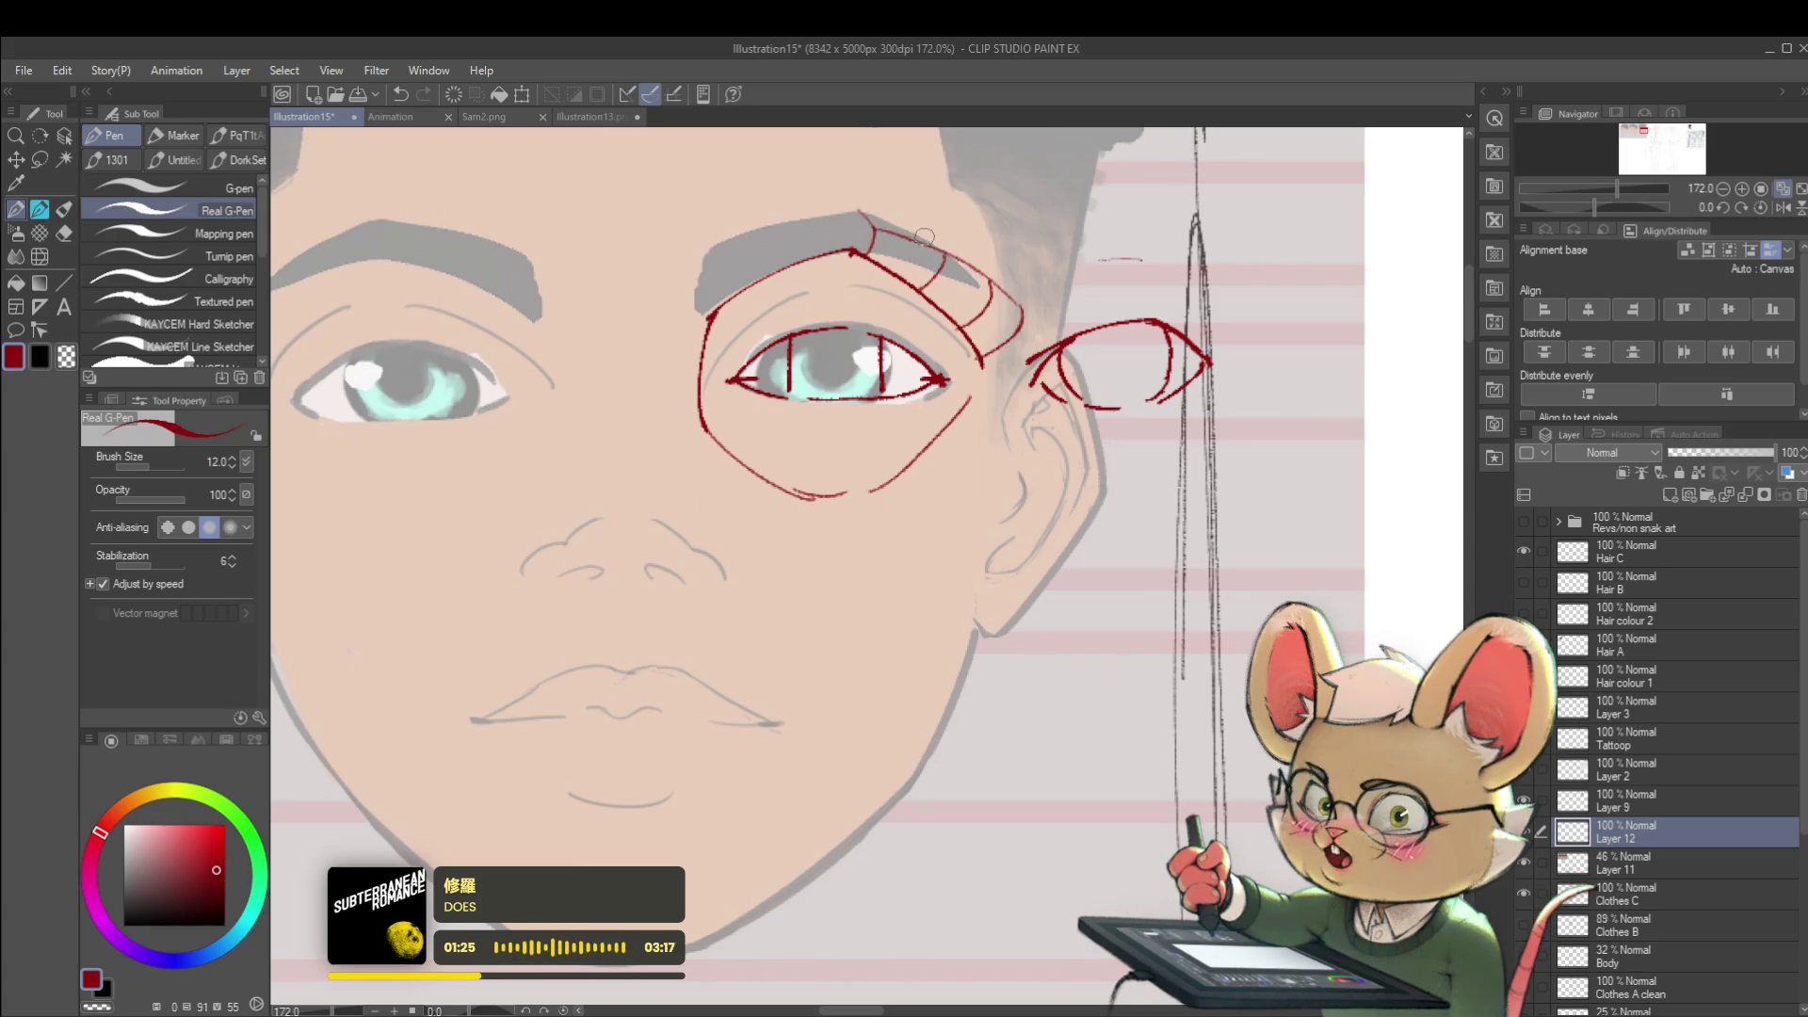
pyautogui.scroll(-3, 926, 239)
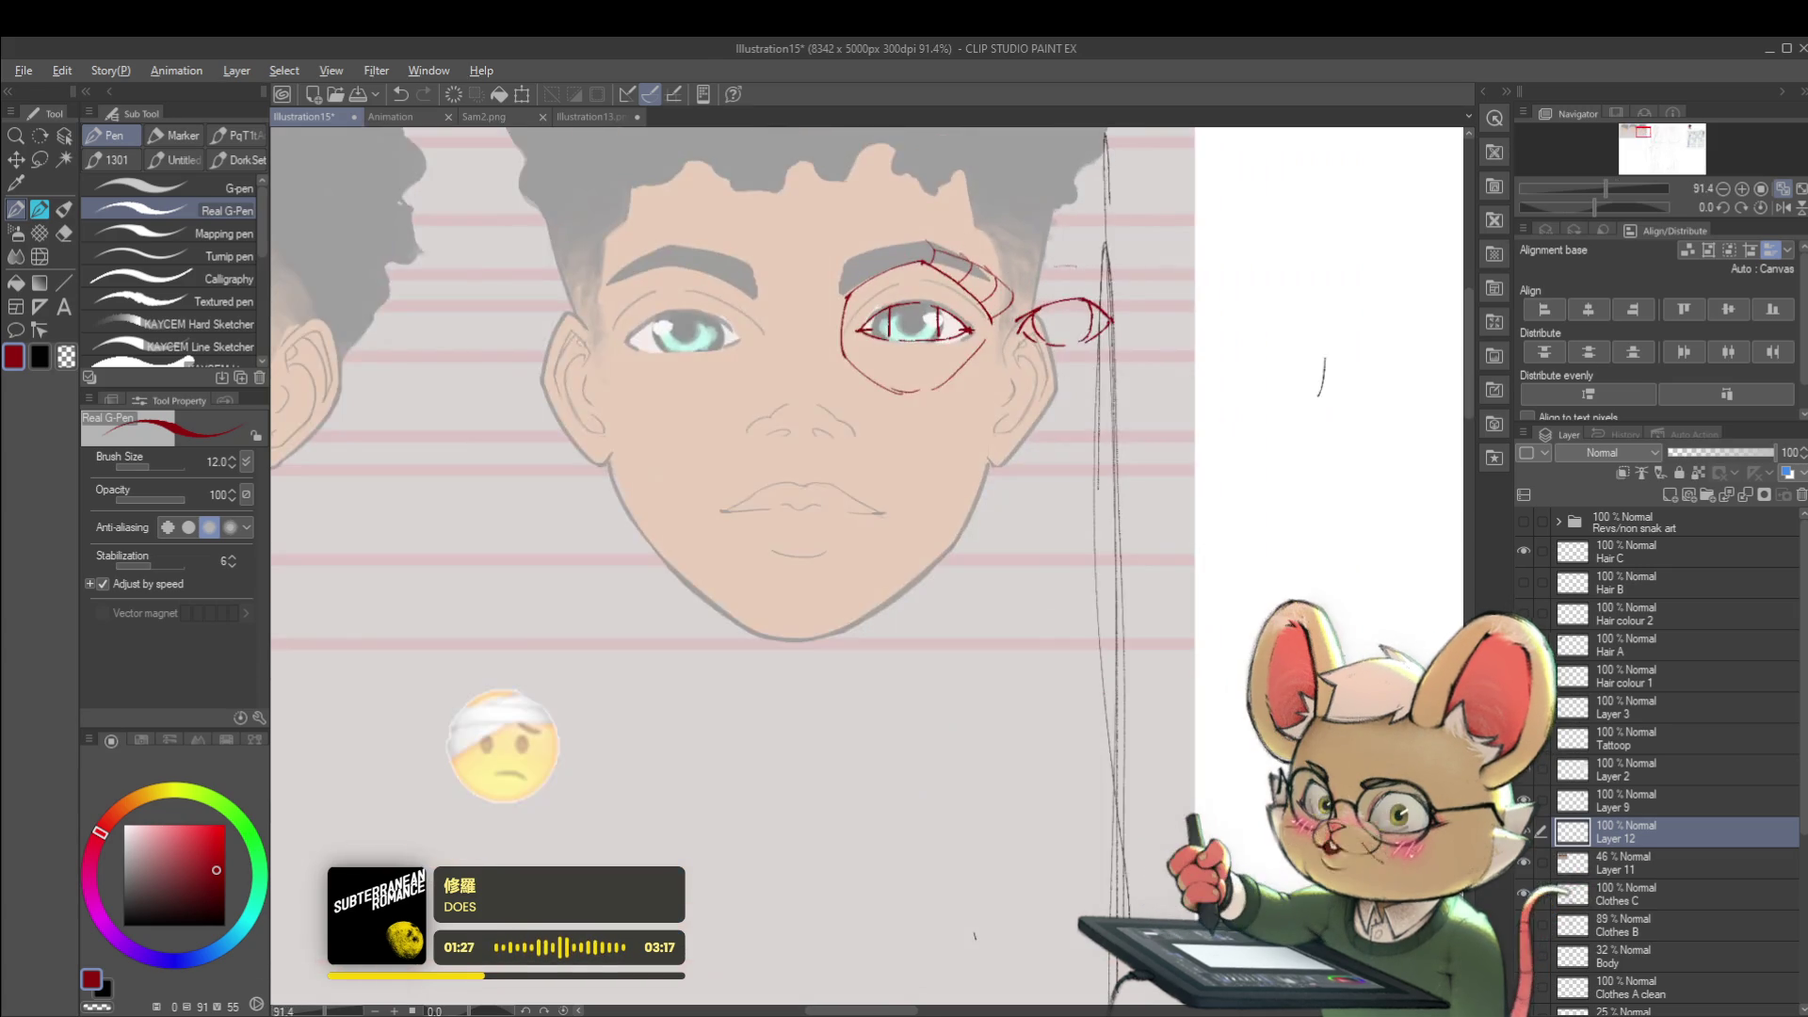
pyautogui.scroll(2, 970, 254)
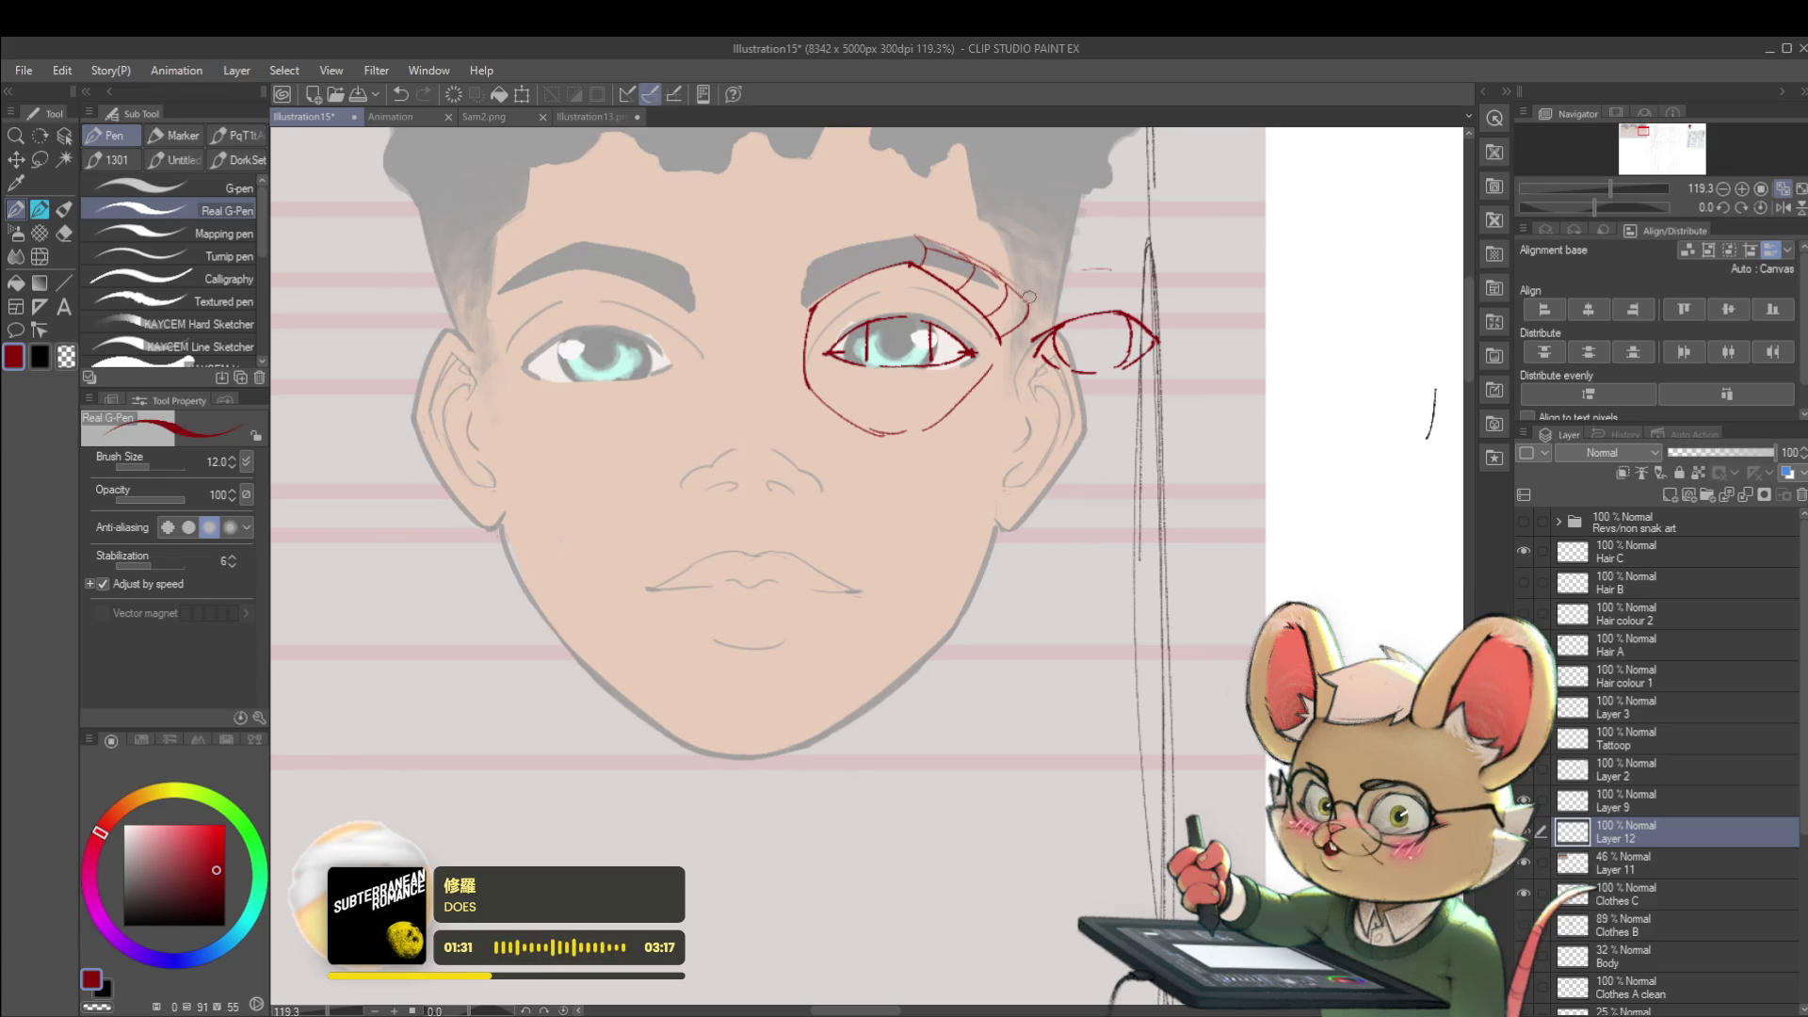
pyautogui.scroll(-3, 1028, 295)
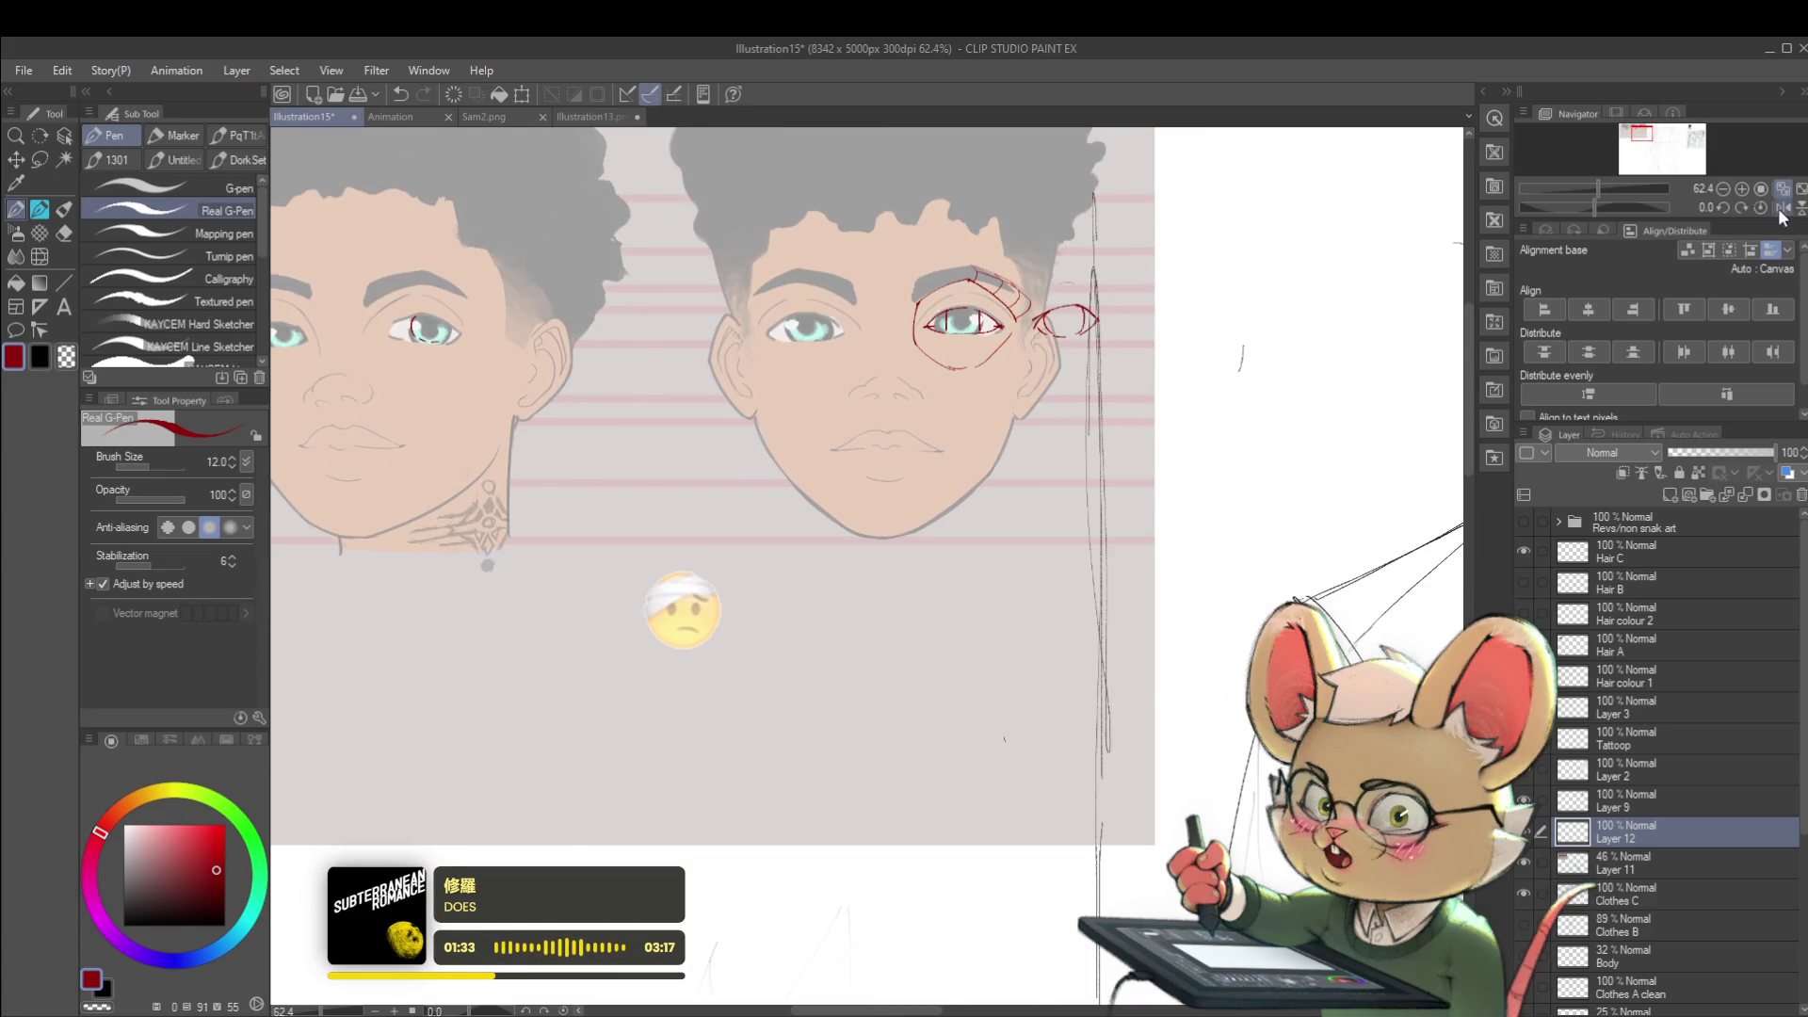
pyautogui.click(1780, 210)
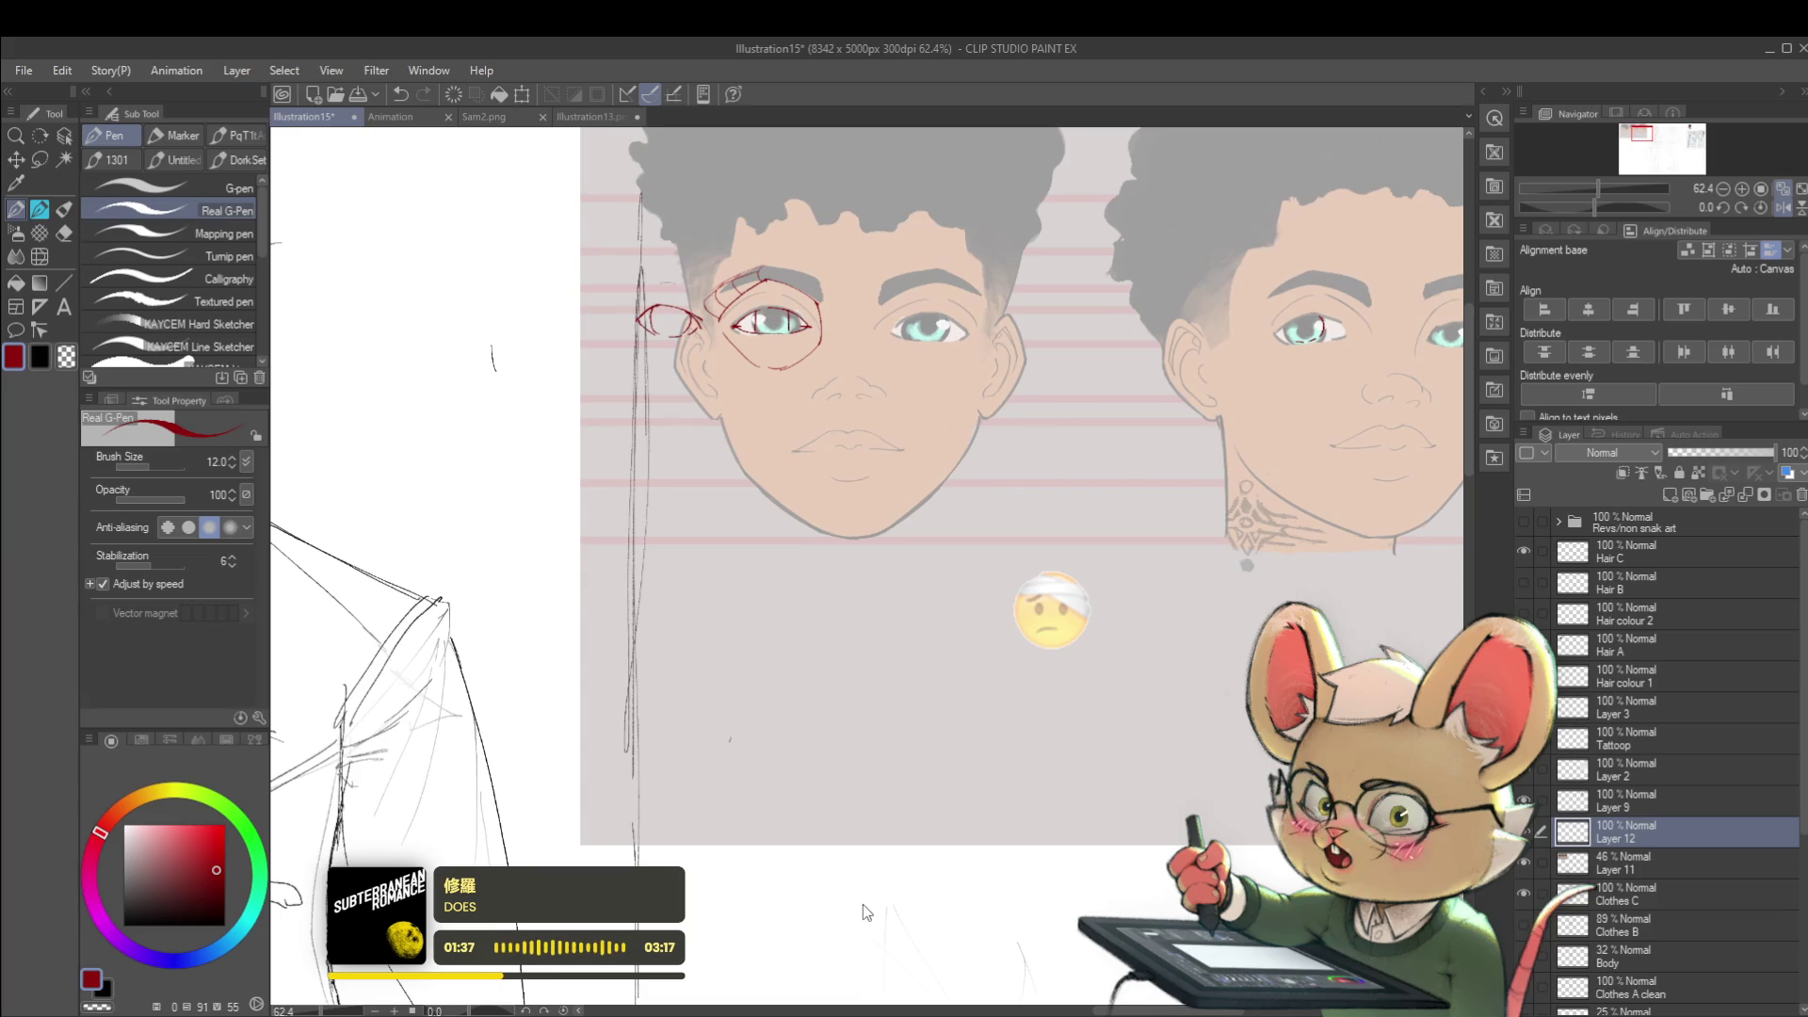
pyautogui.scroll(2, 737, 280)
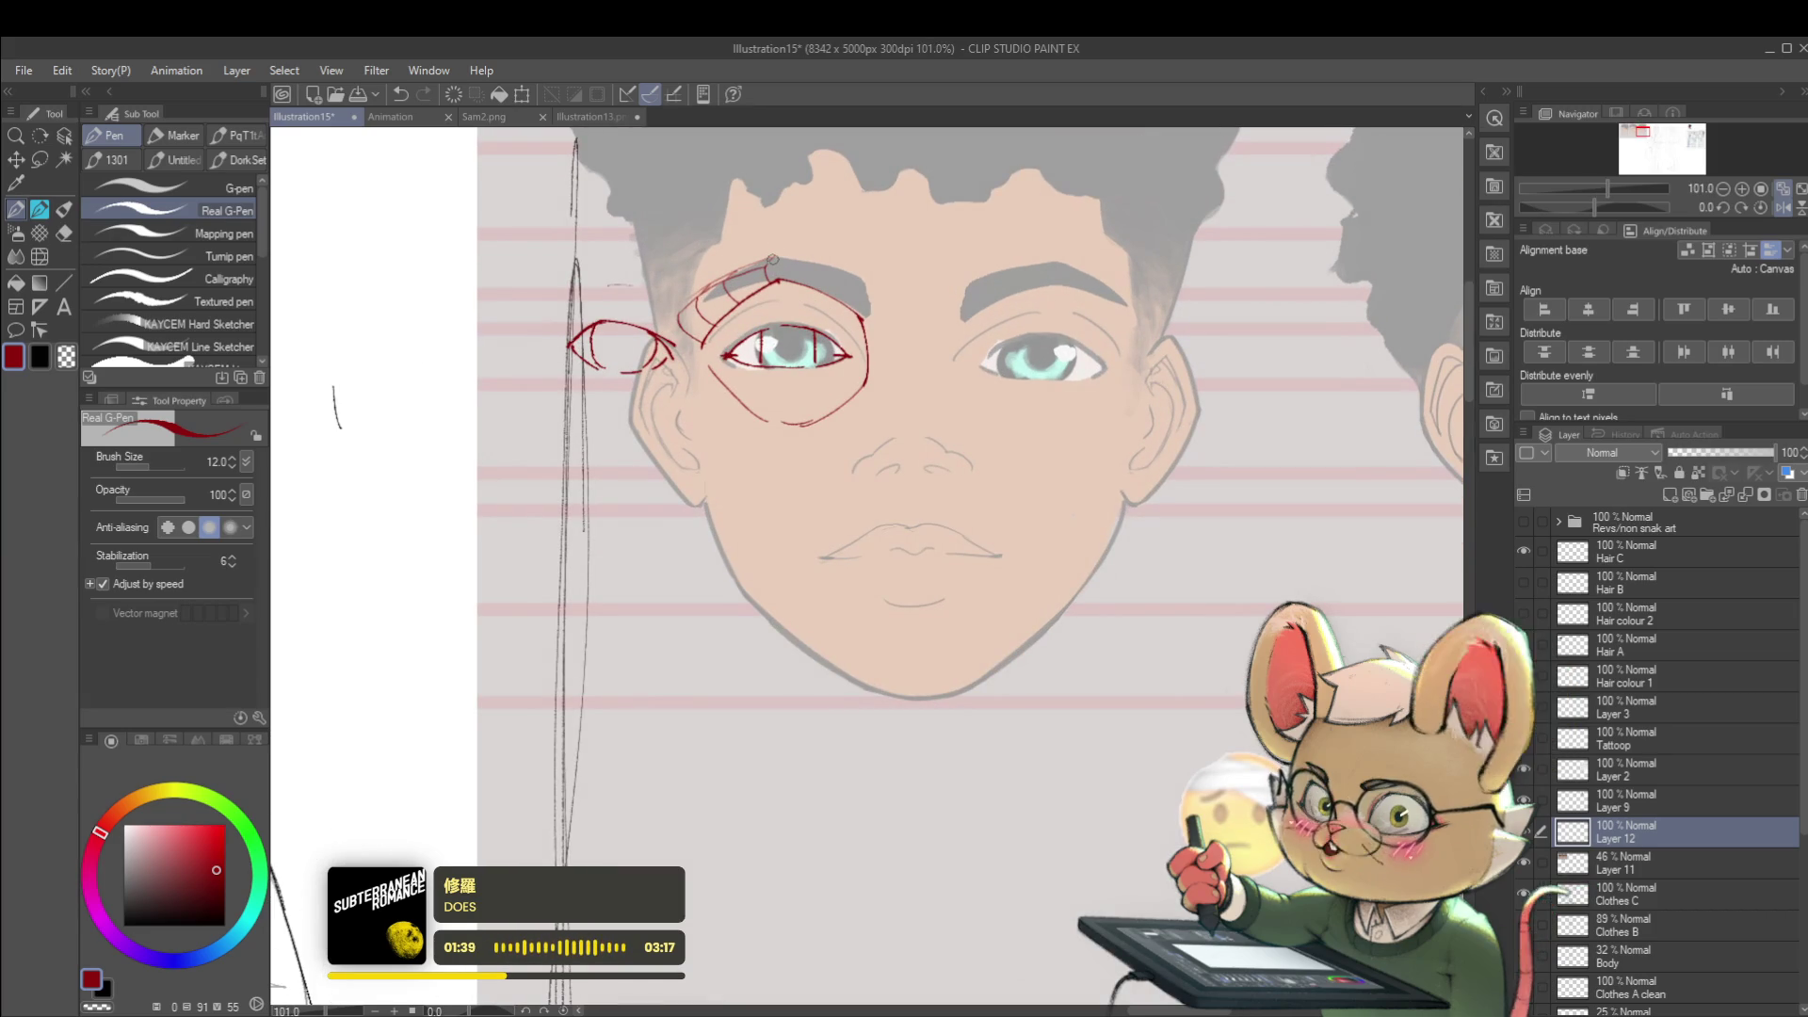
pyautogui.scroll(-2, 900, 345)
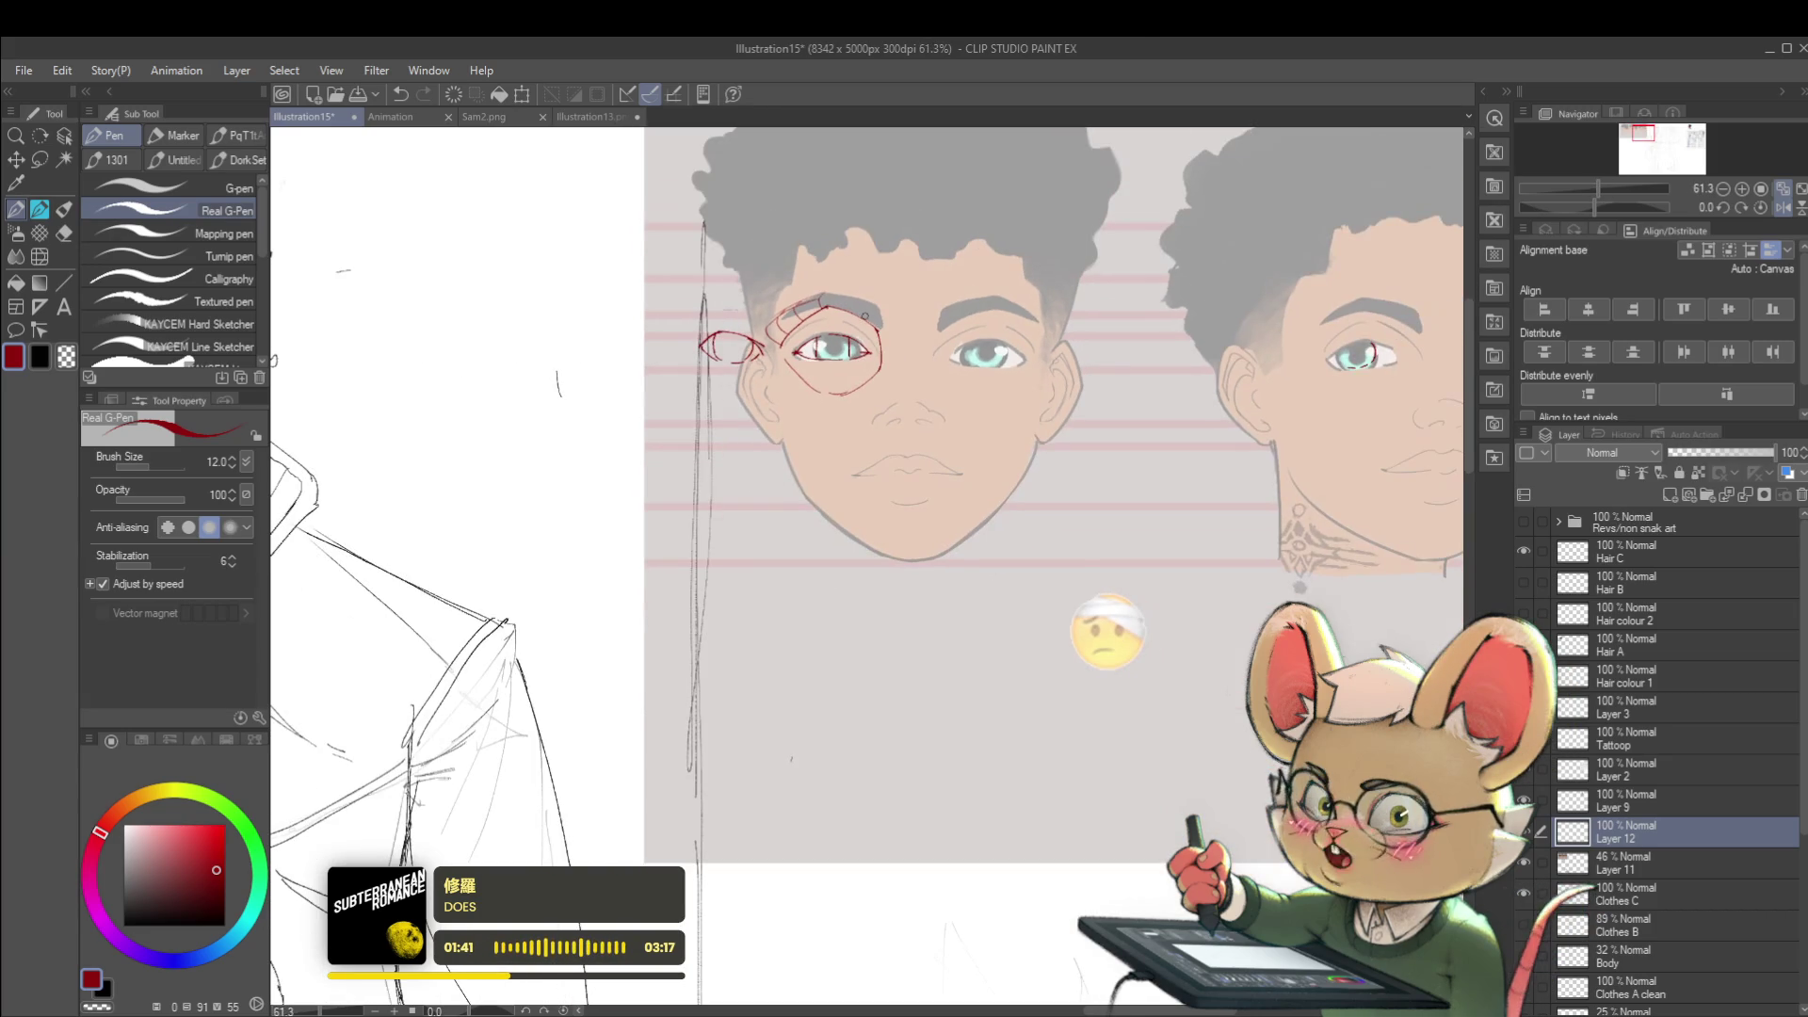
pyautogui.scroll(3, 868, 303)
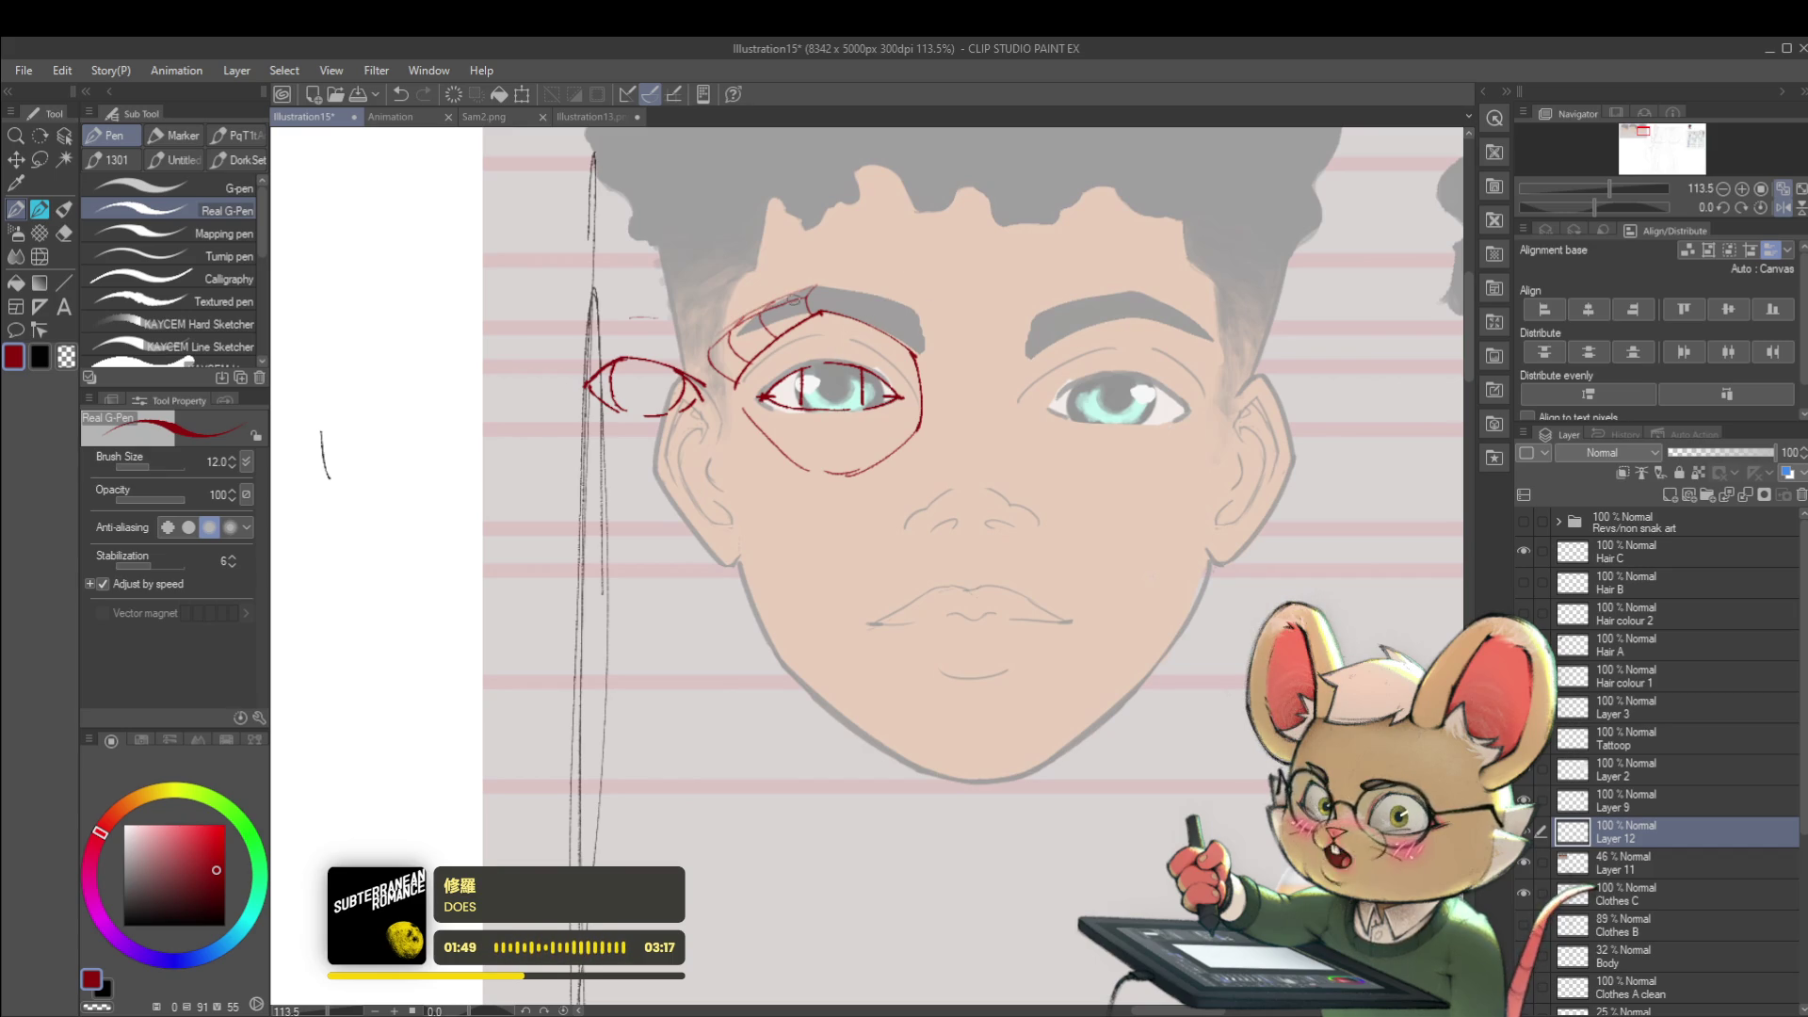
pyautogui.click(1783, 207)
pyautogui.scroll(1, 828, 243)
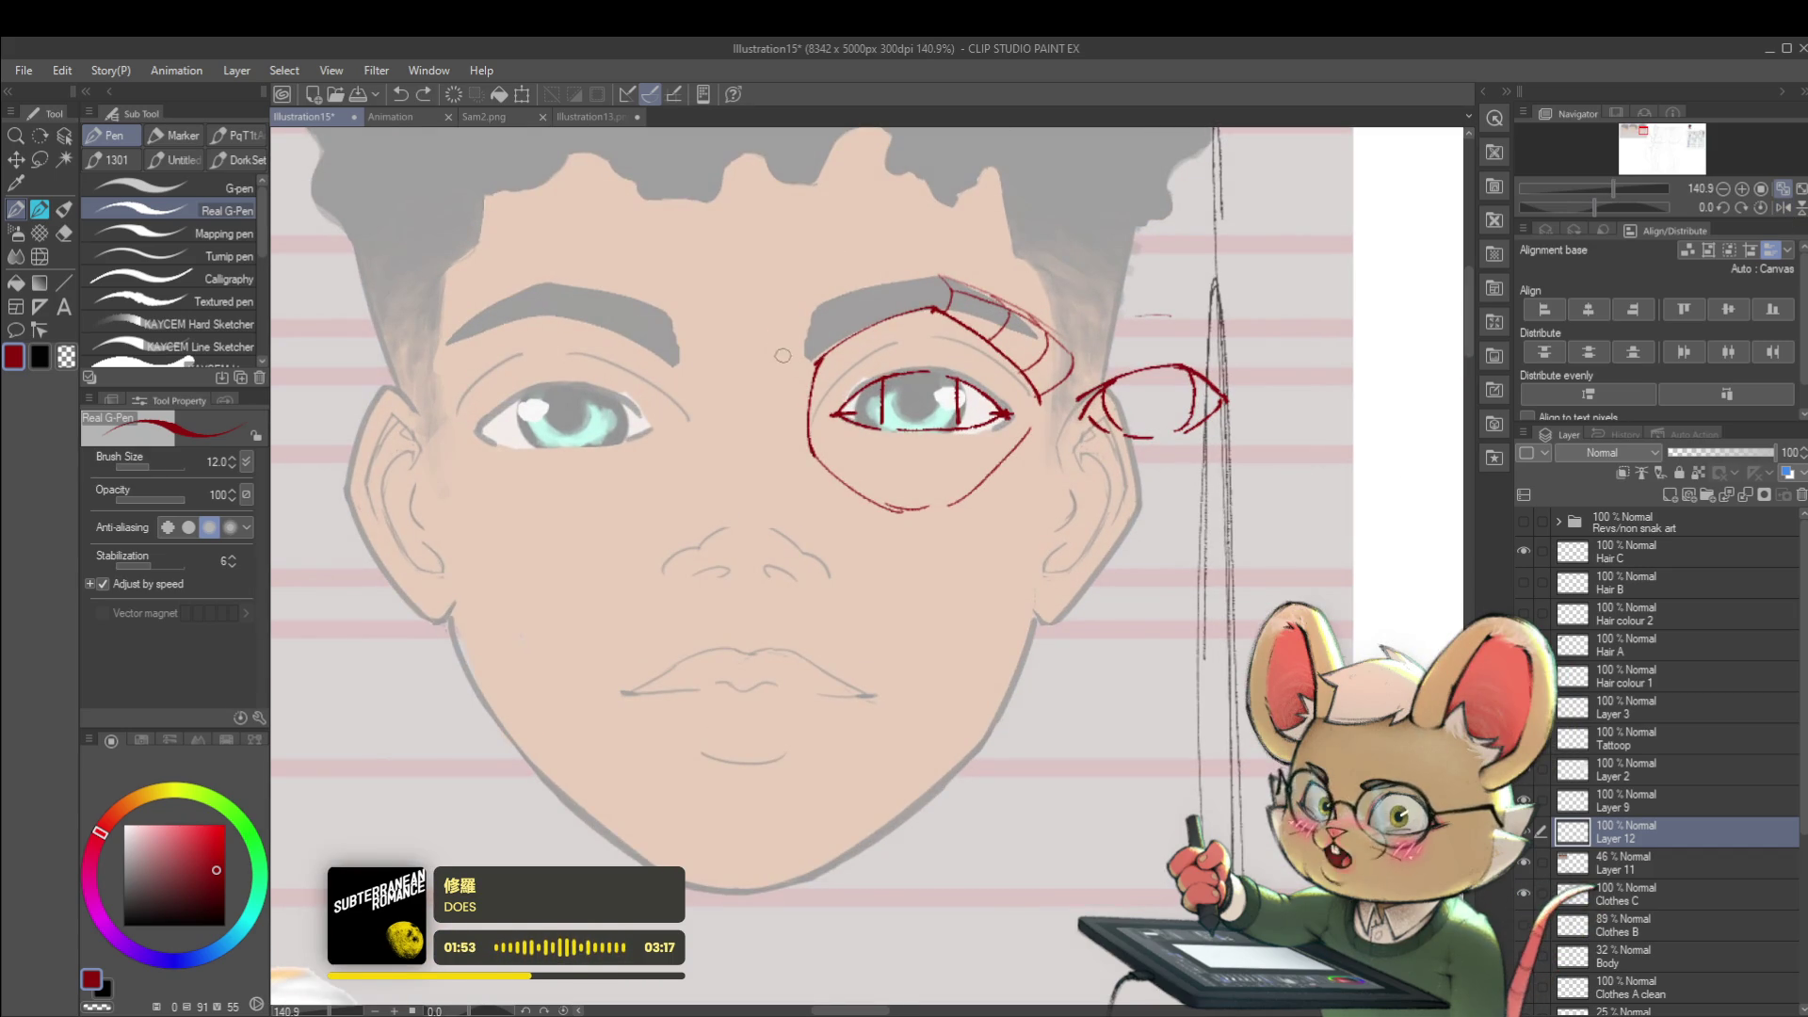
# - Sketch red strokes above the eyebrow toward the hairline and hatch the brow's outer end
pyautogui.moveTo(769, 331); pyautogui.dragTo(752, 296)
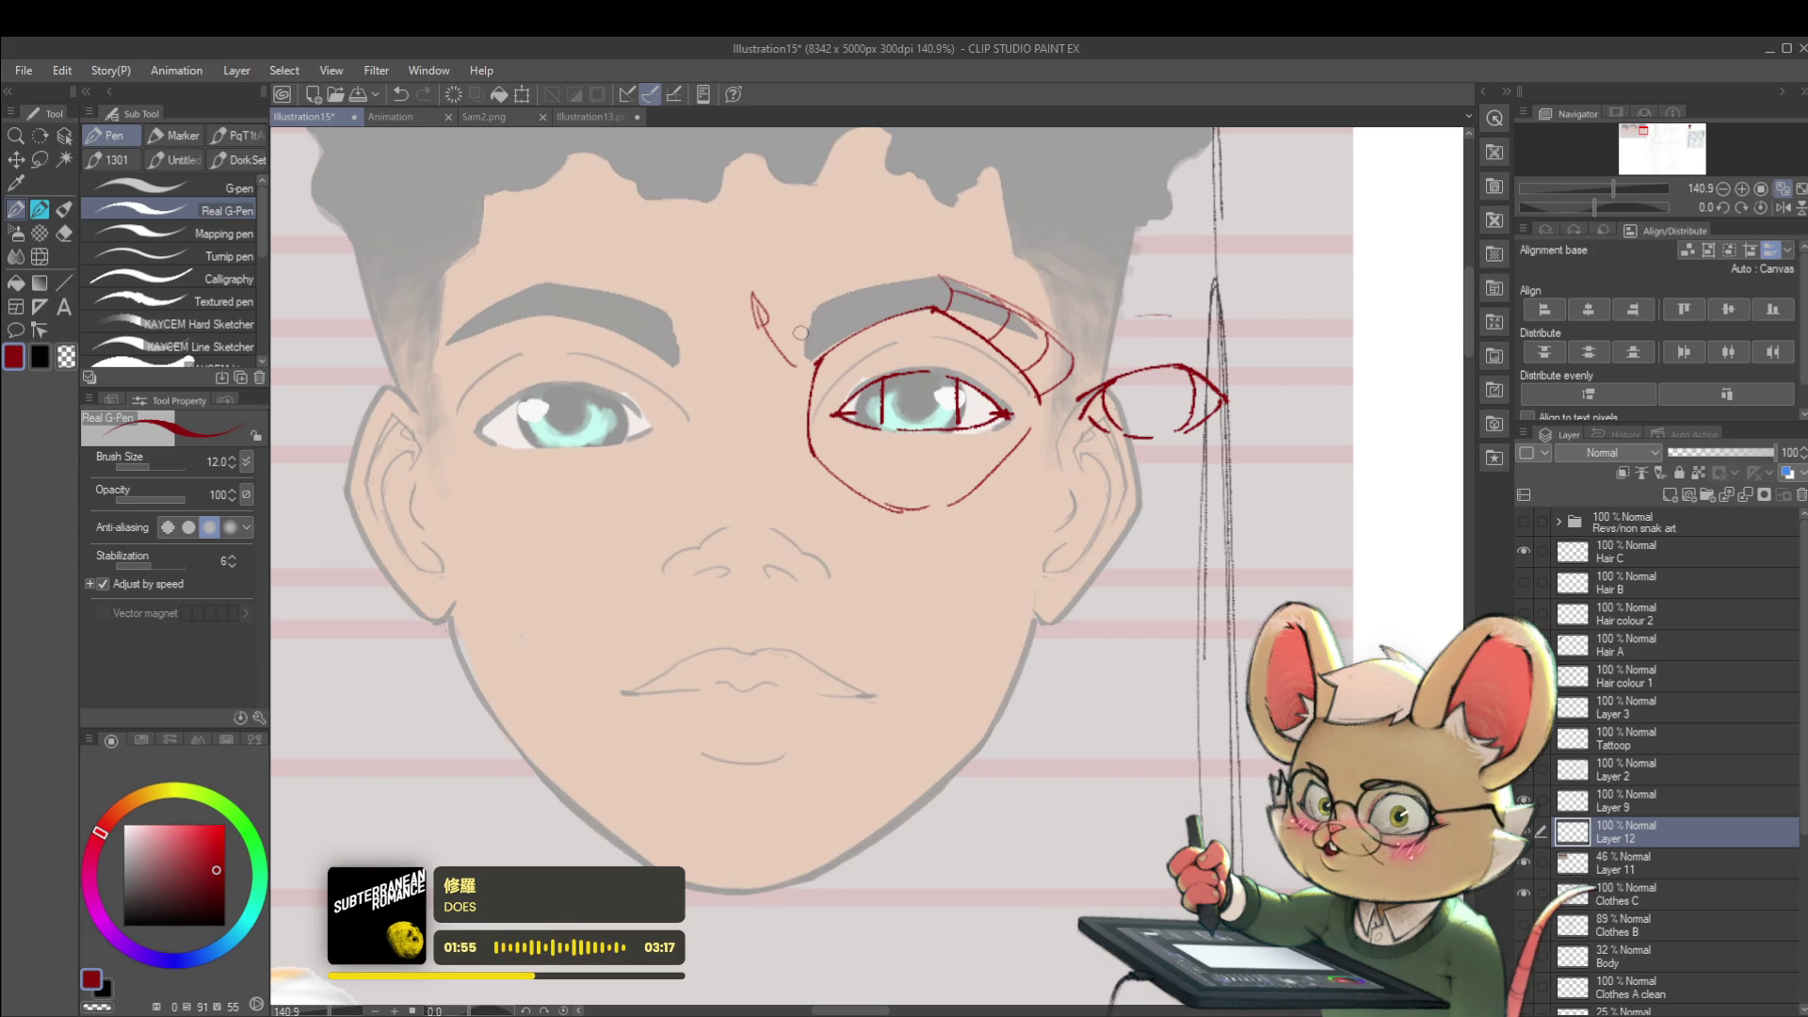
pyautogui.moveTo(844, 334)
pyautogui.mouseDown()
pyautogui.moveTo(882, 240)
pyautogui.moveTo(920, 260)
pyautogui.mouseUp()
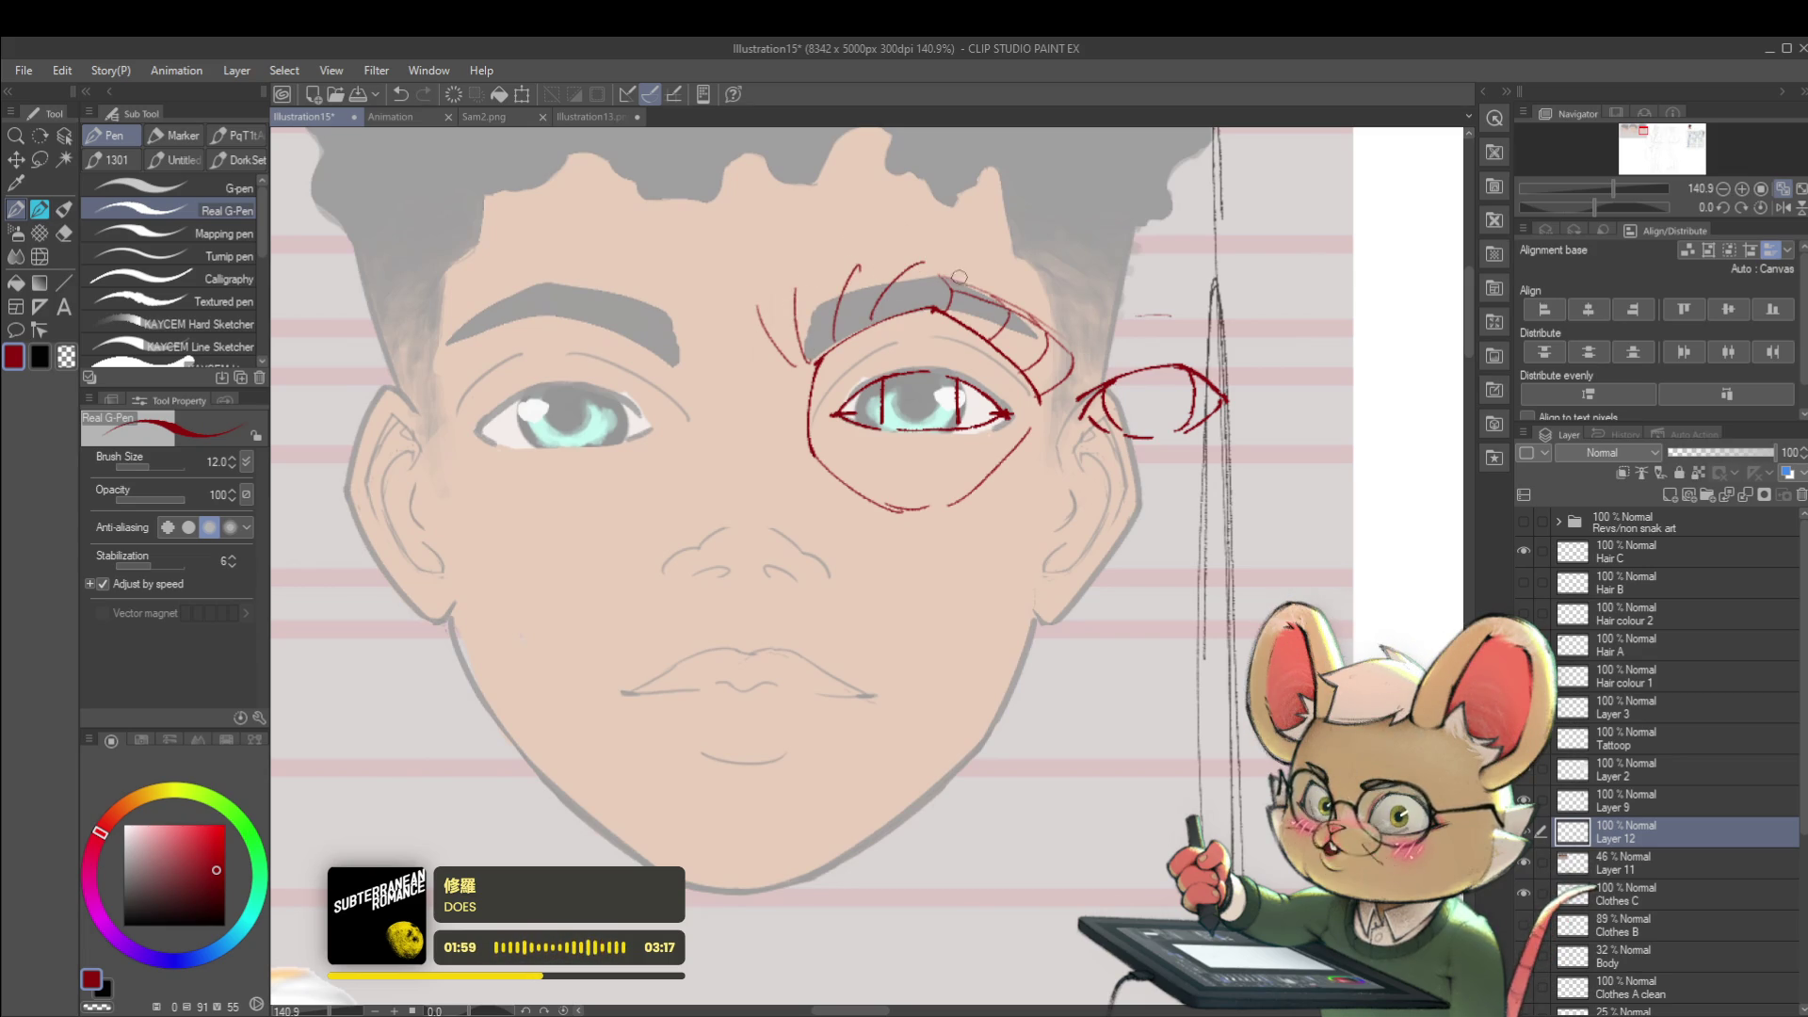
pyautogui.moveTo(980, 314)
pyautogui.mouseDown()
pyautogui.moveTo(1052, 321)
pyautogui.moveTo(1036, 337)
pyautogui.moveTo(1060, 342)
pyautogui.mouseUp()
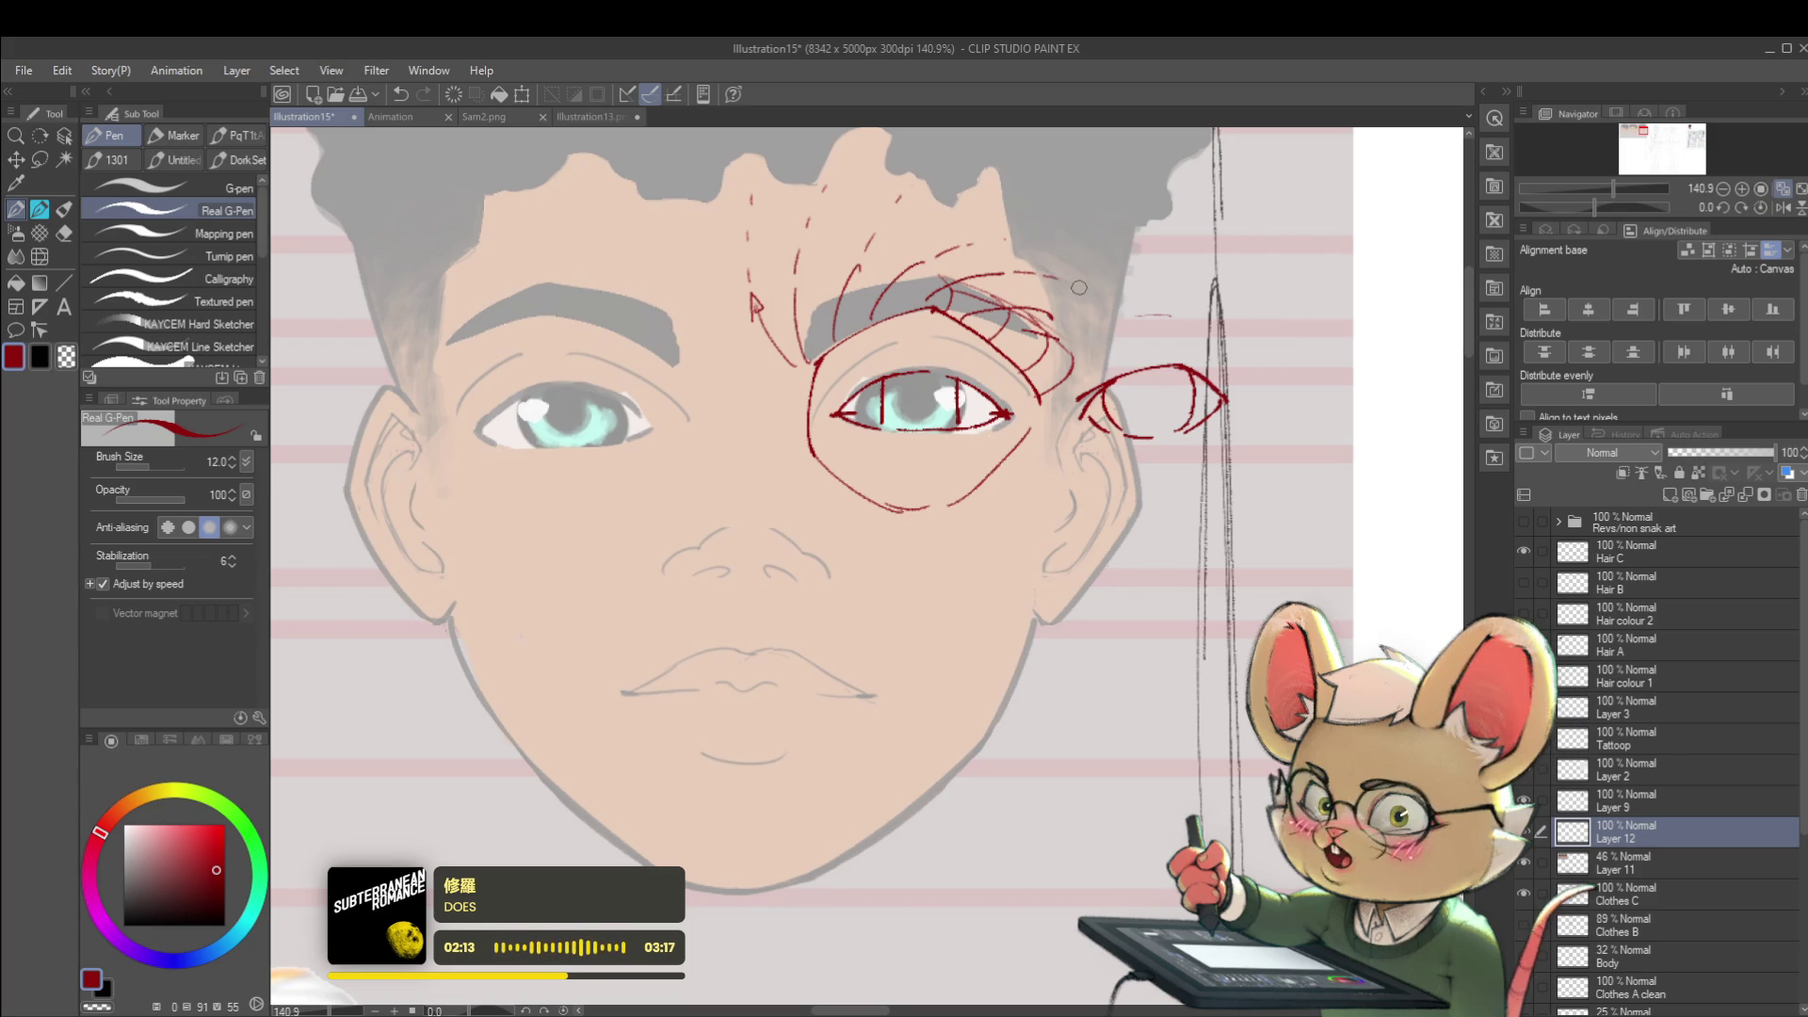
pyautogui.scroll(-5, 1065, 320)
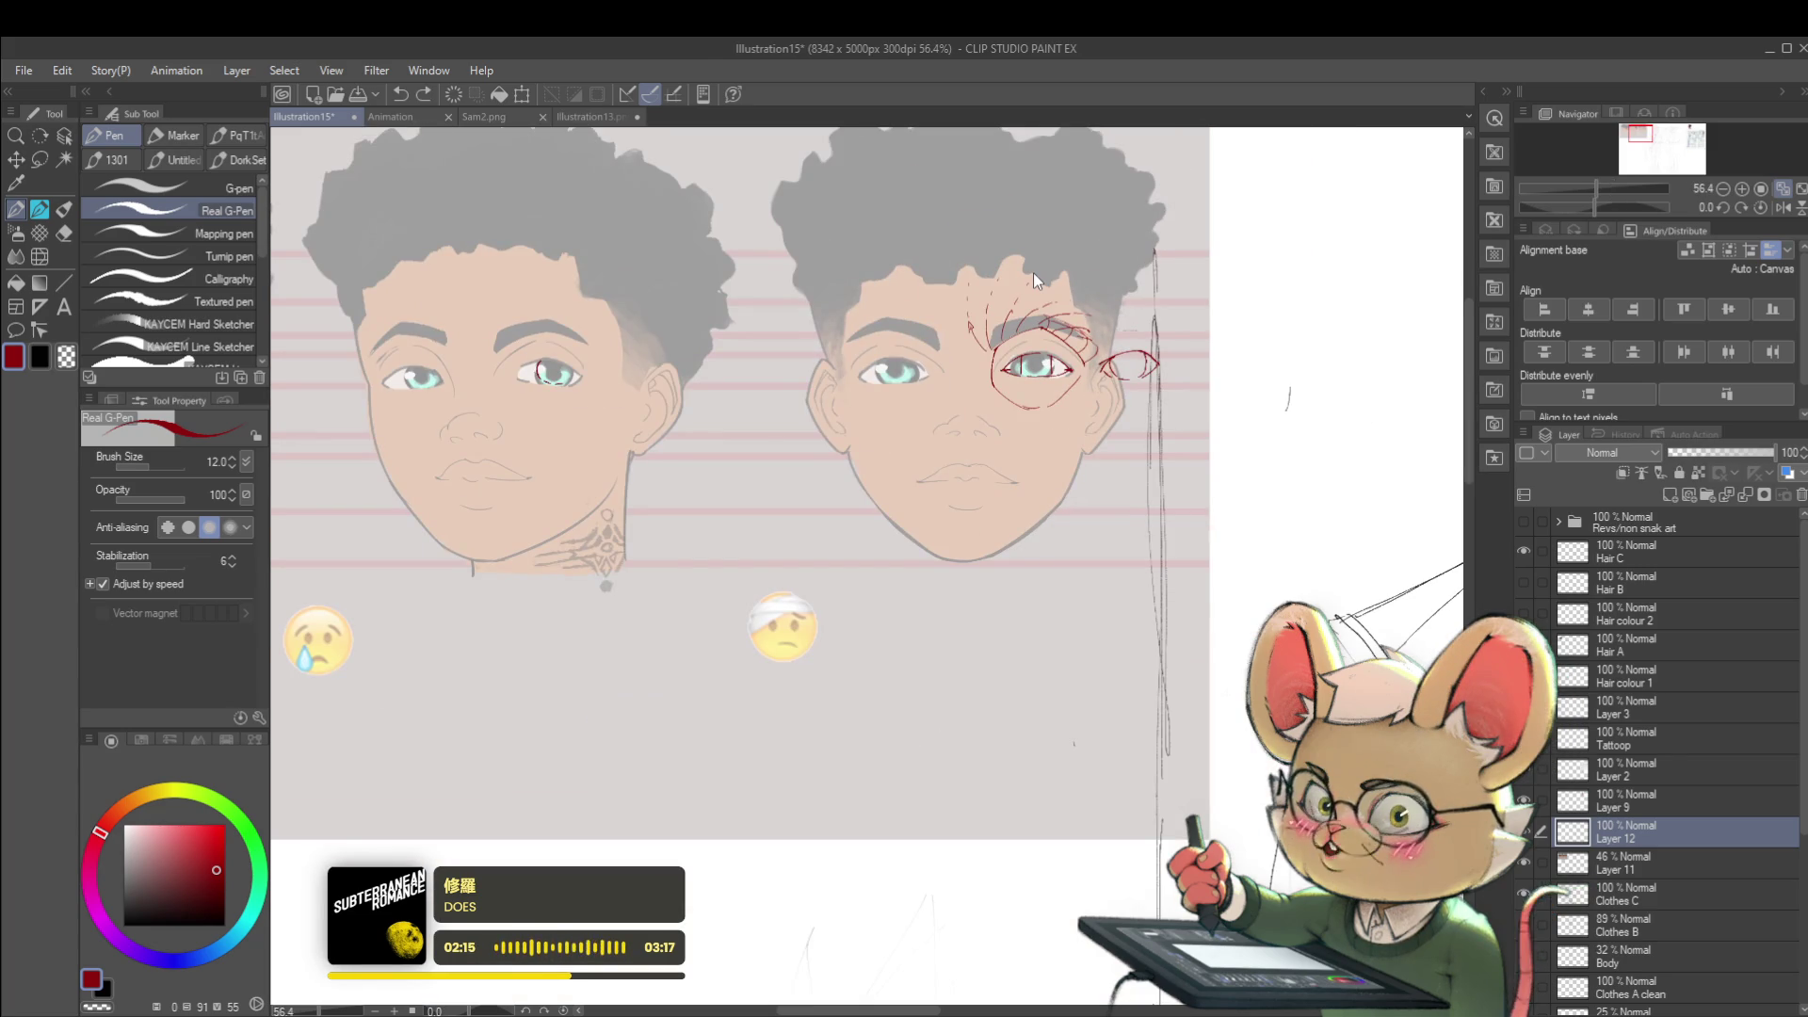
# - Undo the hairline strokes, then add a corner stroke and a long red arc along the eyebrow
pyautogui.hotkey('ctrl', 'z')
pyautogui.hotkey('ctrl', 'z')
pyautogui.hotkey('ctrl', 'z')
pyautogui.hotkey('ctrl', 'z')
pyautogui.hotkey('ctrl', 'z')
pyautogui.hotkey('ctrl', 'z')
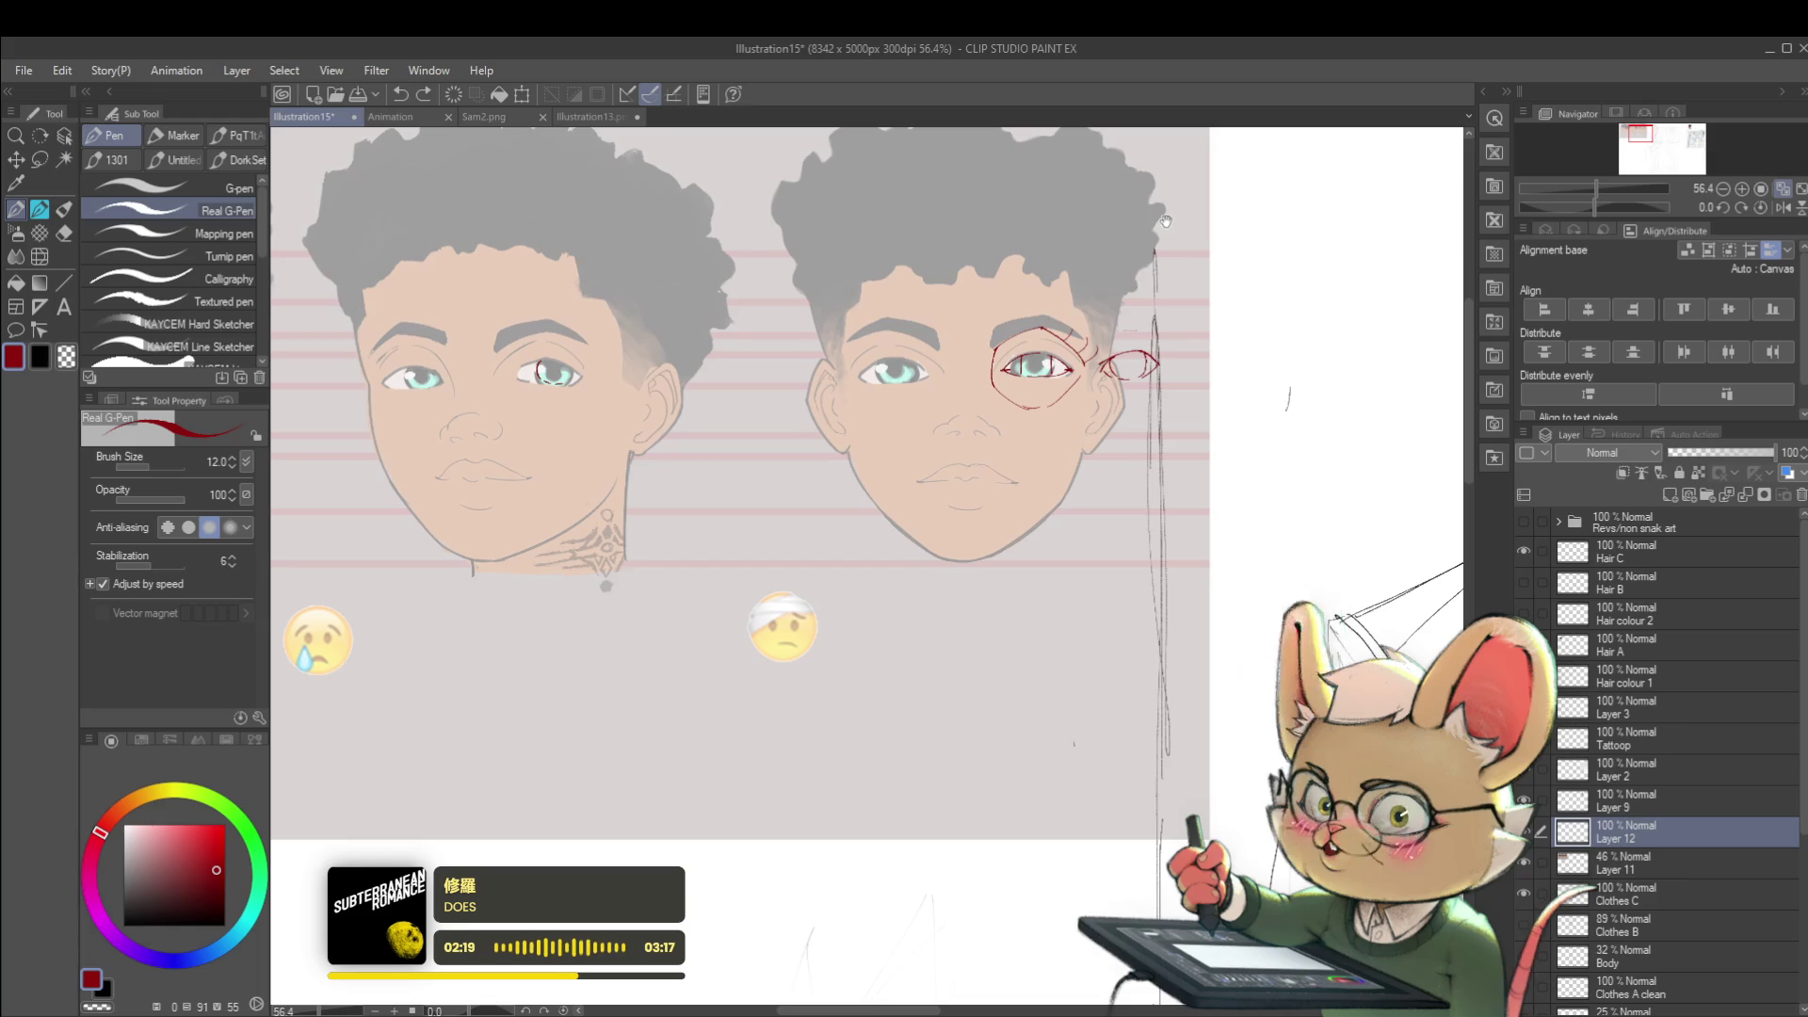
pyautogui.scroll(3, 1166, 222)
pyautogui.scroll(3, 1050, 322)
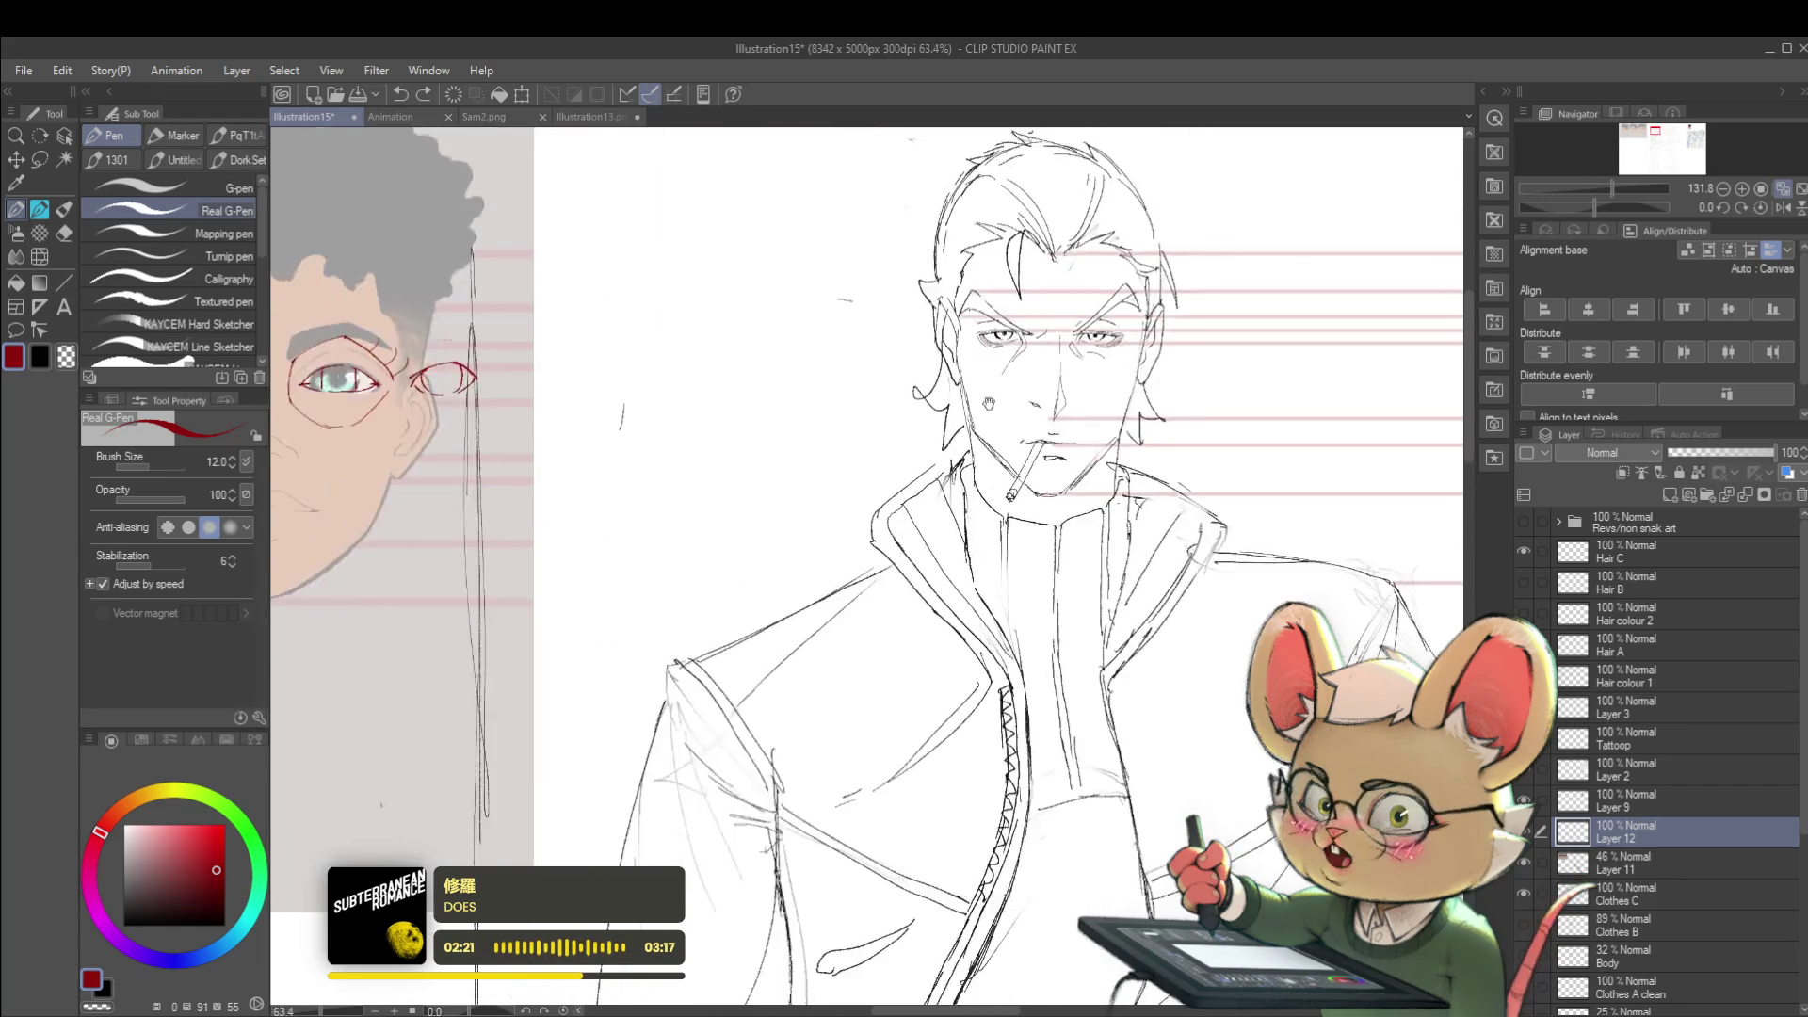
pyautogui.moveTo(1049, 323); pyautogui.dragTo(419, 681)
pyautogui.scroll(1, 627, 371)
pyautogui.moveTo(622, 351); pyautogui.dragTo(648, 391)
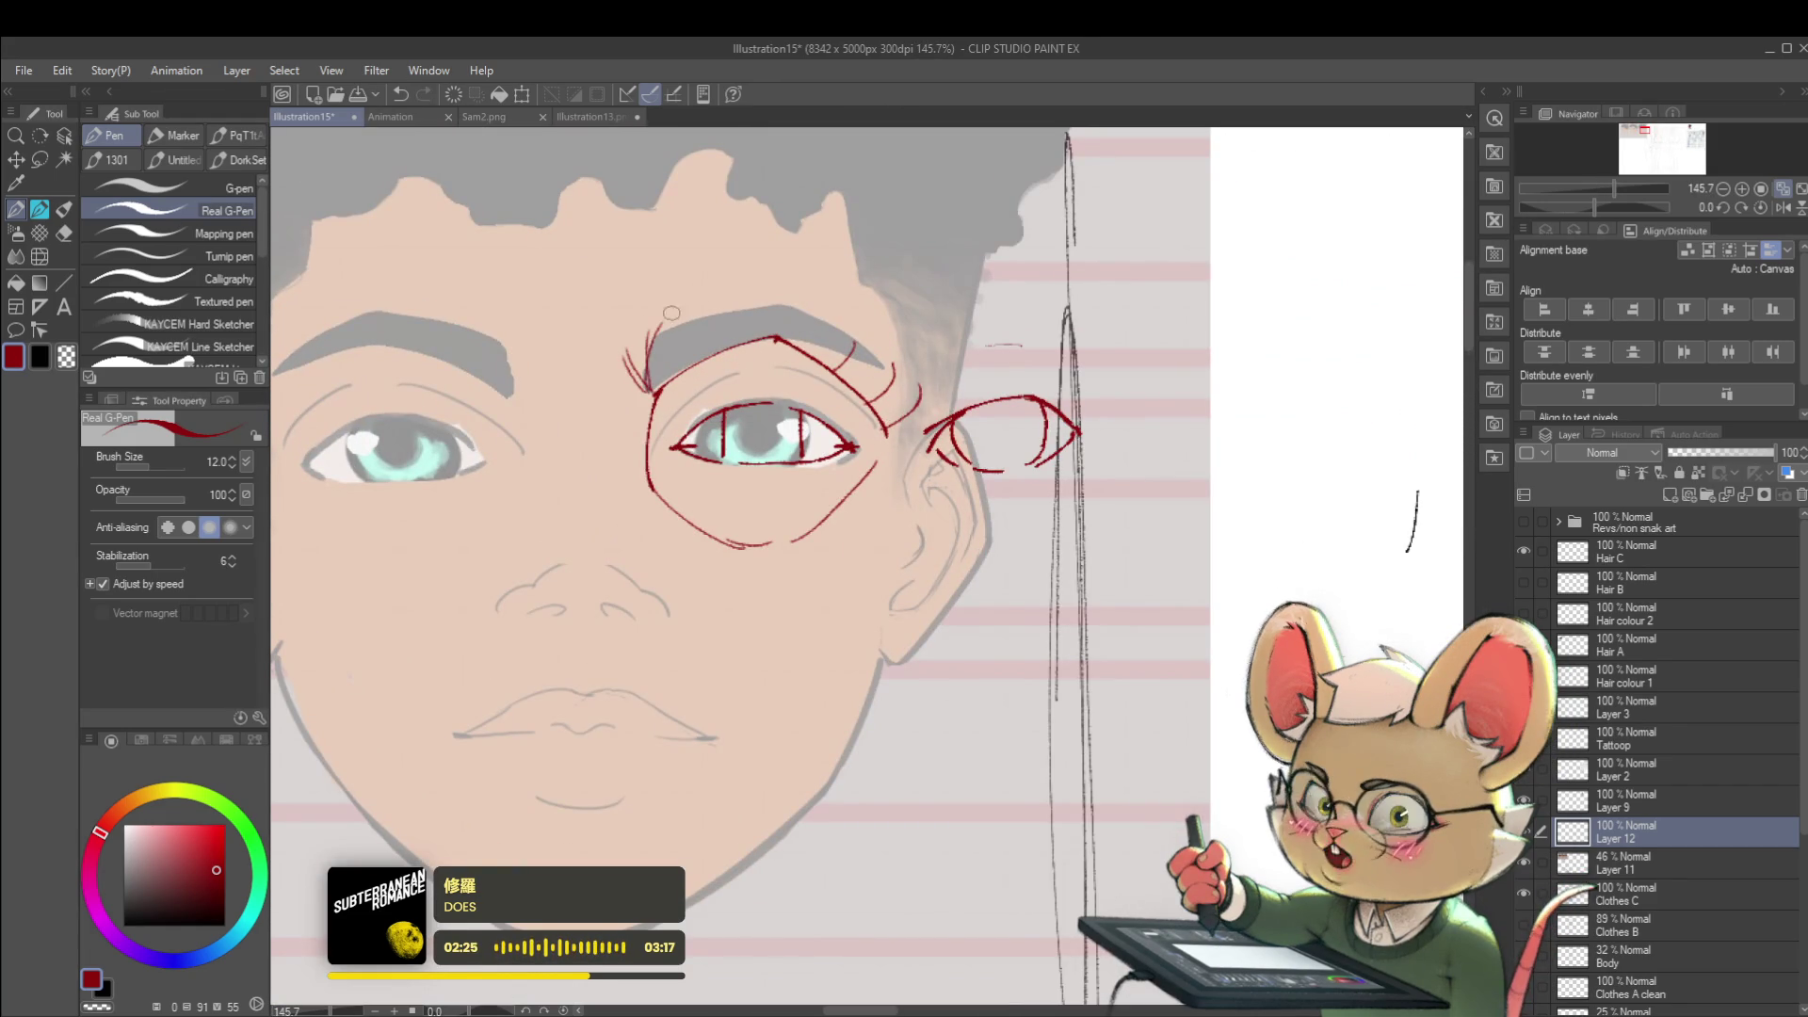
pyautogui.moveTo(653, 343); pyautogui.dragTo(861, 326)
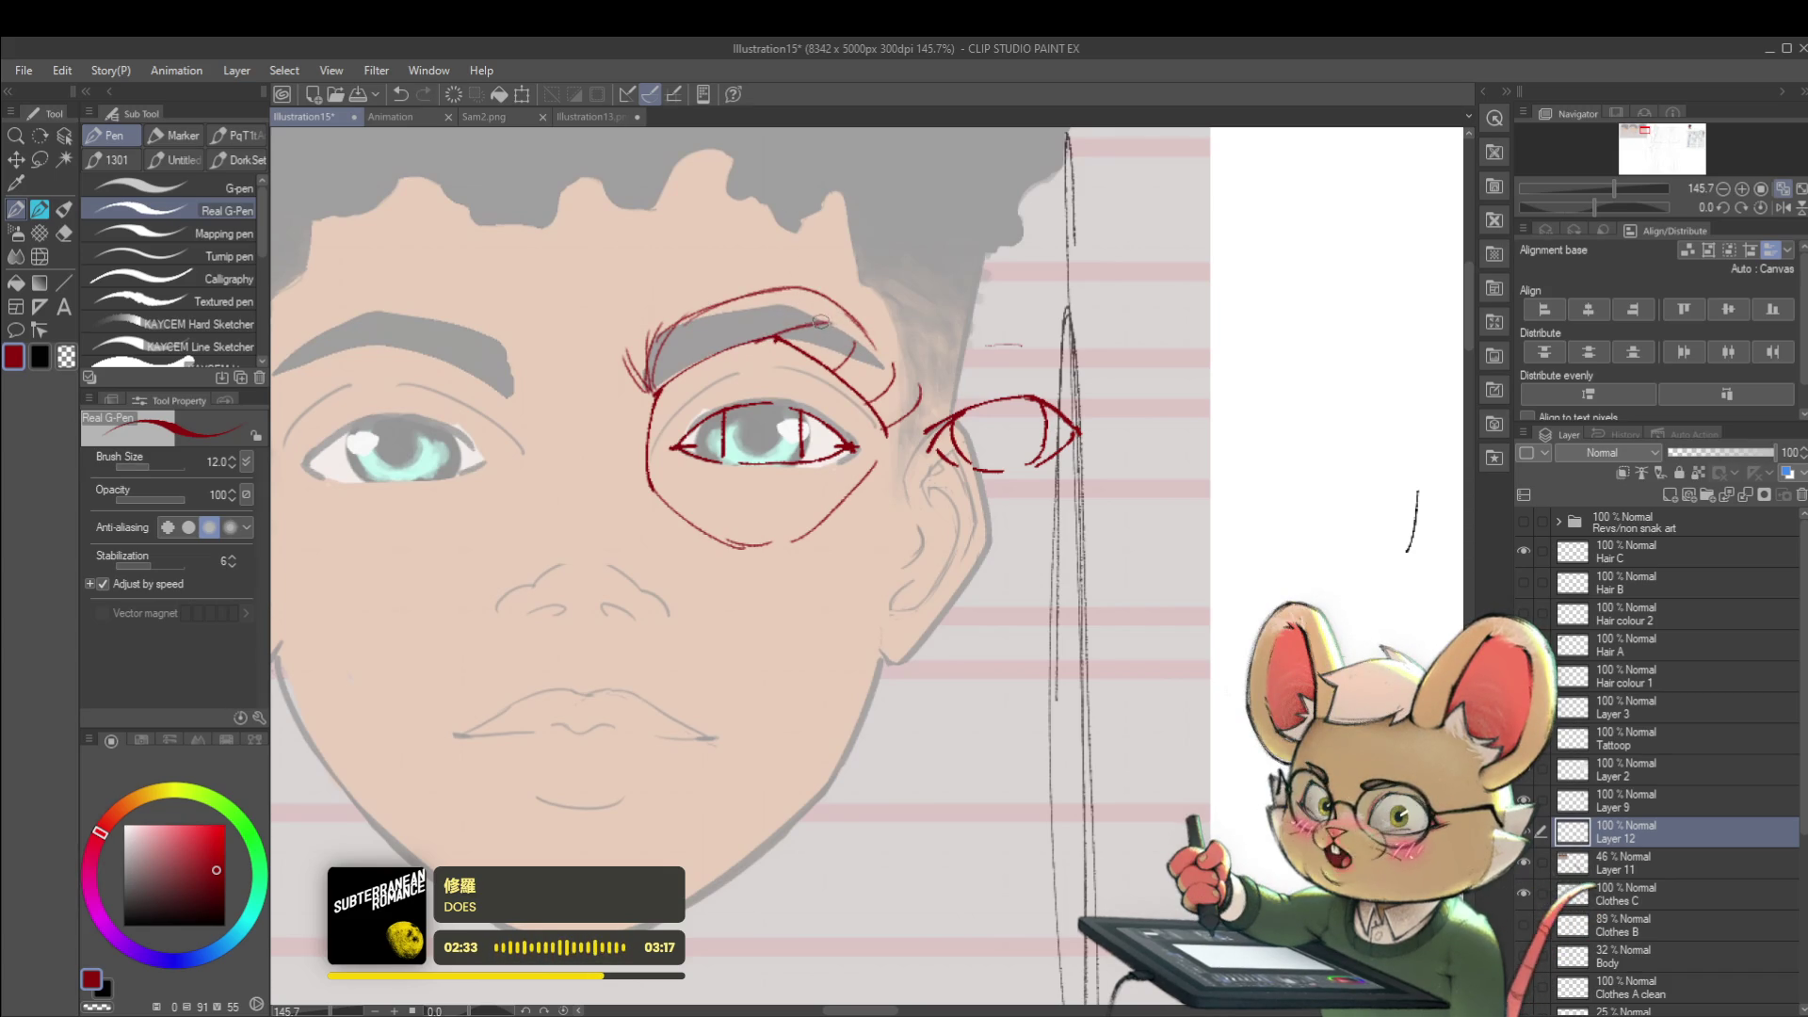
pyautogui.scroll(-2, 824, 322)
pyautogui.scroll(1, 737, 271)
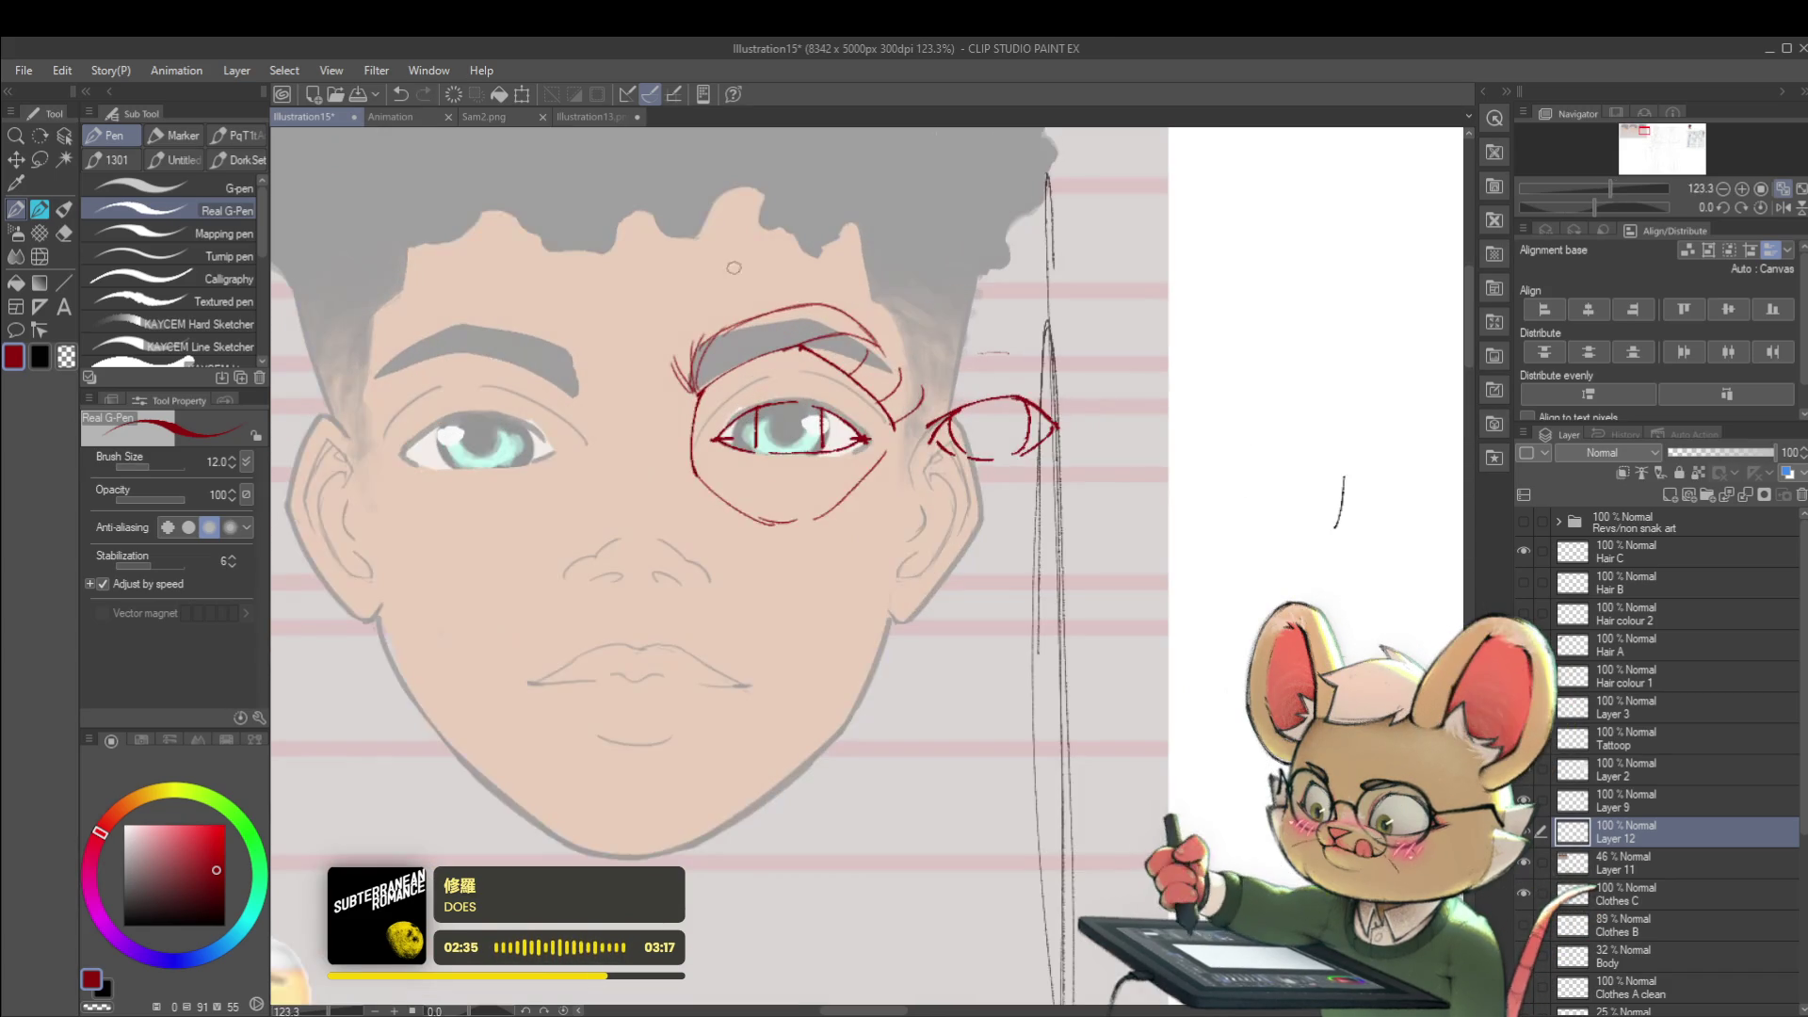
pyautogui.scroll(-3, 734, 353)
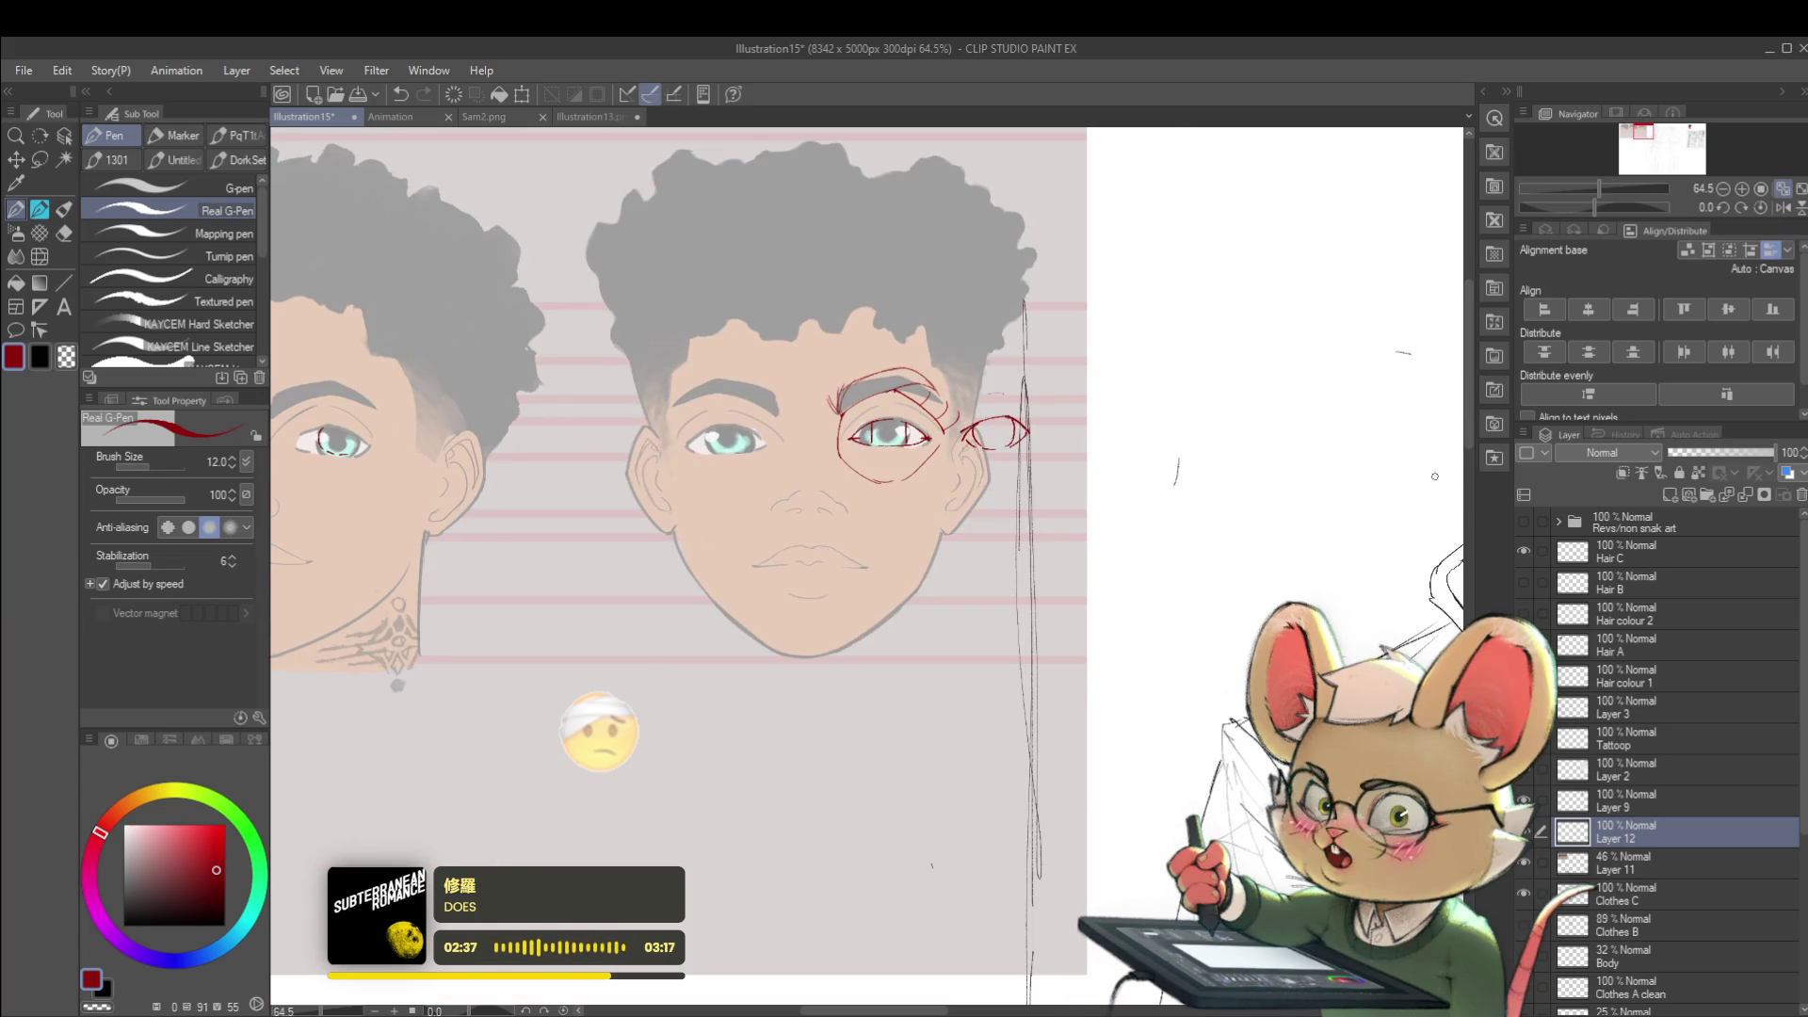
# - Mirror the view to check, then extend the side-view eye's outer corner and draw its iris
pyautogui.click(1775, 210)
pyautogui.scroll(2, 884, 372)
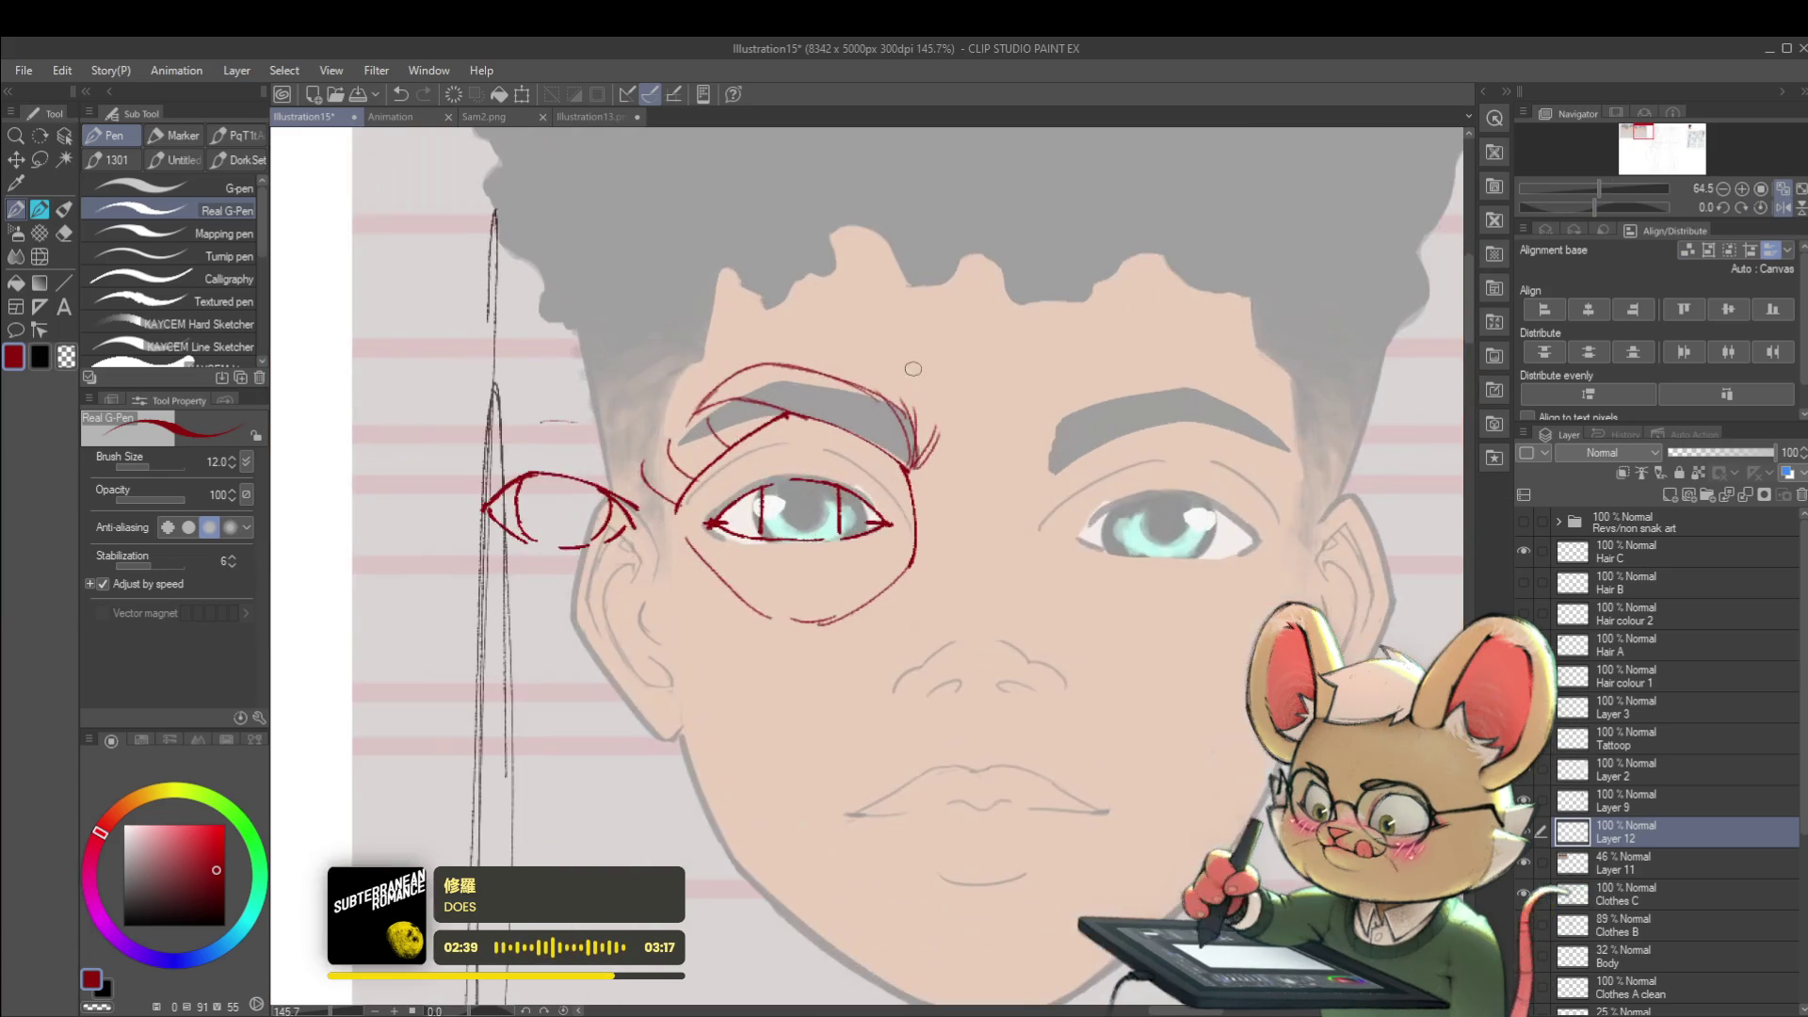
pyautogui.scroll(2, 823, 399)
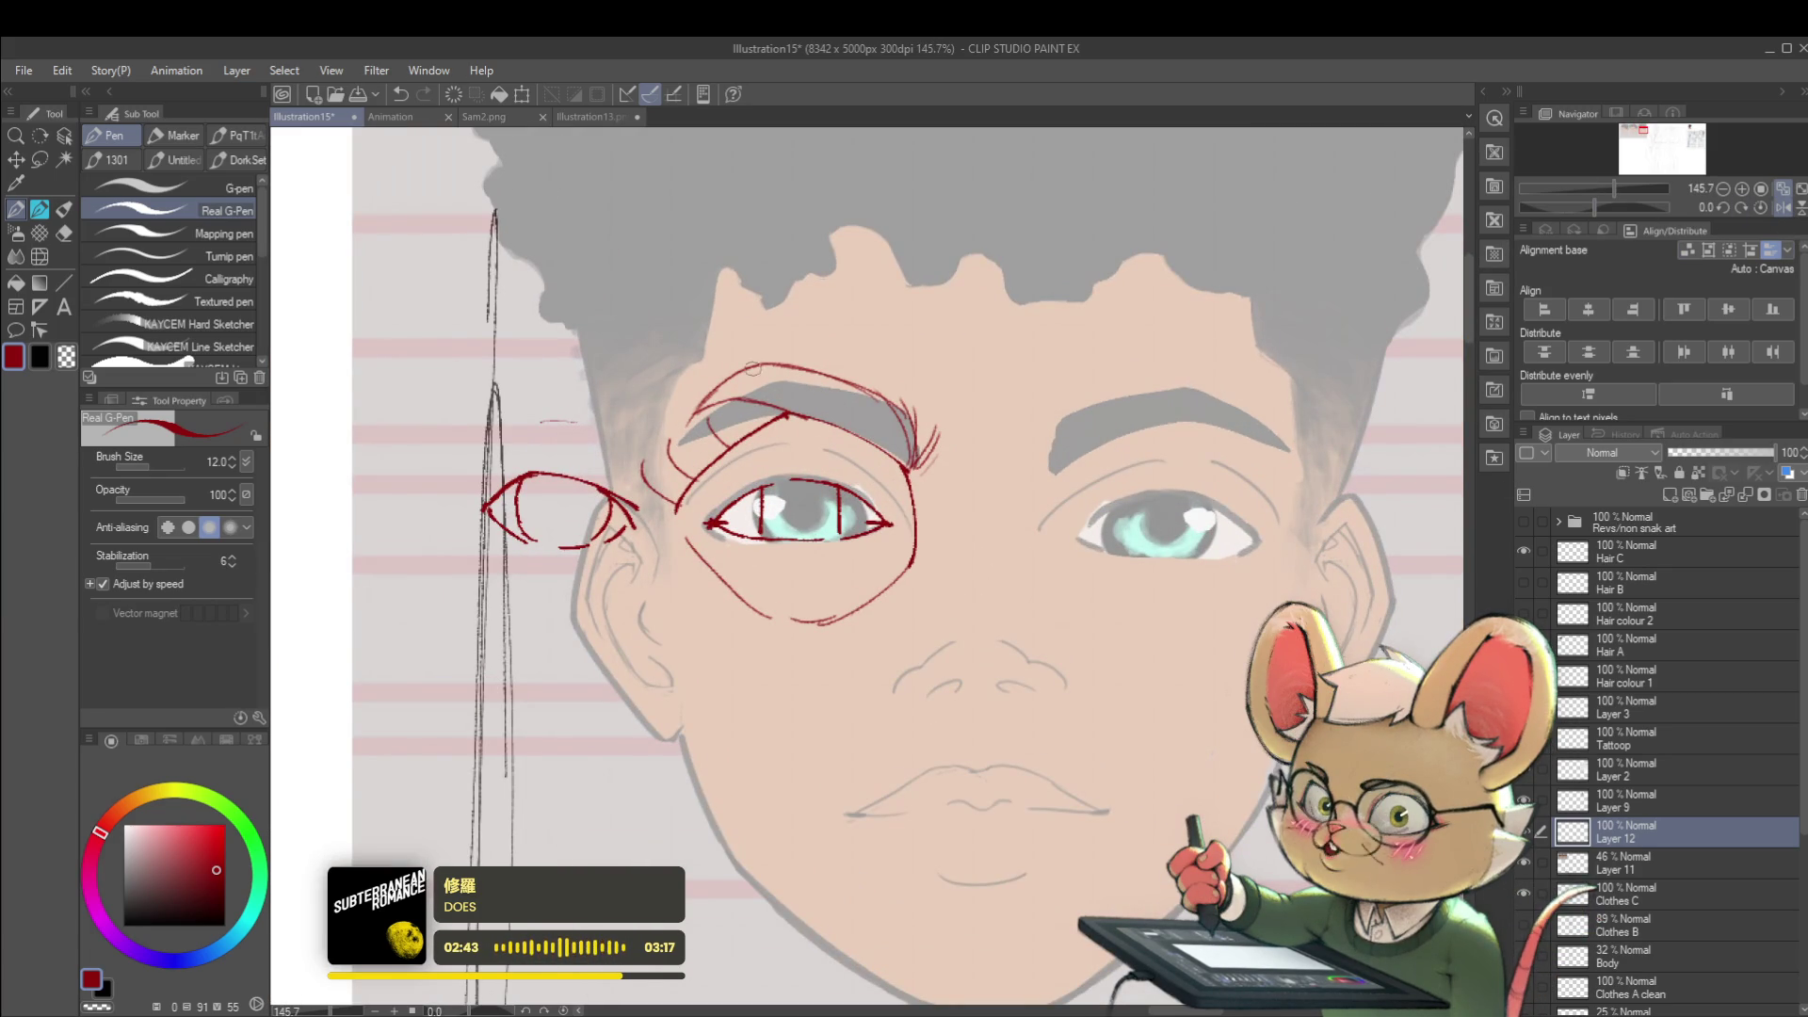
pyautogui.scroll(-5, 797, 396)
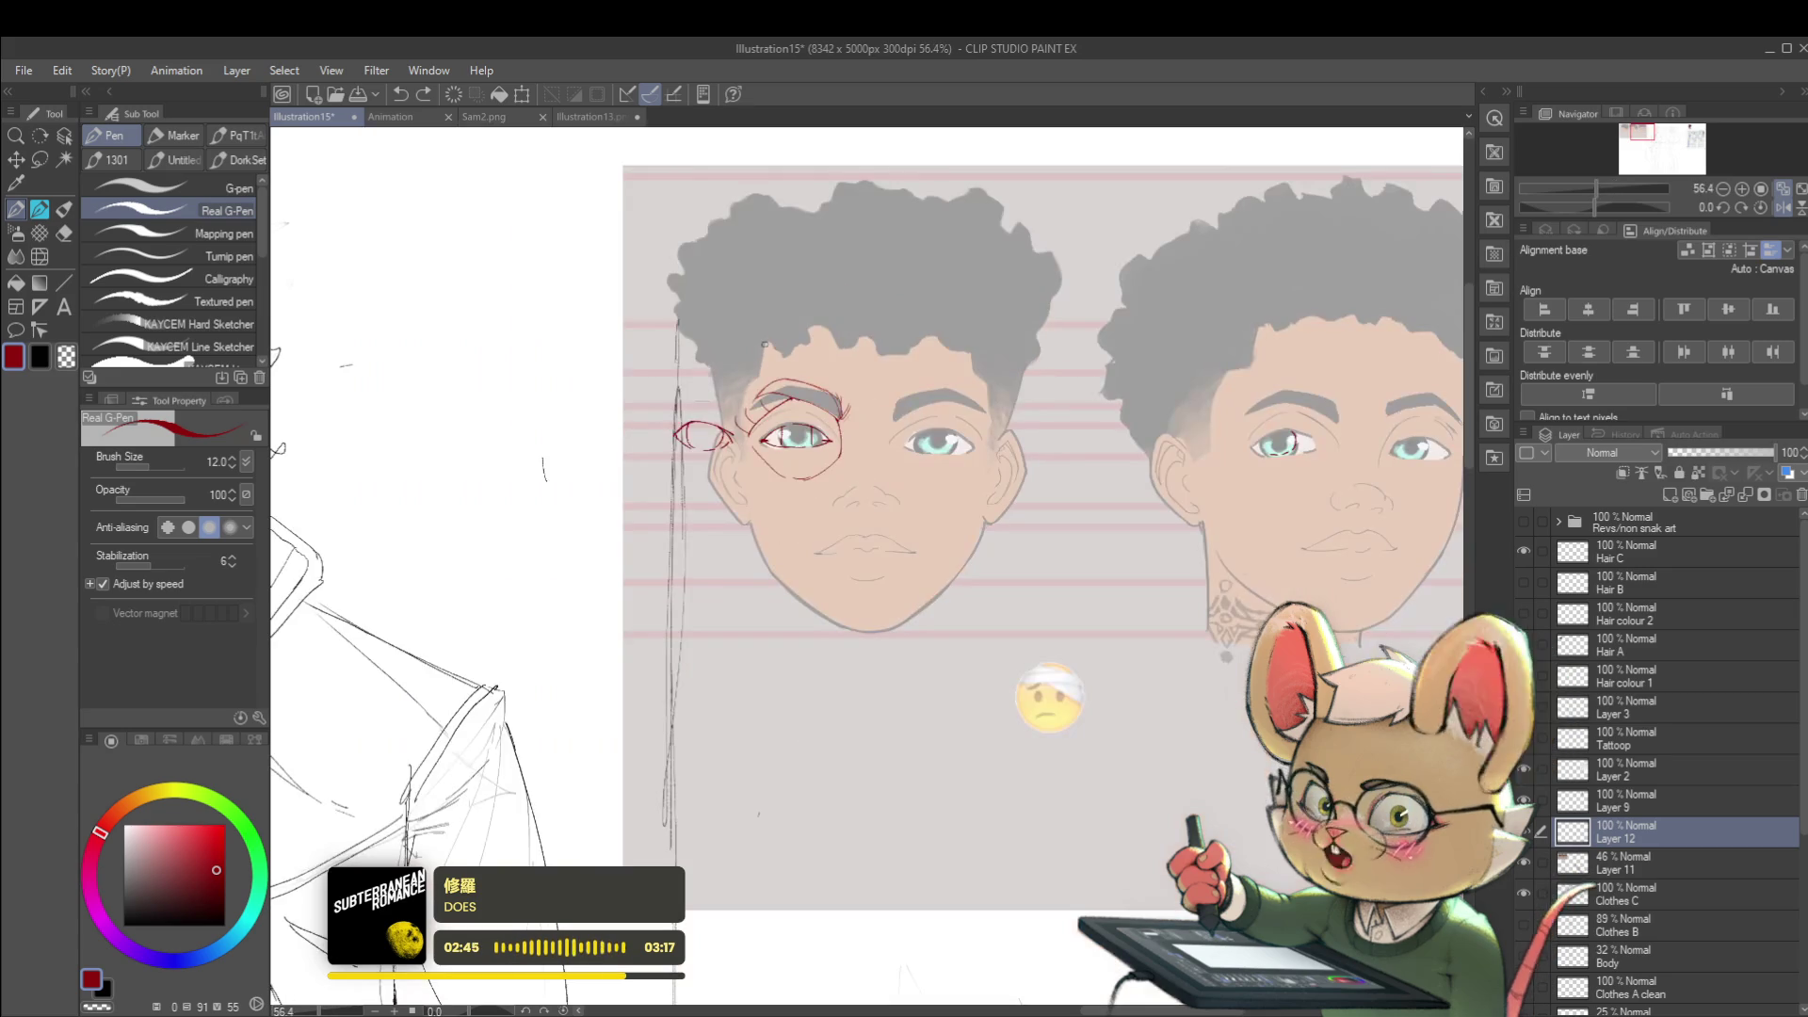
pyautogui.click(1766, 207)
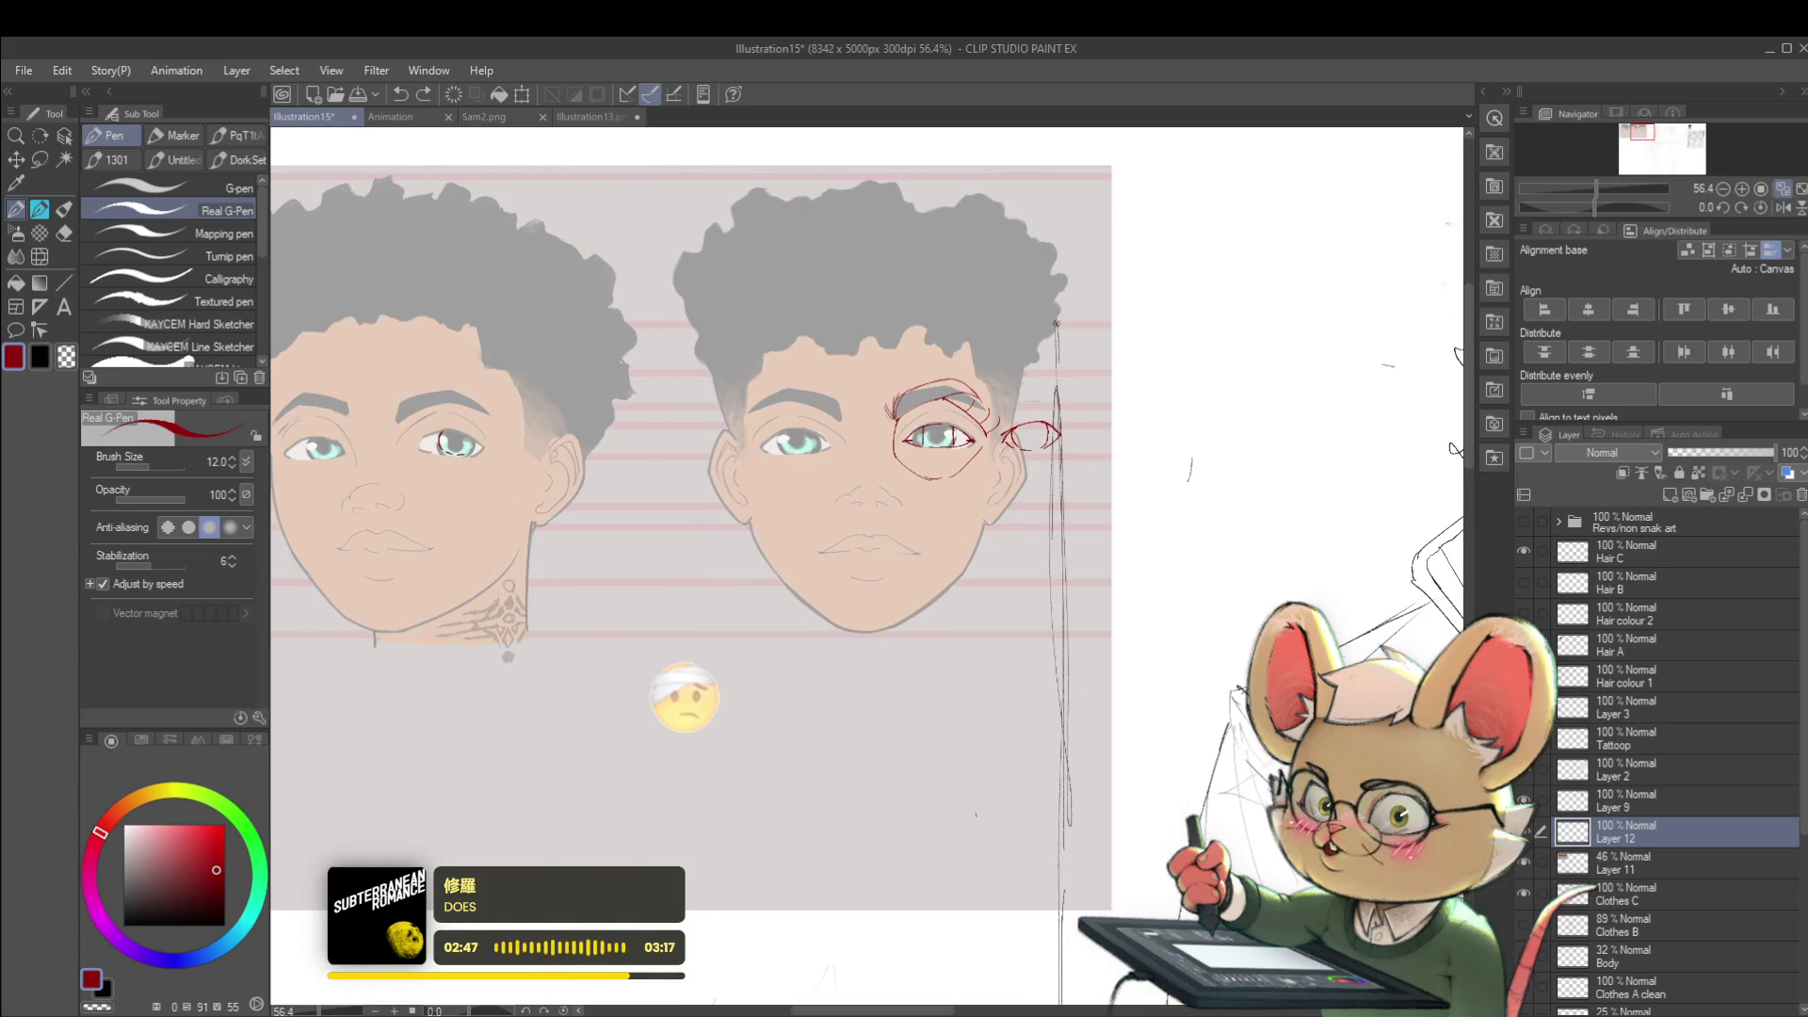
pyautogui.scroll(3, 977, 399)
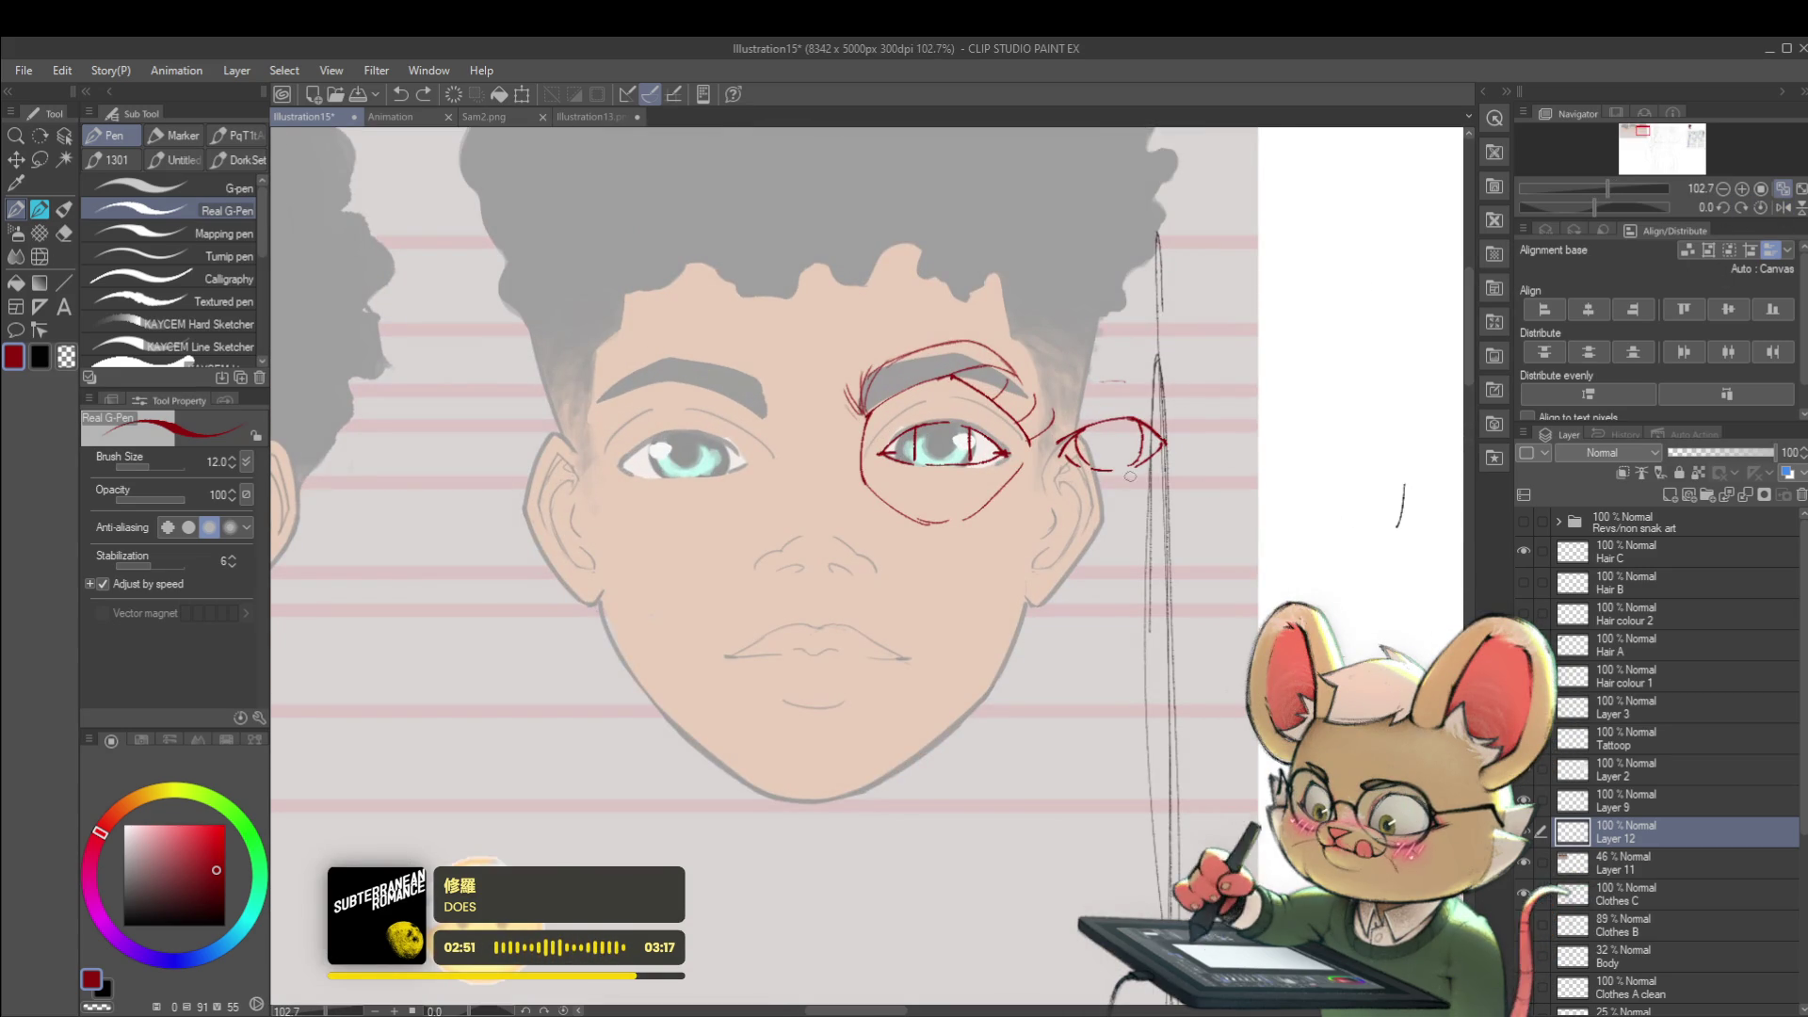
pyautogui.scroll(1, 1108, 438)
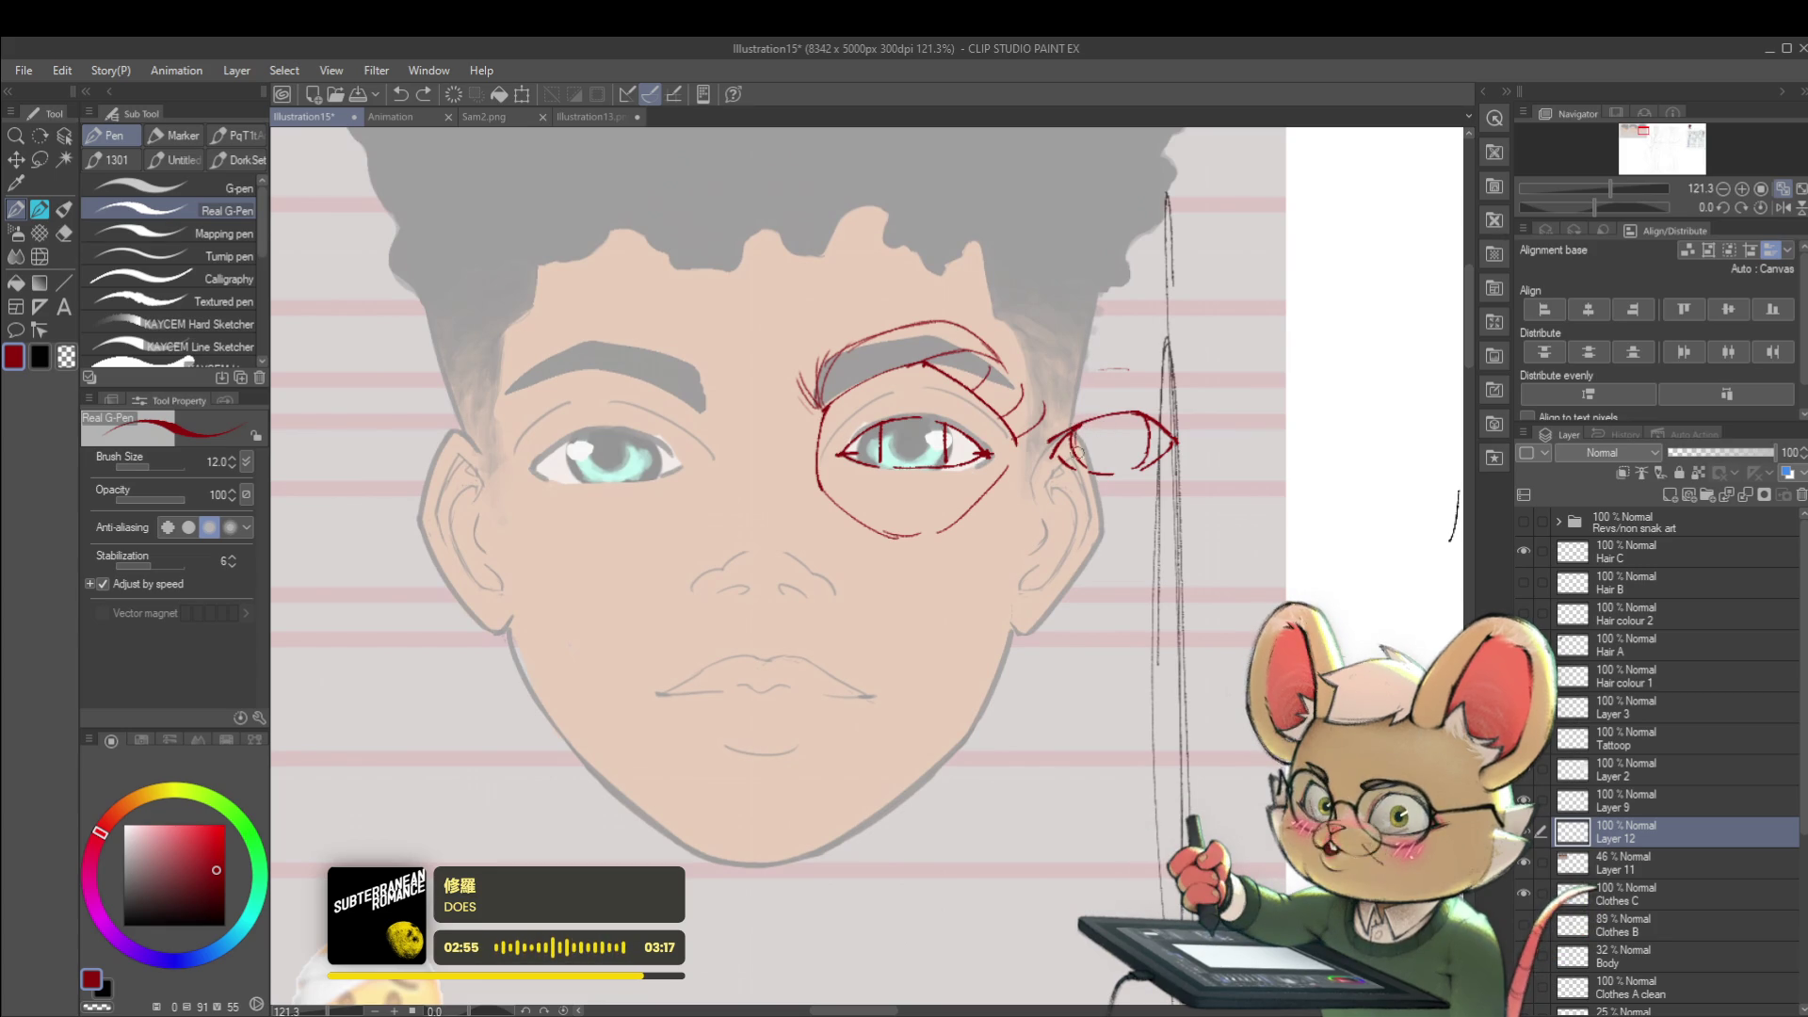
pyautogui.moveTo(1072, 428); pyautogui.dragTo(1083, 466)
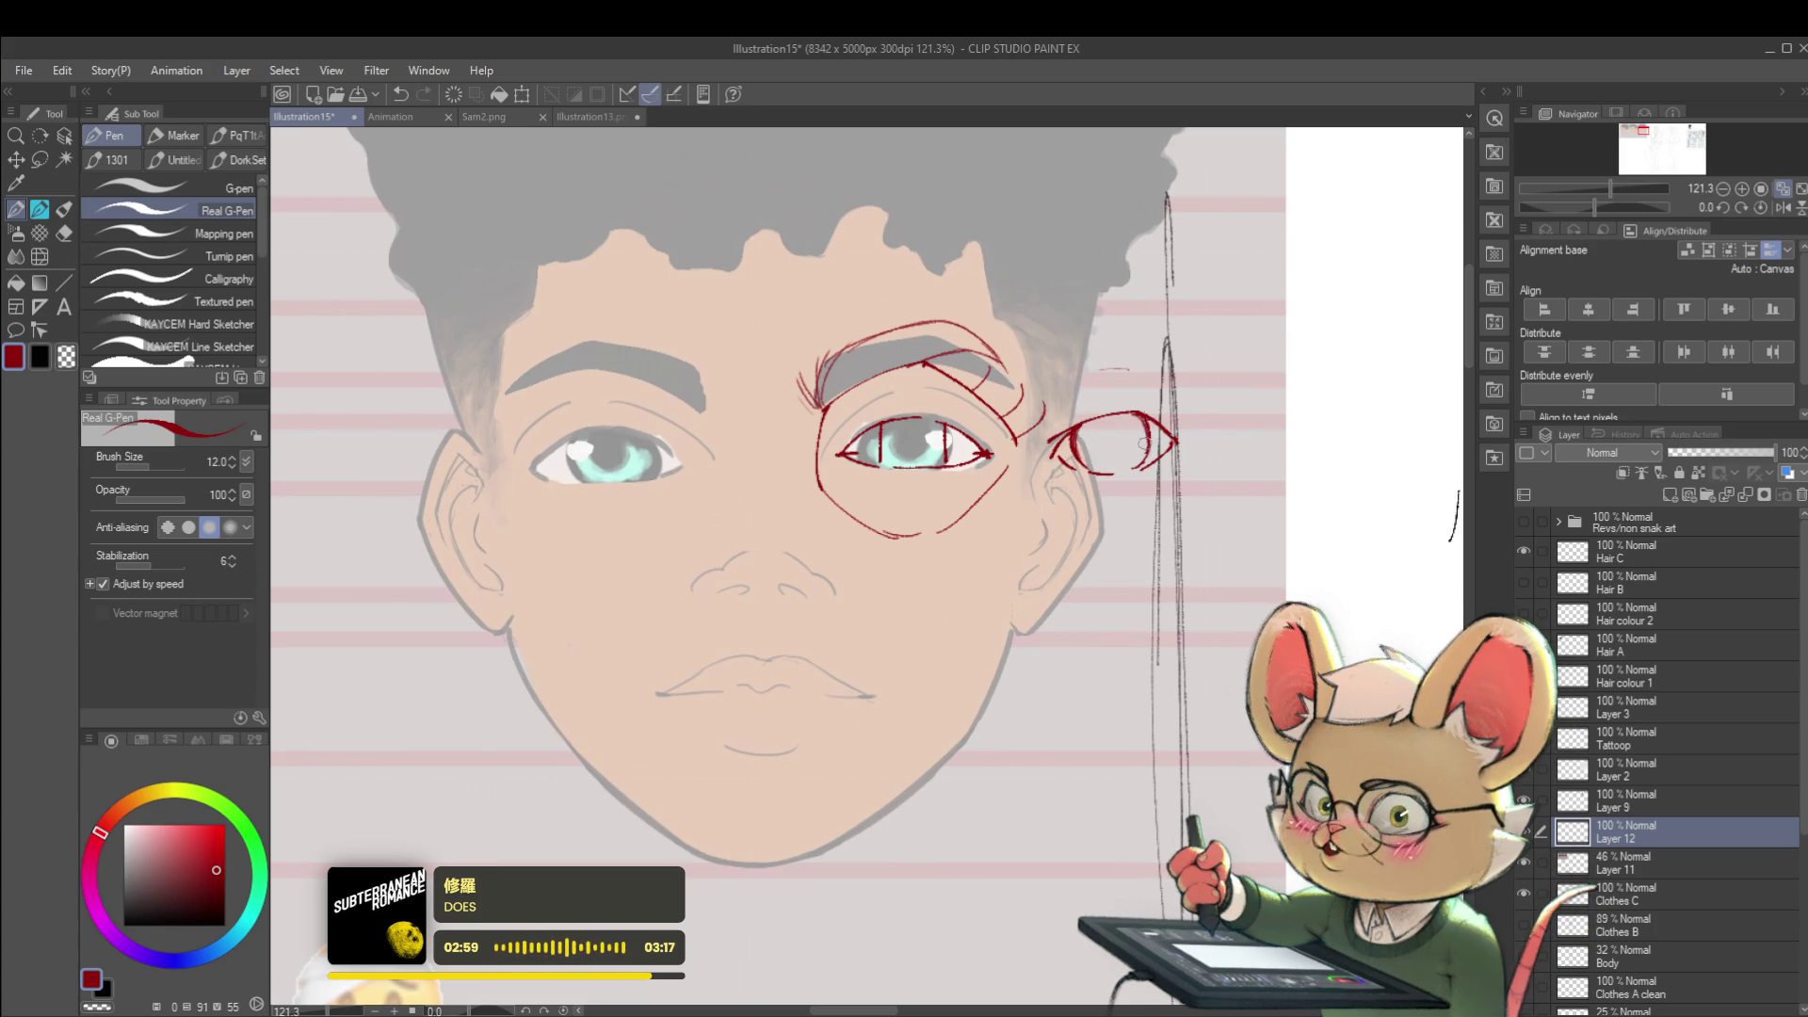
pyautogui.moveTo(1102, 425); pyautogui.dragTo(1096, 440)
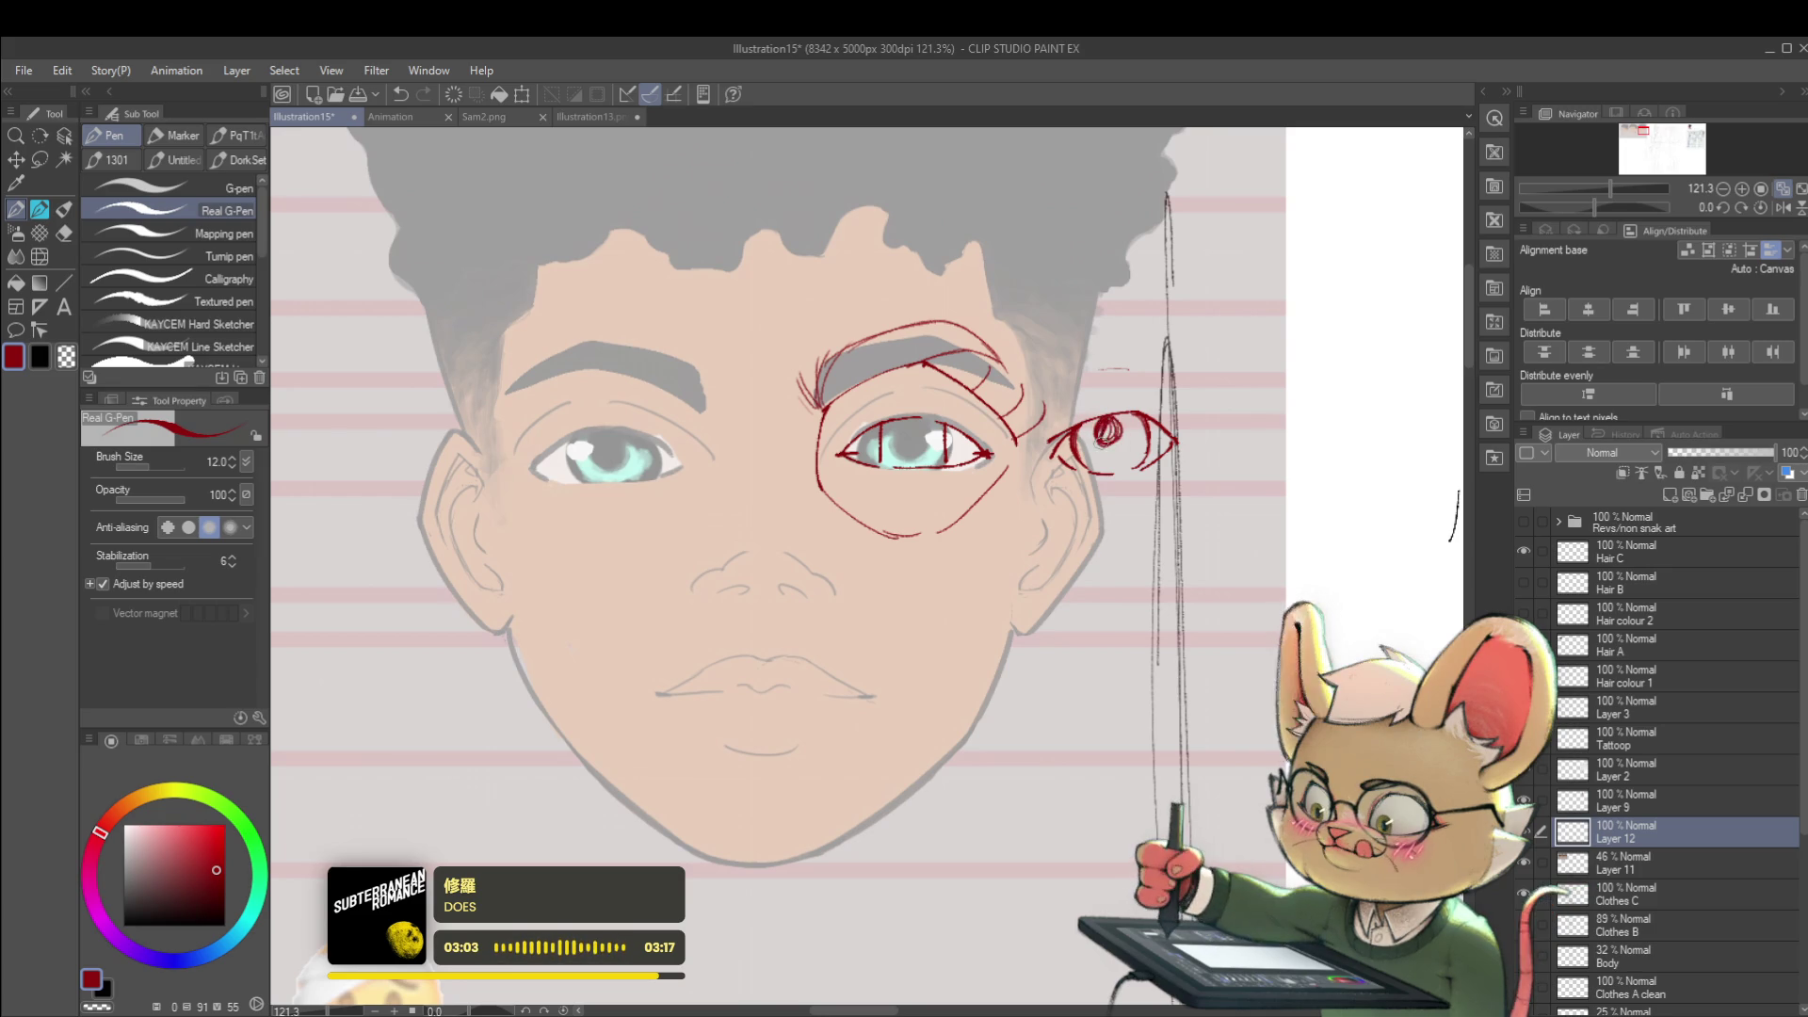
pyautogui.scroll(-4, 1168, 418)
pyautogui.scroll(-1, 1156, 370)
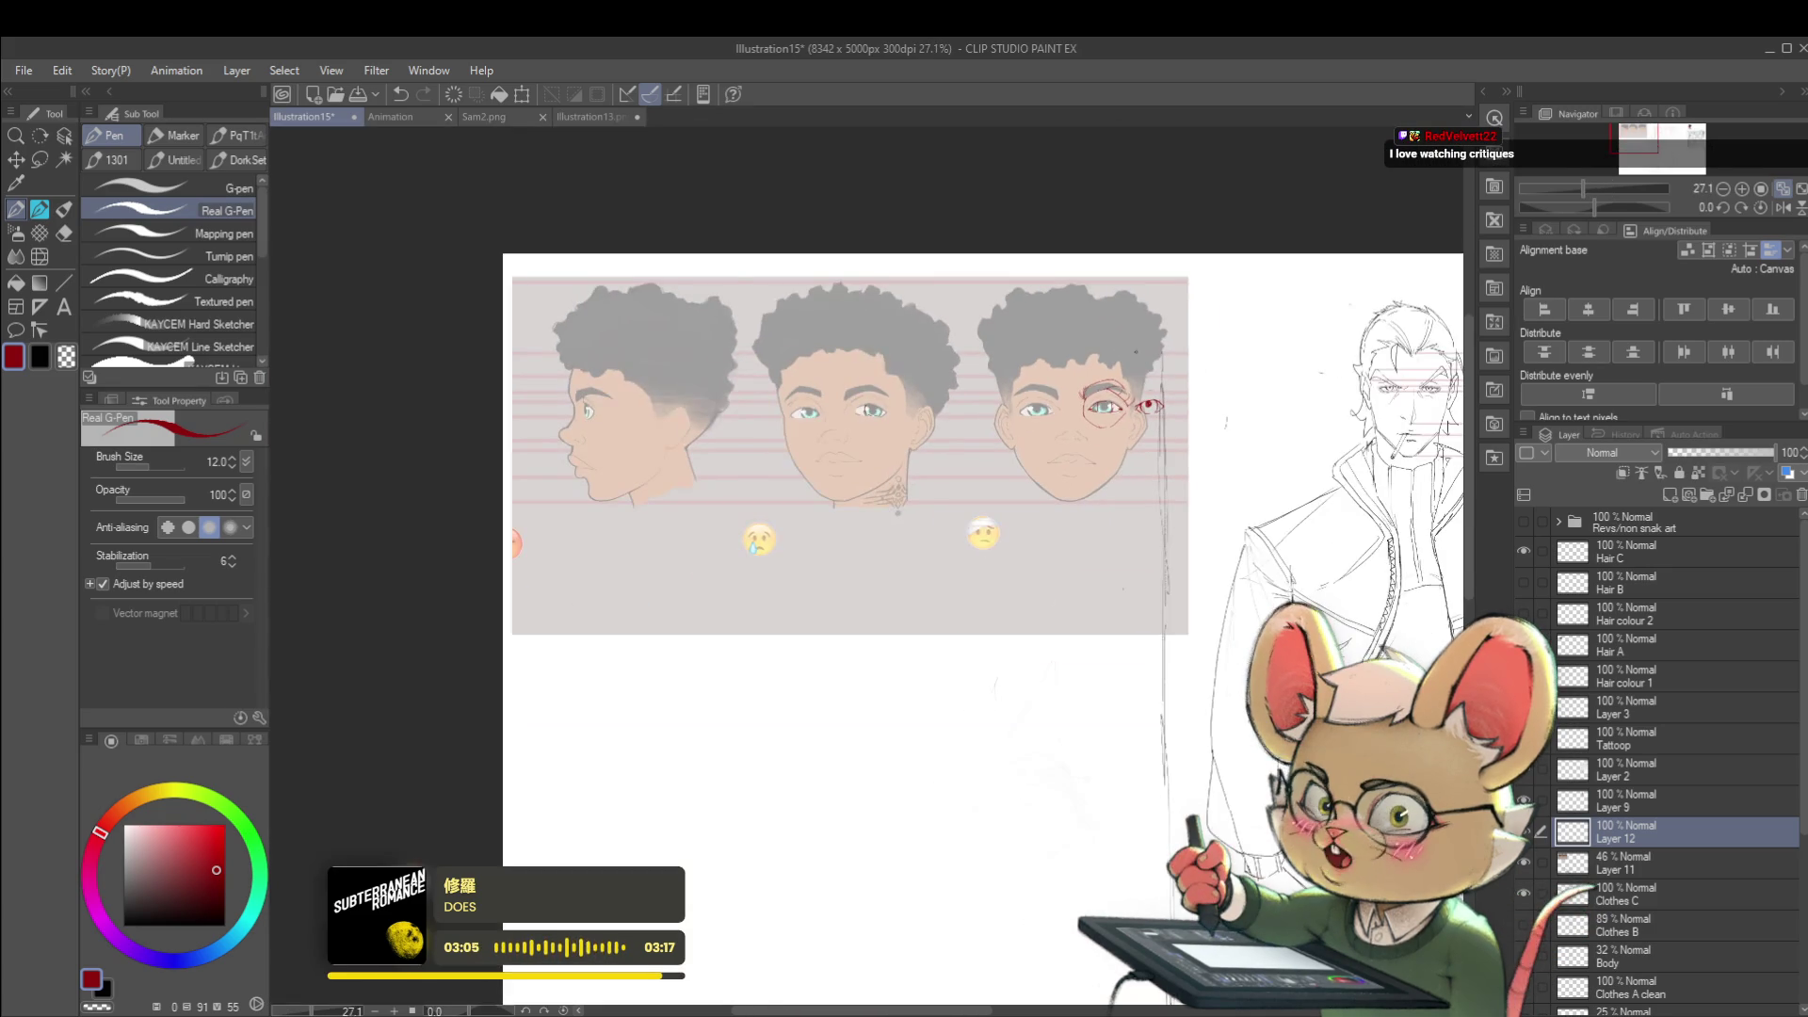
pyautogui.scroll(2, 1162, 405)
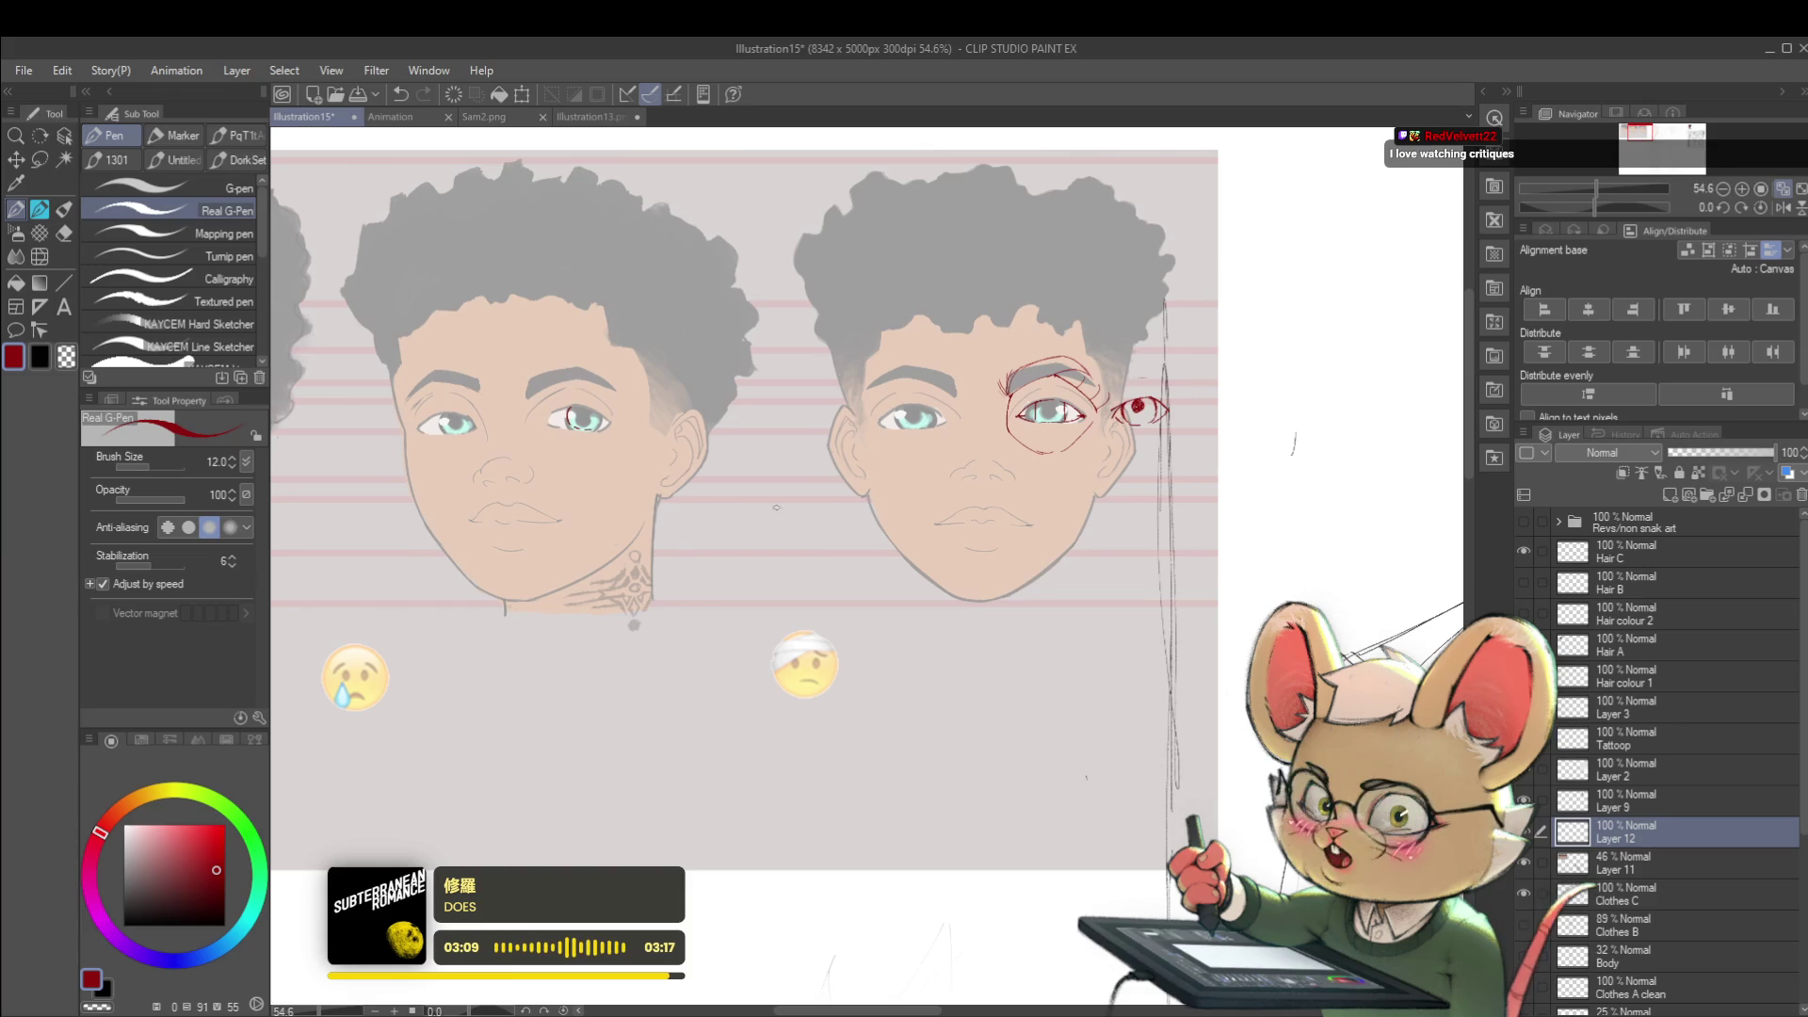
pyautogui.scroll(2, 571, 419)
pyautogui.scroll(1, 571, 418)
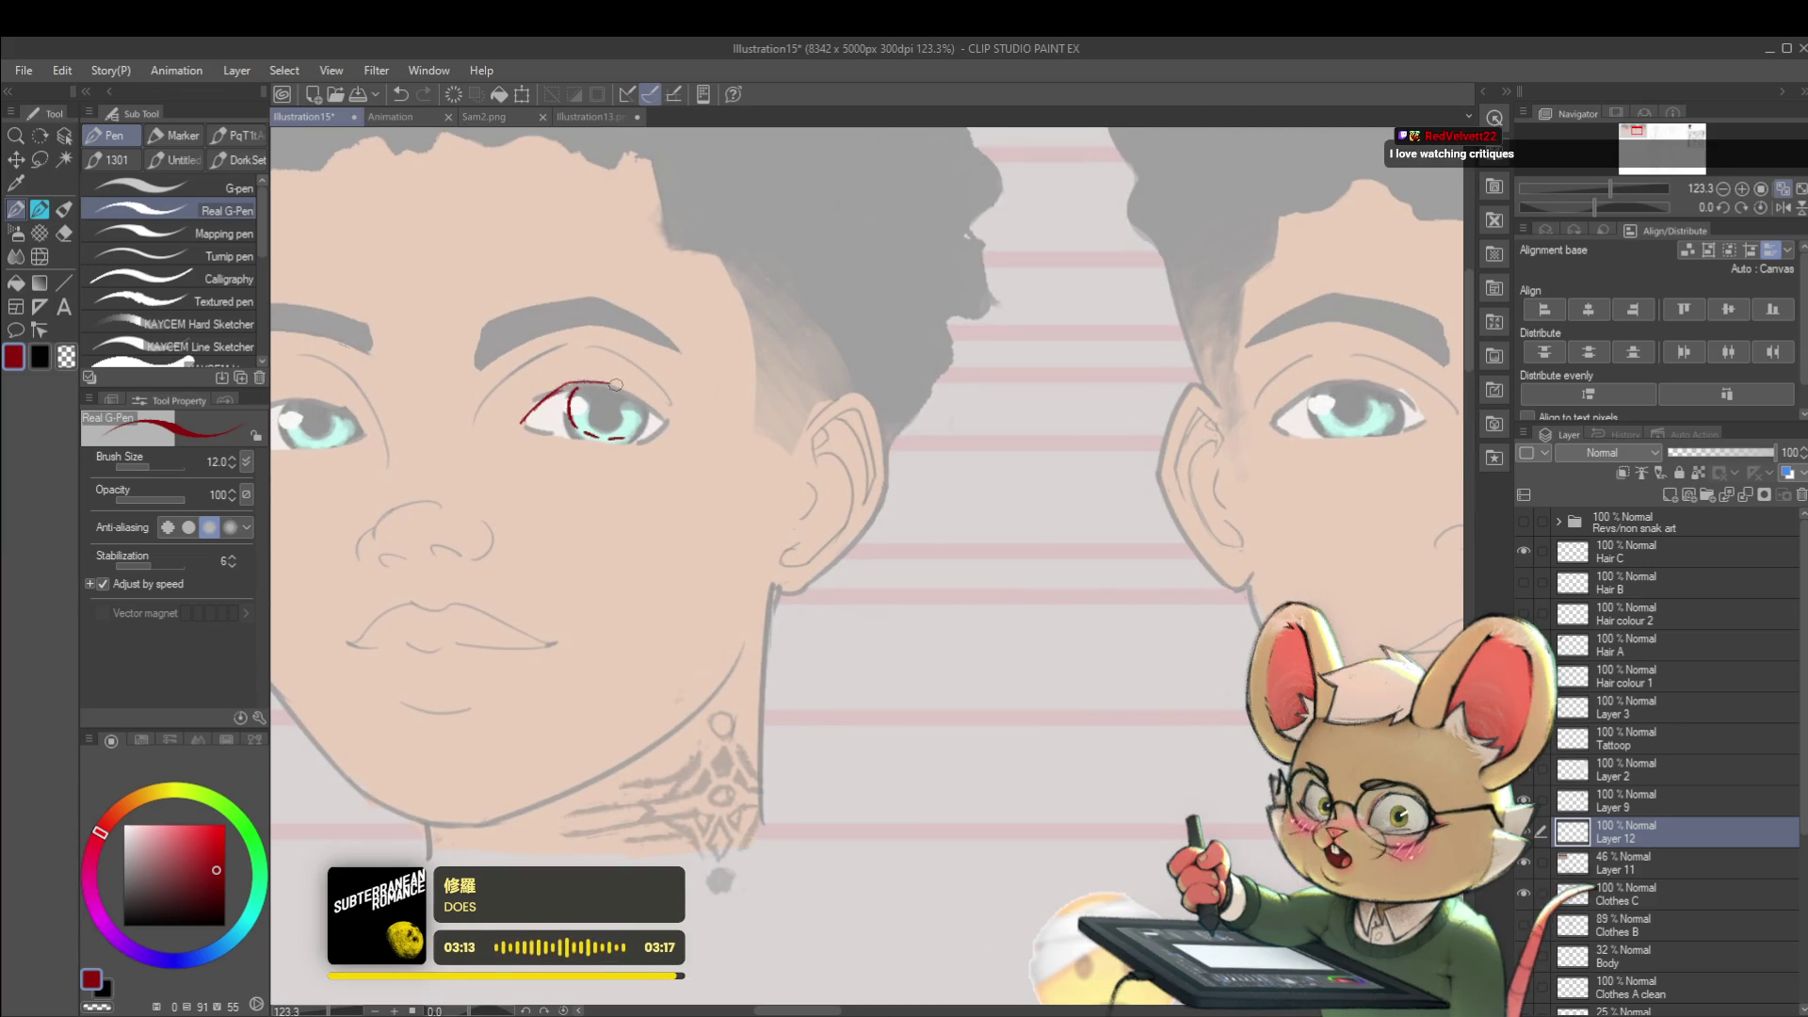
pyautogui.scroll(-3, 625, 387)
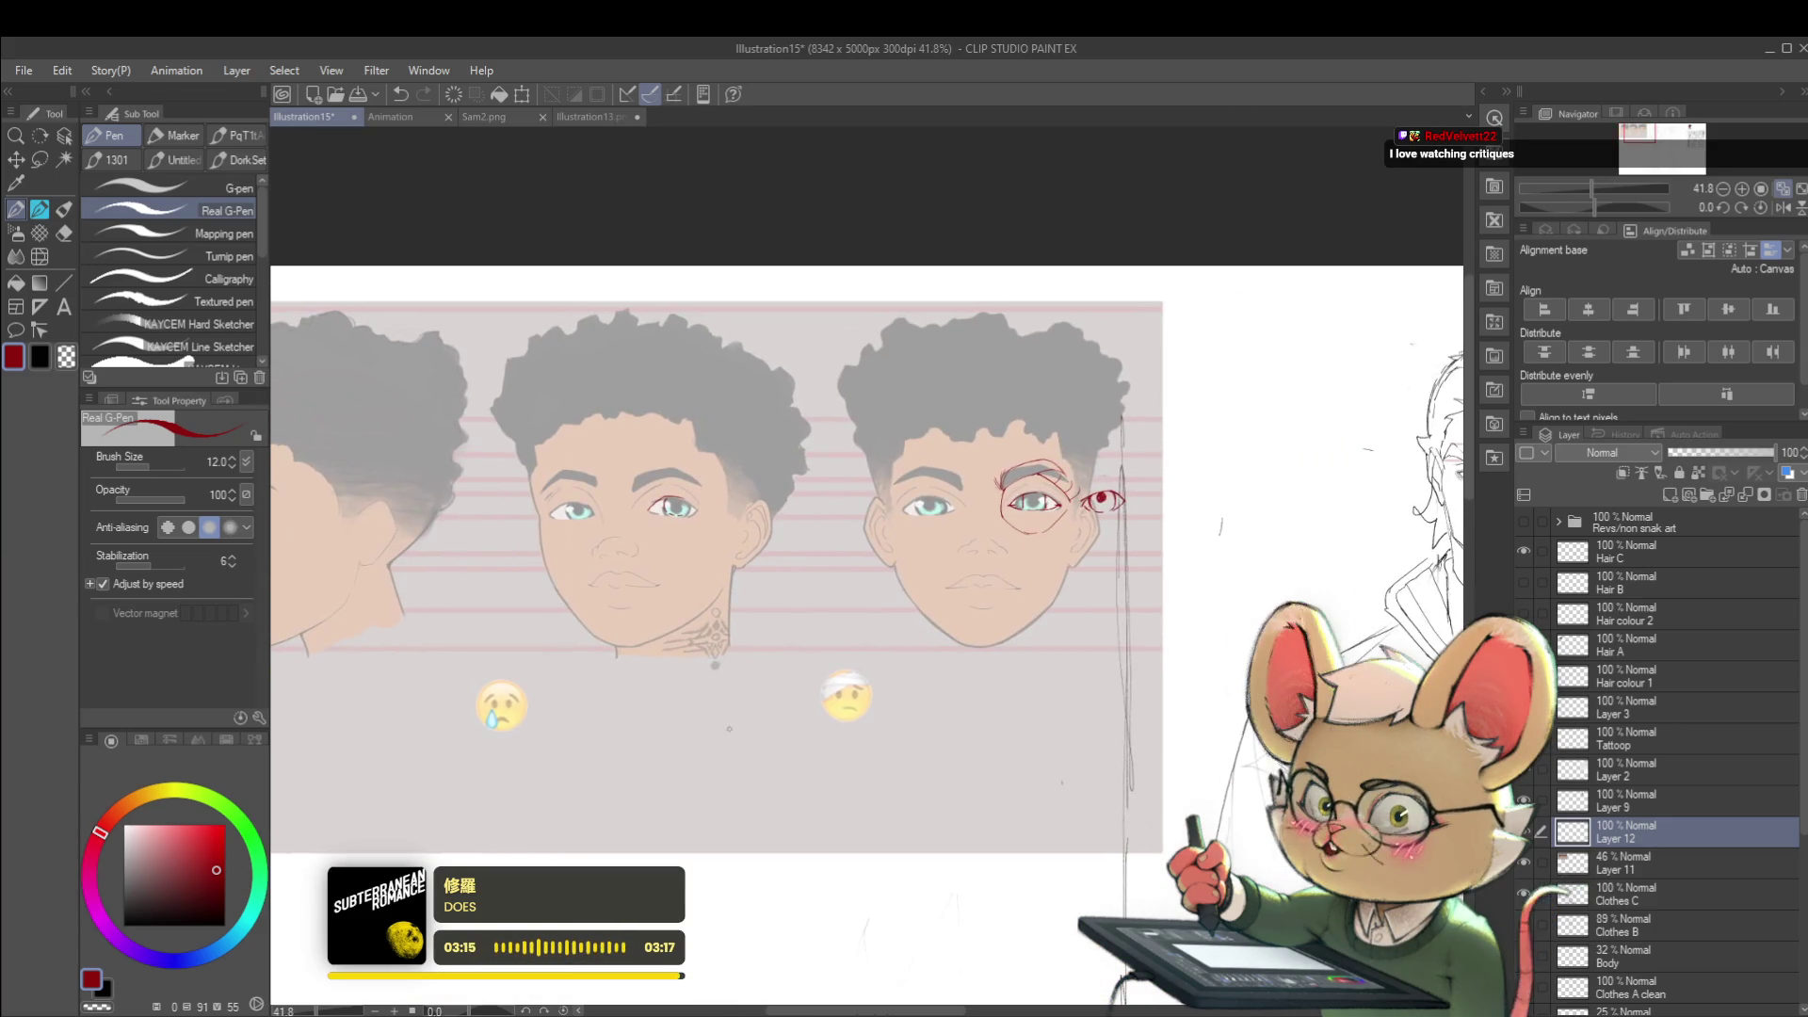
pyautogui.scroll(3, 846, 582)
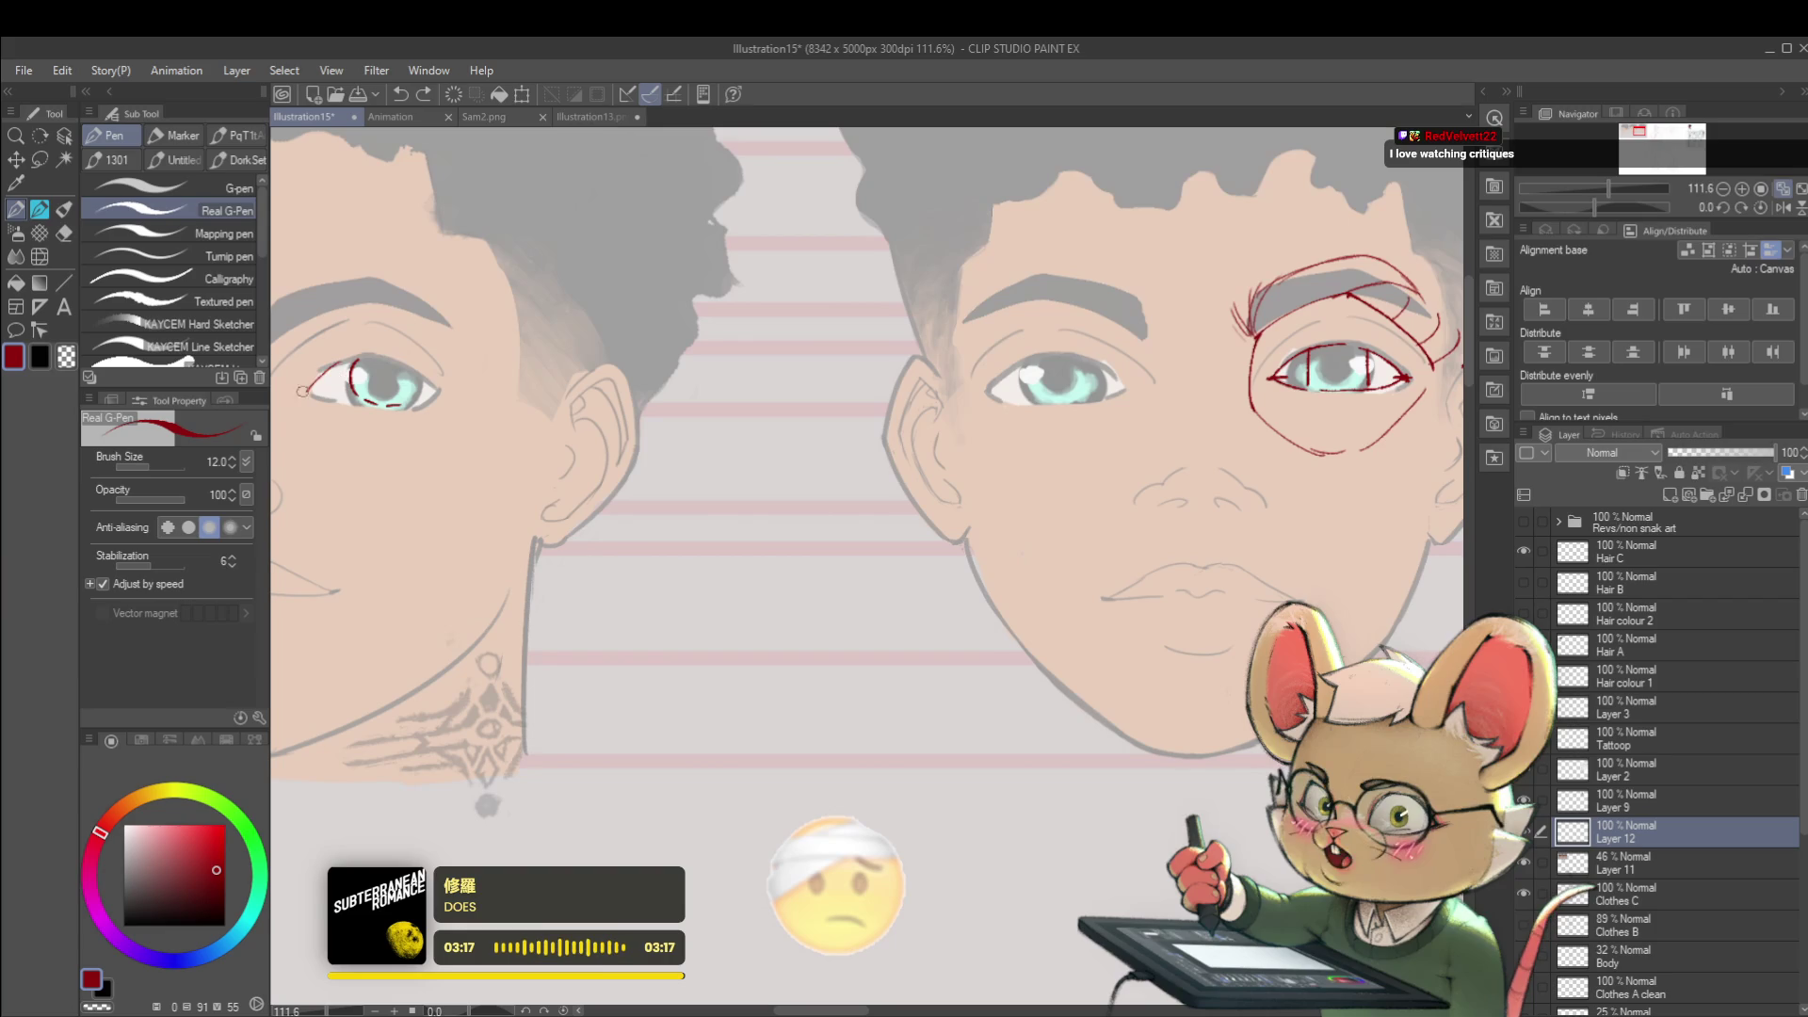
# - Stroke red lines along the upper and lower eyelids of the tattooed face's eye
pyautogui.moveTo(308, 387); pyautogui.dragTo(406, 353)
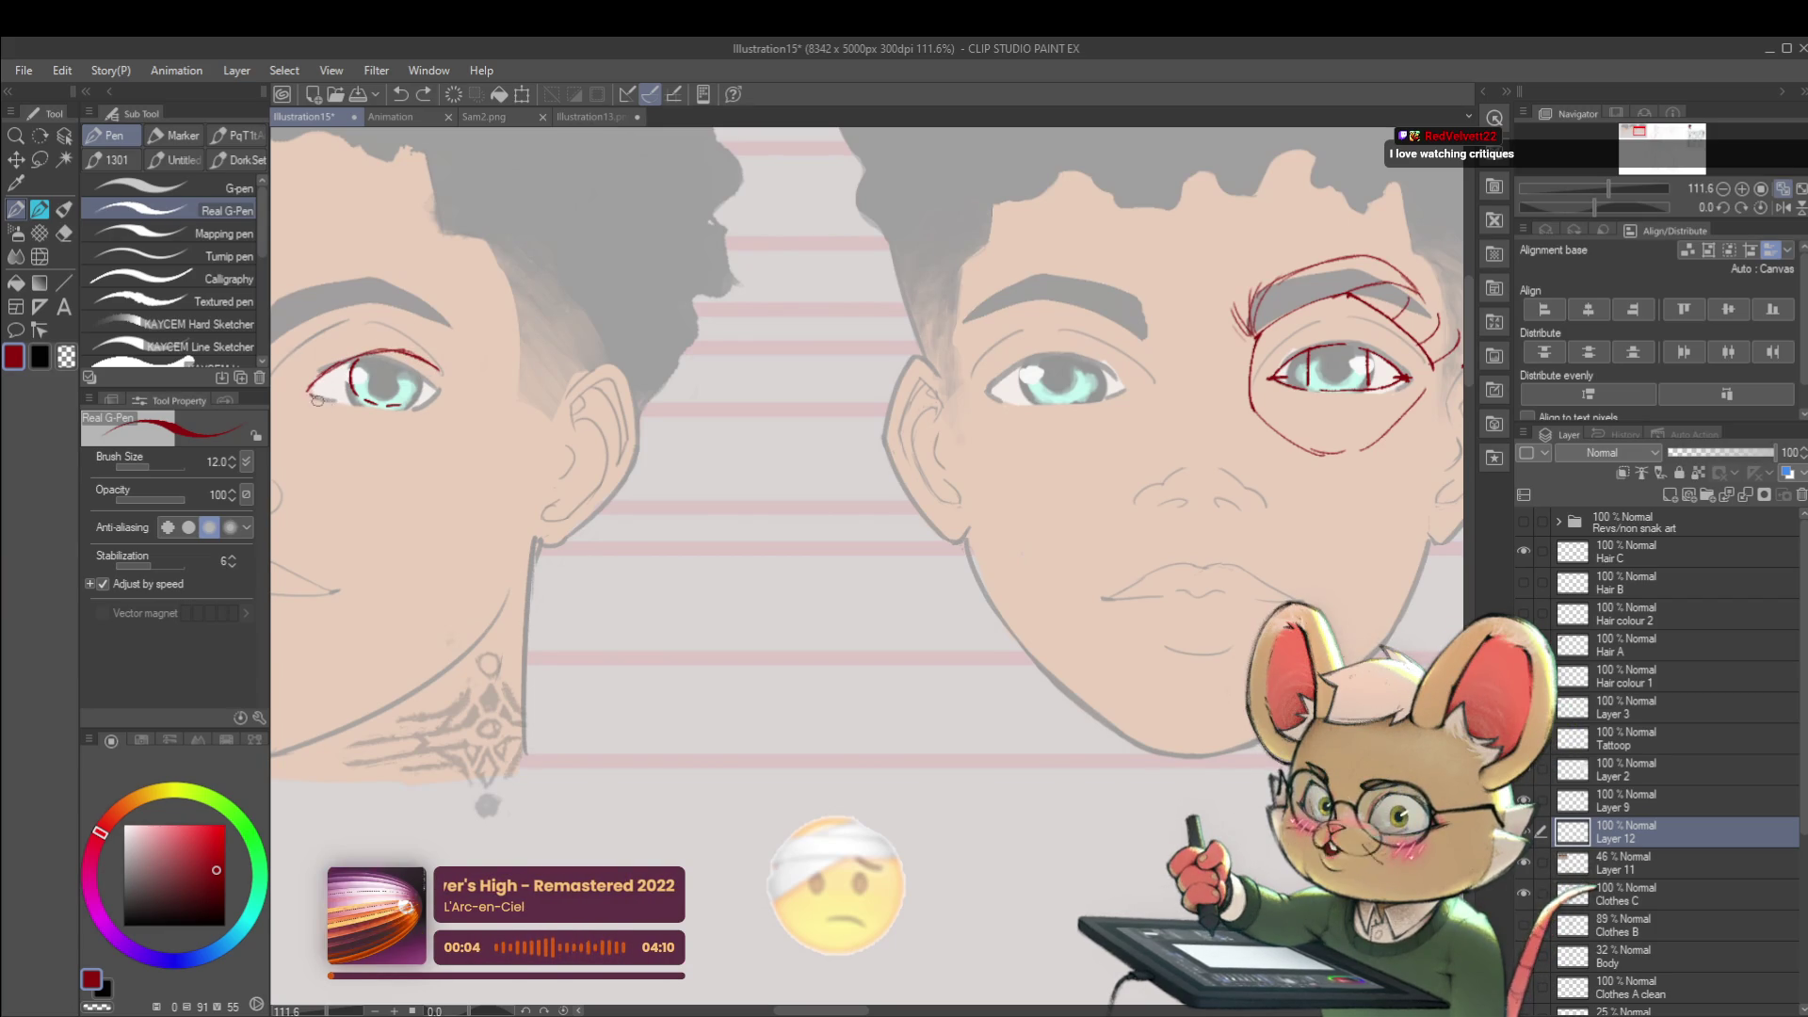
pyautogui.moveTo(311, 396); pyautogui.dragTo(401, 410)
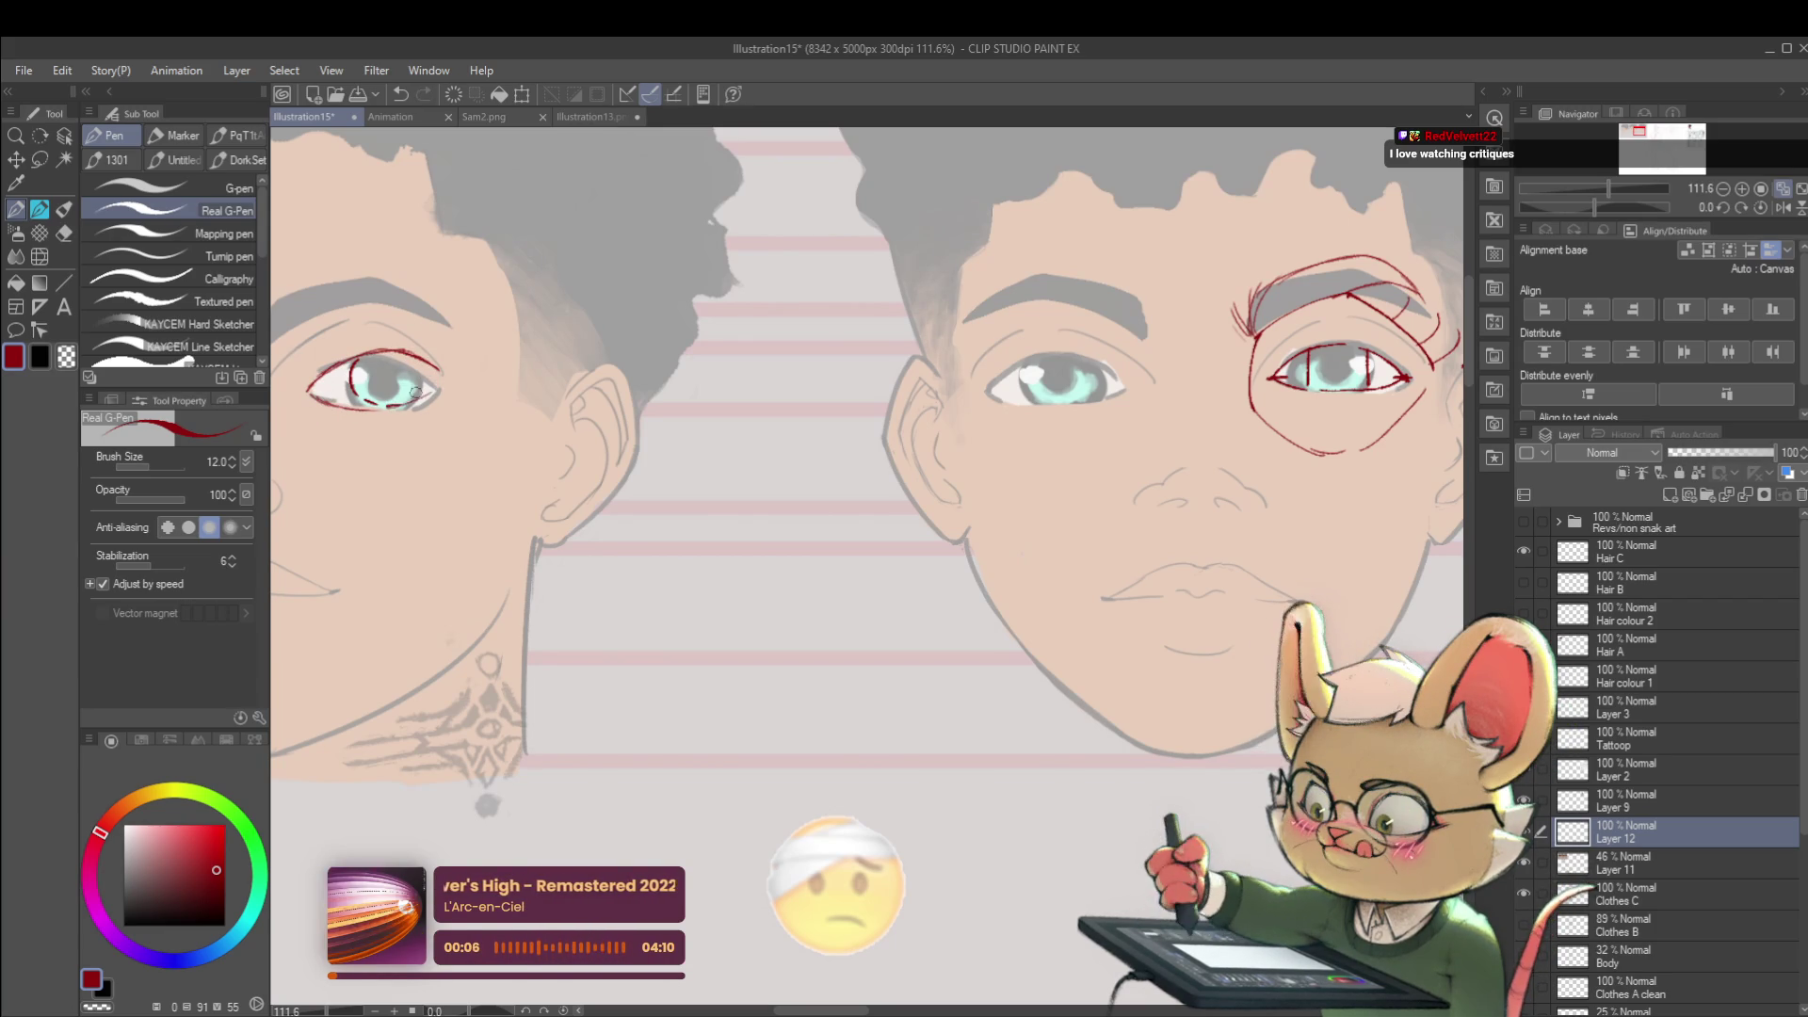
pyautogui.scroll(-5, 424, 384)
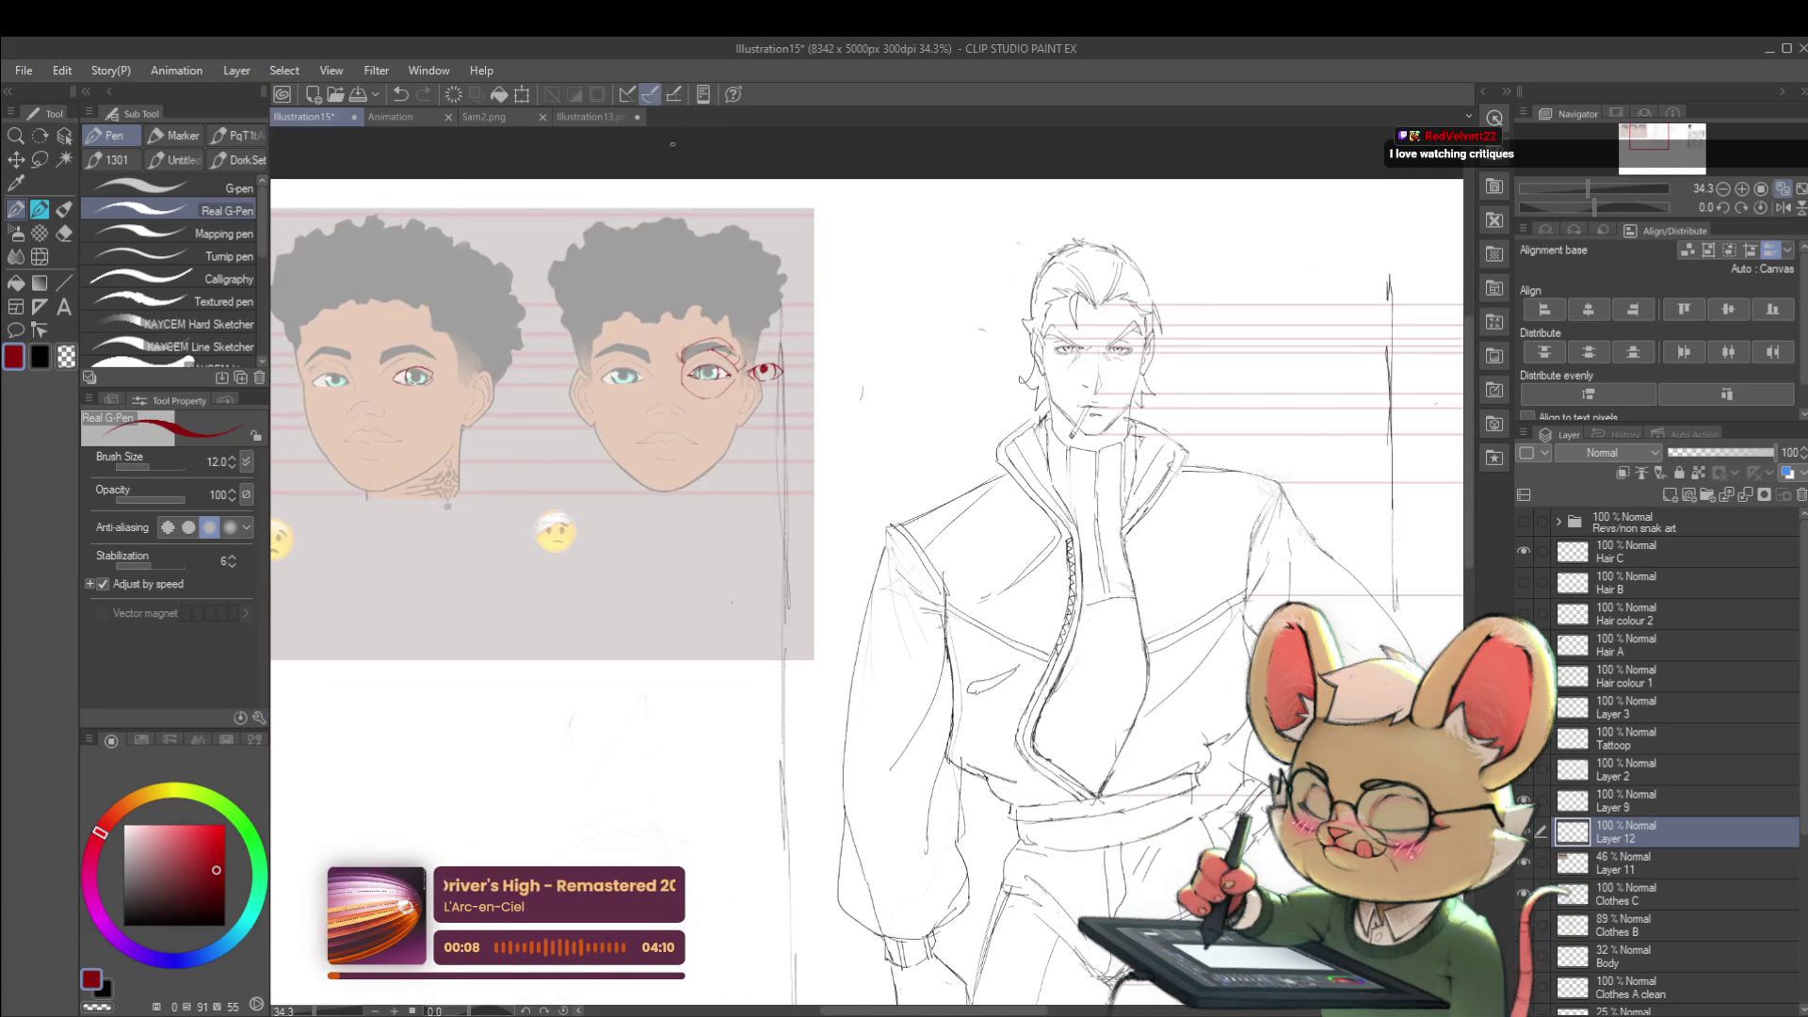
pyautogui.scroll(-1, 777, 318)
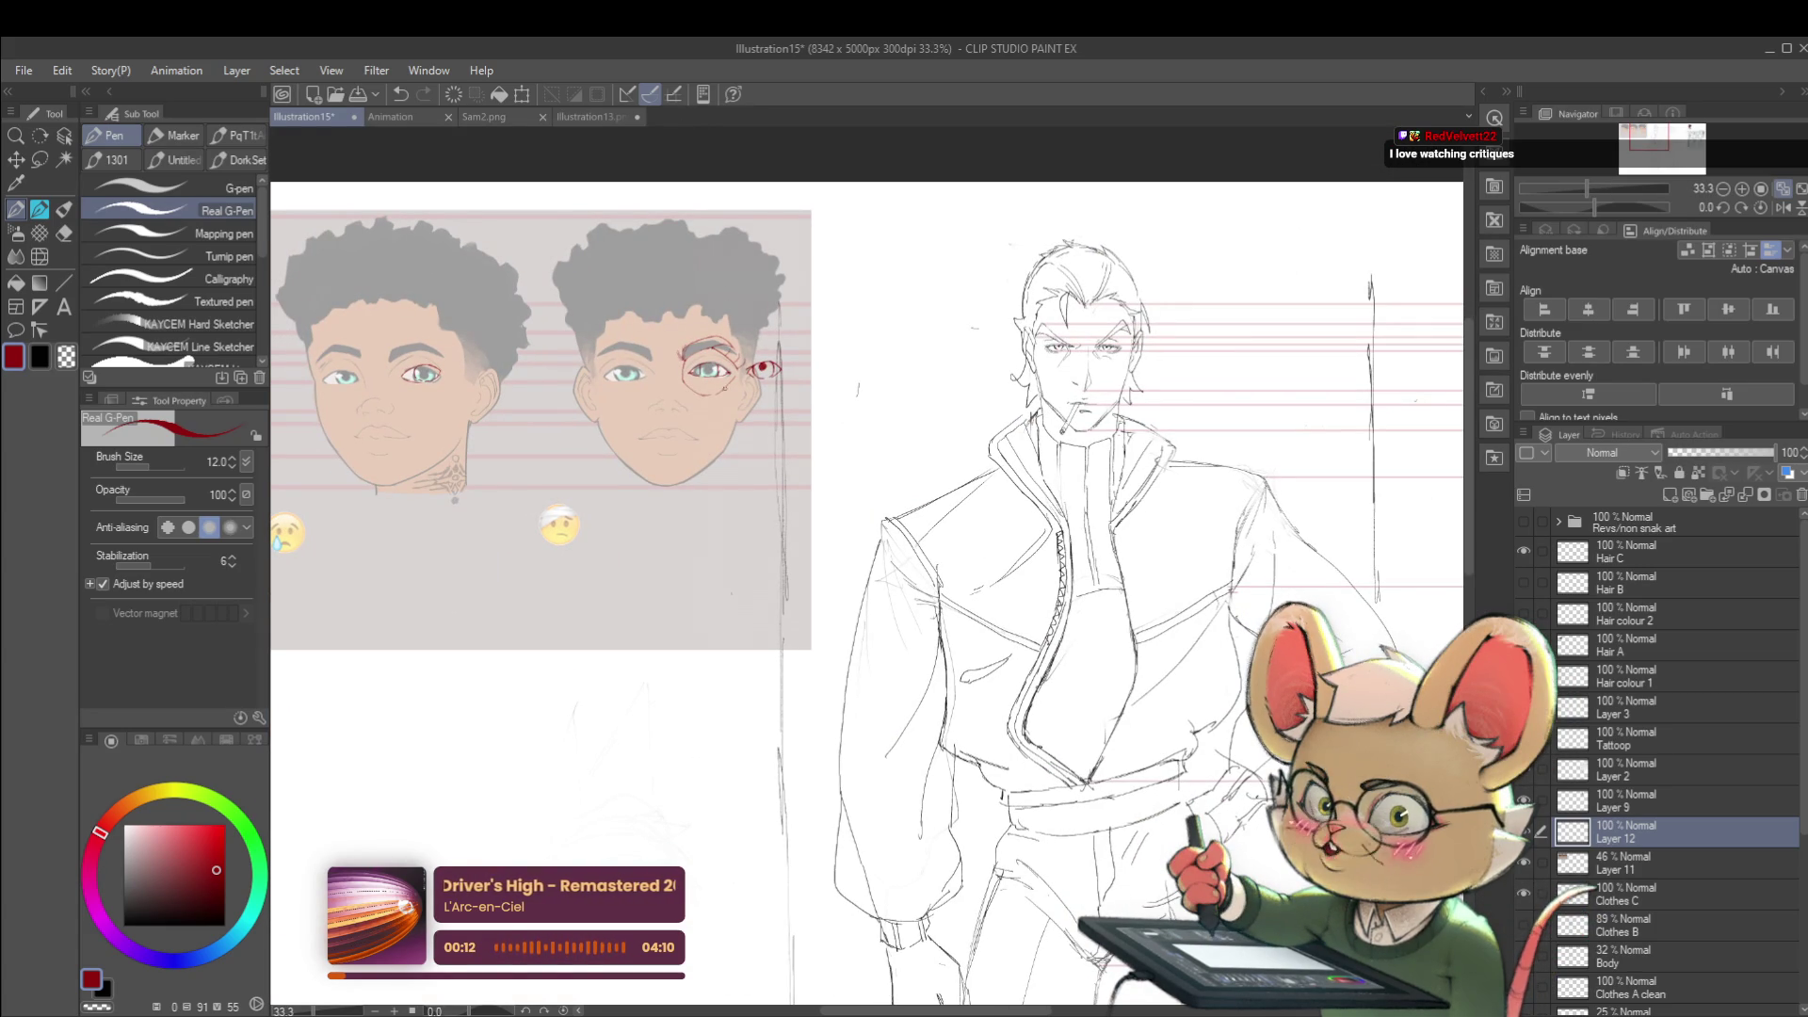
# - Bring the right face and figure sketch into view and draw a big curved red stroke below the face
pyautogui.moveTo(848, 565); pyautogui.dragTo(939, 537)
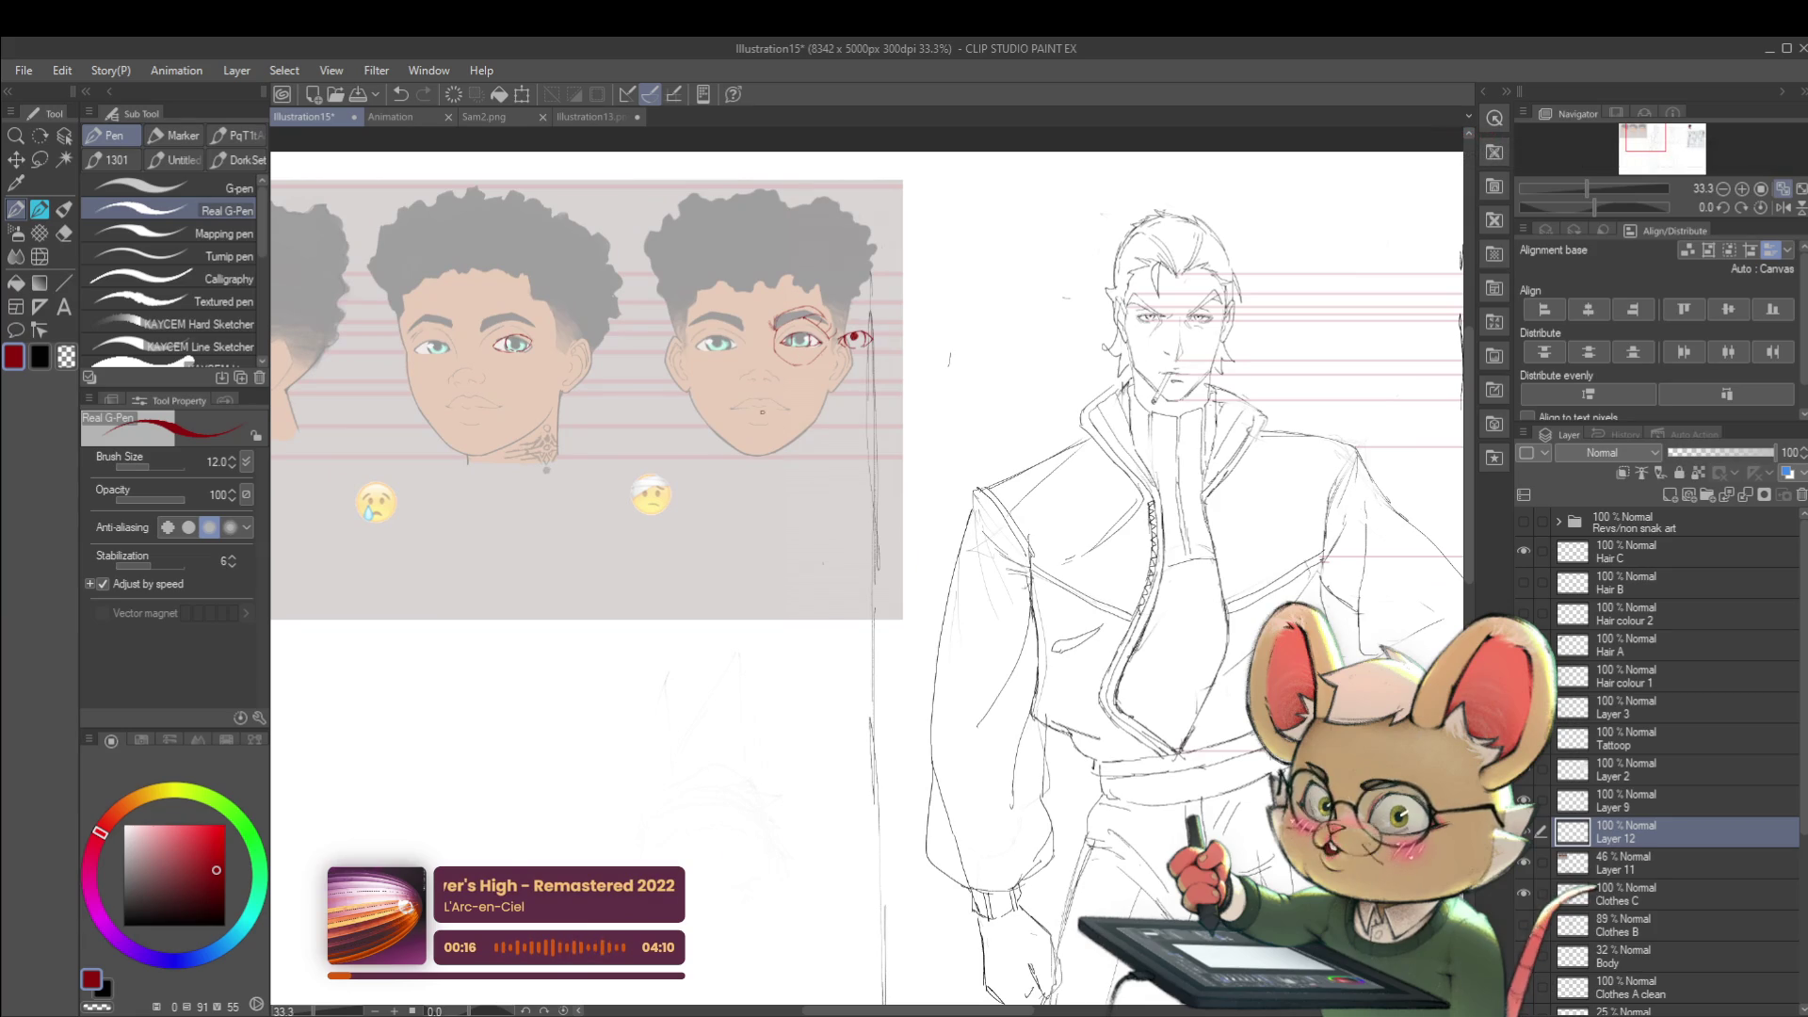
pyautogui.scroll(3, 764, 412)
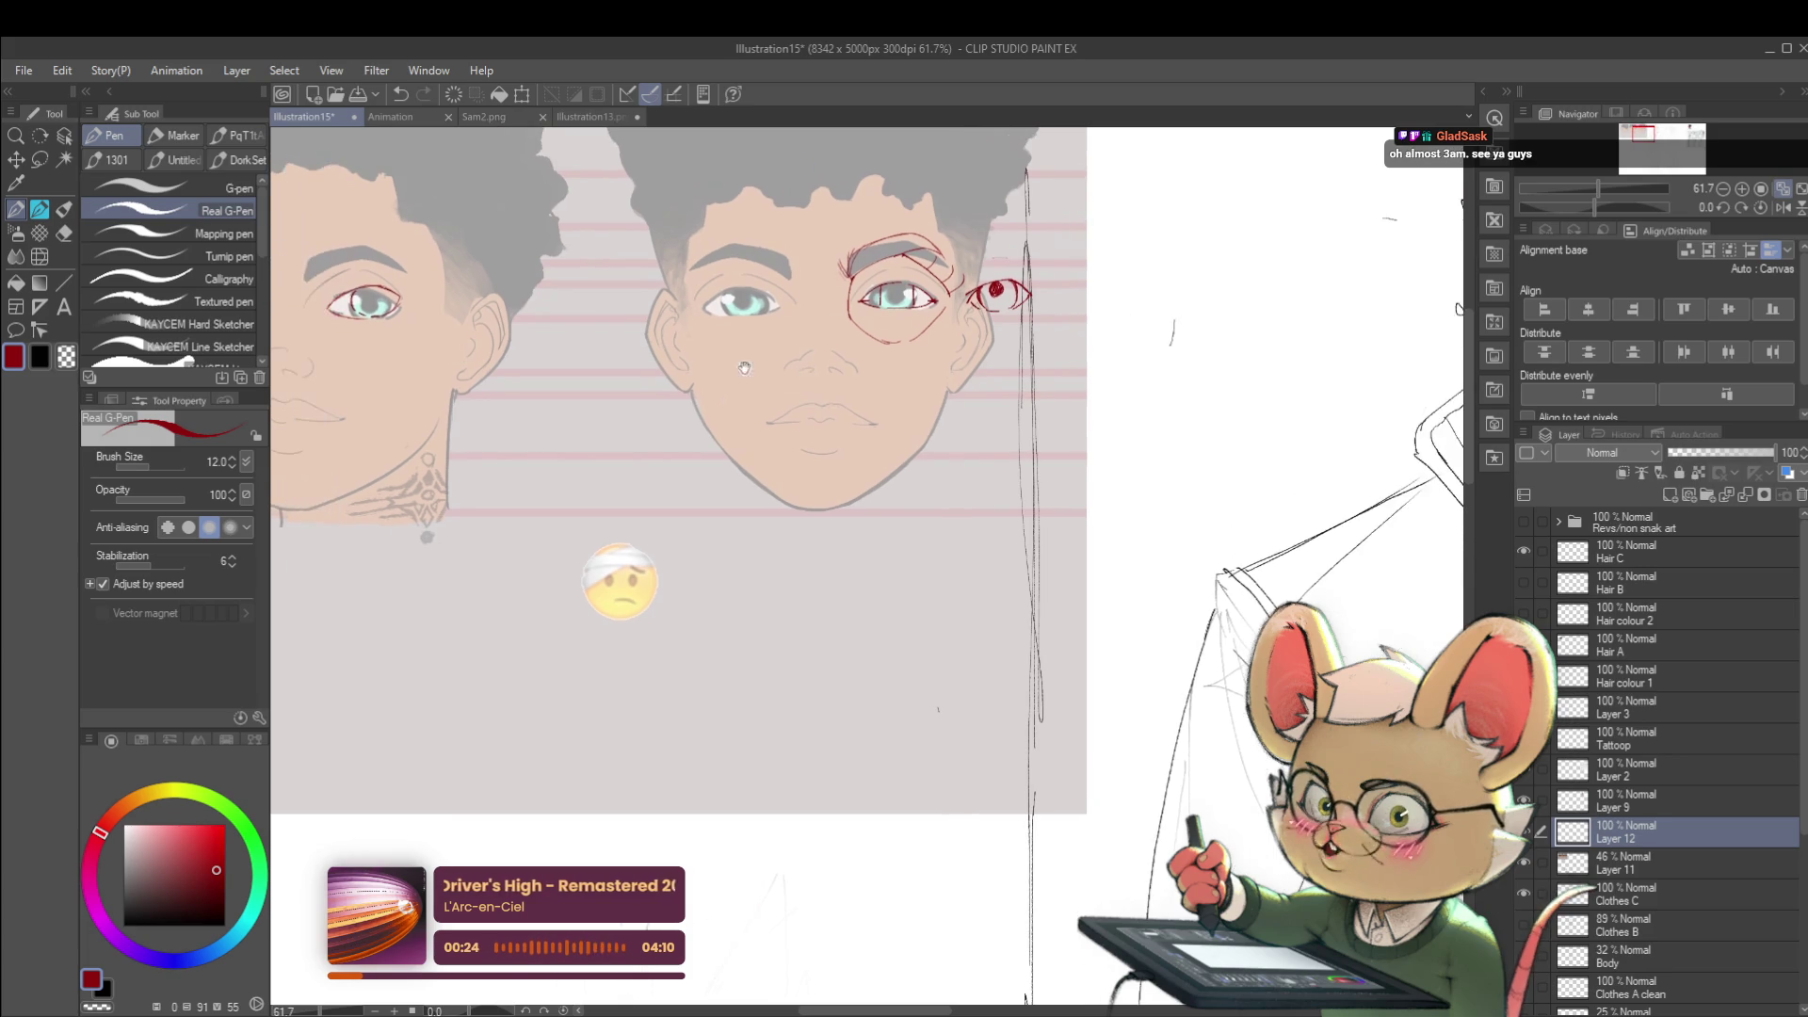
pyautogui.moveTo(723, 366); pyautogui.dragTo(885, 406)
pyautogui.moveTo(893, 354); pyautogui.dragTo(893, 406)
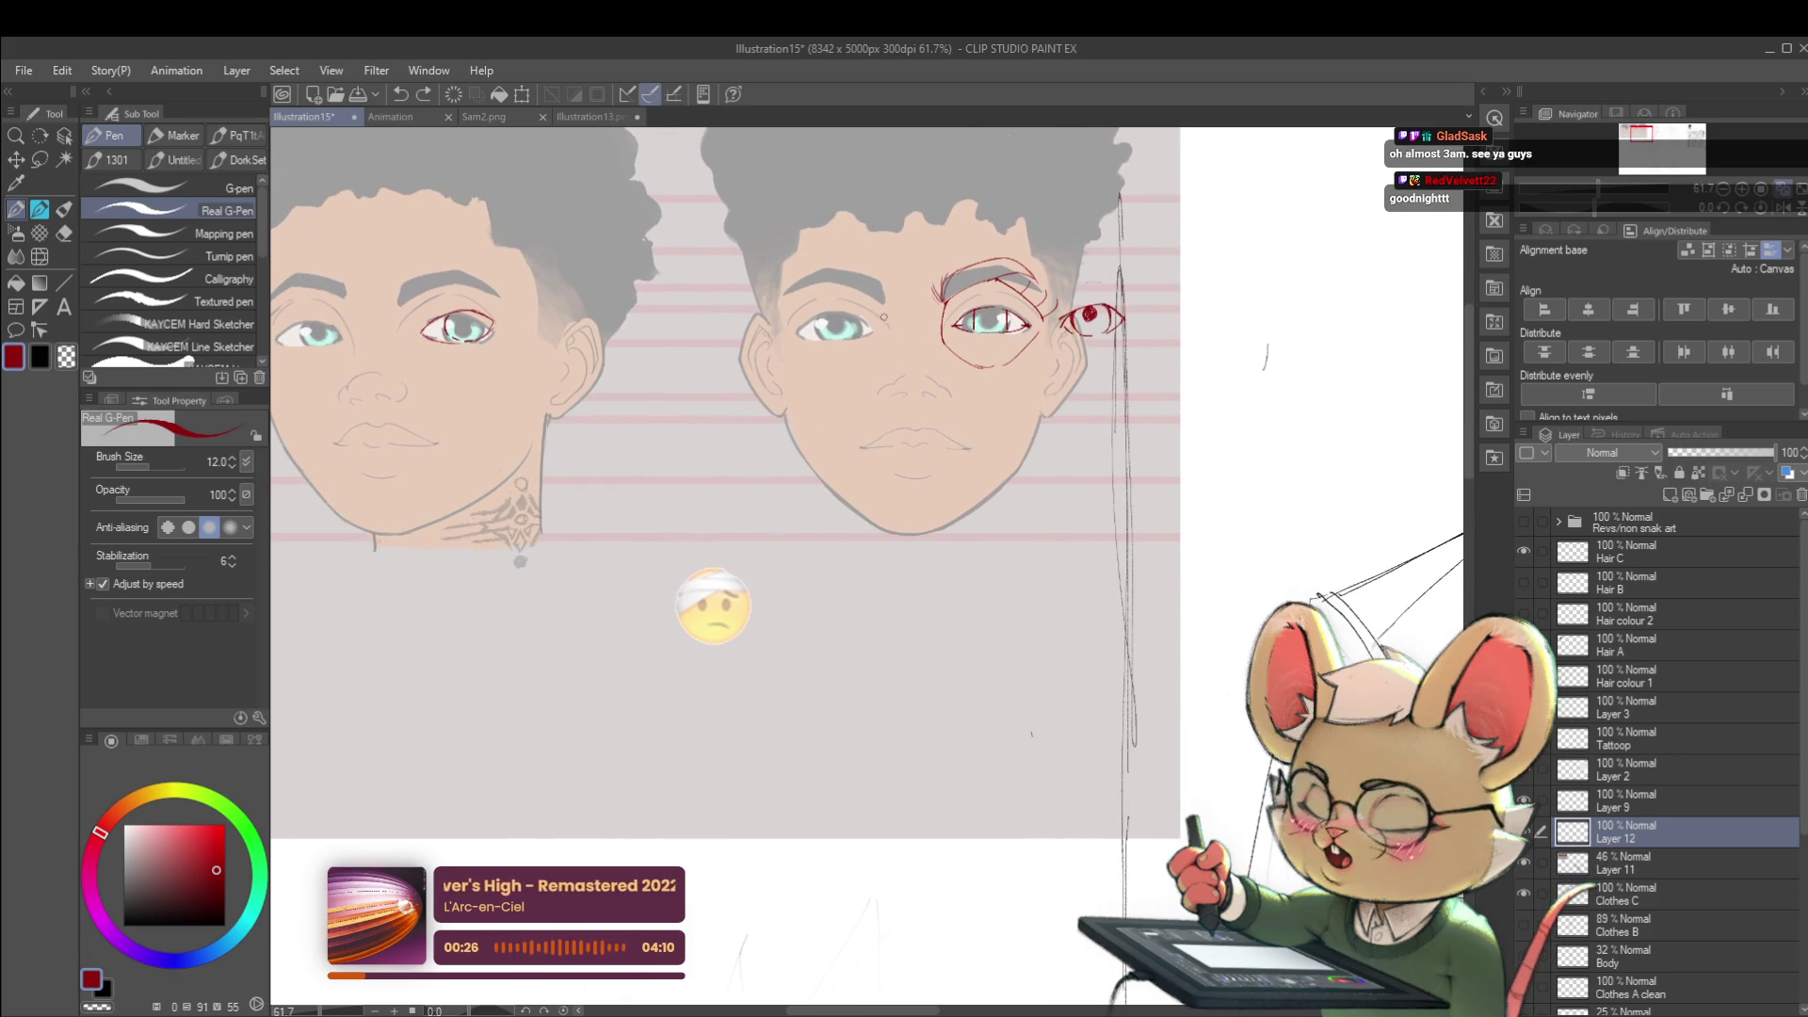
pyautogui.scroll(2, 905, 367)
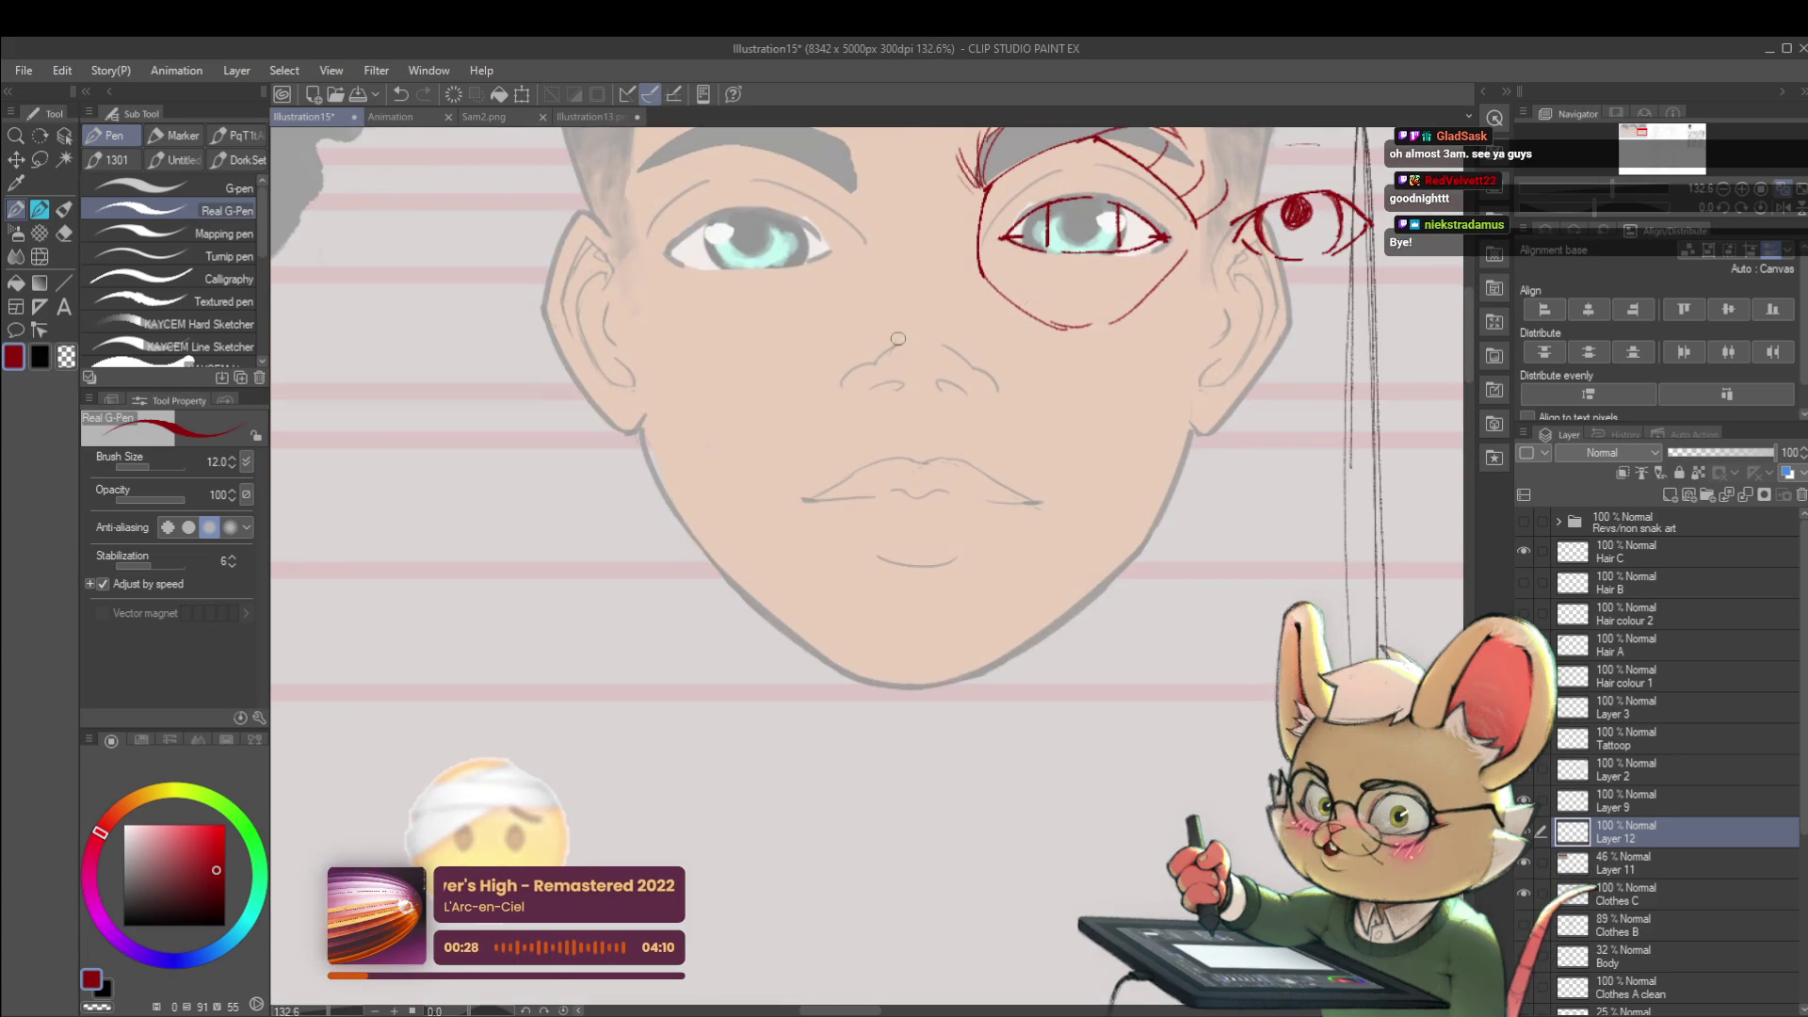
pyautogui.scroll(-4, 899, 262)
pyautogui.moveTo(775, 445); pyautogui.dragTo(773, 645)
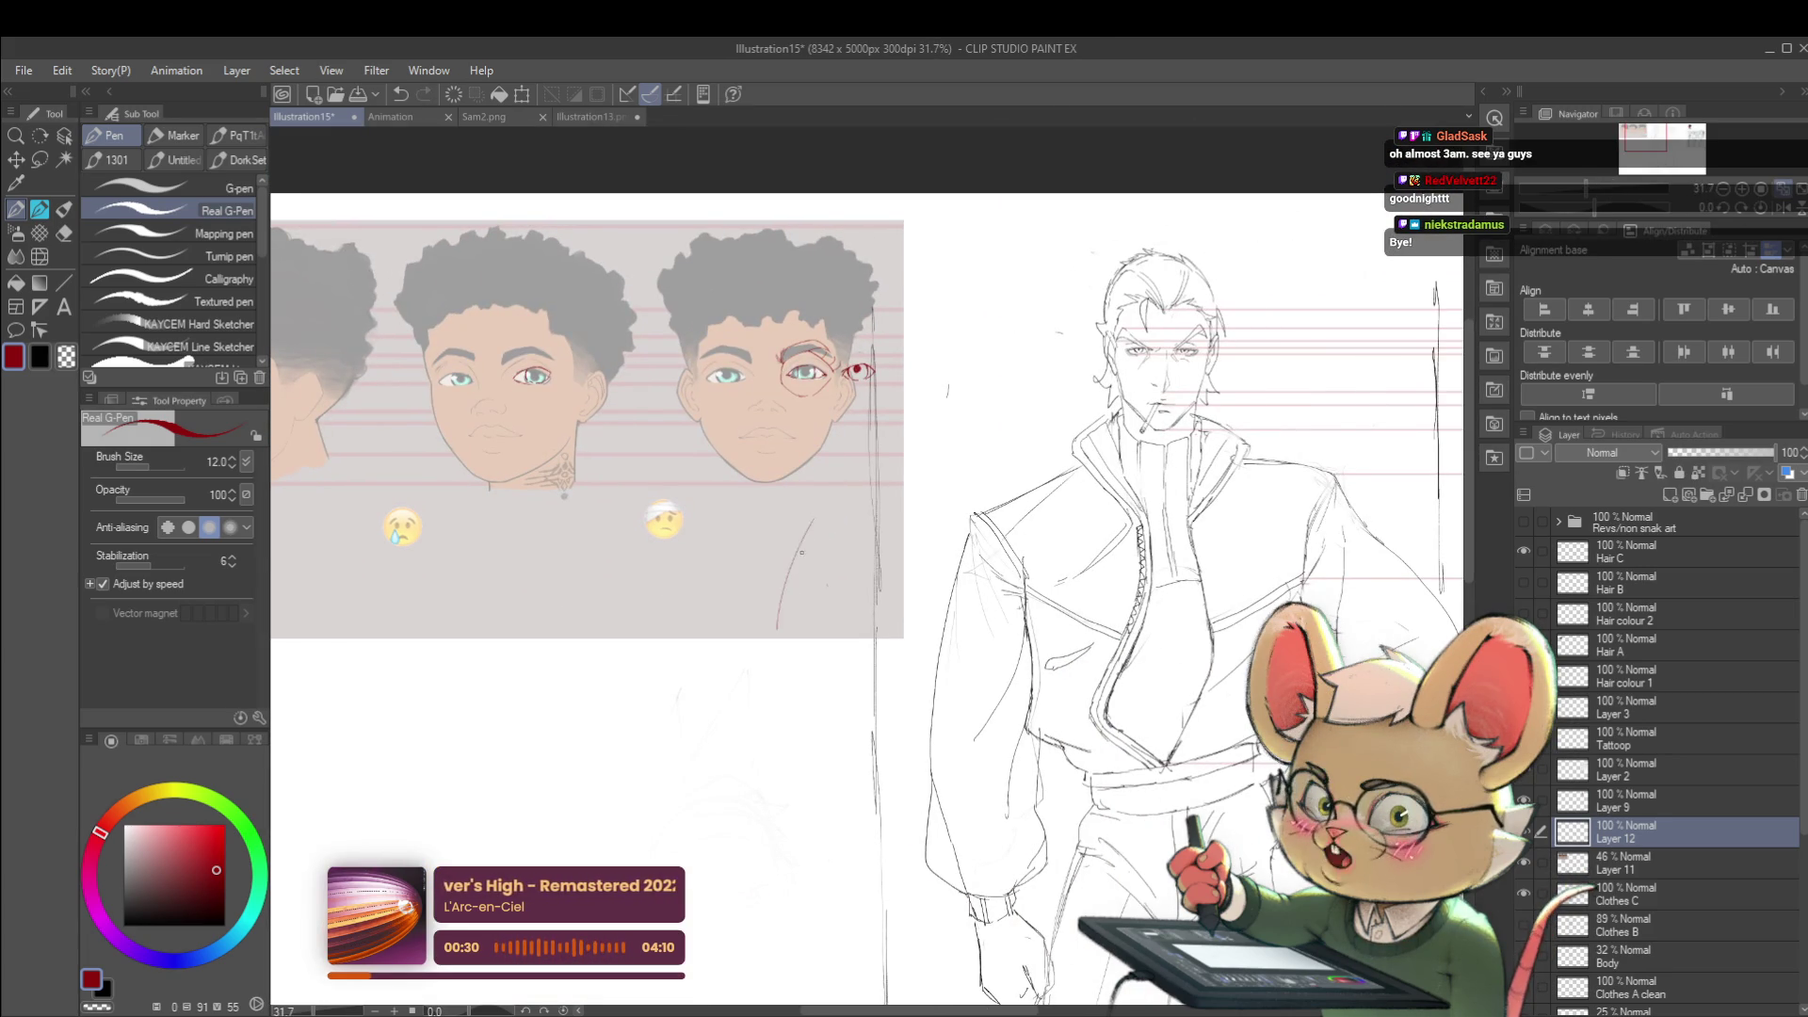
pyautogui.moveTo(800, 540); pyautogui.dragTo(856, 519)
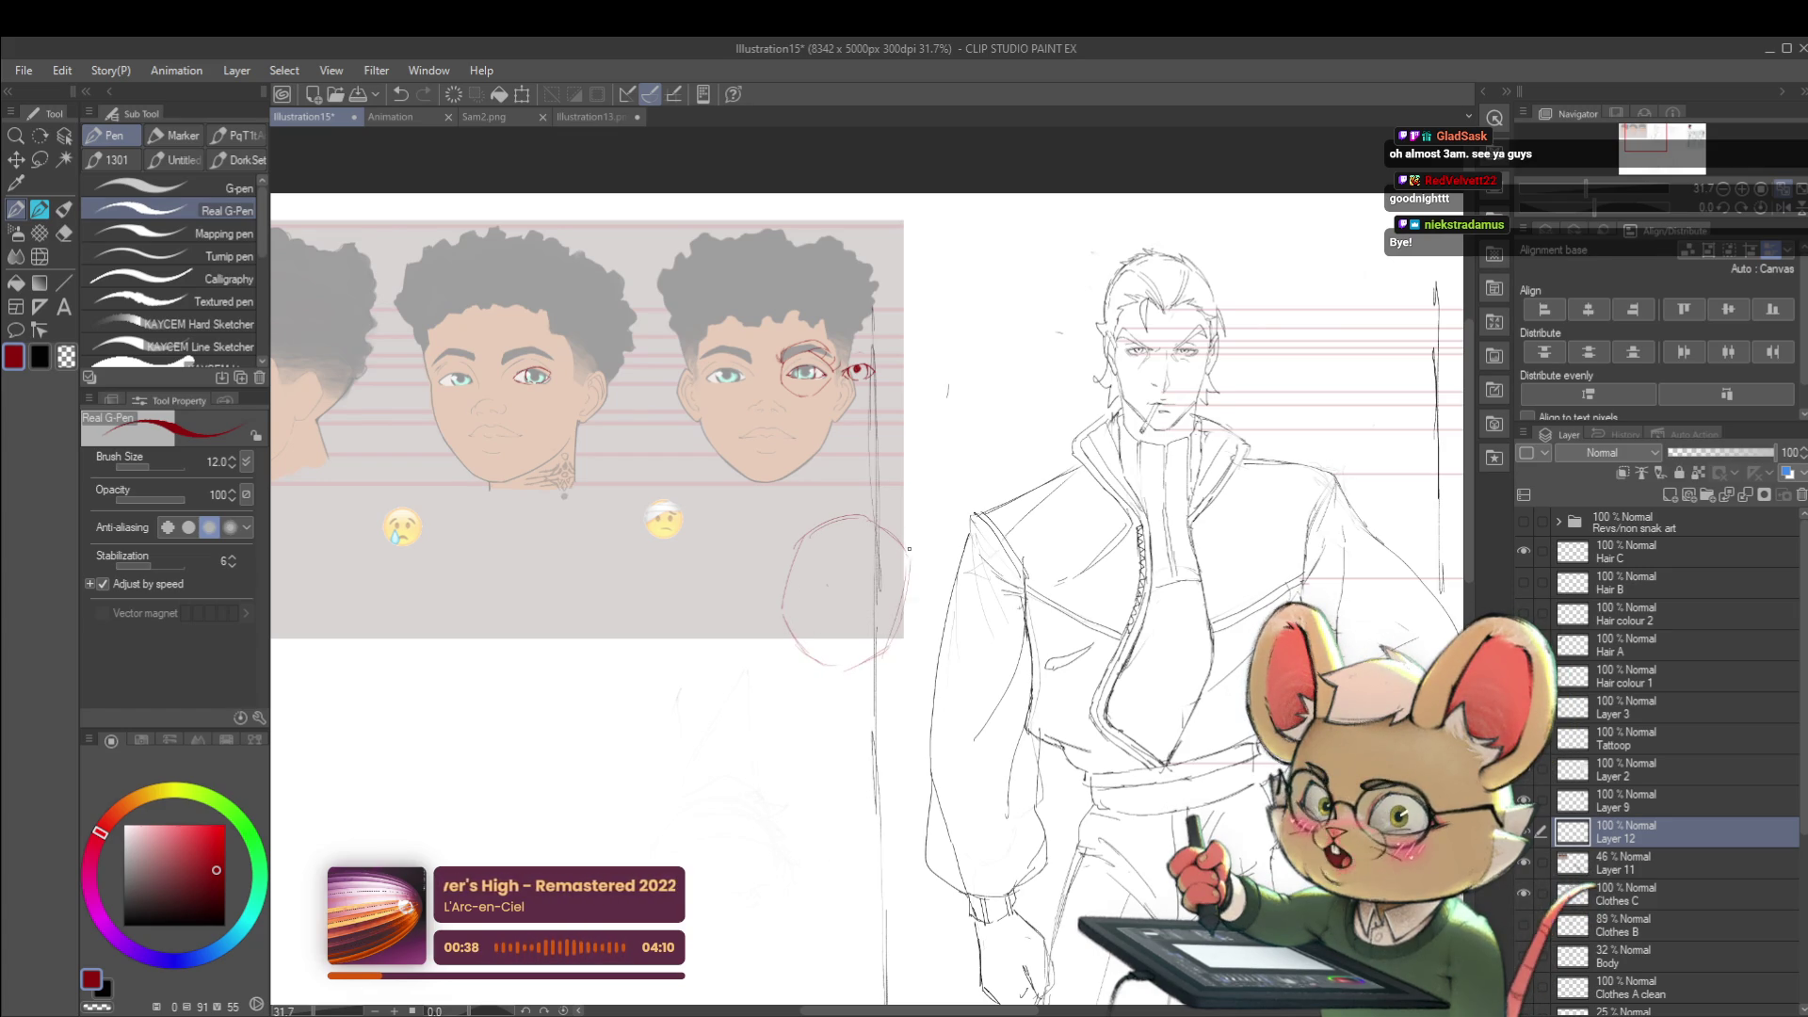
pyautogui.scroll(3, 907, 552)
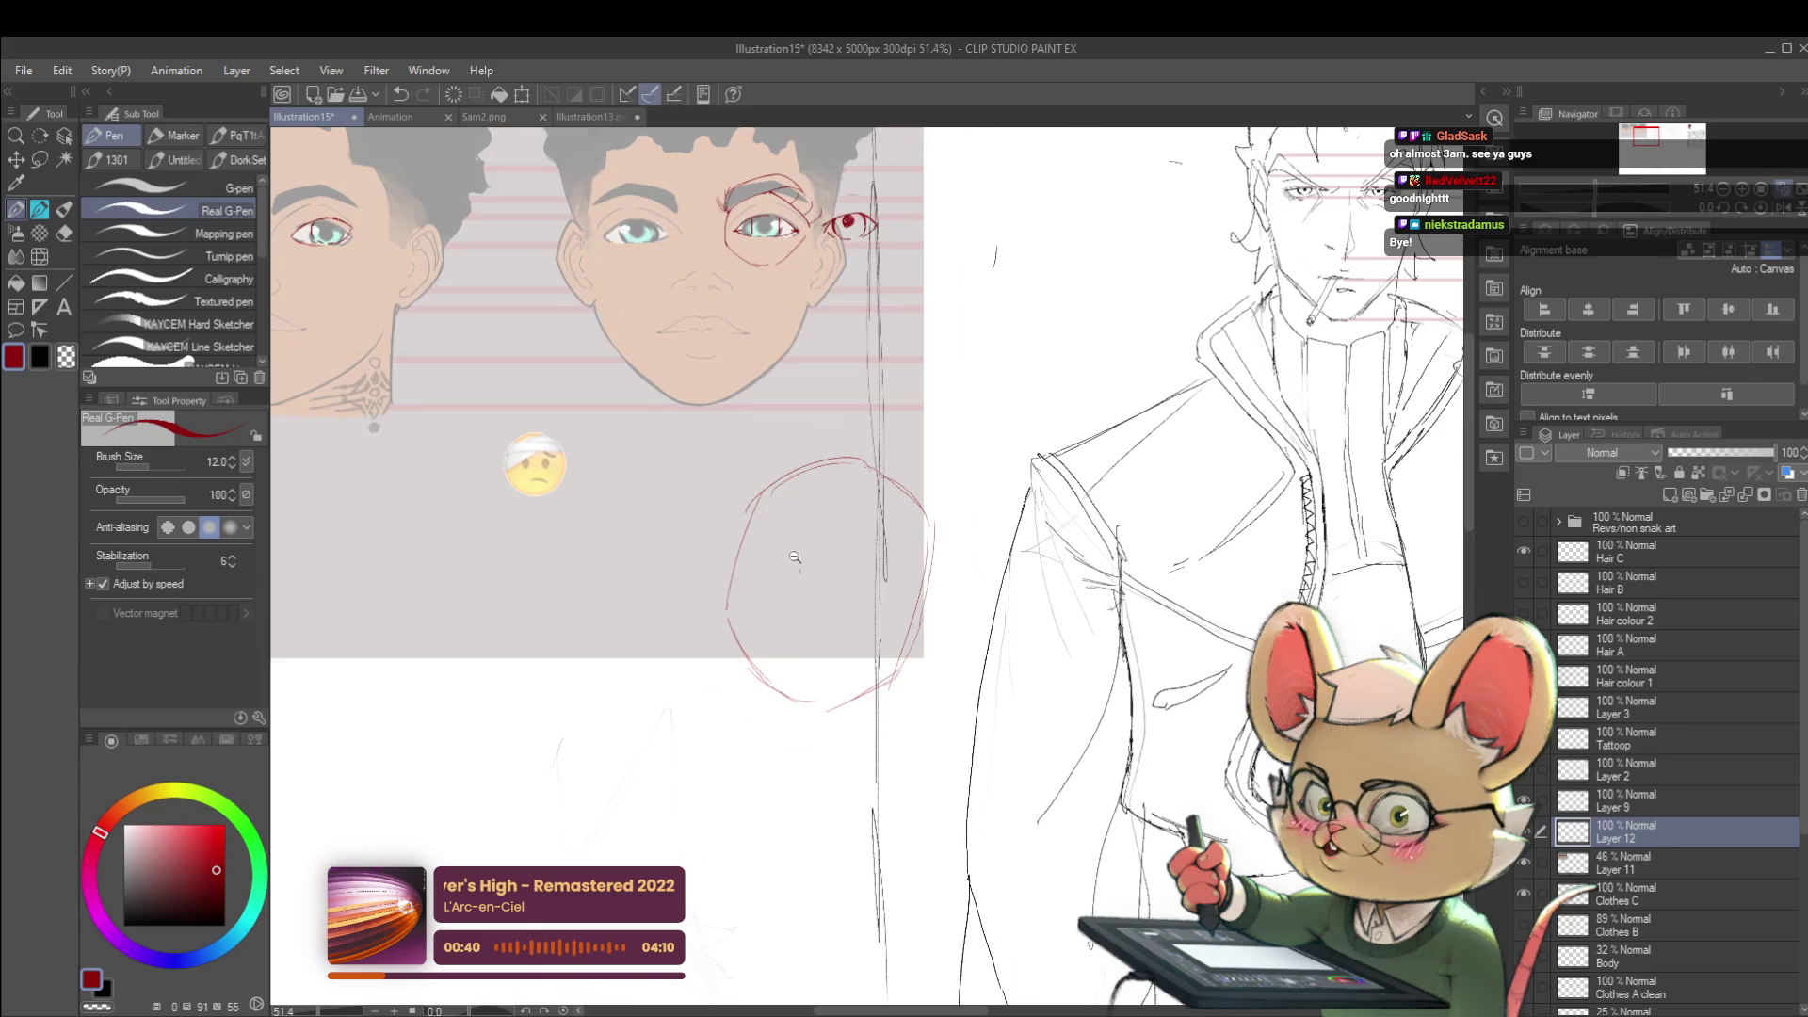
pyautogui.scroll(2, 790, 554)
# - Draw a short red stroke across the nose base of the right-hand face
pyautogui.moveTo(725, 411)
pyautogui.mouseDown()
pyautogui.moveTo(634, 415)
pyautogui.moveTo(654, 421)
pyautogui.mouseUp()
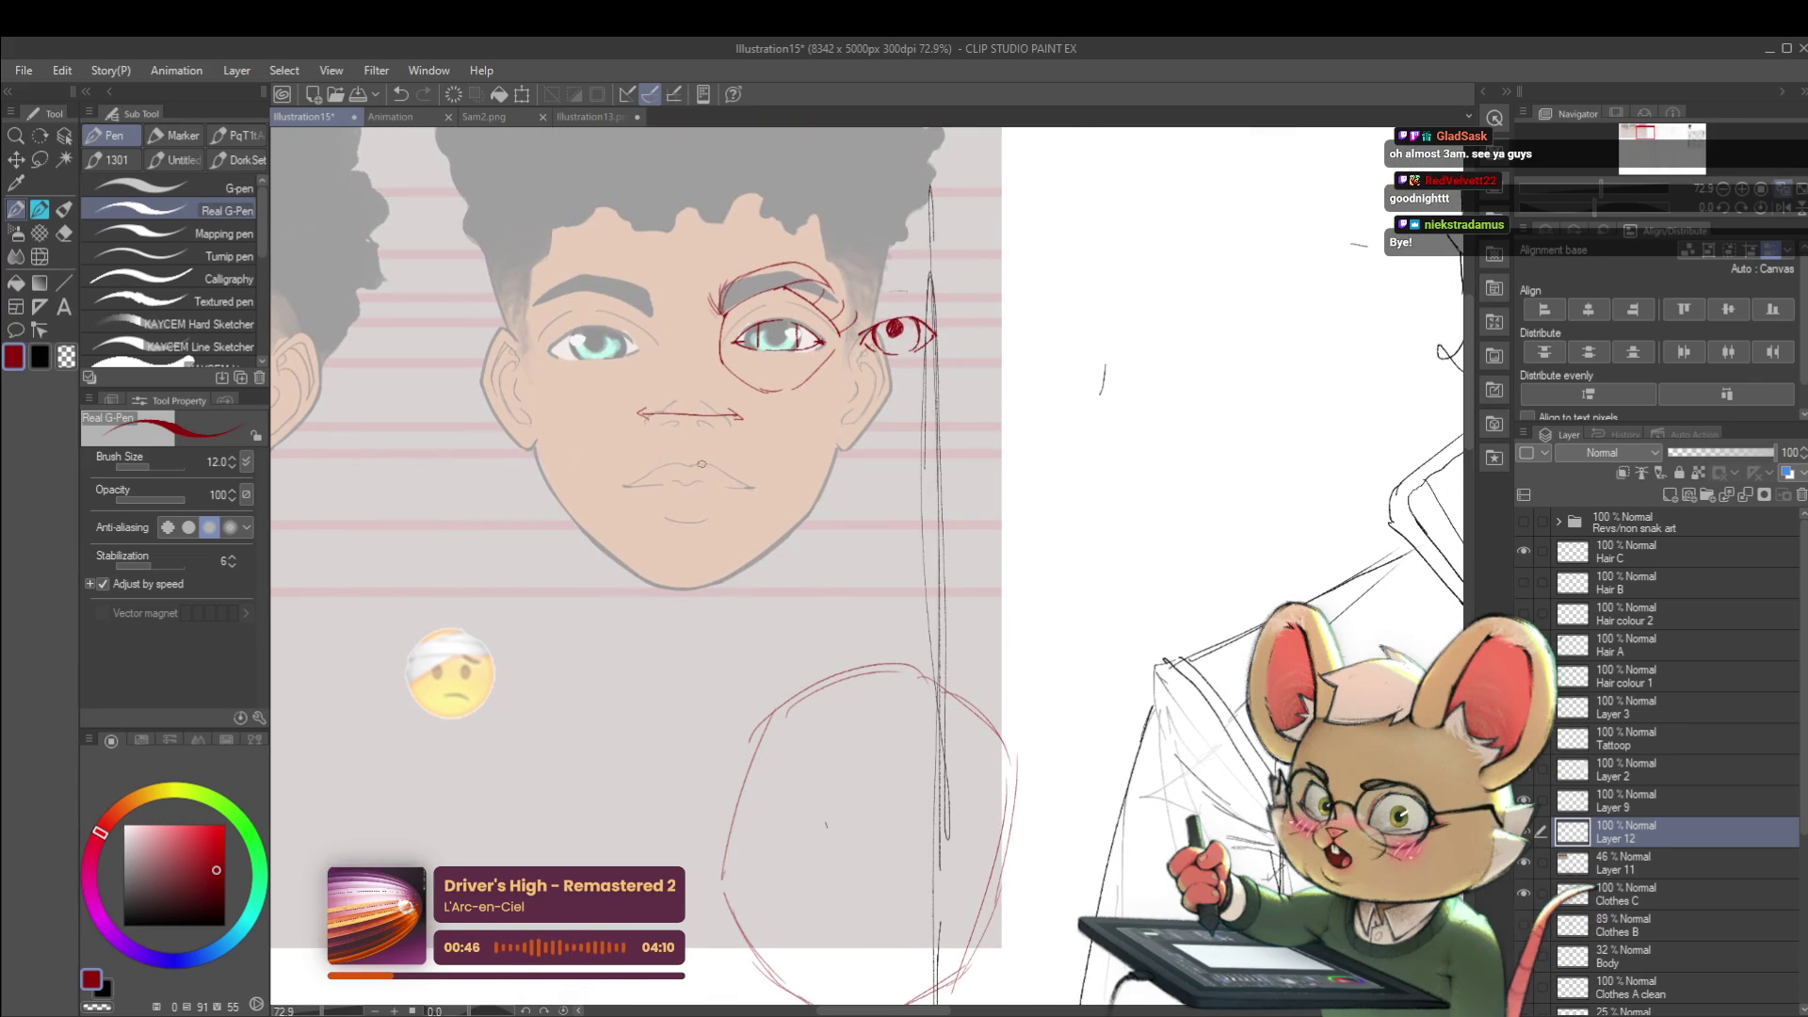
pyautogui.scroll(2, 693, 466)
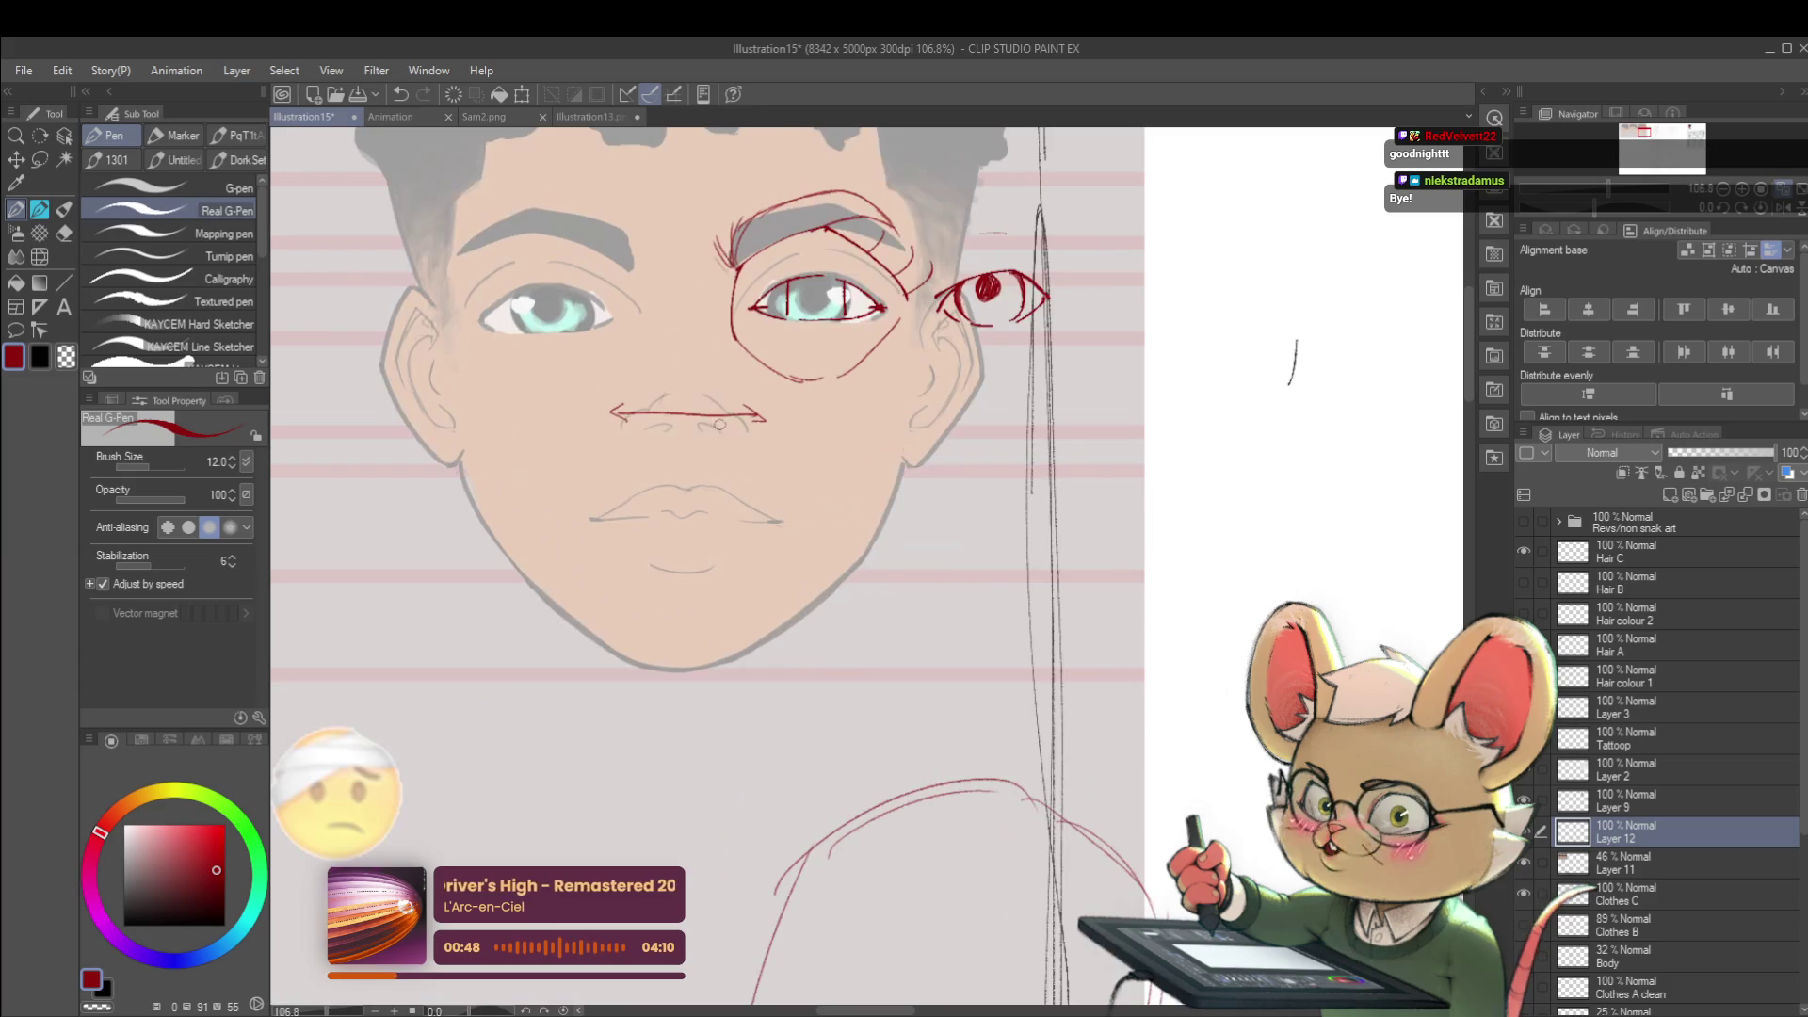
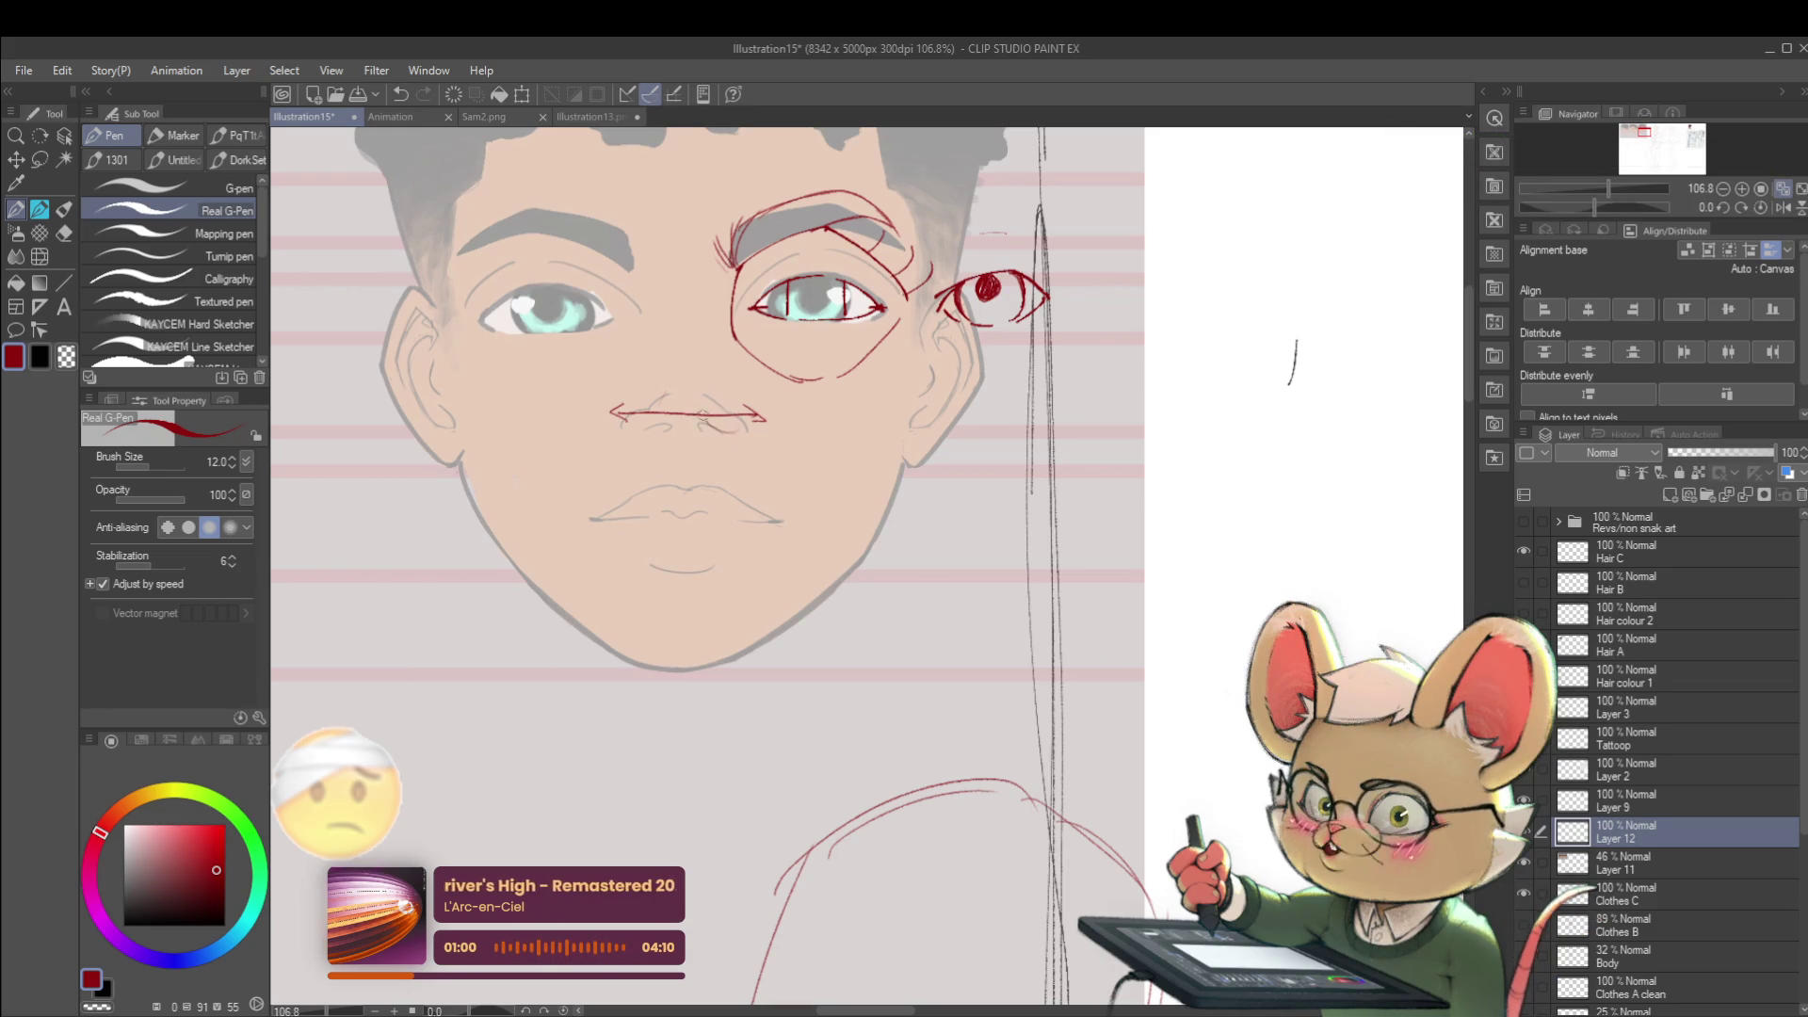
# - Try a red circle on the portrait's left nostril and undo it
pyautogui.moveTo(653, 405); pyautogui.dragTo(650, 405)
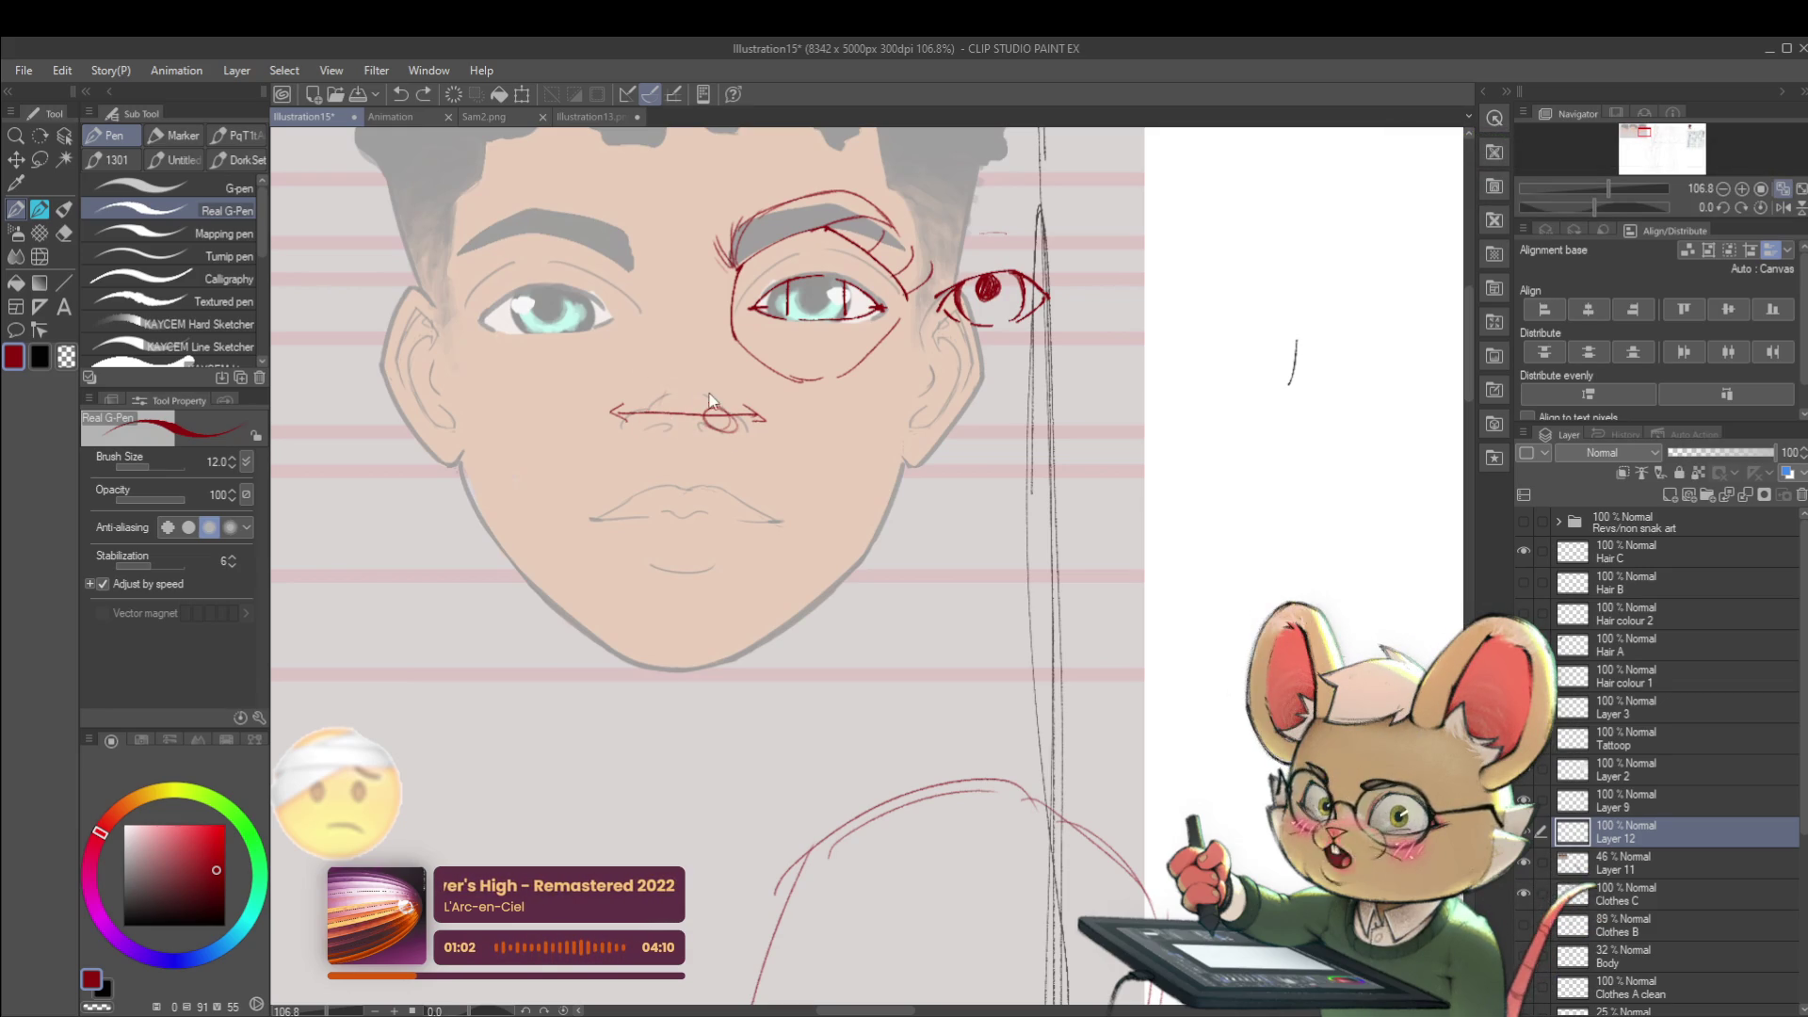
pyautogui.hotkey('ctrl', 'z')
pyautogui.scroll(-5, 719, 403)
pyautogui.scroll(4, 727, 395)
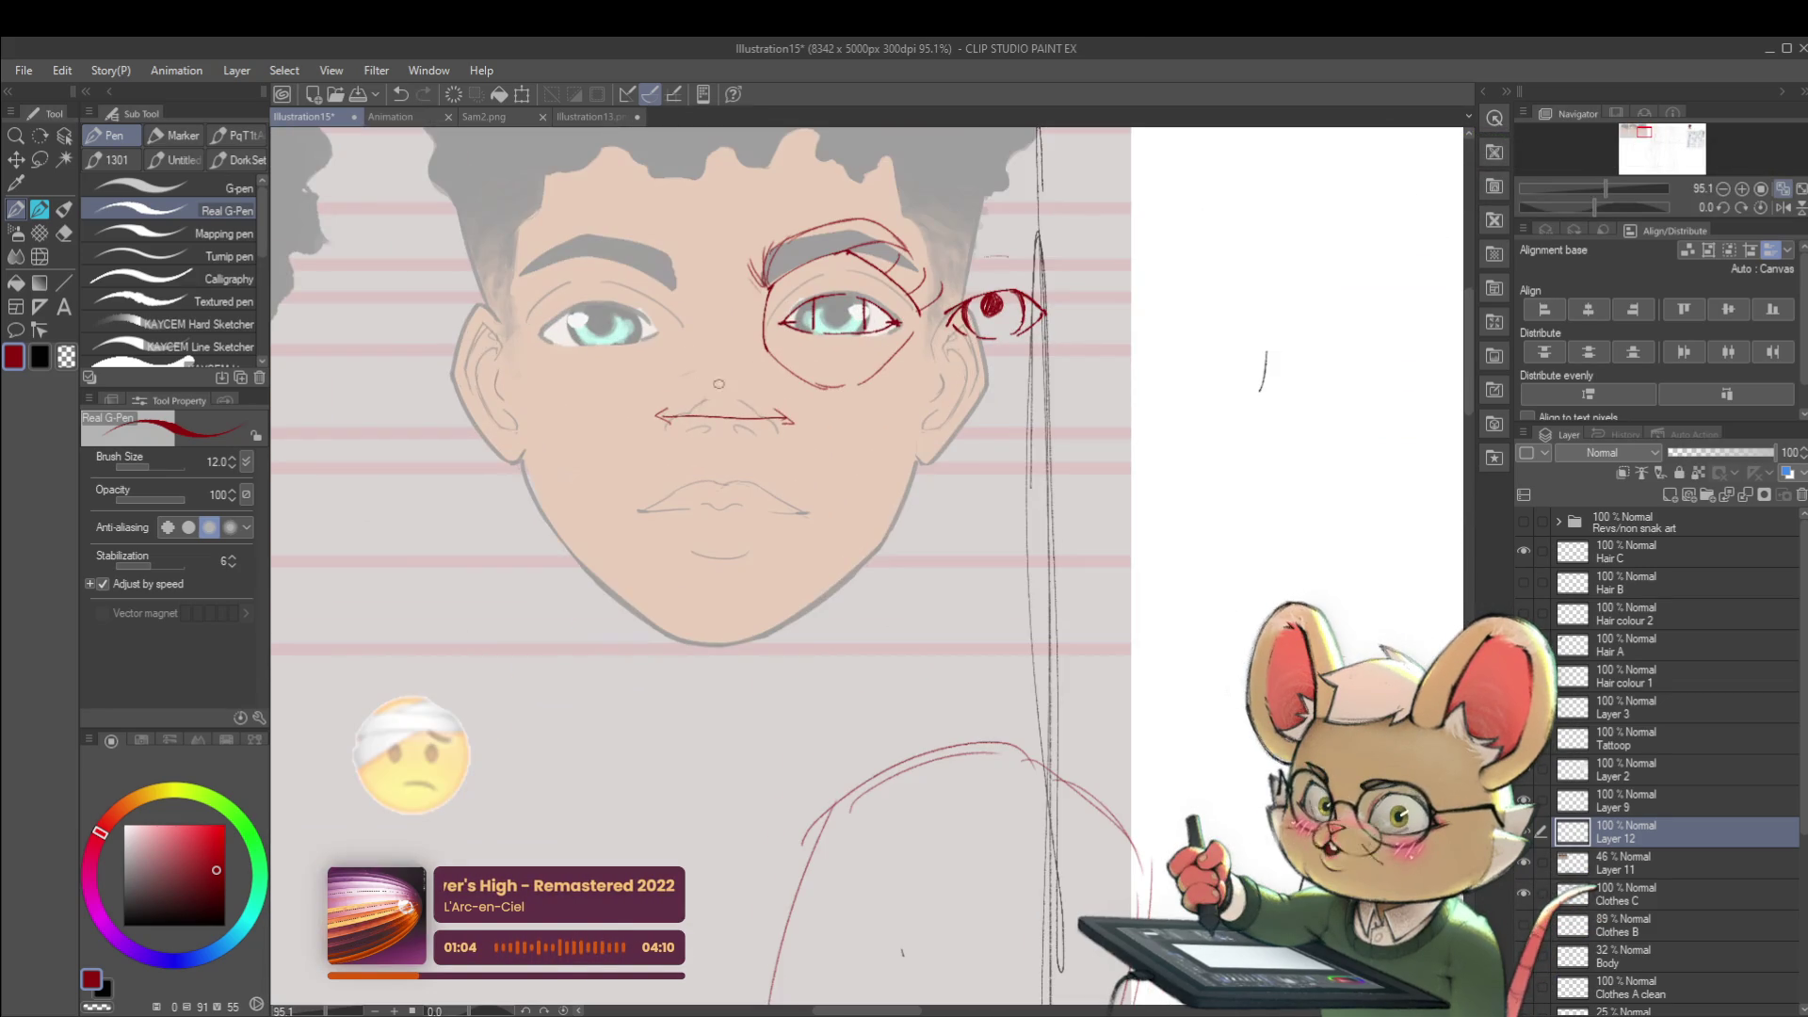
pyautogui.scroll(-5, 727, 407)
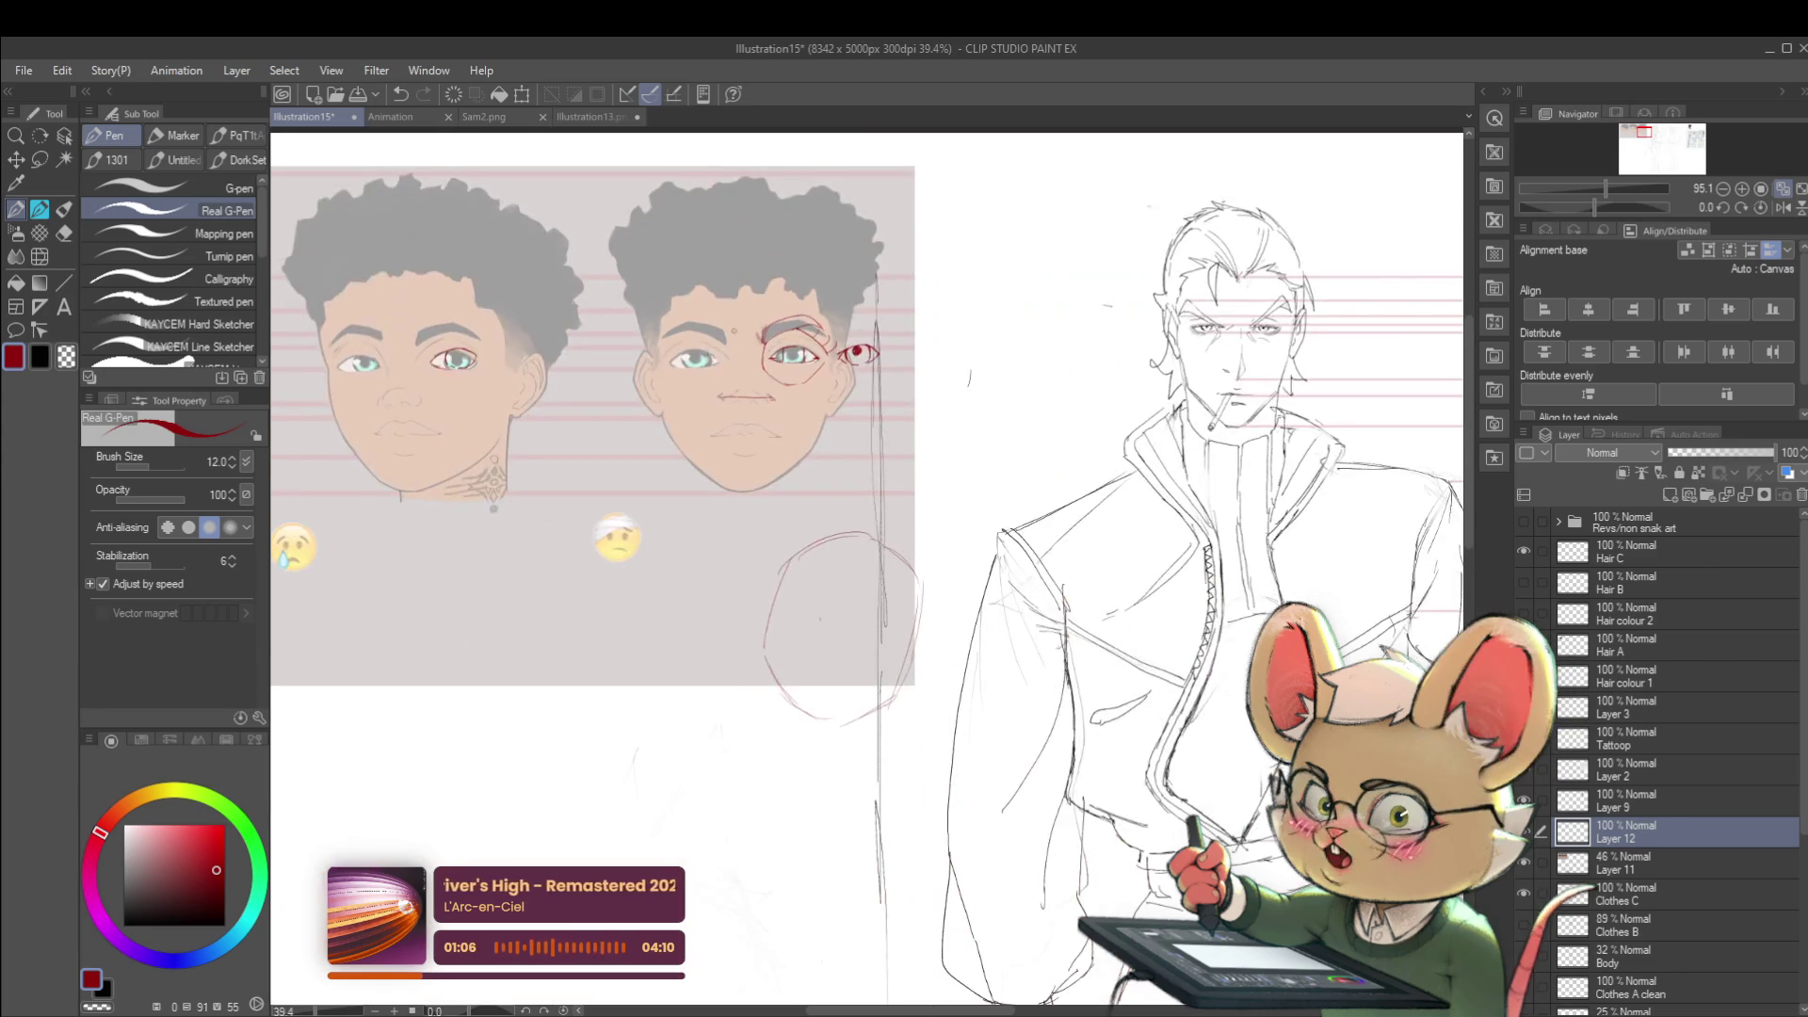
pyautogui.scroll(9, 728, 402)
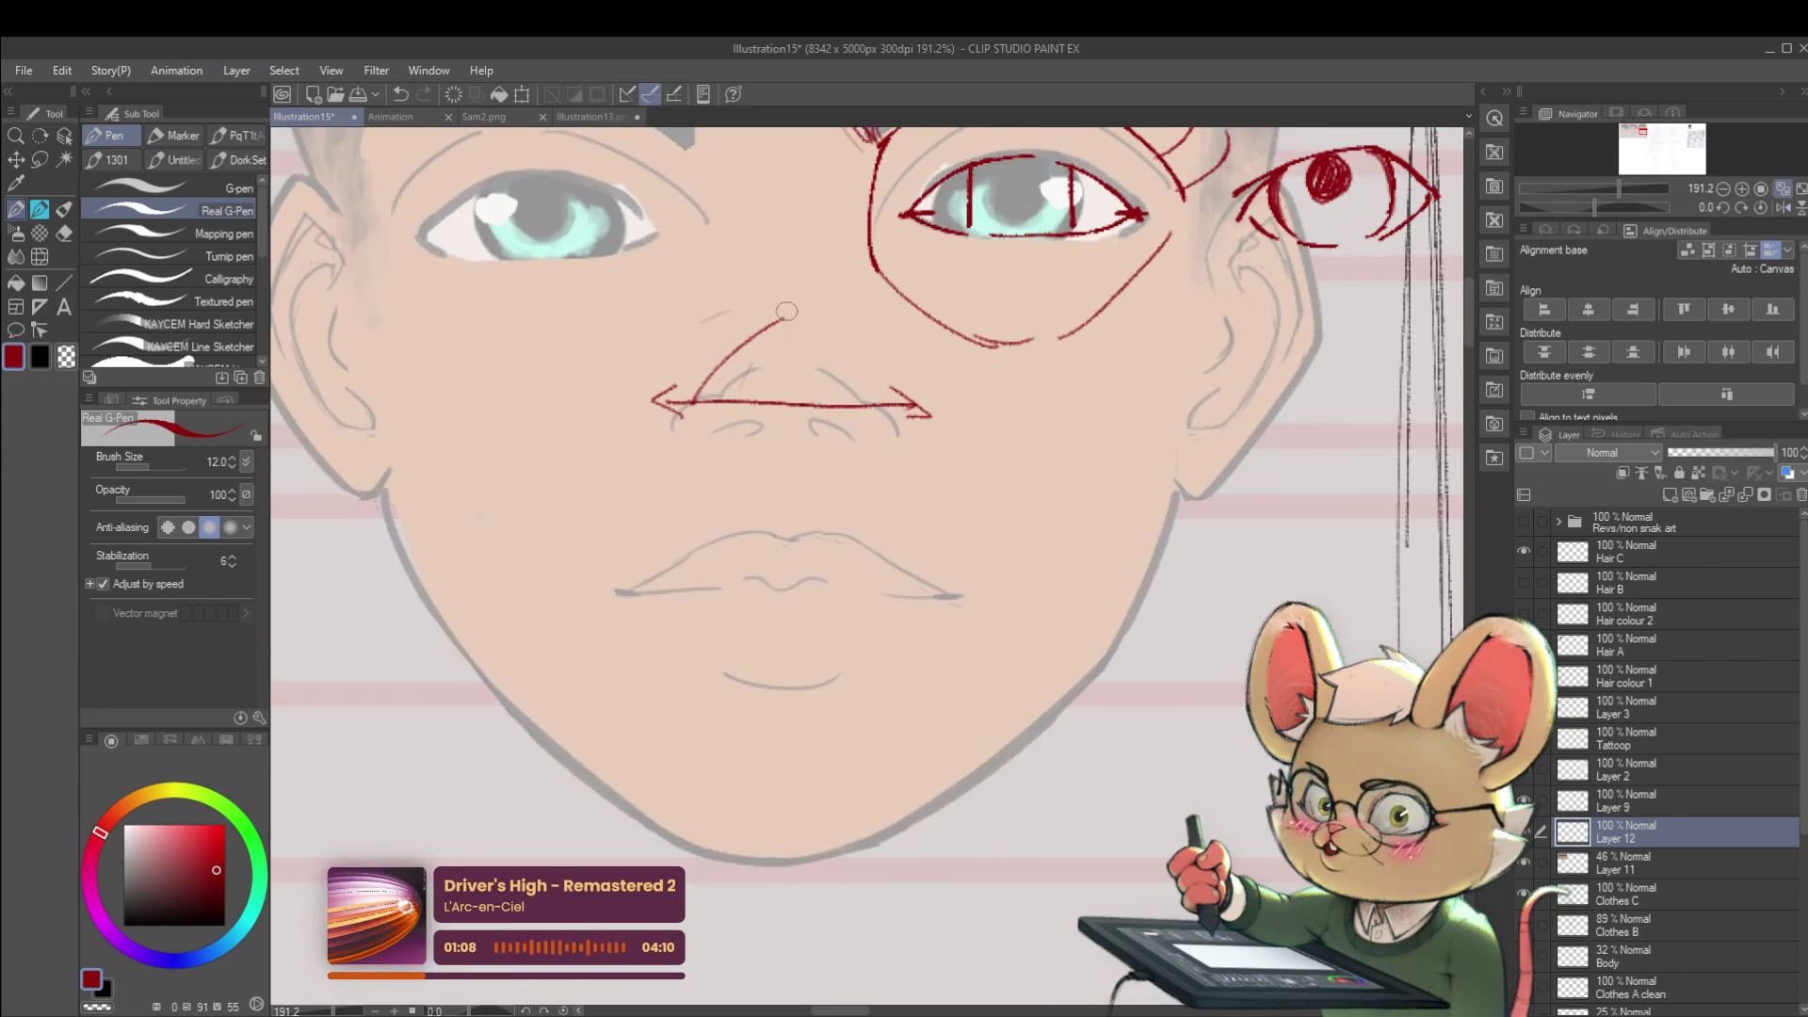
pyautogui.scroll(-4, 854, 424)
pyautogui.scroll(-4, 983, 376)
pyautogui.moveTo(982, 376); pyautogui.dragTo(957, 348)
# - In Illustration13, draw two red marks at the grinning horned character's nose, then return to Illustration15
pyautogui.click(483, 116)
pyautogui.click(600, 116)
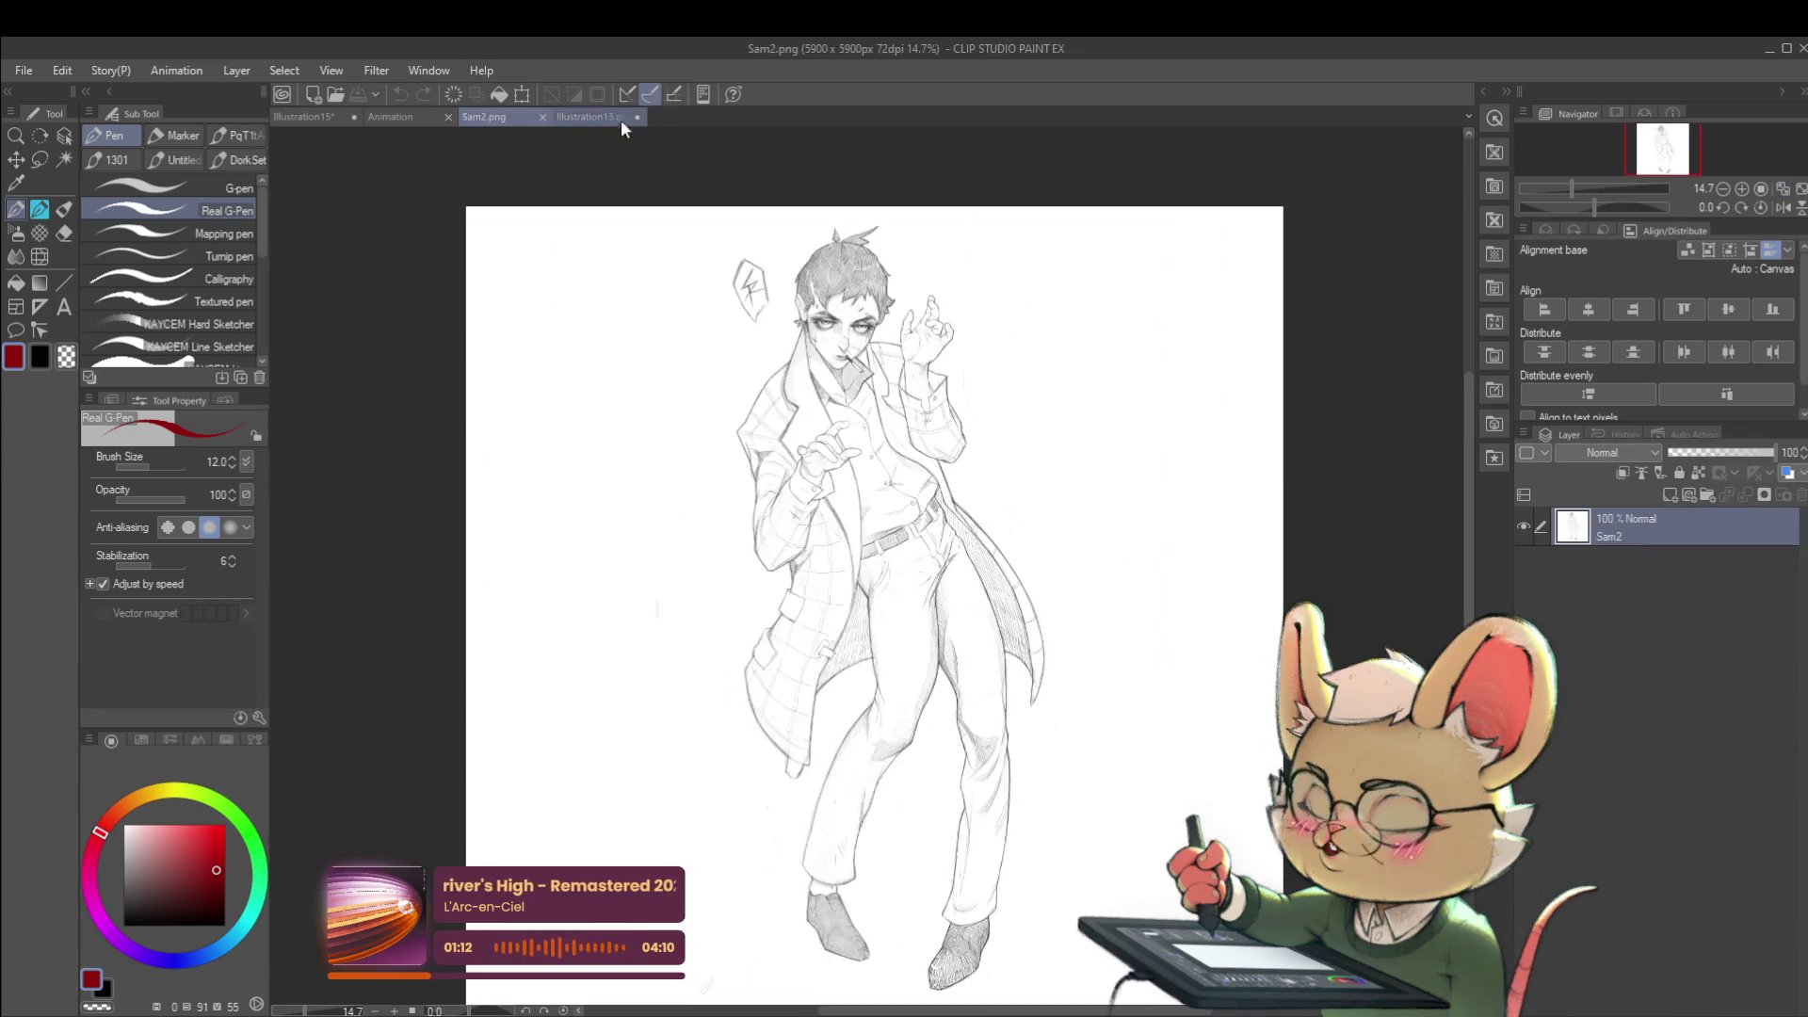
pyautogui.scroll(10, 810, 351)
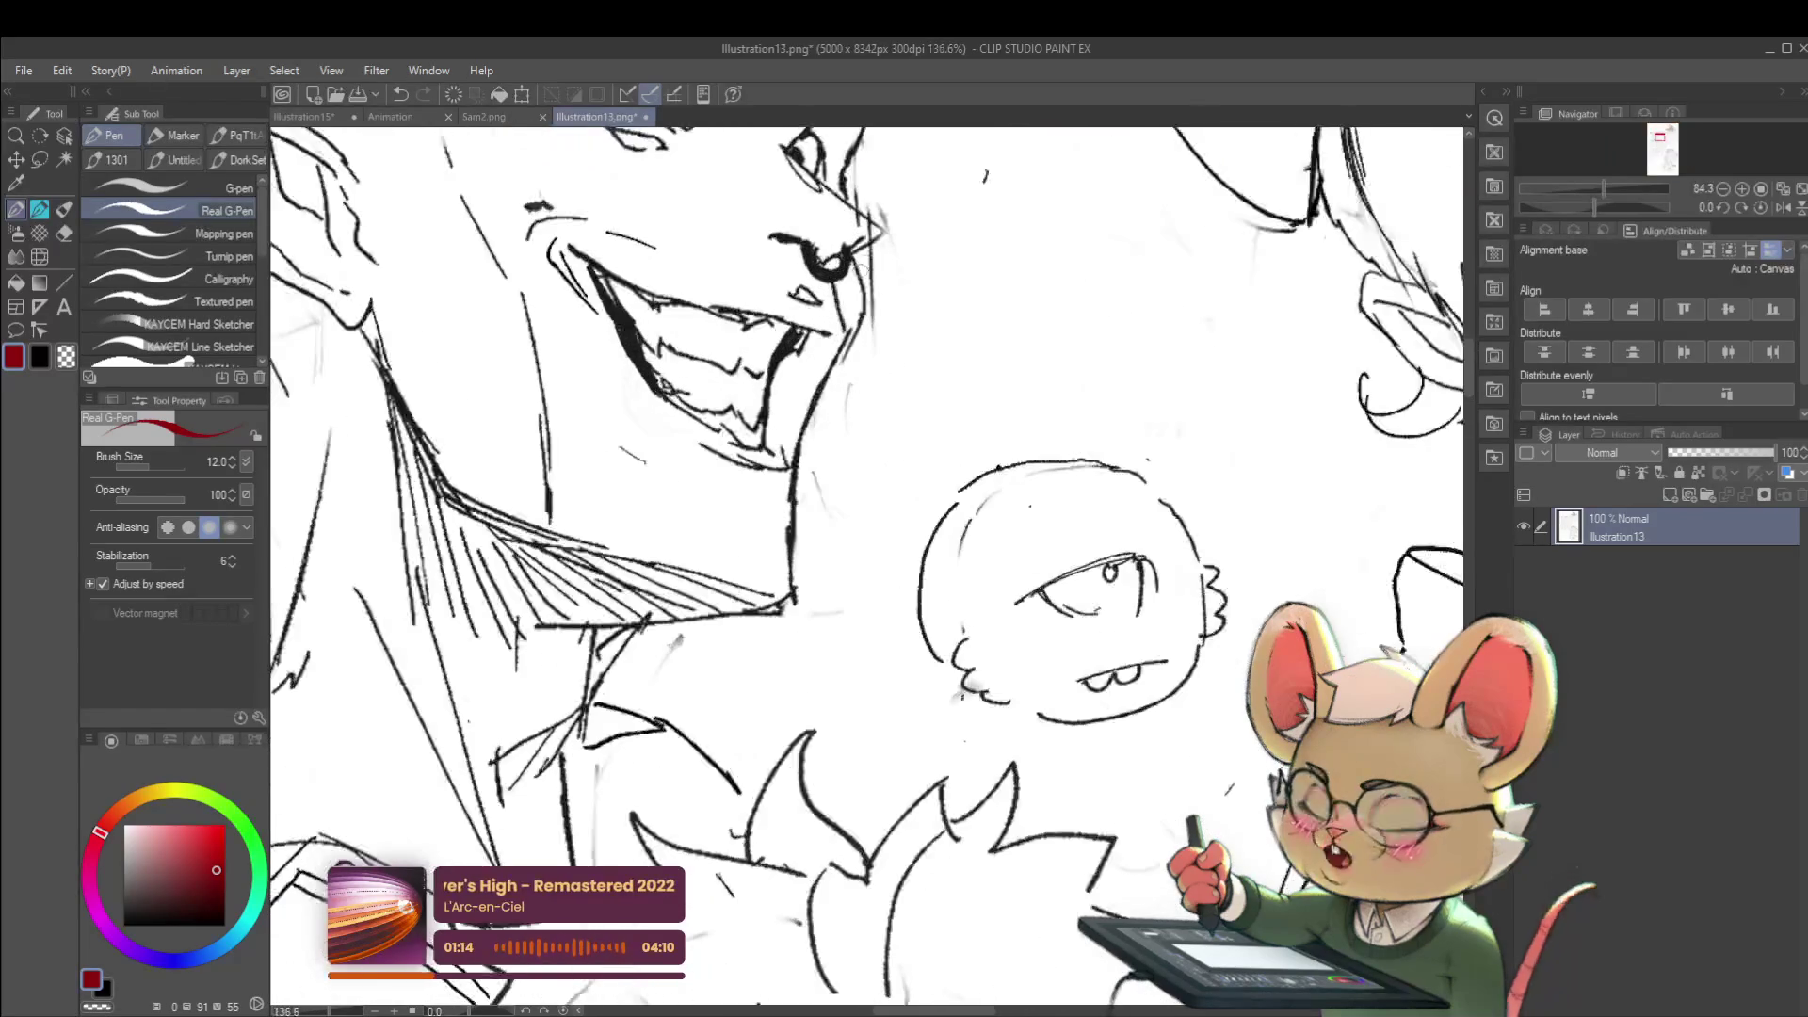
pyautogui.moveTo(845, 163); pyautogui.dragTo(893, 216)
pyautogui.moveTo(771, 250); pyautogui.dragTo(805, 237)
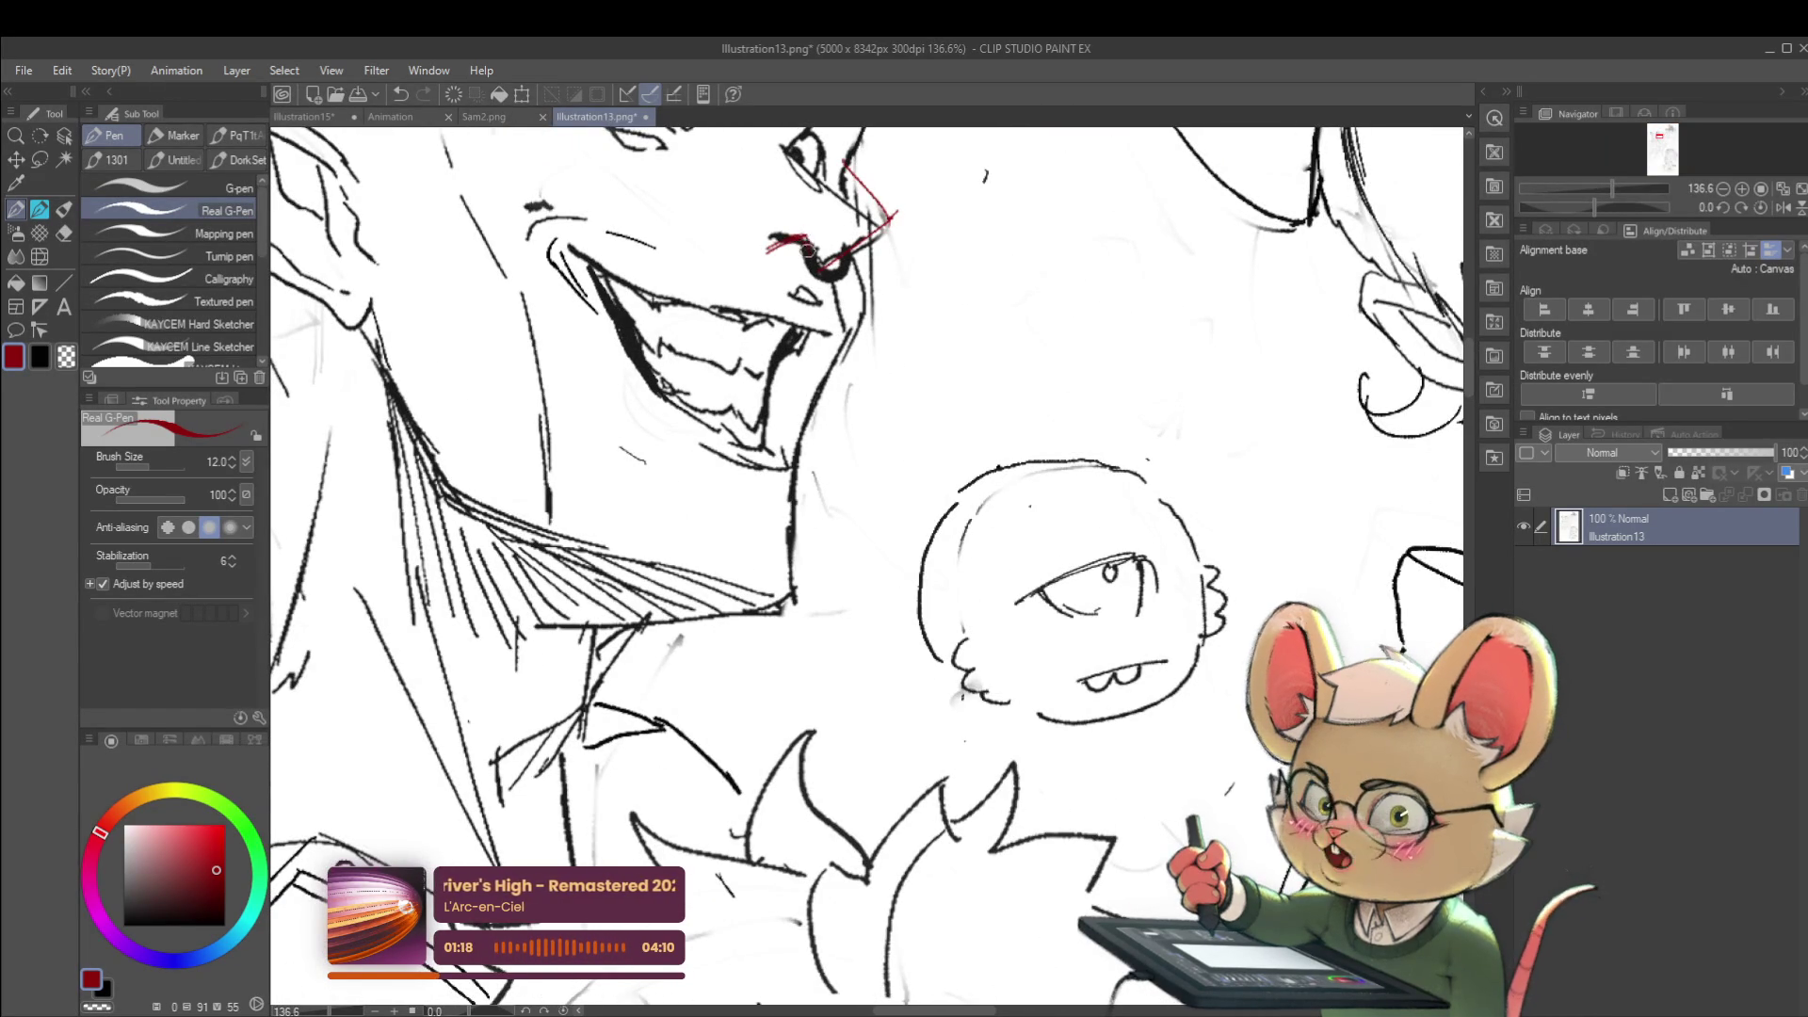
pyautogui.scroll(-5, 844, 254)
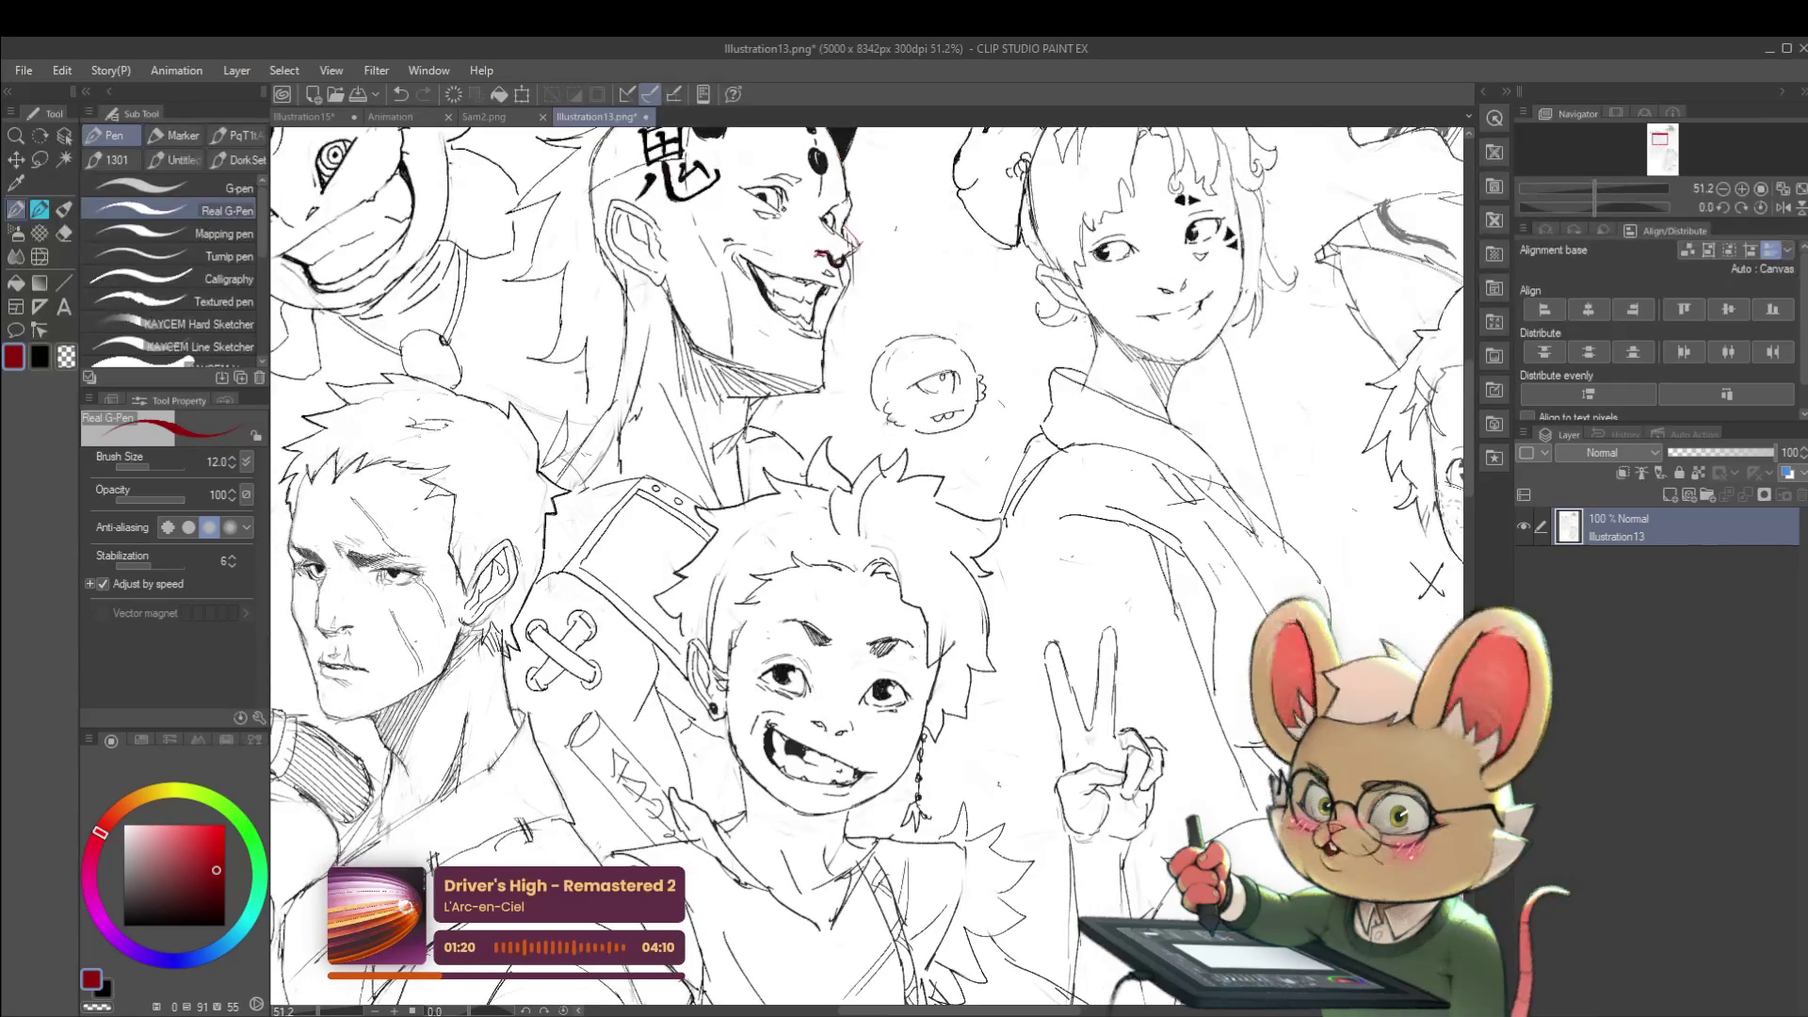
pyautogui.scroll(-1, 971, 546)
pyautogui.scroll(-1, 973, 547)
pyautogui.scroll(-1, 972, 546)
pyautogui.moveTo(971, 545); pyautogui.dragTo(838, 559)
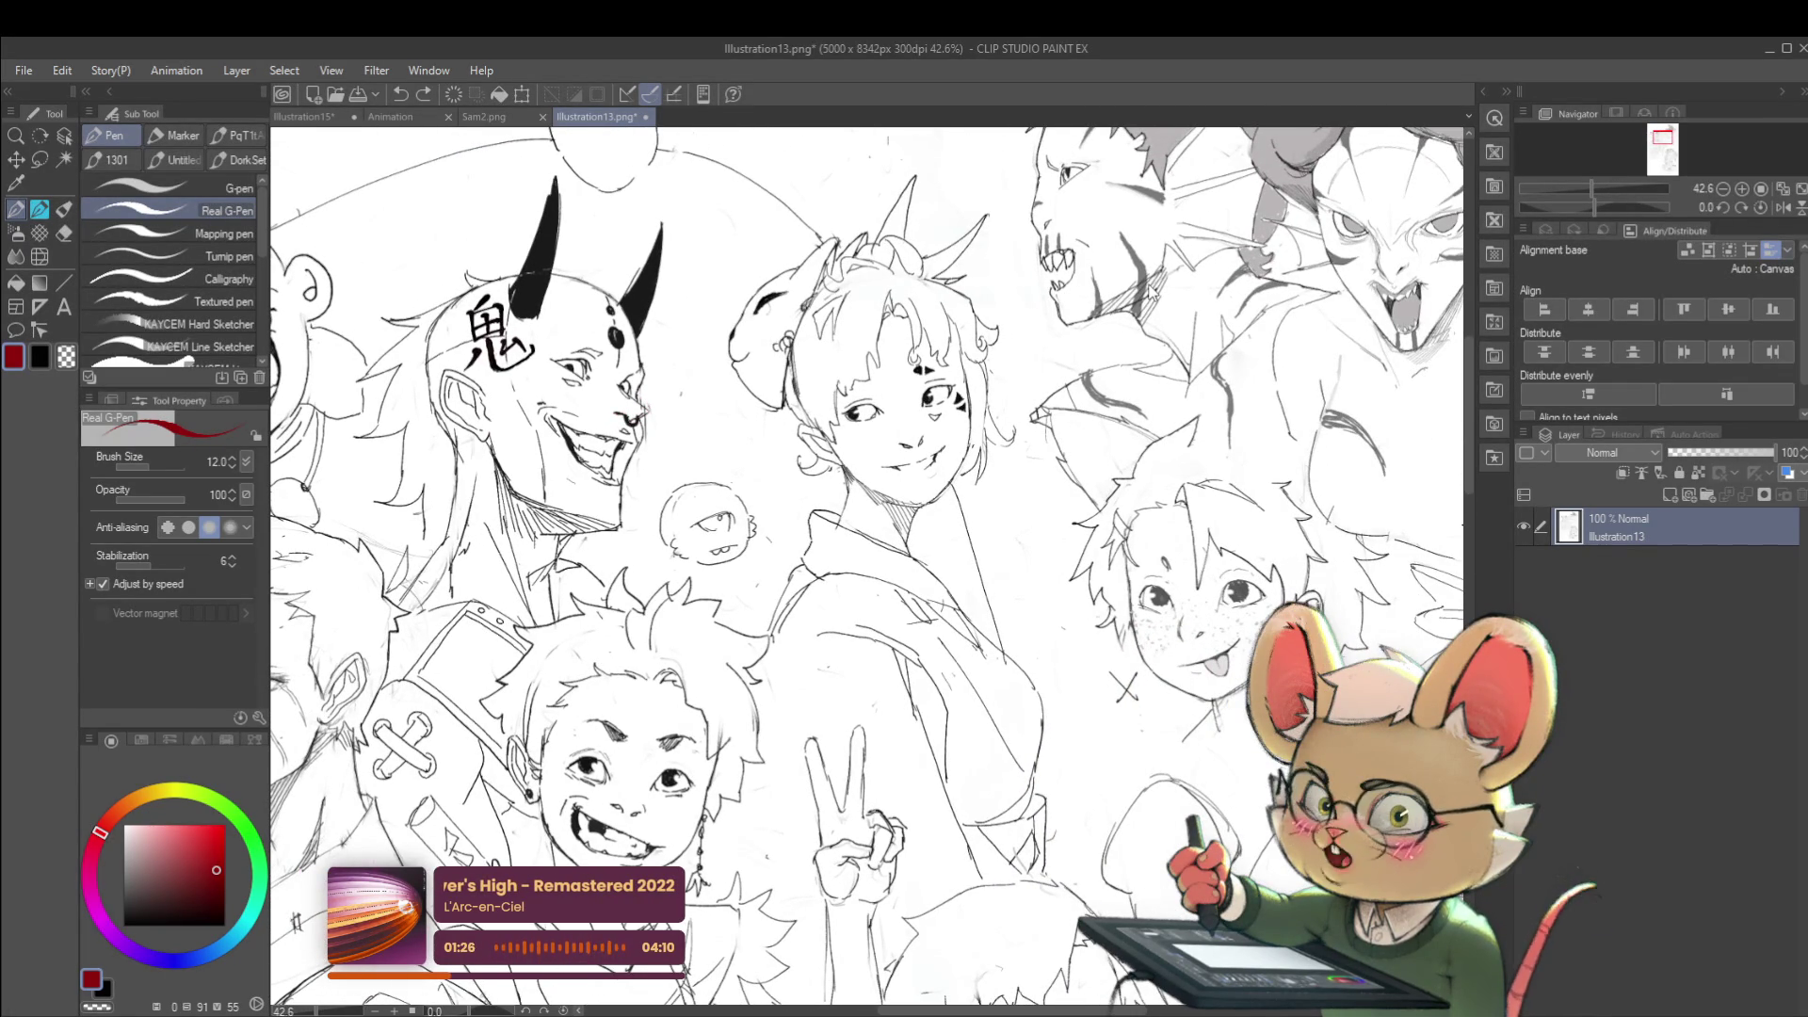
pyautogui.click(304, 117)
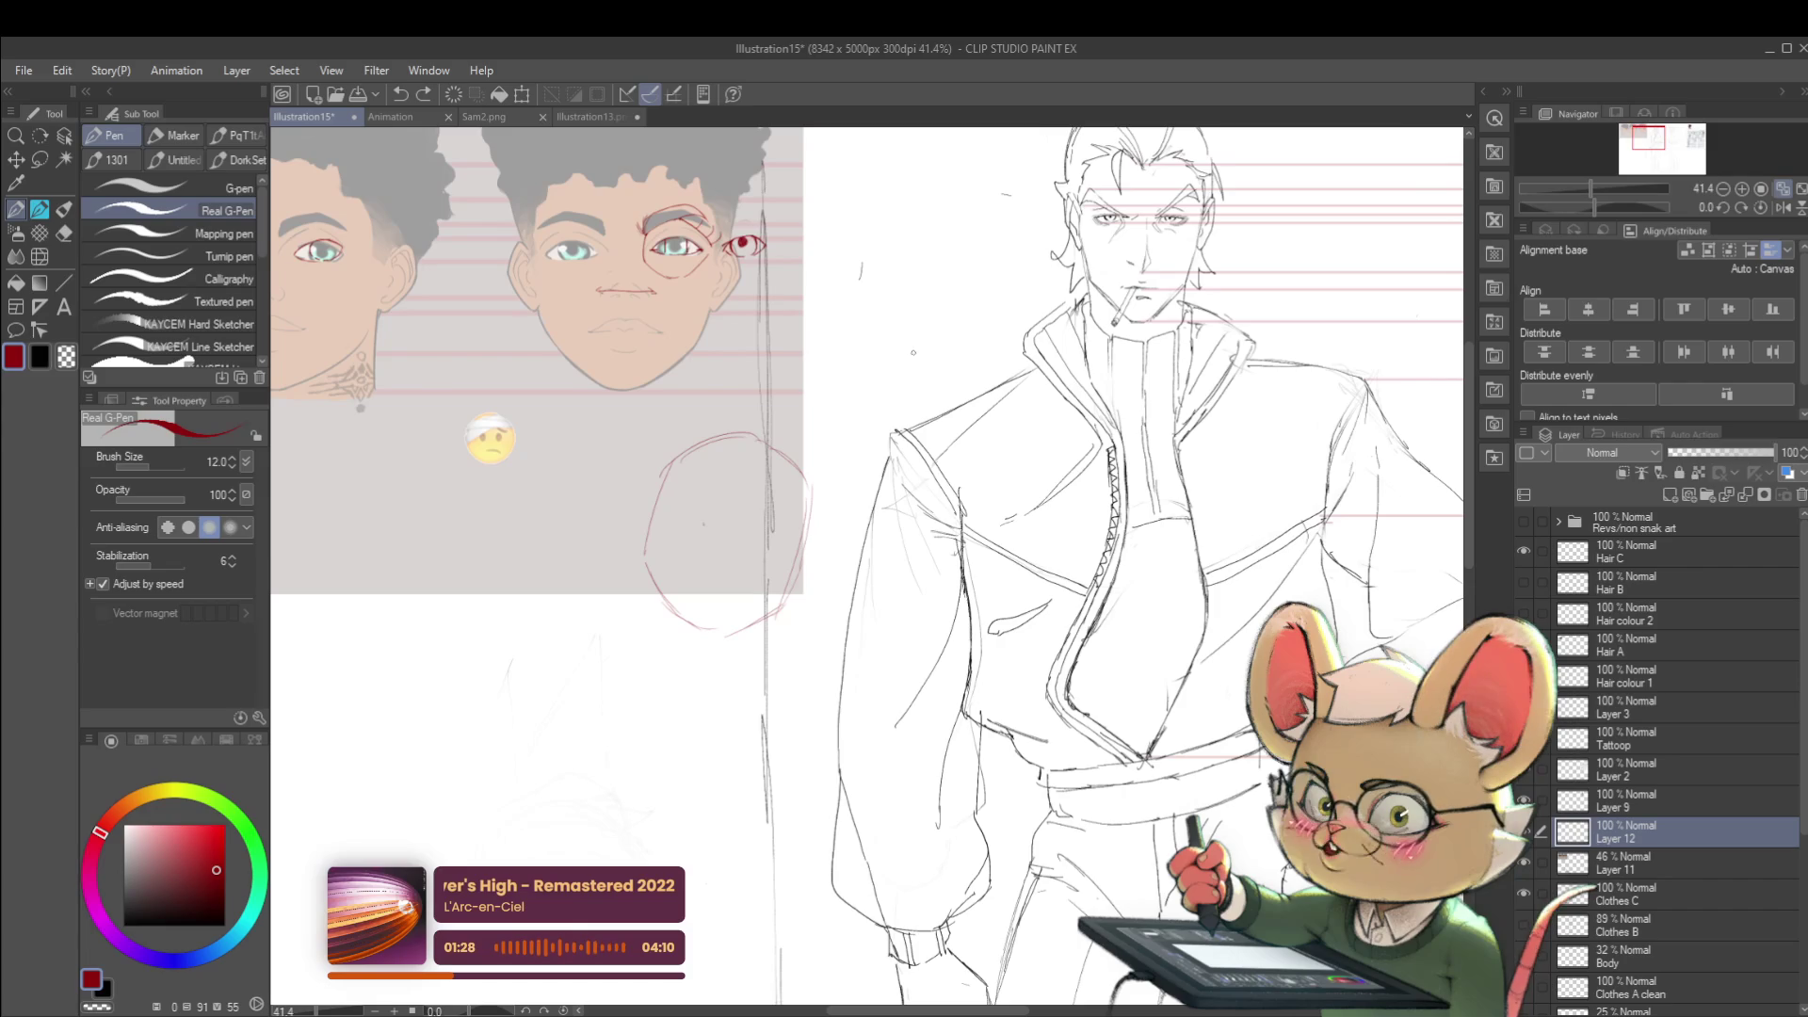
pyautogui.scroll(5, 639, 289)
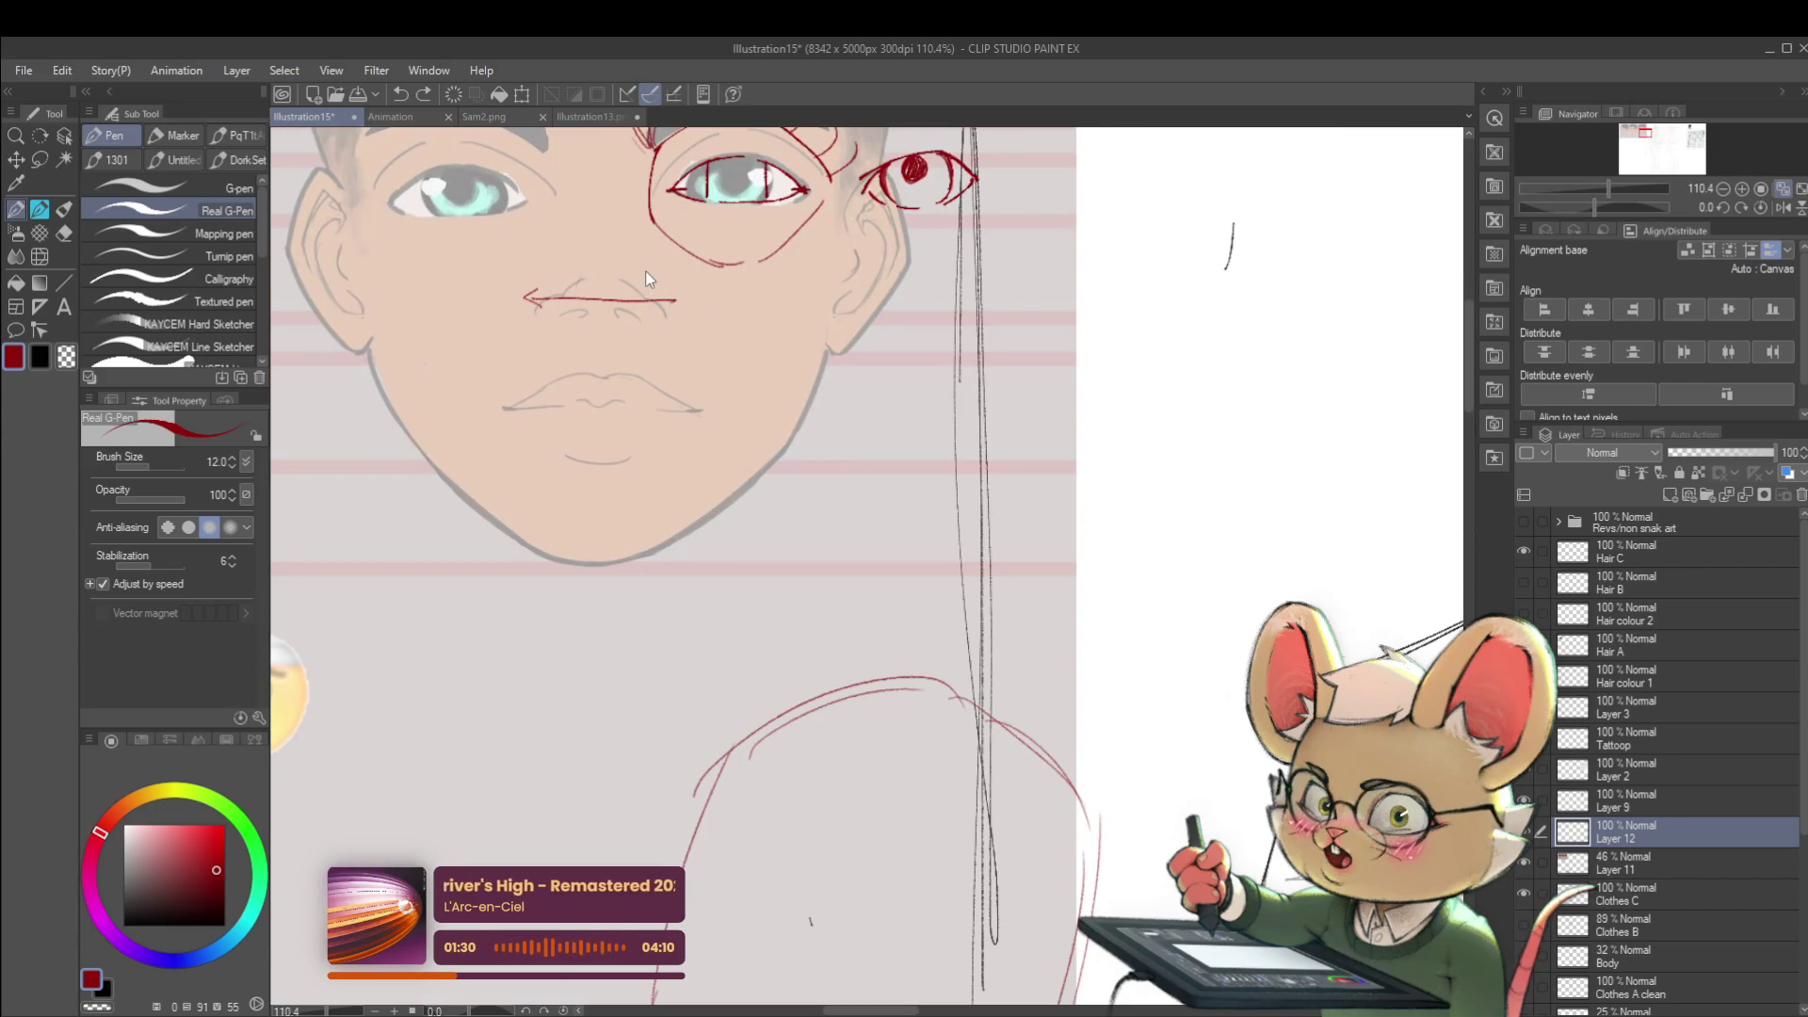
# - Remove the red line under the nose and sketch red V-shaped marks at the nostril
pyautogui.hotkey('ctrl', 'z')
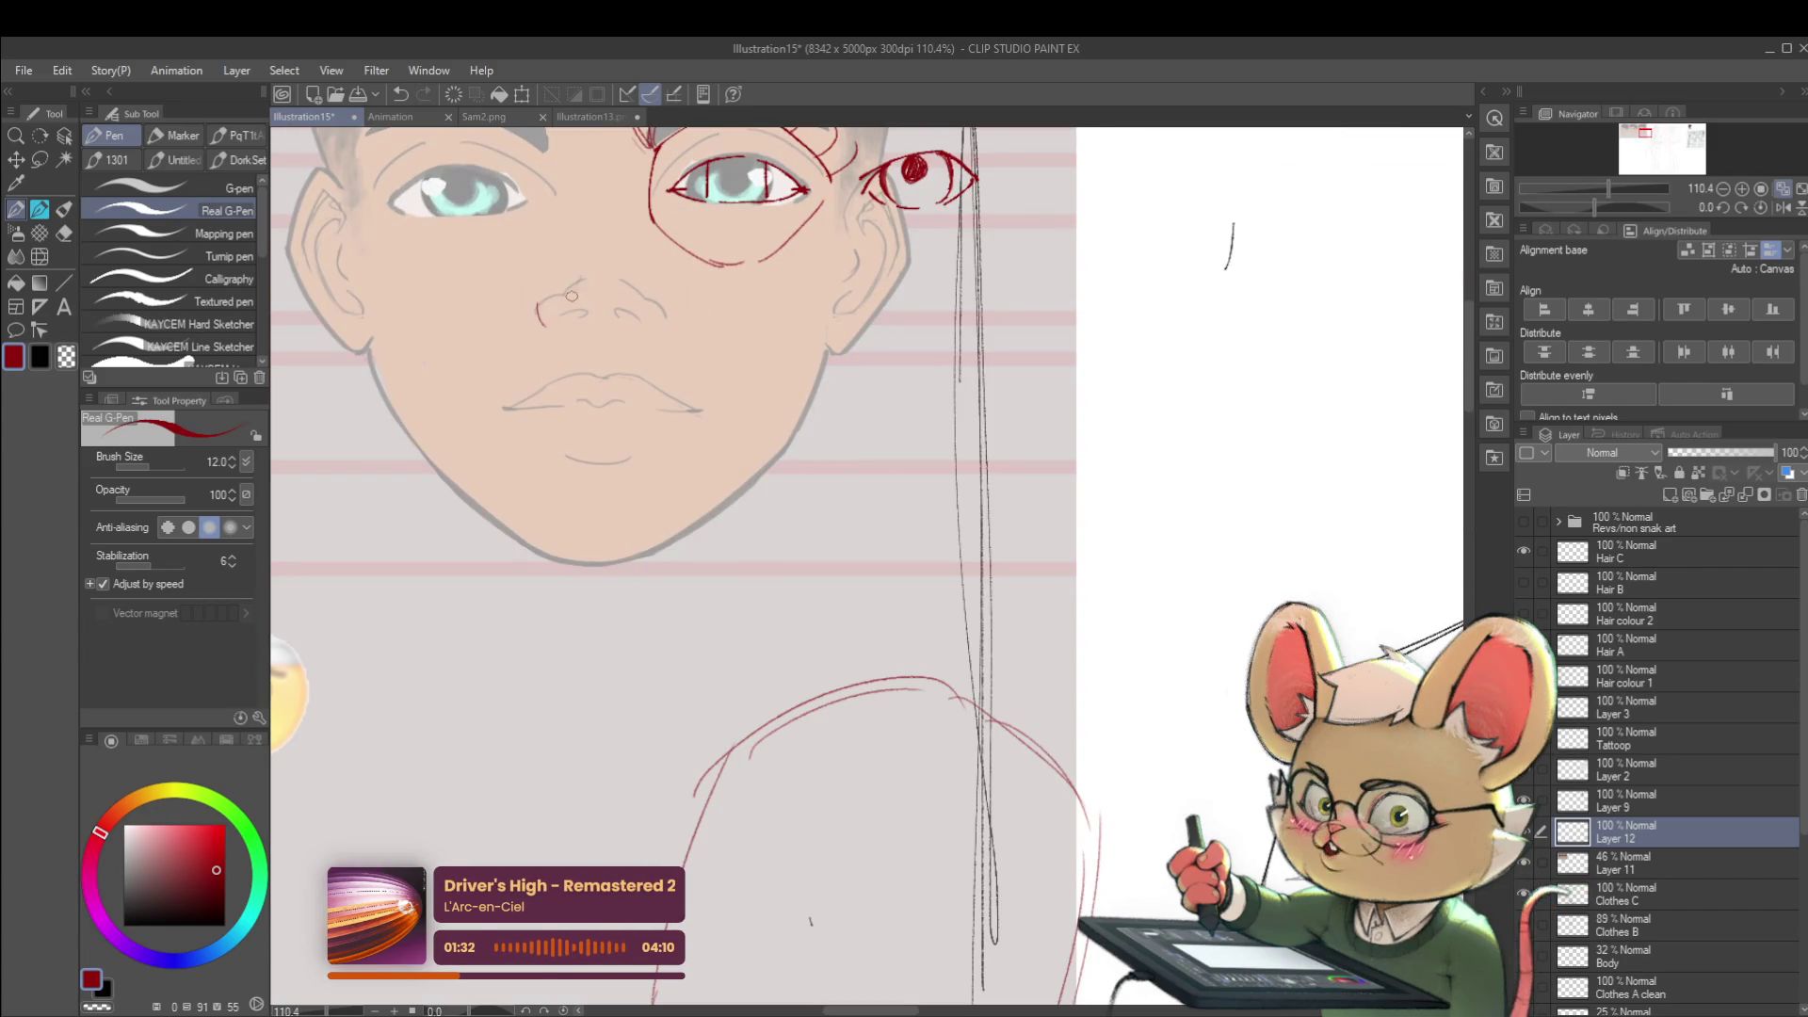
pyautogui.moveTo(554, 313); pyautogui.dragTo(573, 315)
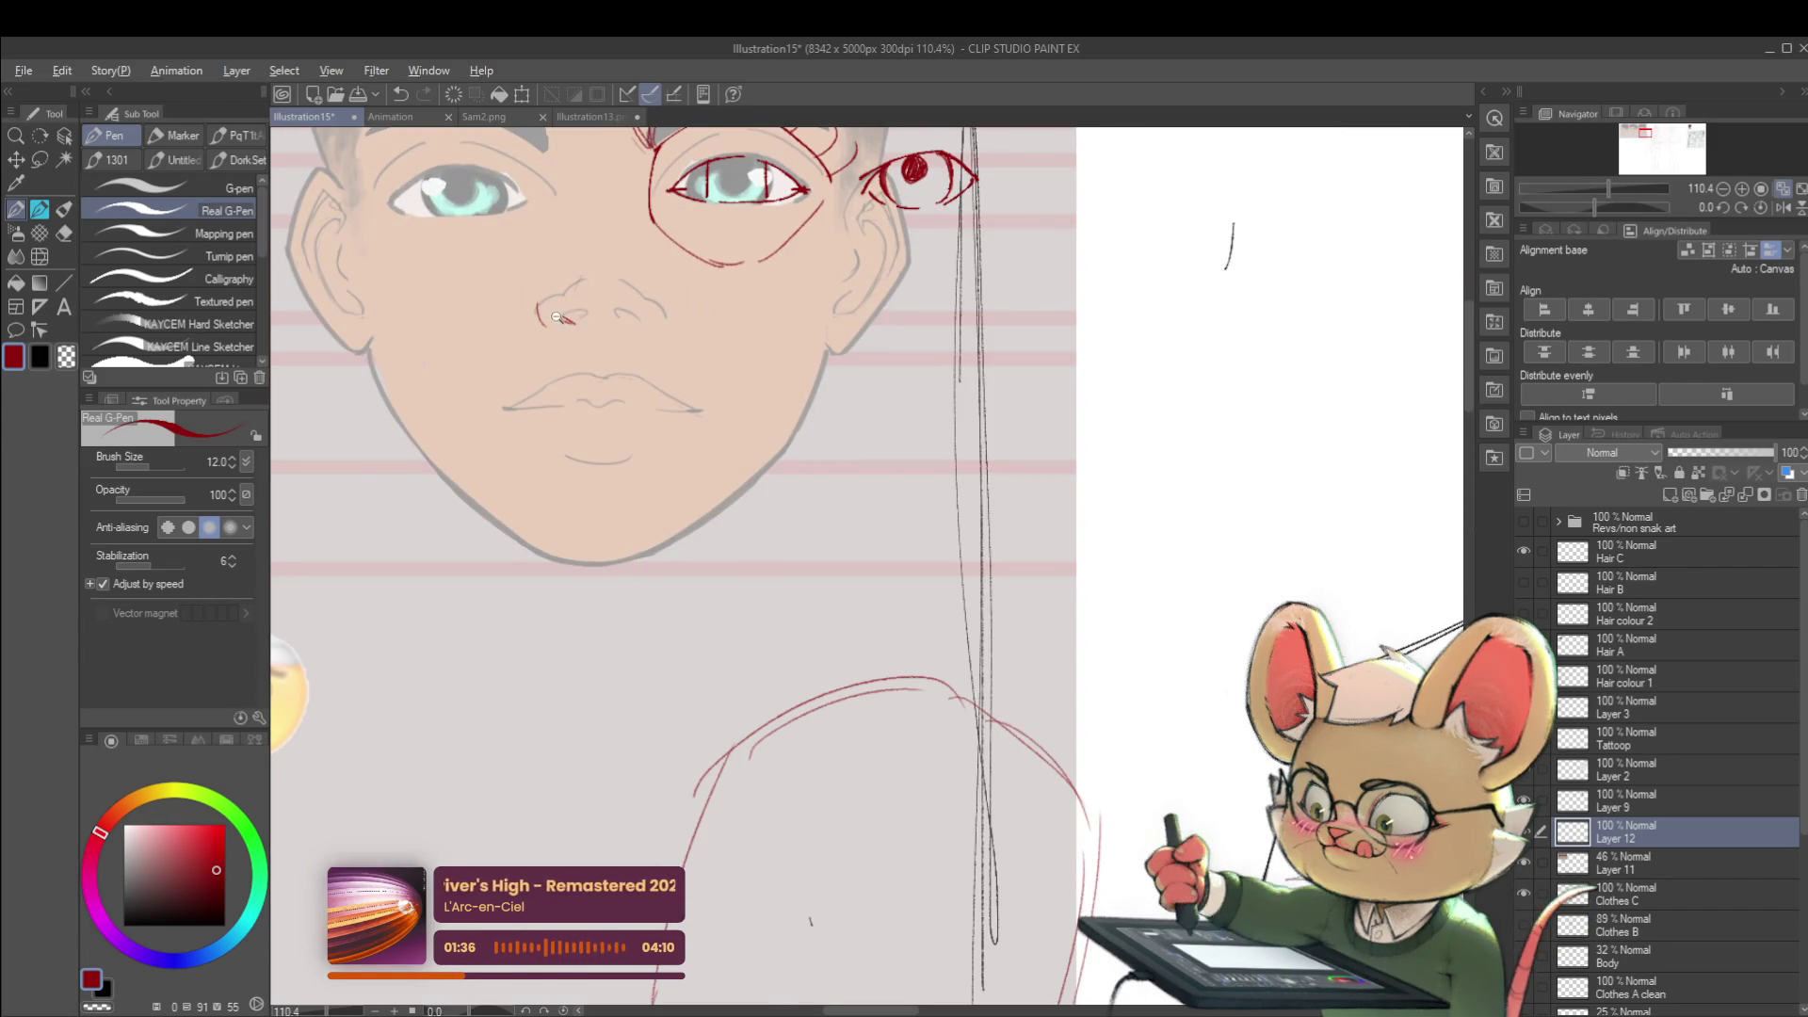
pyautogui.scroll(5, 591, 312)
pyautogui.hotkey('ctrl', 'z')
pyautogui.moveTo(579, 287)
pyautogui.mouseDown()
pyautogui.moveTo(592, 336)
pyautogui.moveTo(662, 333)
pyautogui.mouseUp()
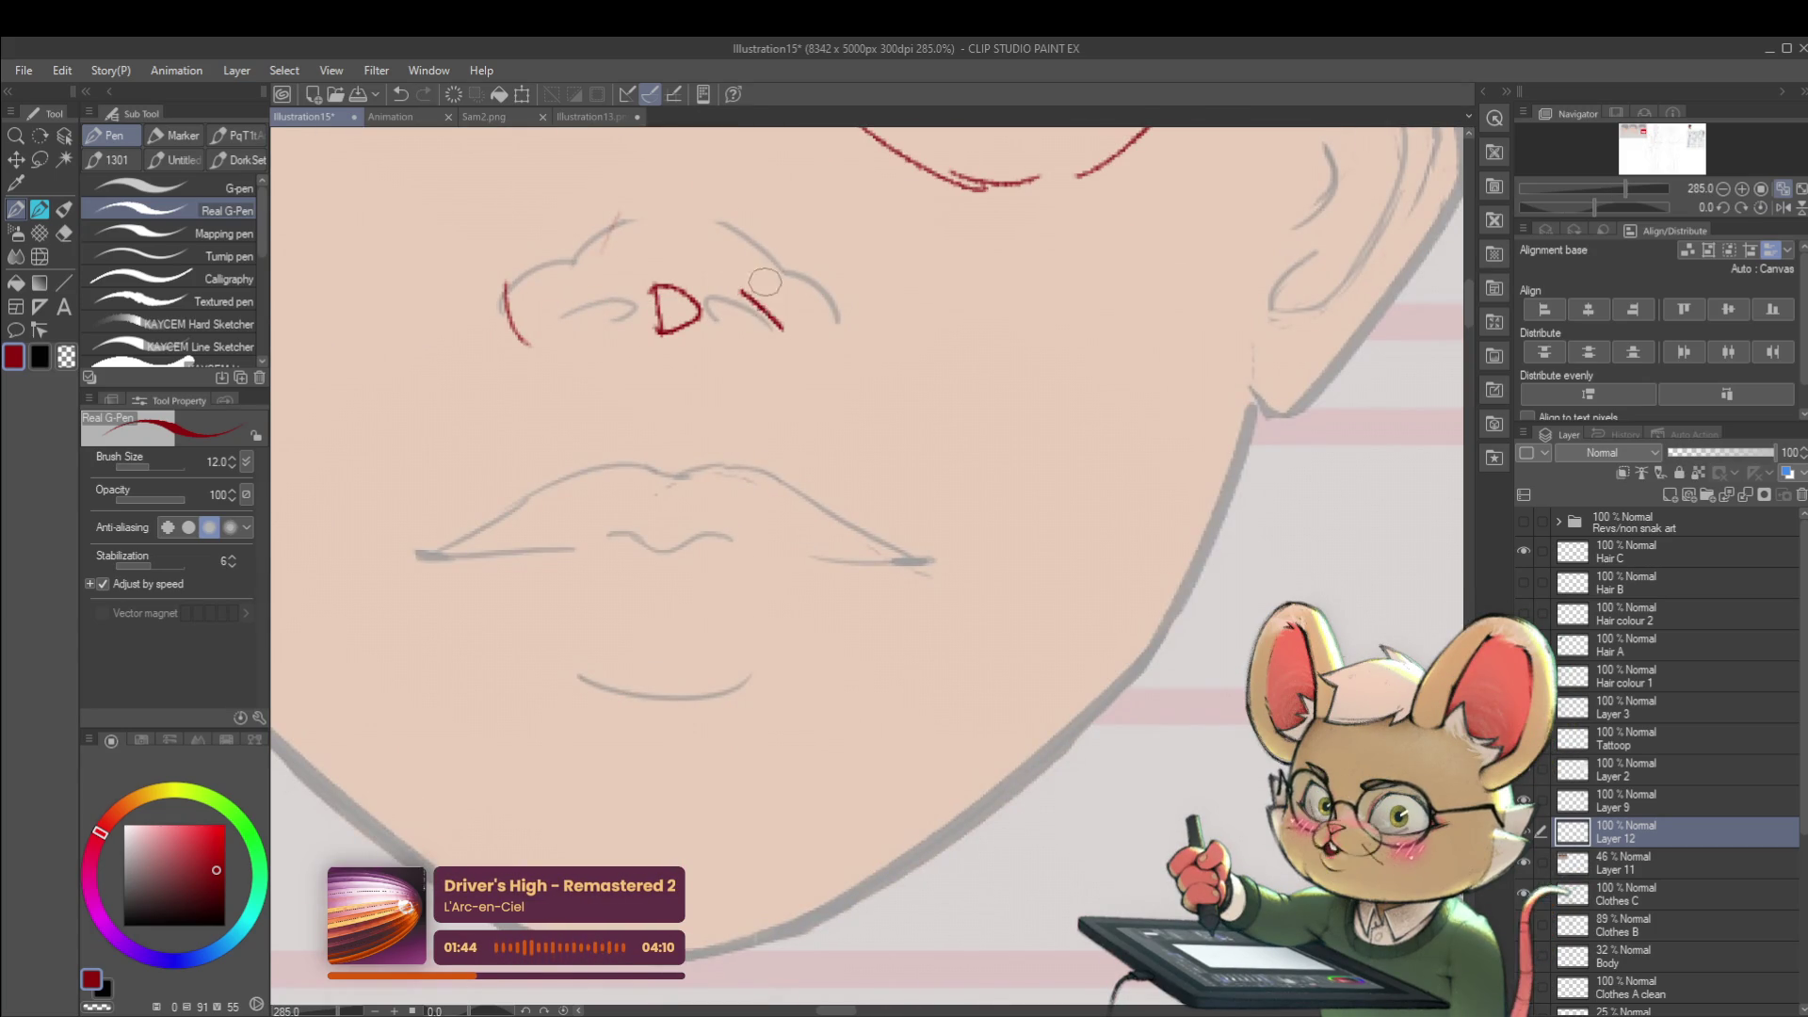
# - Rework the nostril mark, undo the wedge, and leave a single red stroke on the left nostril
pyautogui.moveTo(770, 300)
pyautogui.mouseDown()
pyautogui.moveTo(792, 329)
pyautogui.moveTo(742, 290)
pyautogui.mouseUp()
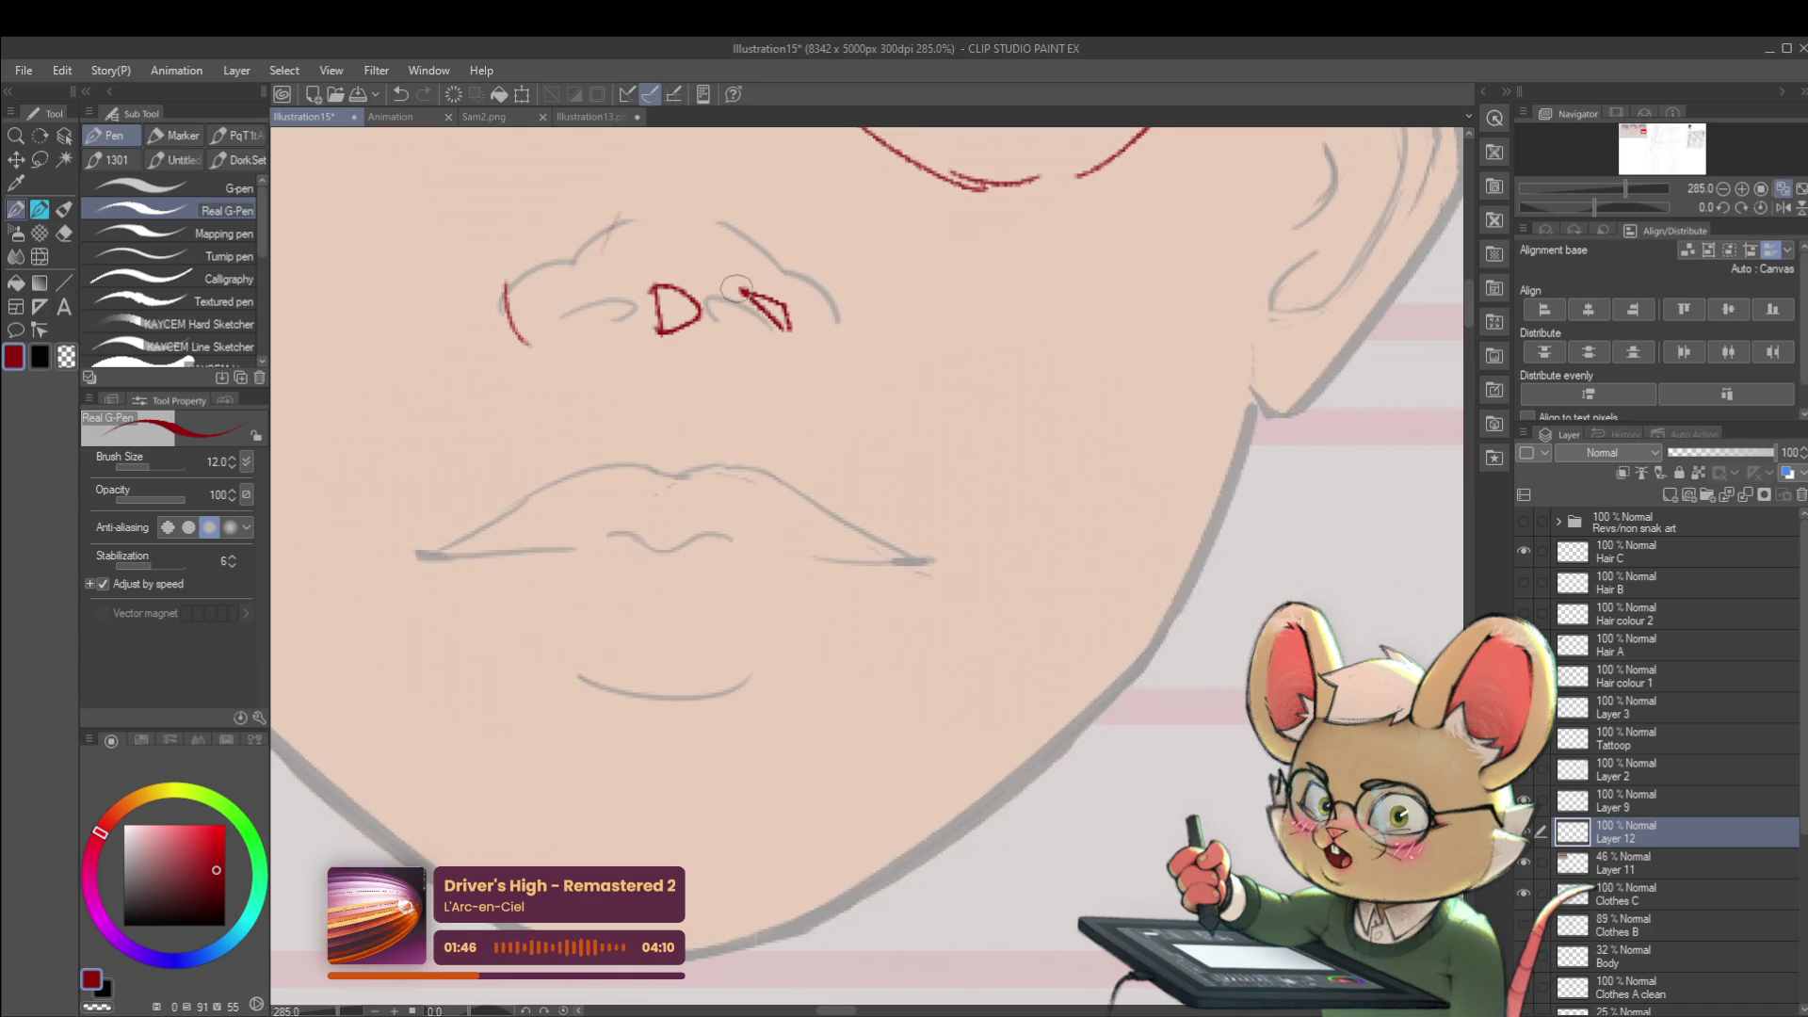
pyautogui.scroll(-5, 777, 279)
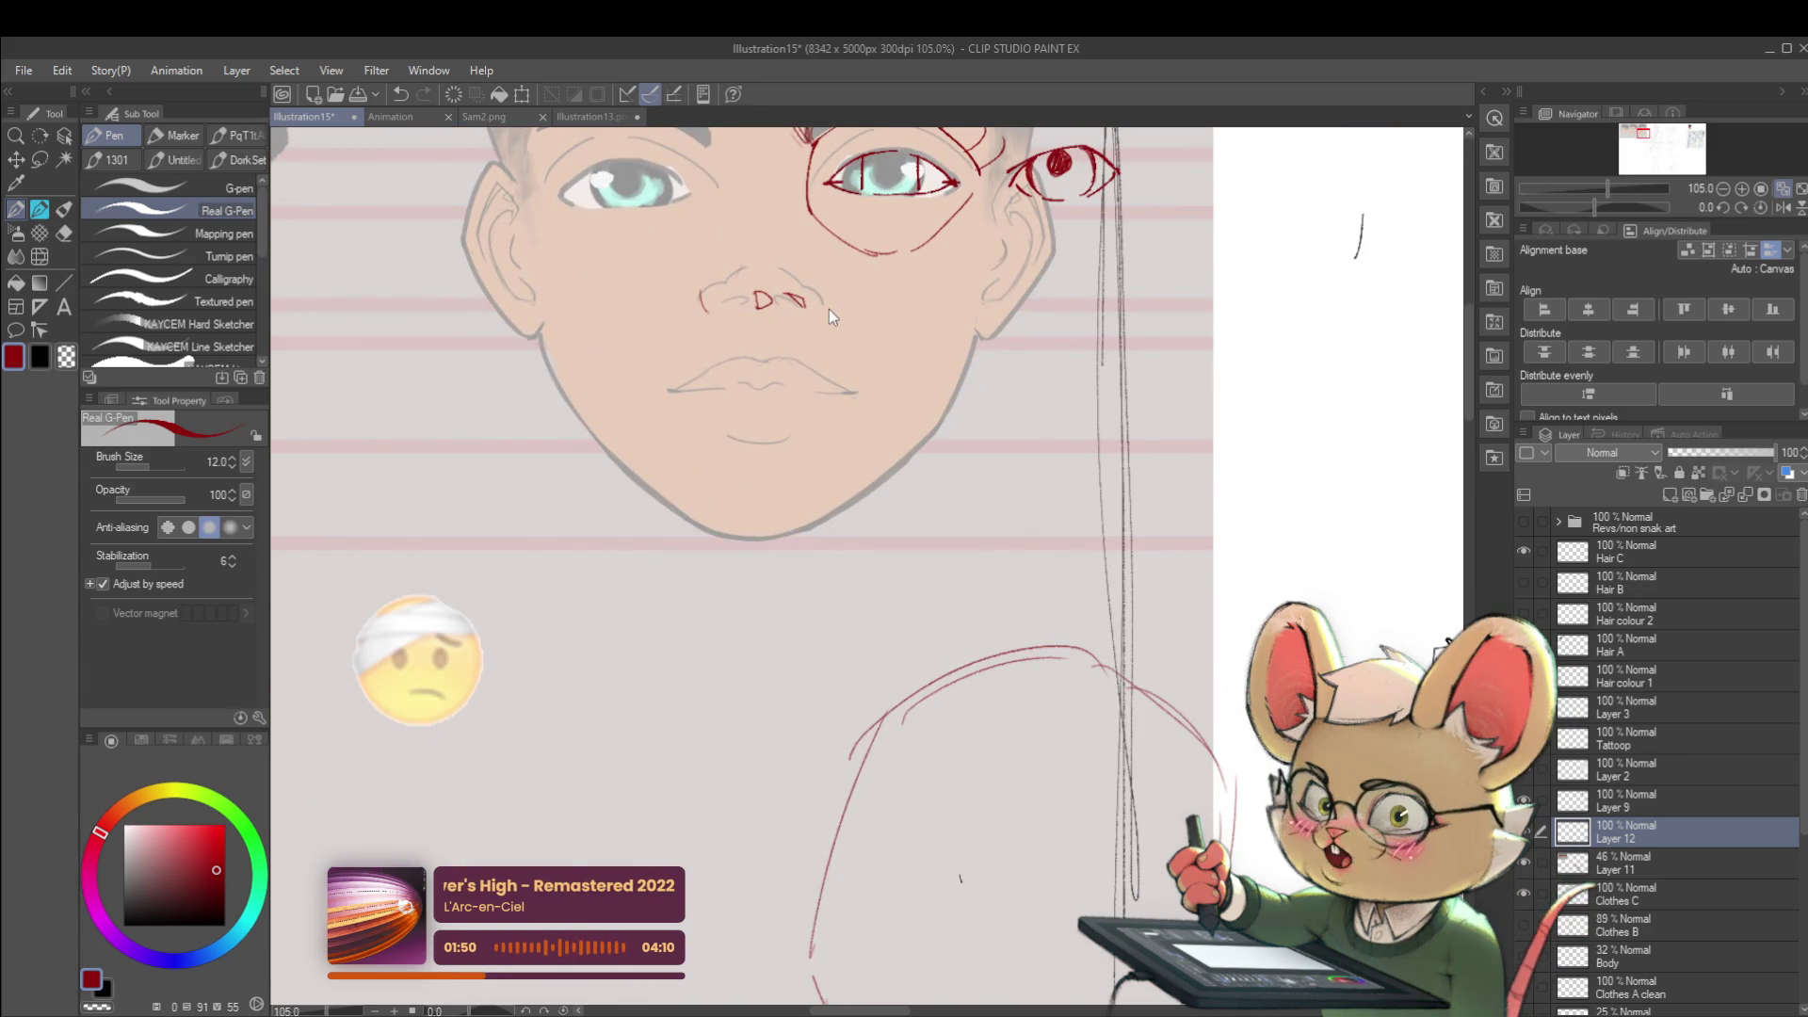
pyautogui.hotkey('ctrl', 'z')
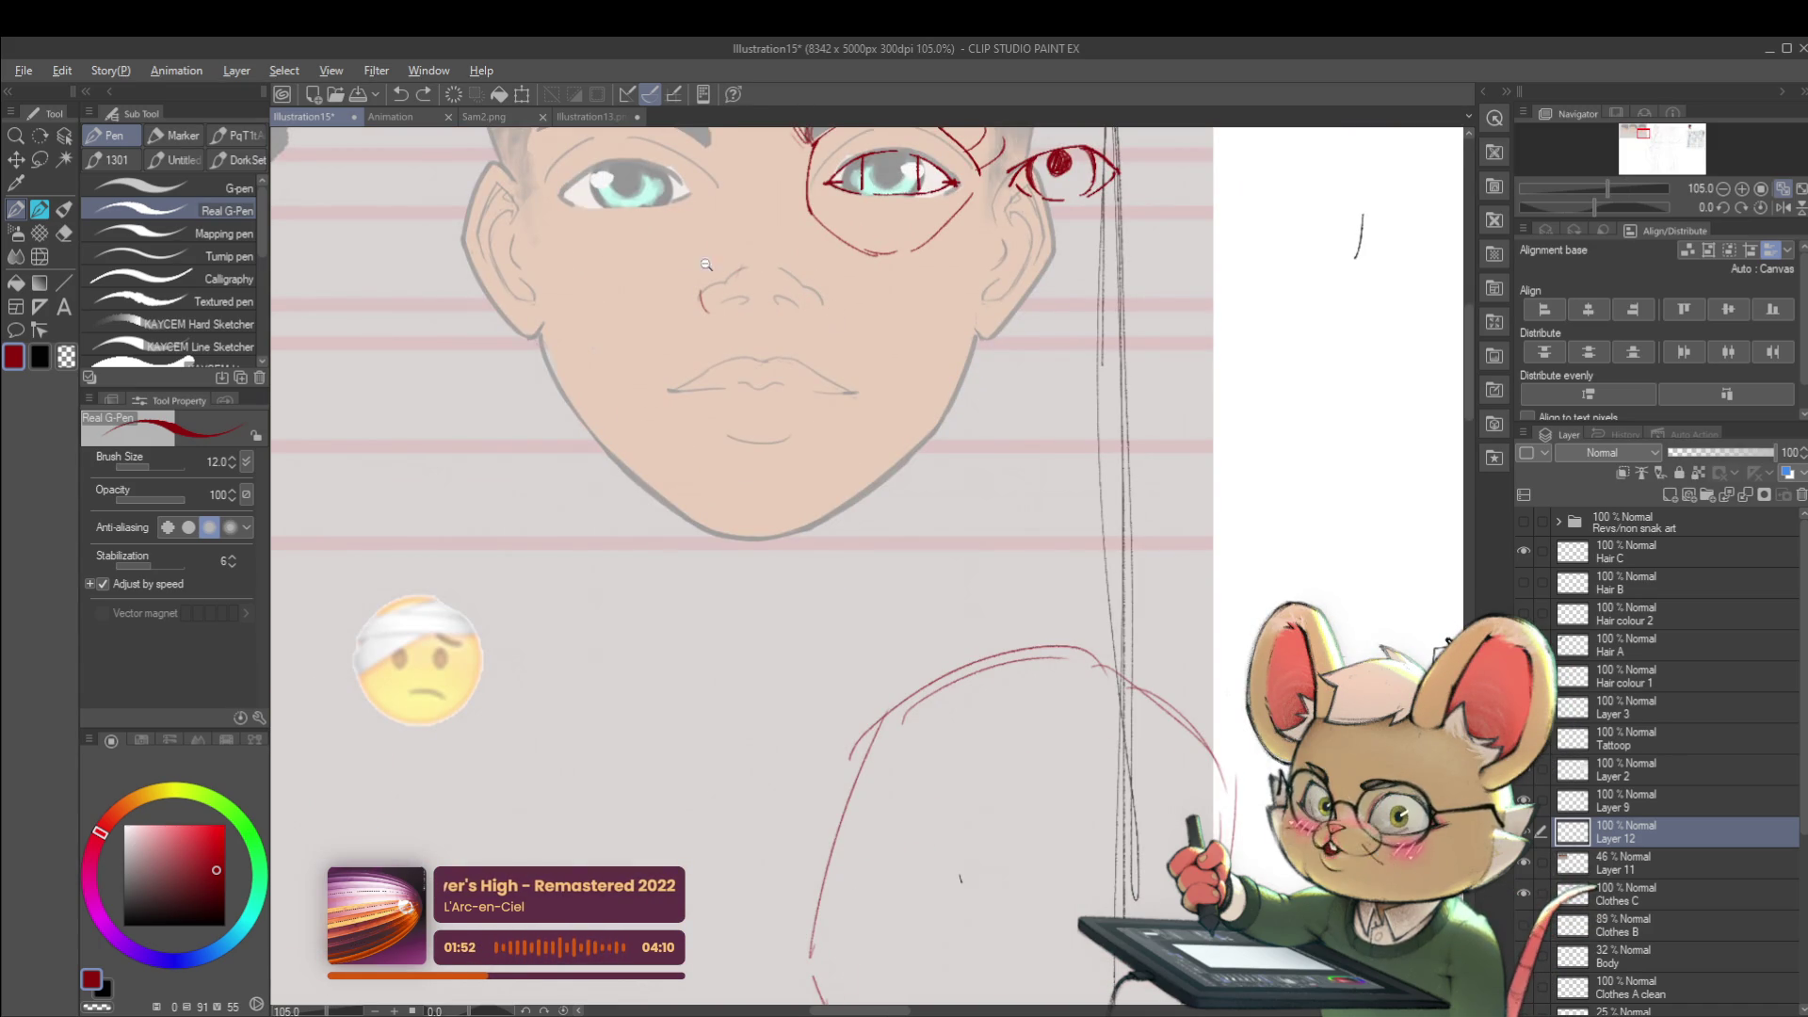
pyautogui.scroll(4, 713, 299)
pyautogui.moveTo(686, 288); pyautogui.dragTo(738, 306)
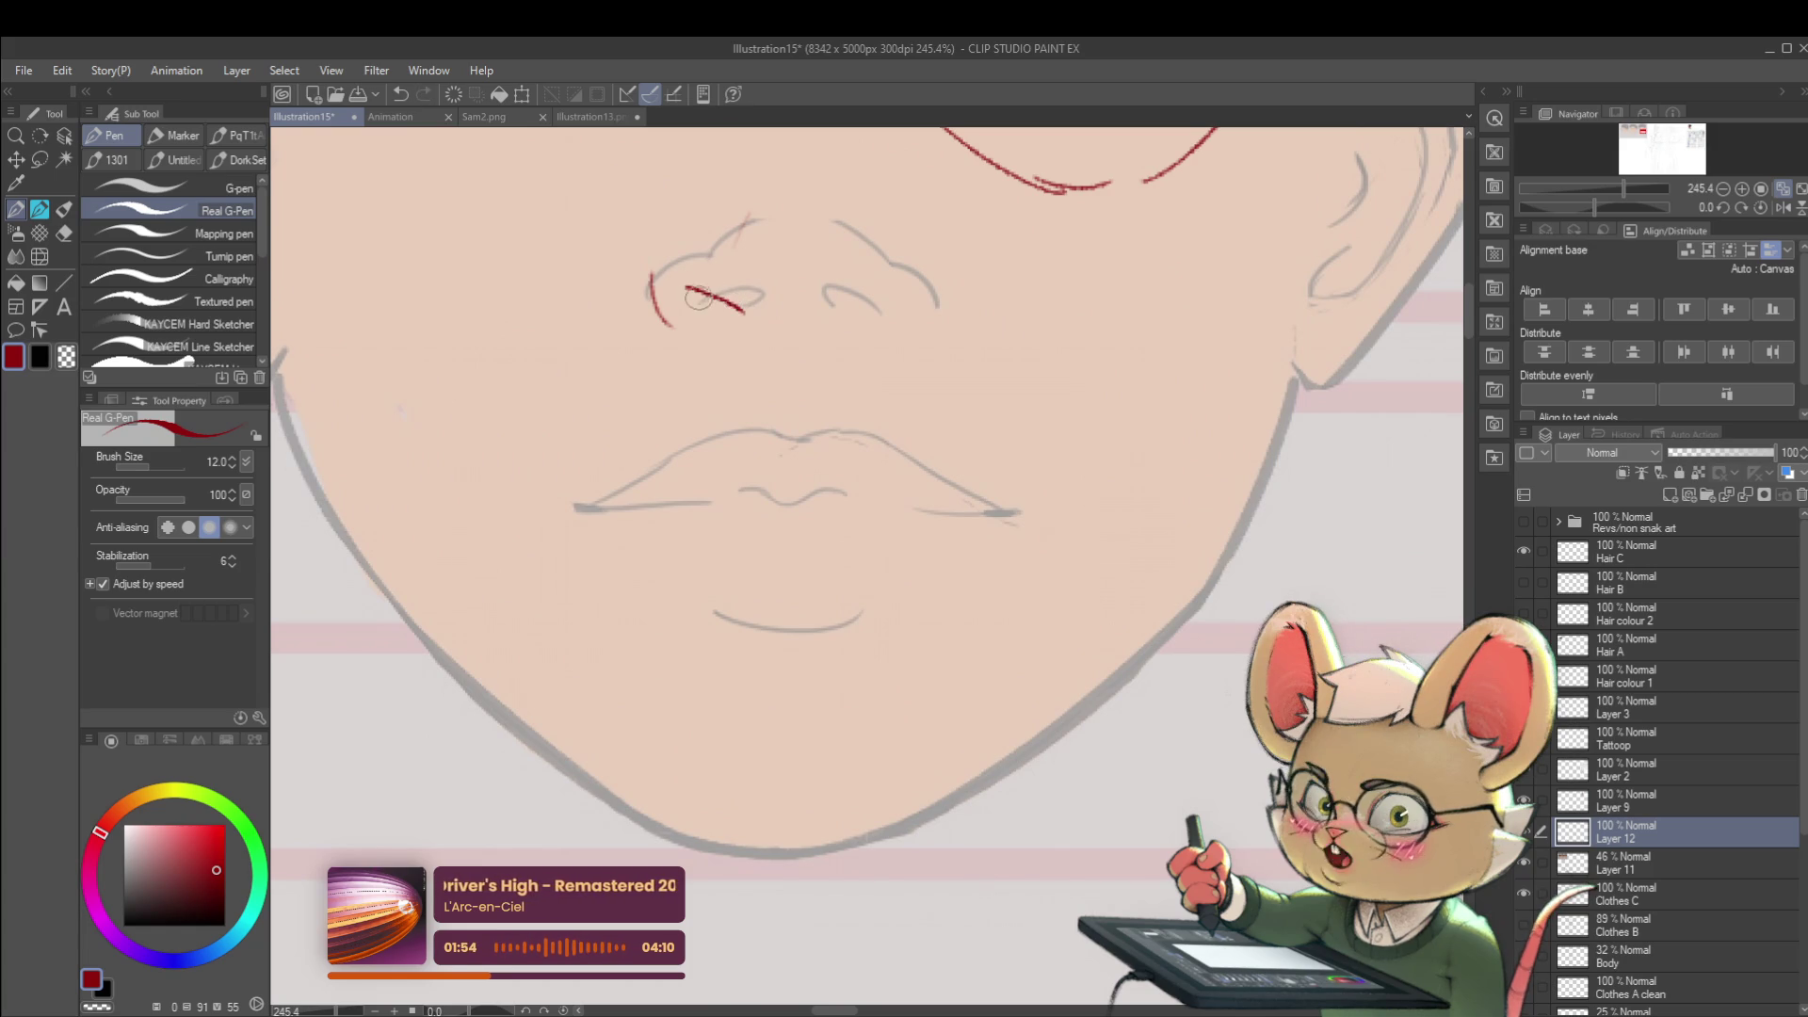
pyautogui.scroll(-5, 727, 299)
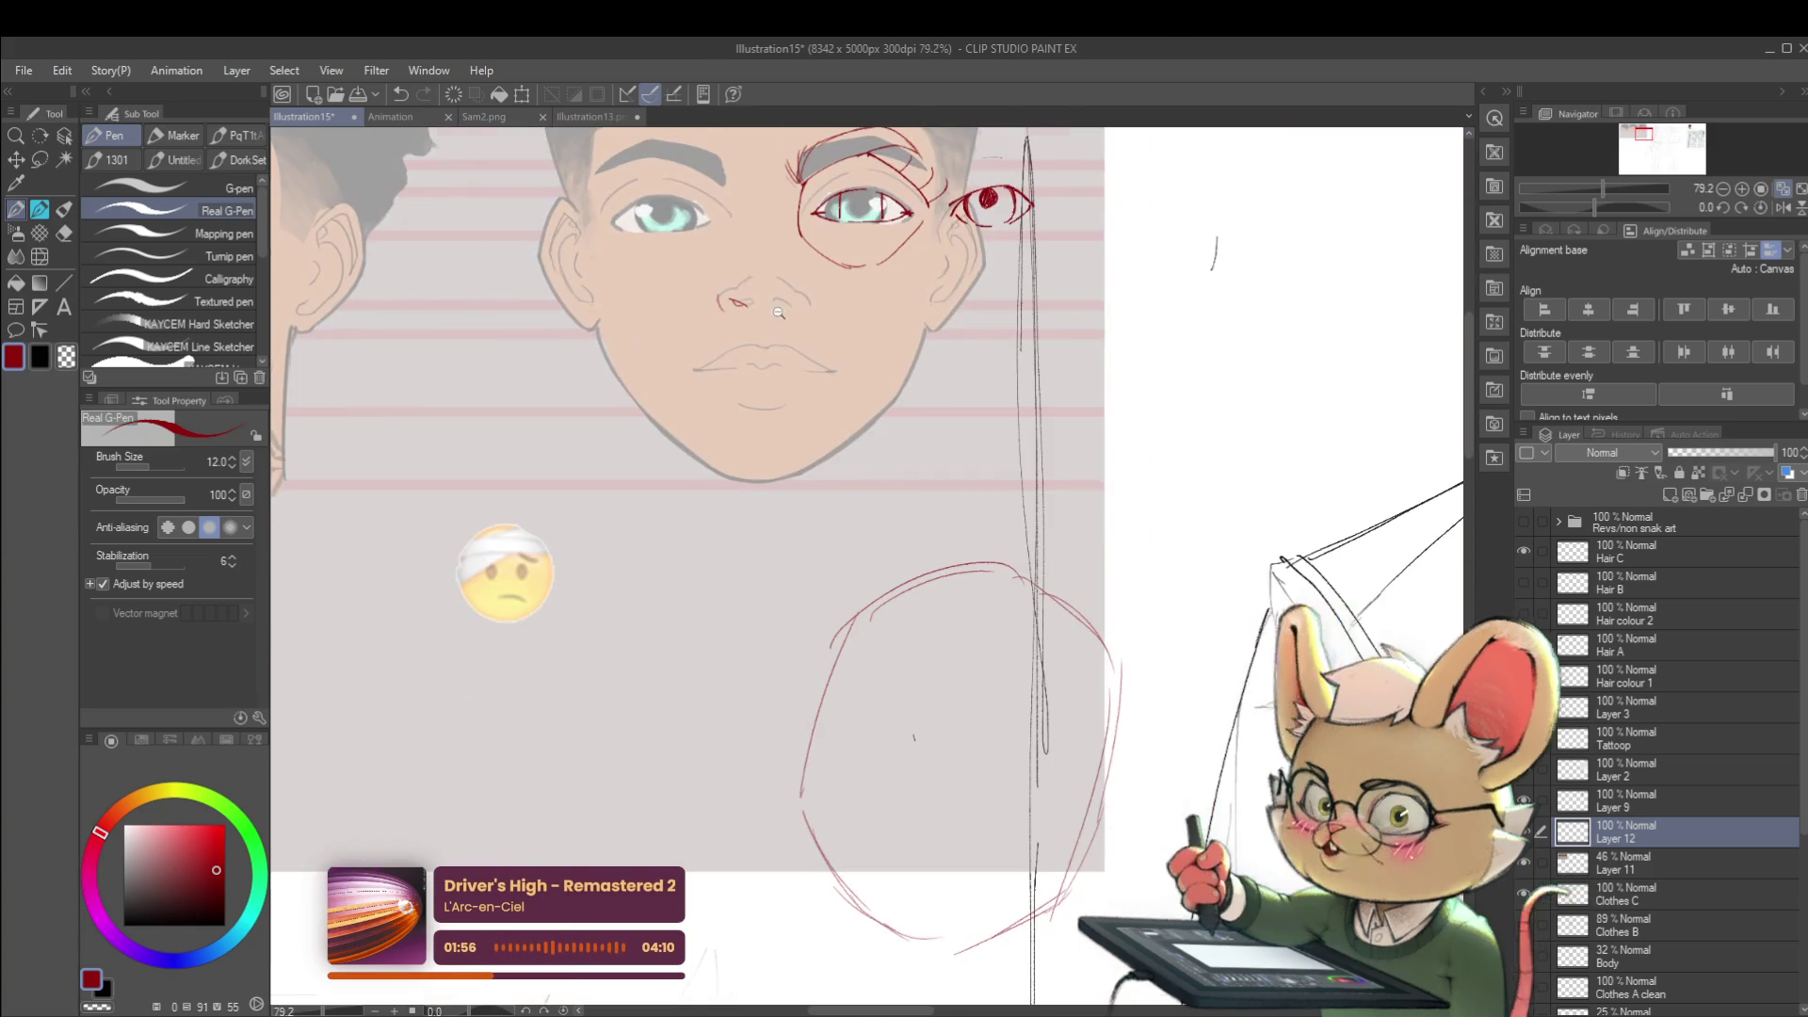
pyautogui.scroll(4, 799, 287)
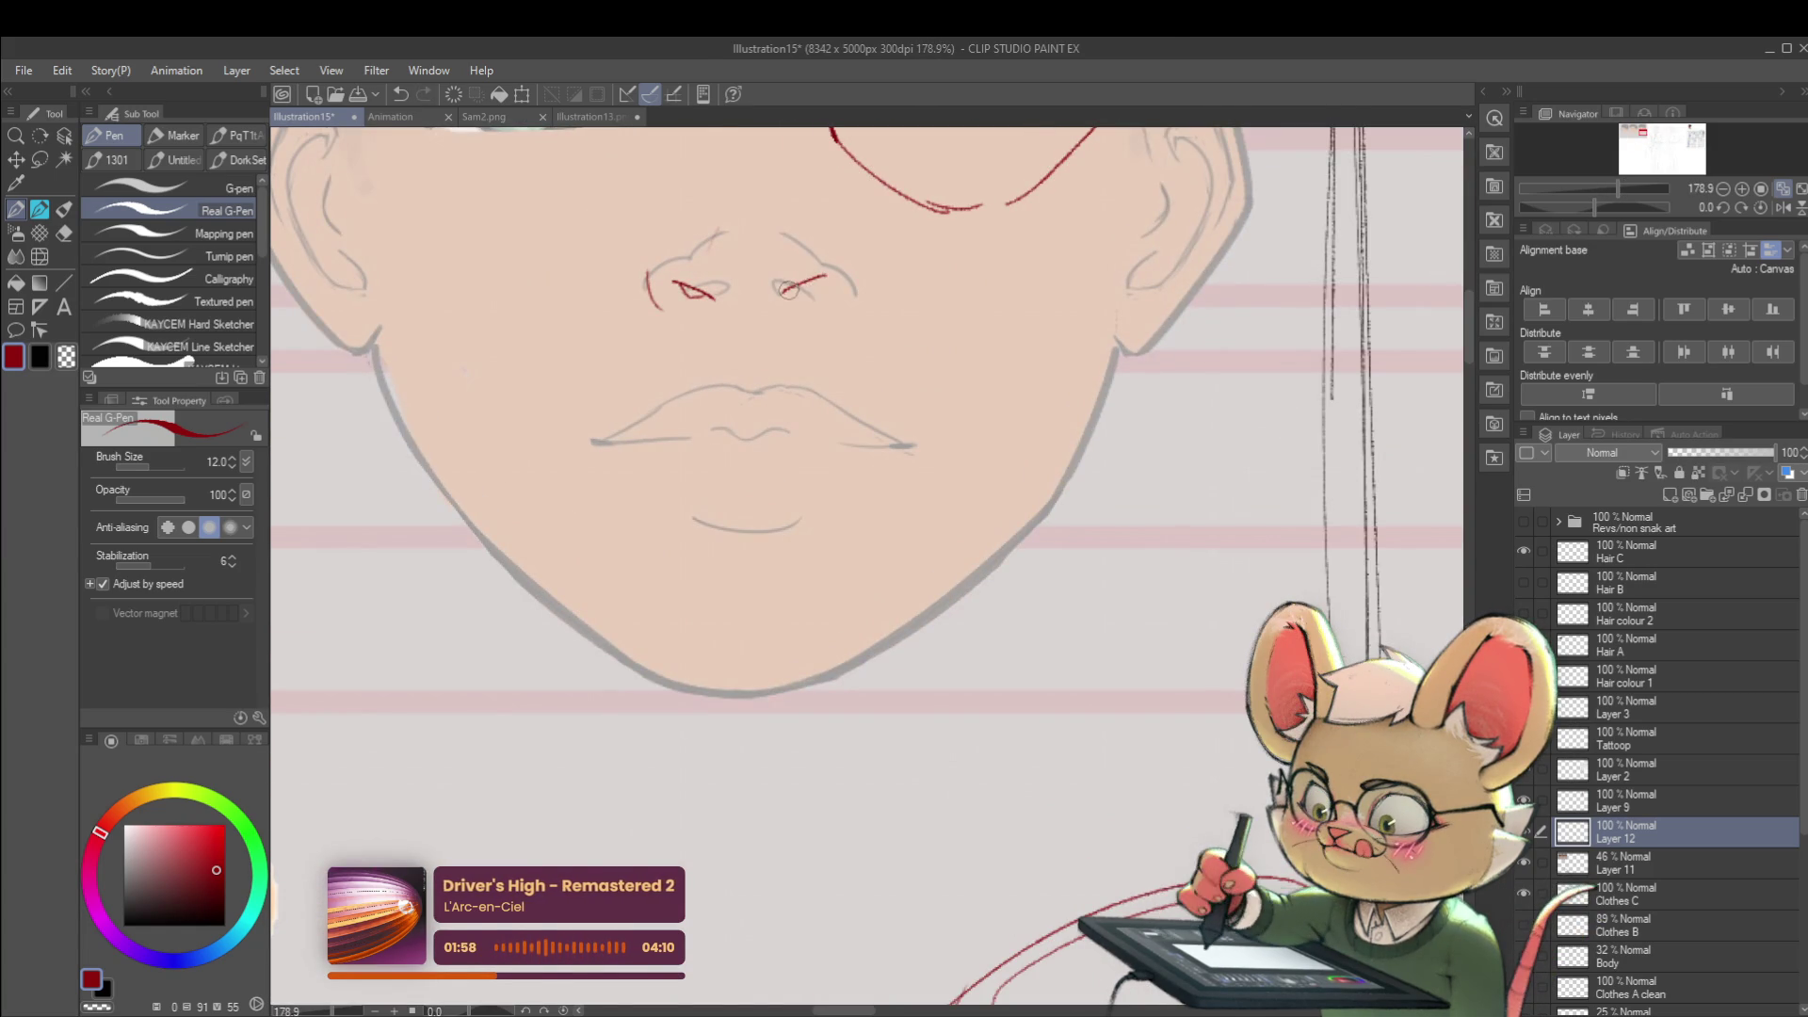
pyautogui.scroll(-3, 799, 286)
pyautogui.scroll(-2, 803, 277)
pyautogui.scroll(4, 833, 257)
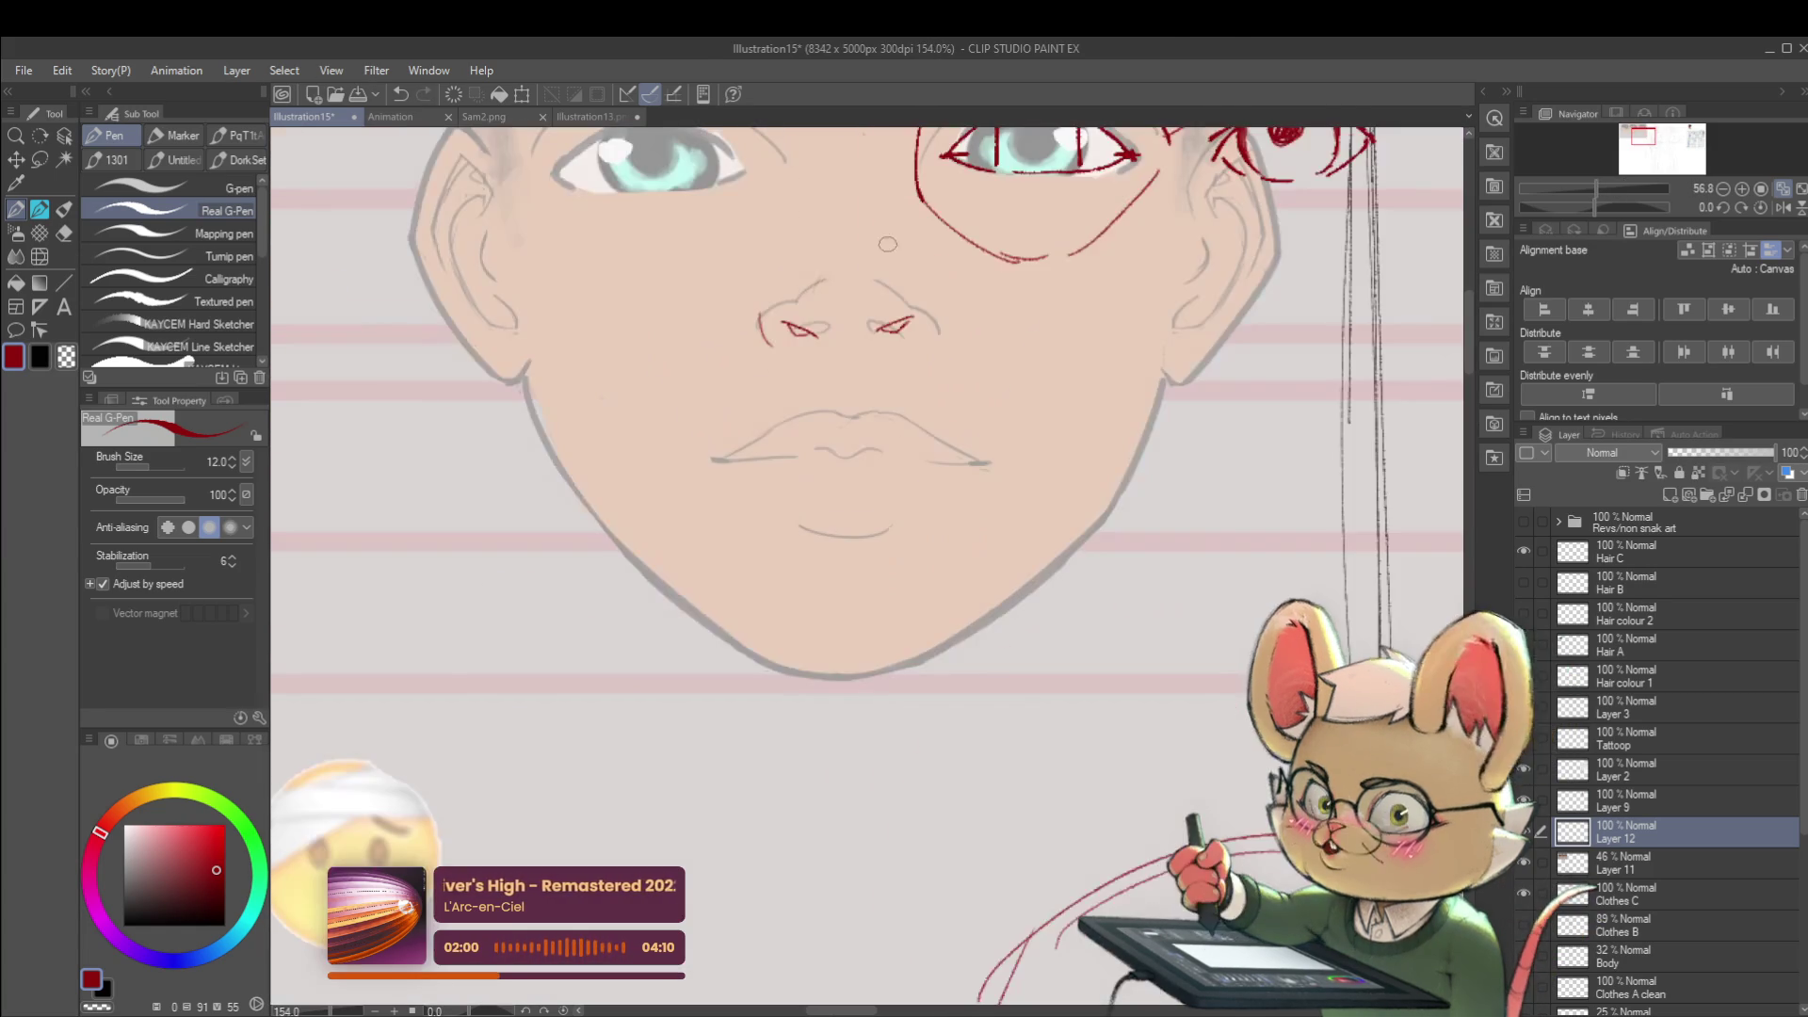
pyautogui.scroll(-2, 840, 285)
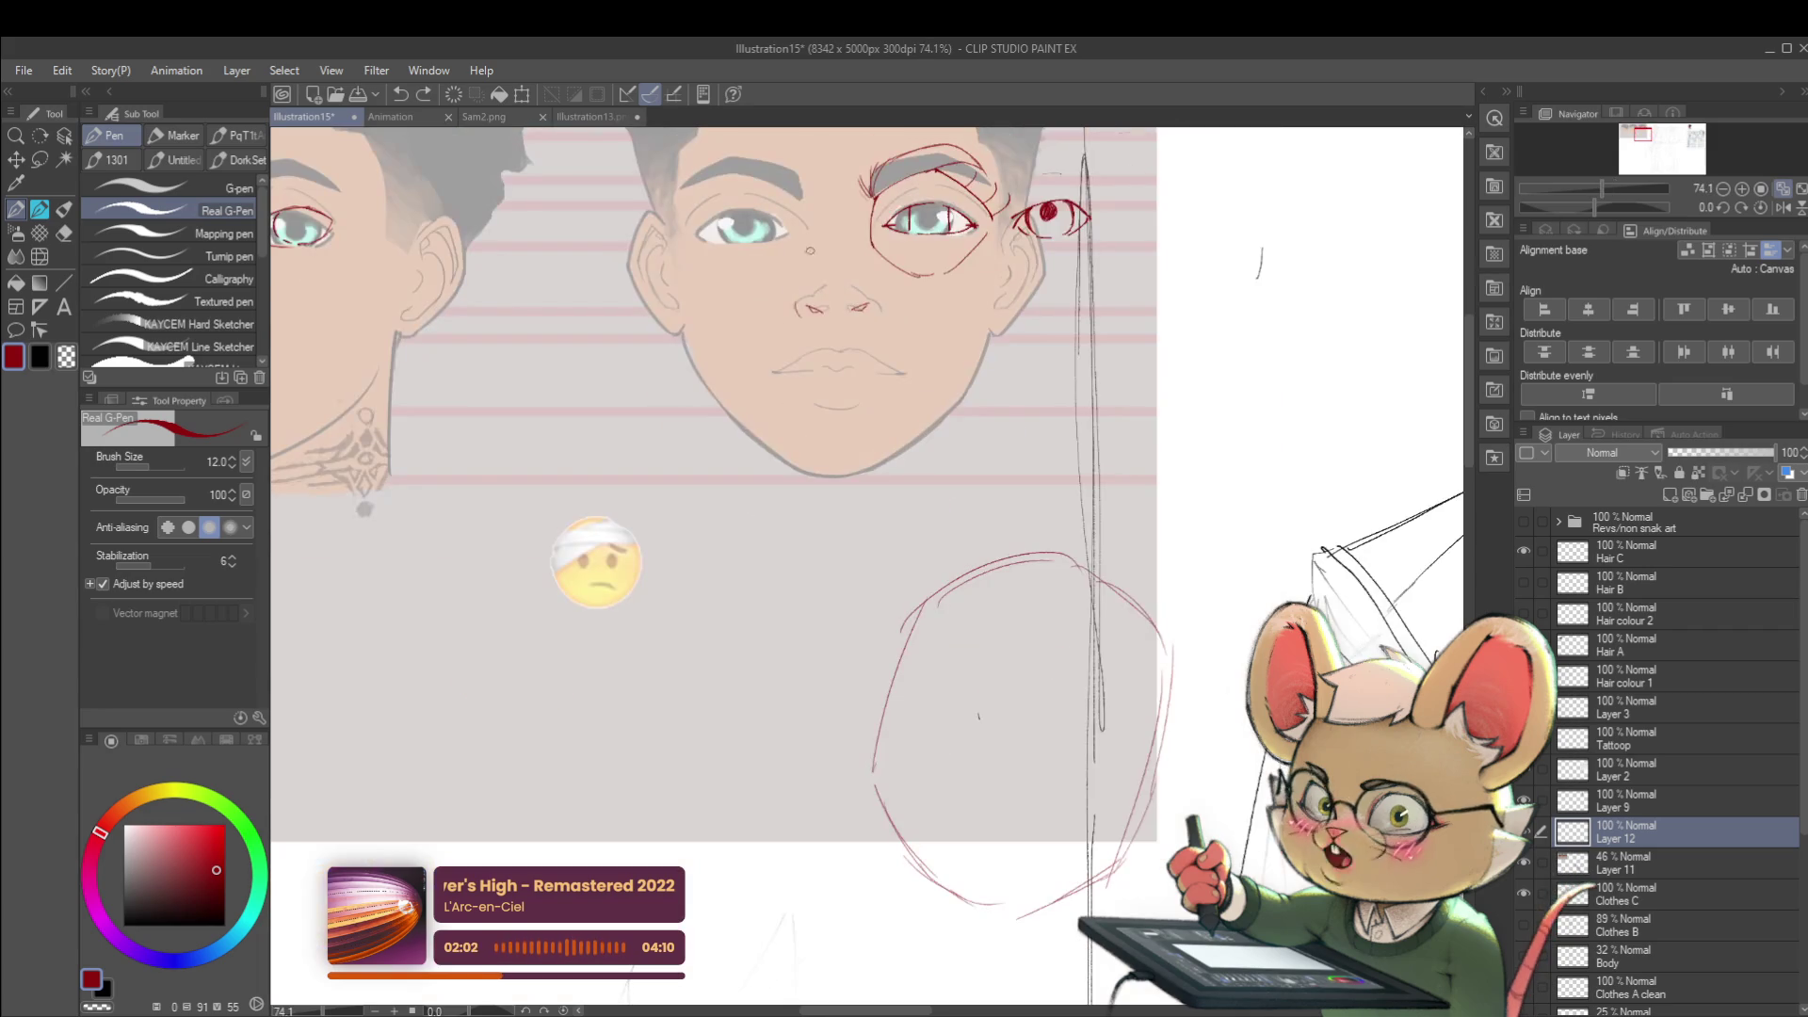
pyautogui.scroll(1, 769, 311)
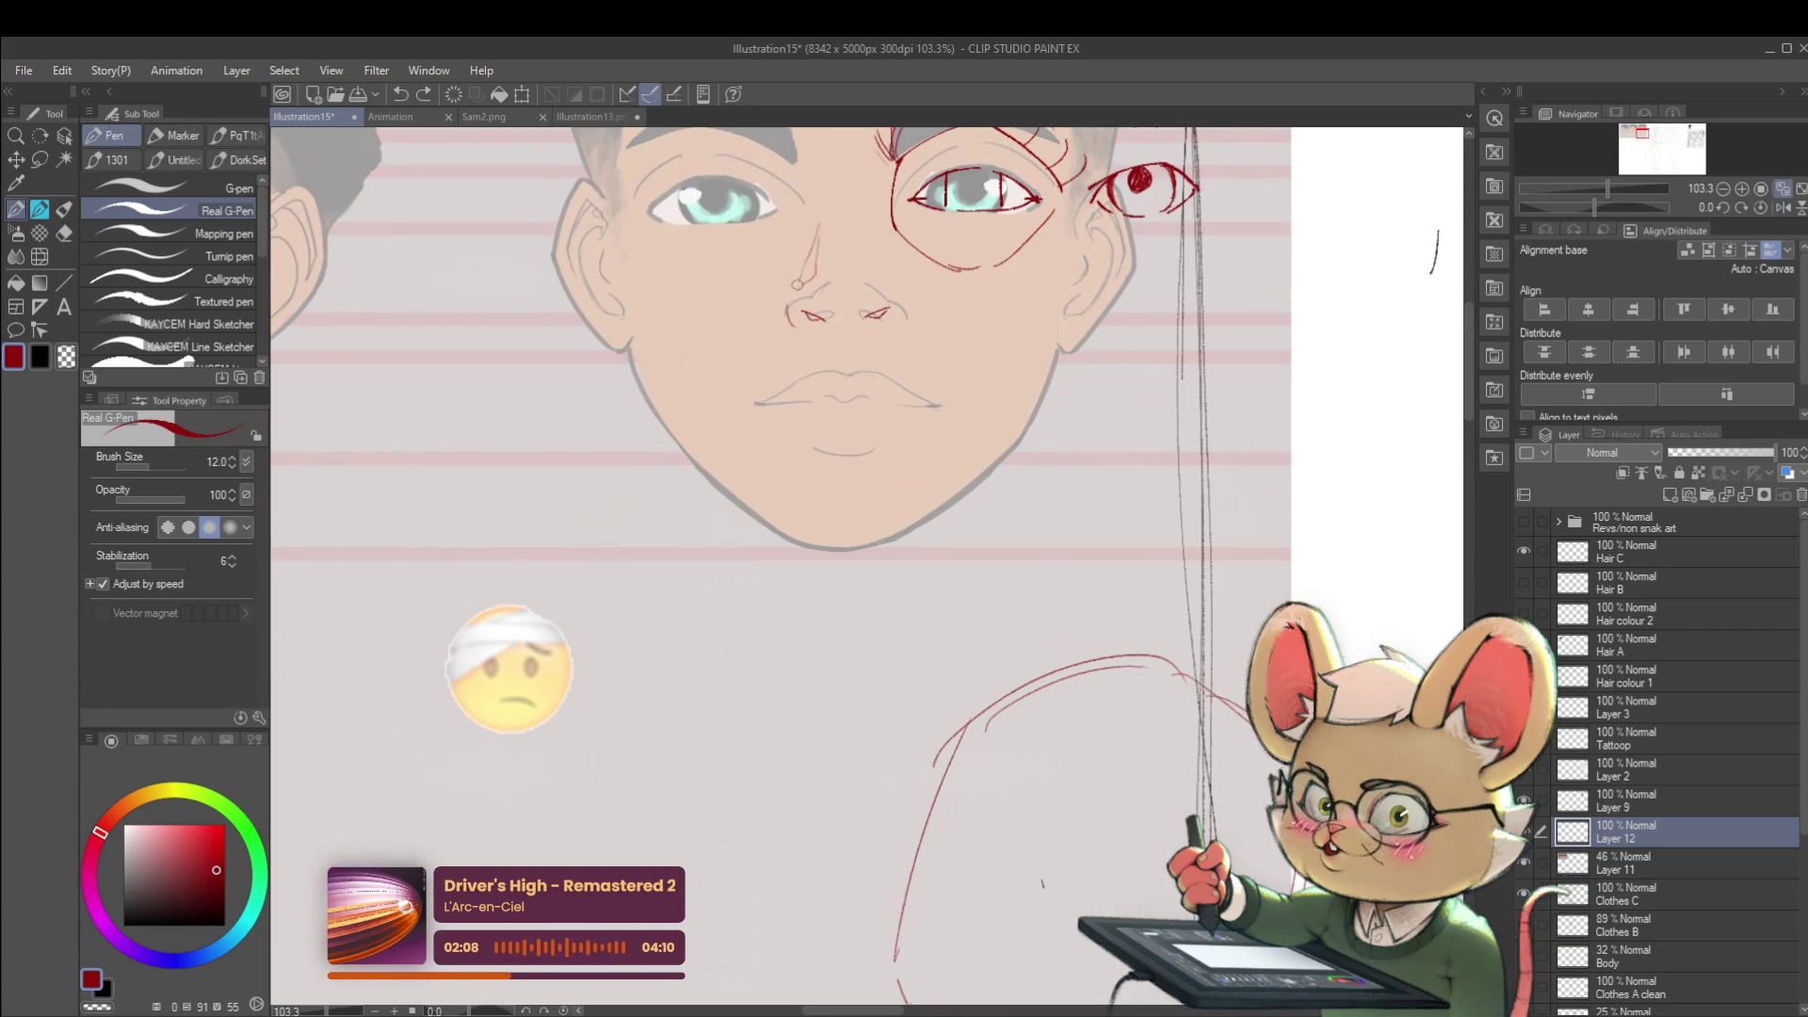
pyautogui.scroll(-1, 841, 259)
pyautogui.scroll(-2, 839, 258)
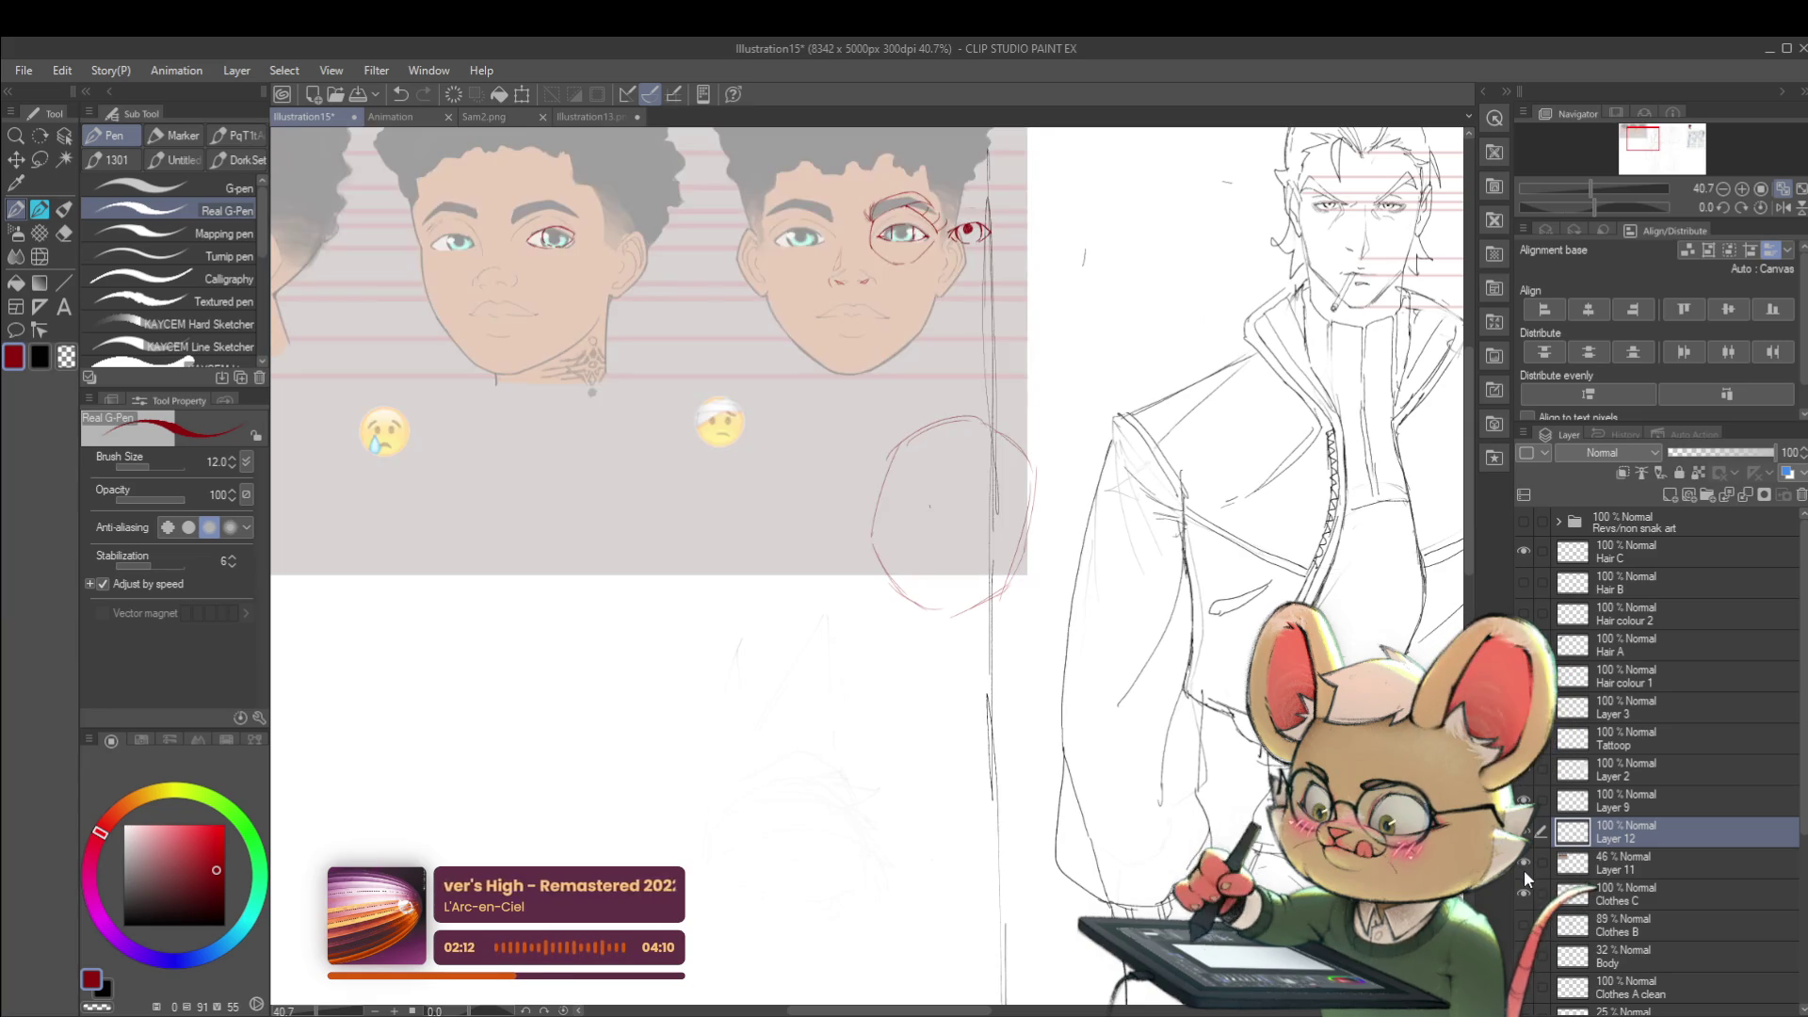
pyautogui.scroll(3, 876, 262)
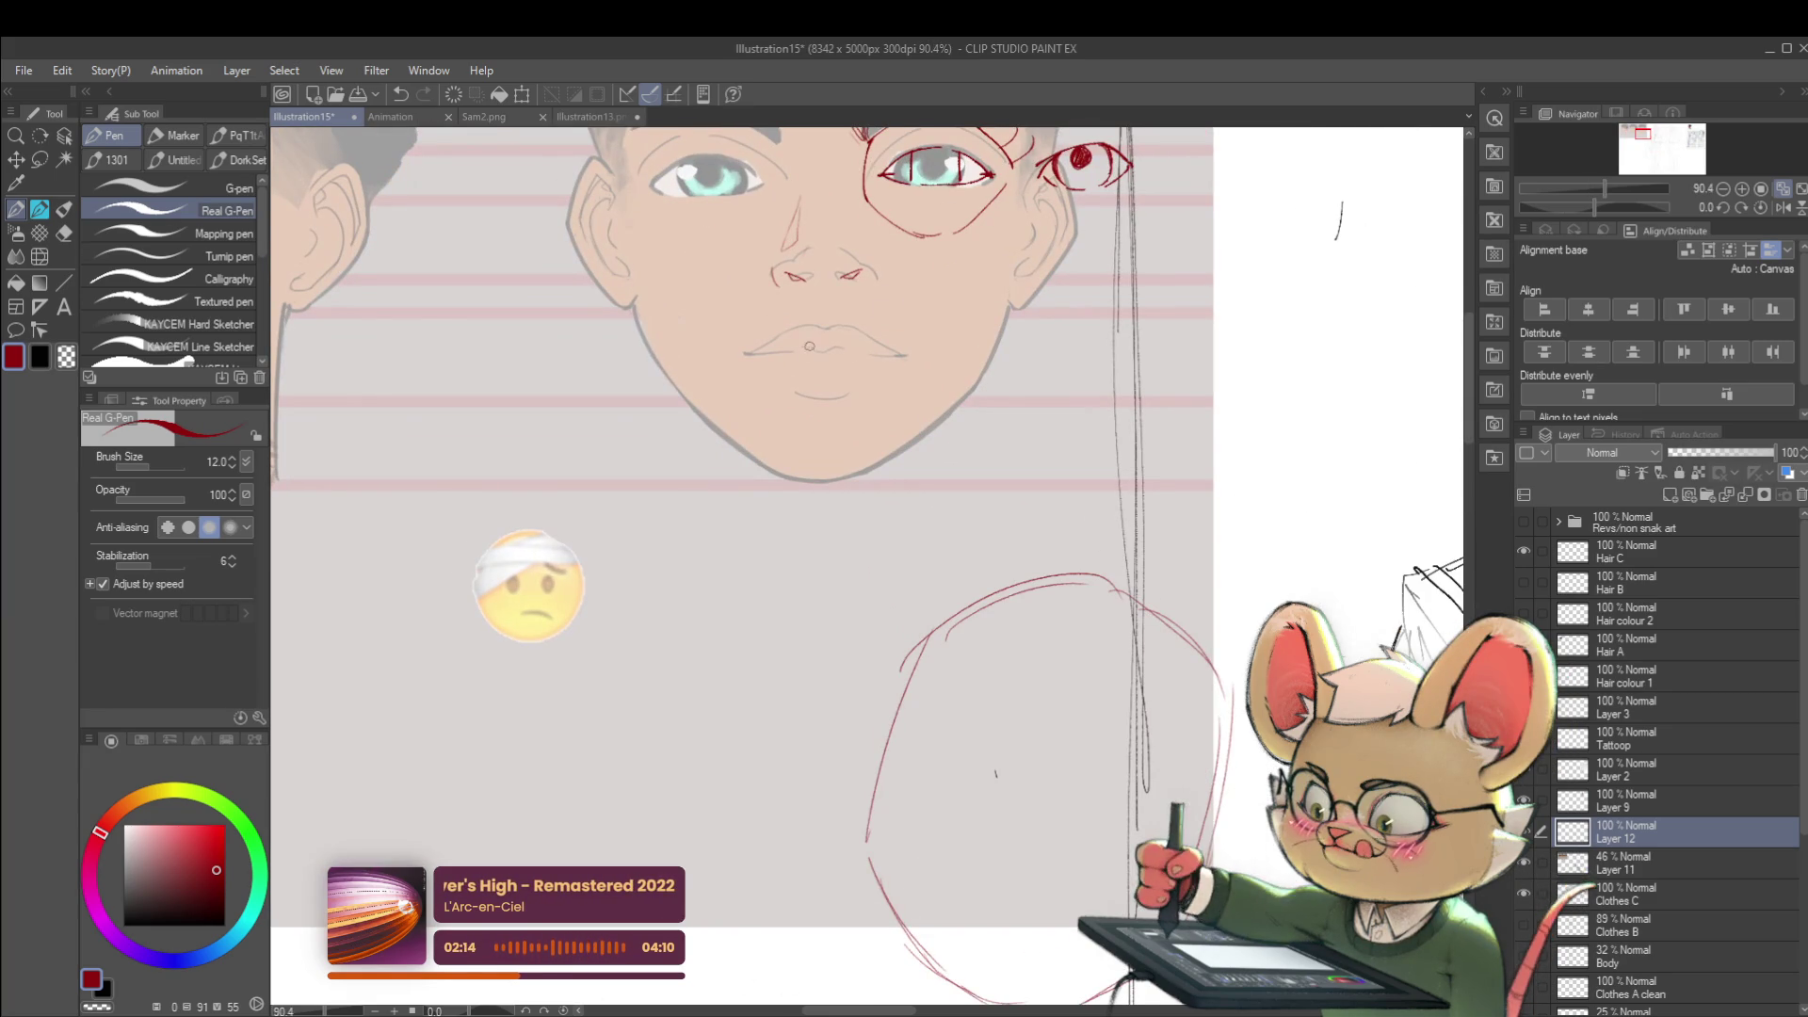
# - Trace a red line along the upper lip and start a stroke from the left lip corner
pyautogui.moveTo(804, 342); pyautogui.dragTo(904, 352)
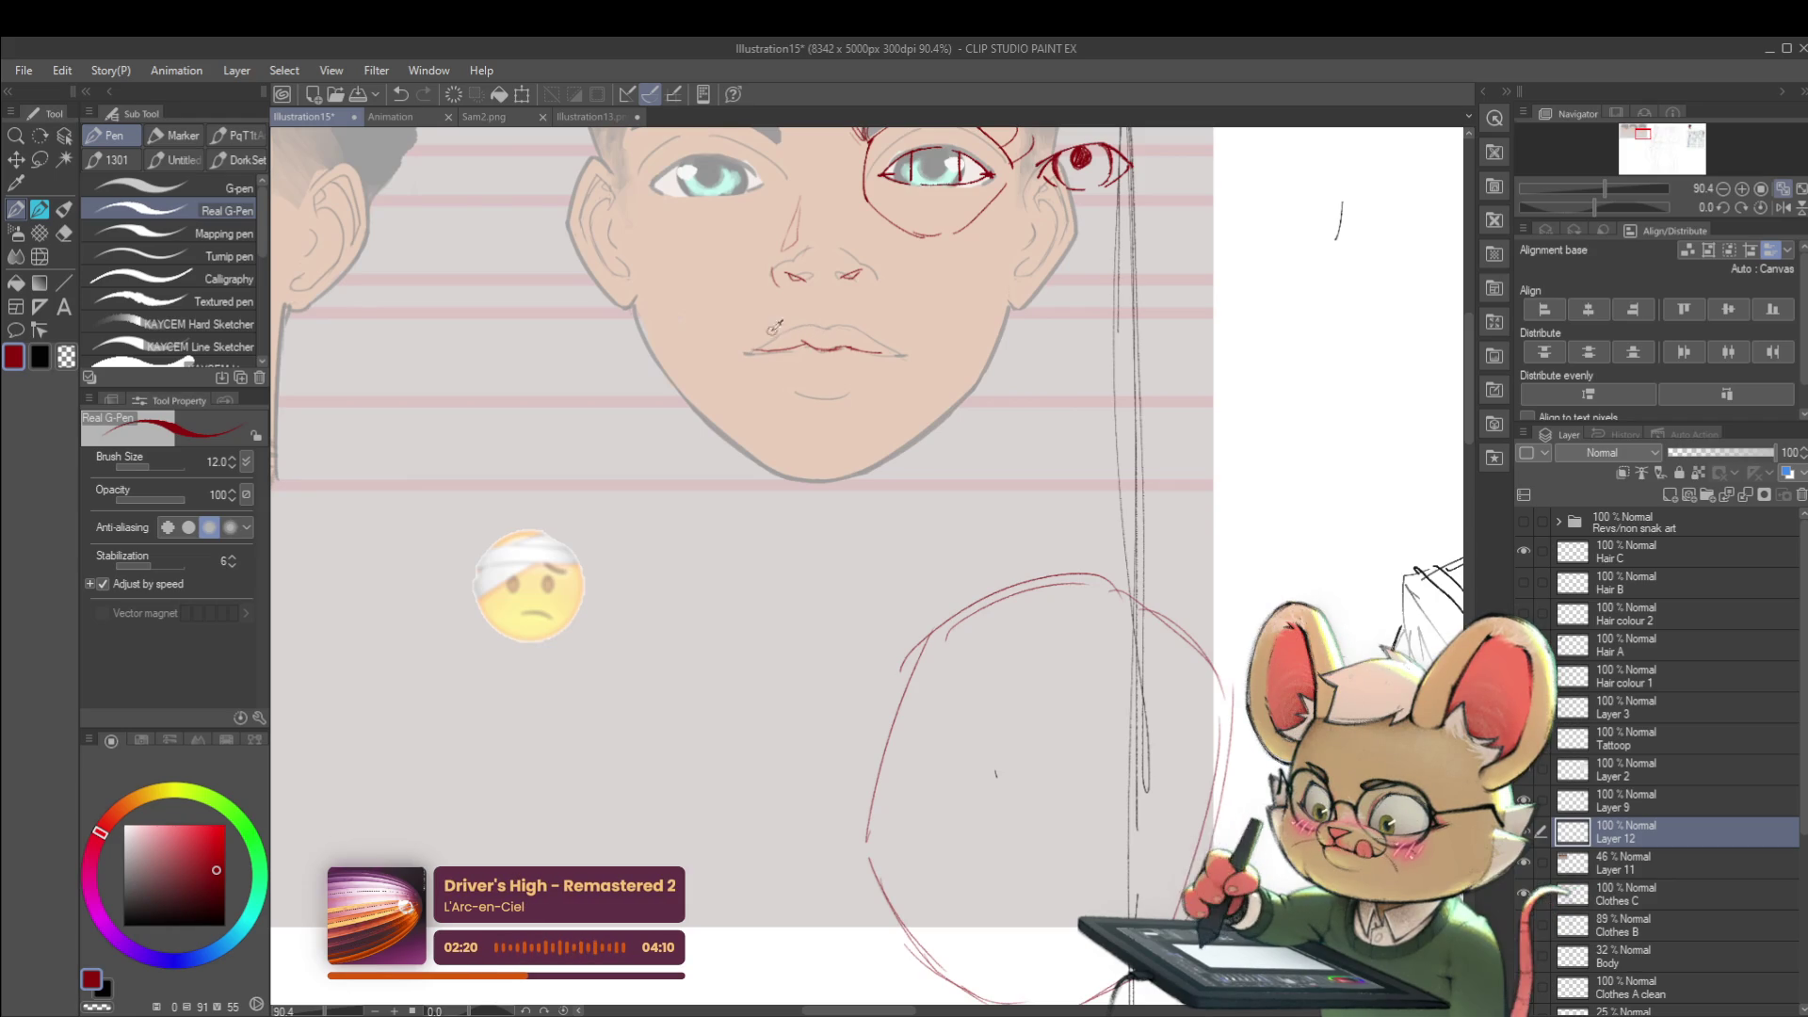
pyautogui.scroll(3, 770, 328)
pyautogui.moveTo(714, 379); pyautogui.dragTo(793, 332)
# - Undo the corner stroke and extend the red upper-lip line across the right half, thickened near the centre
pyautogui.hotkey('ctrl', 'z')
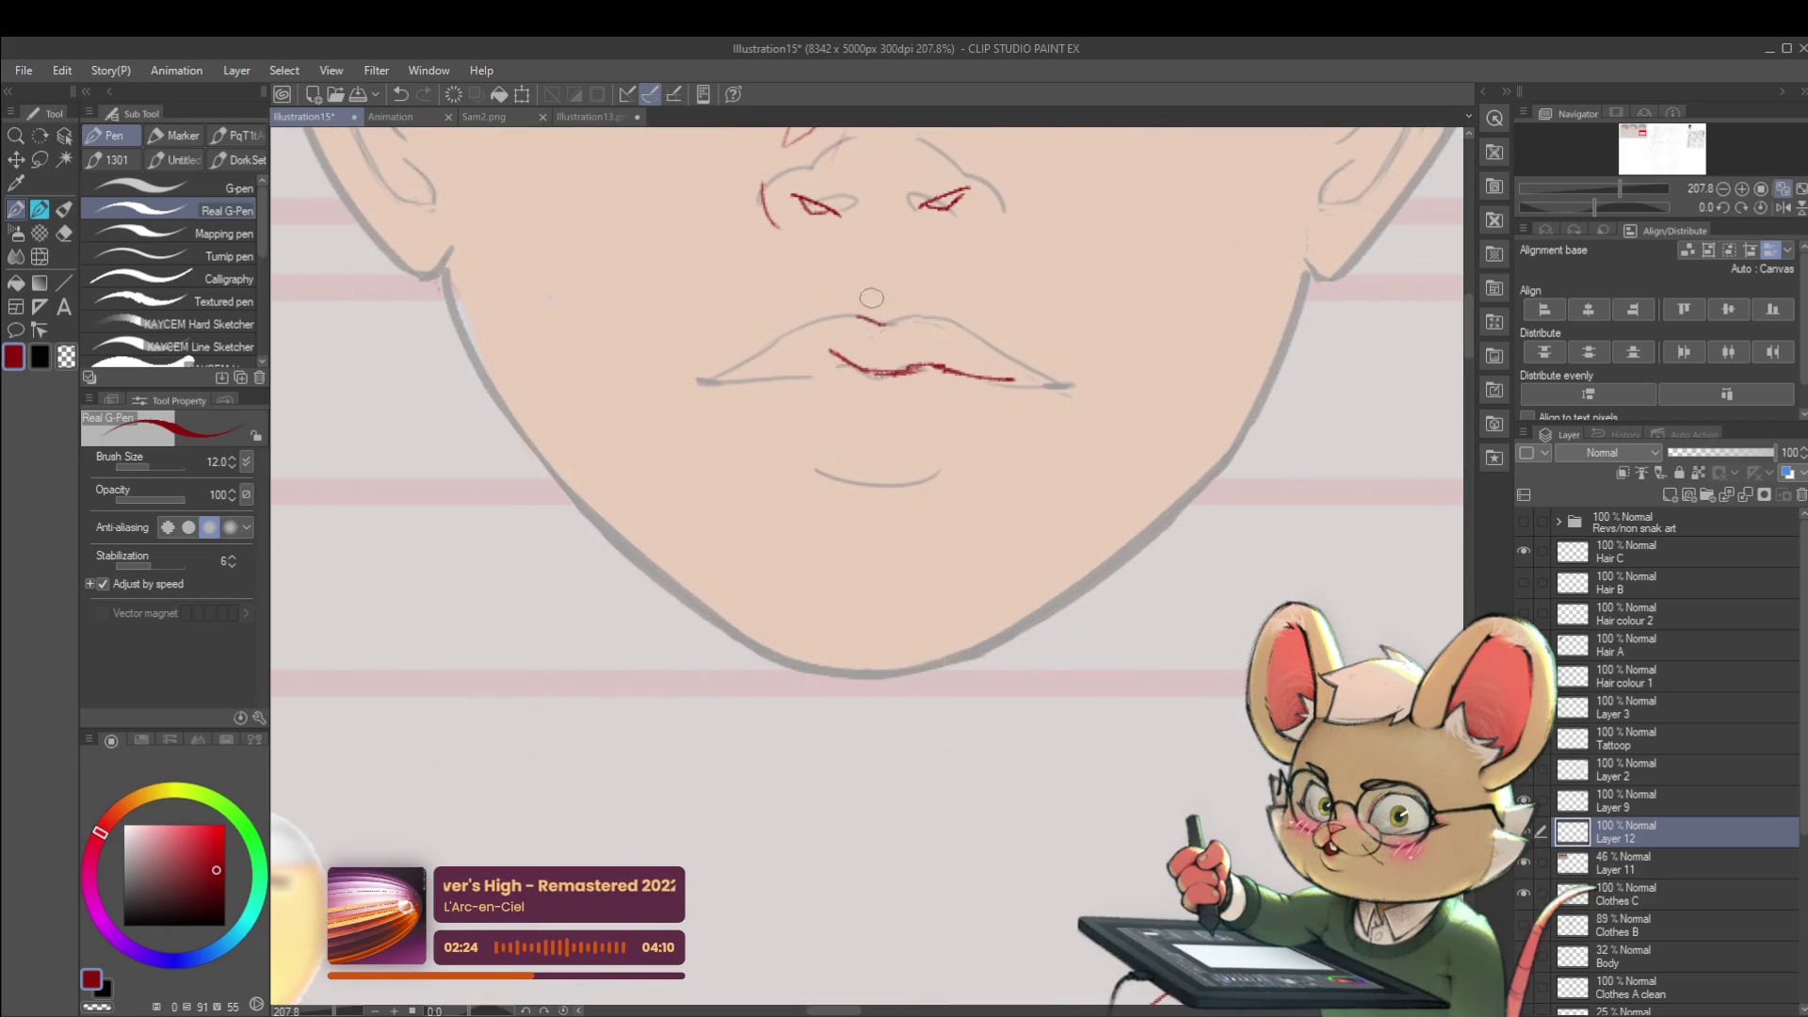
pyautogui.moveTo(918, 317); pyautogui.dragTo(1039, 374)
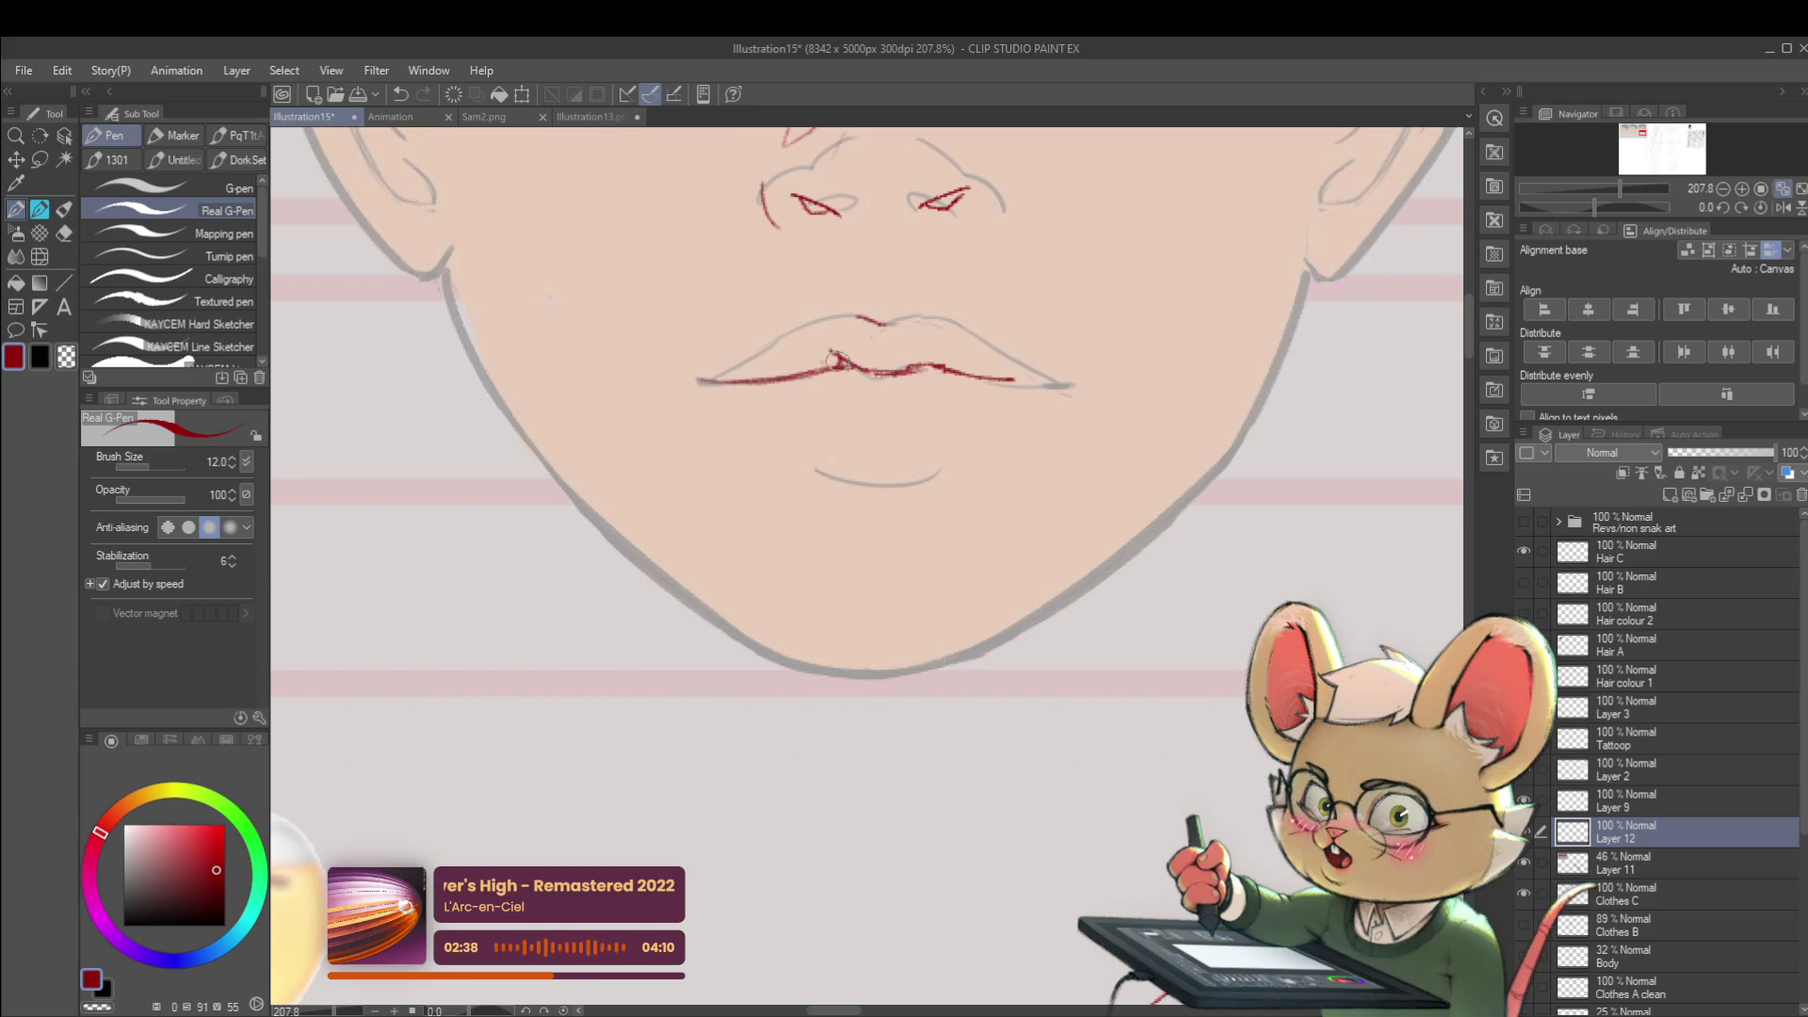
pyautogui.moveTo(854, 367); pyautogui.dragTo(1051, 382)
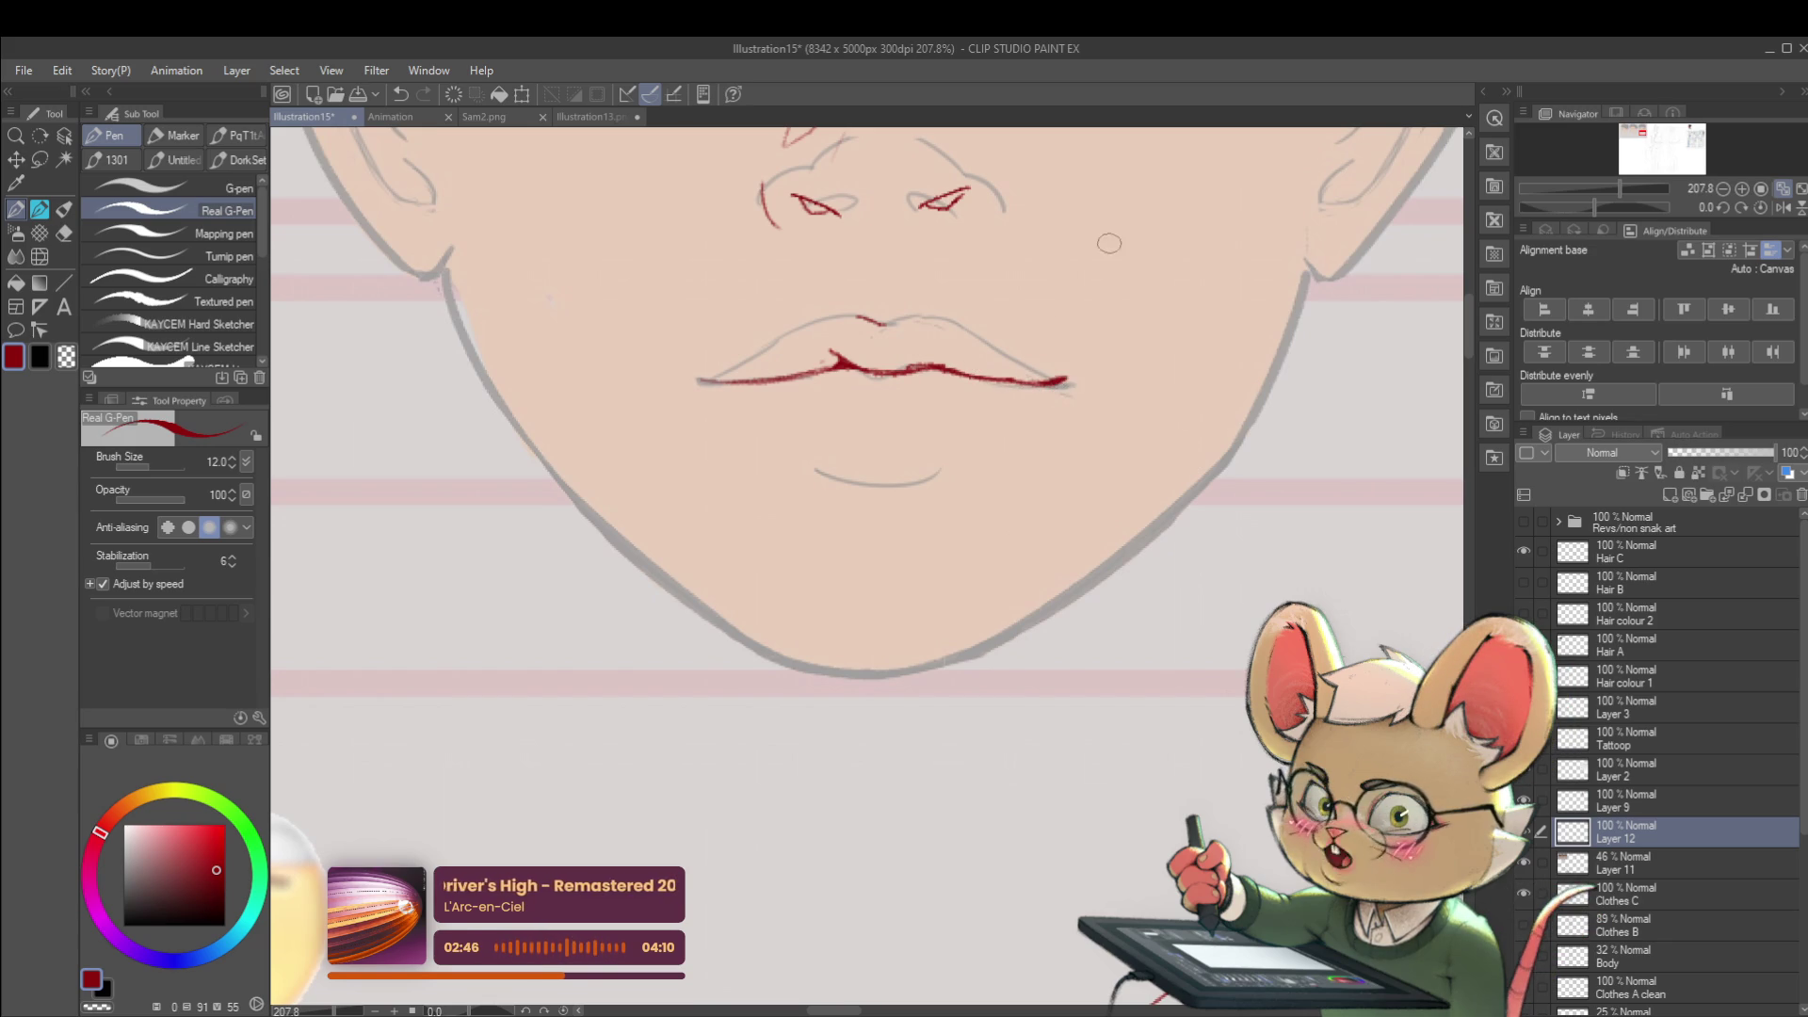
# - Mark the right and left lip corners with small red strokes
pyautogui.moveTo(1046, 415); pyautogui.dragTo(1059, 404)
pyautogui.moveTo(676, 426); pyautogui.dragTo(700, 407)
pyautogui.scroll(-2, 818, 323)
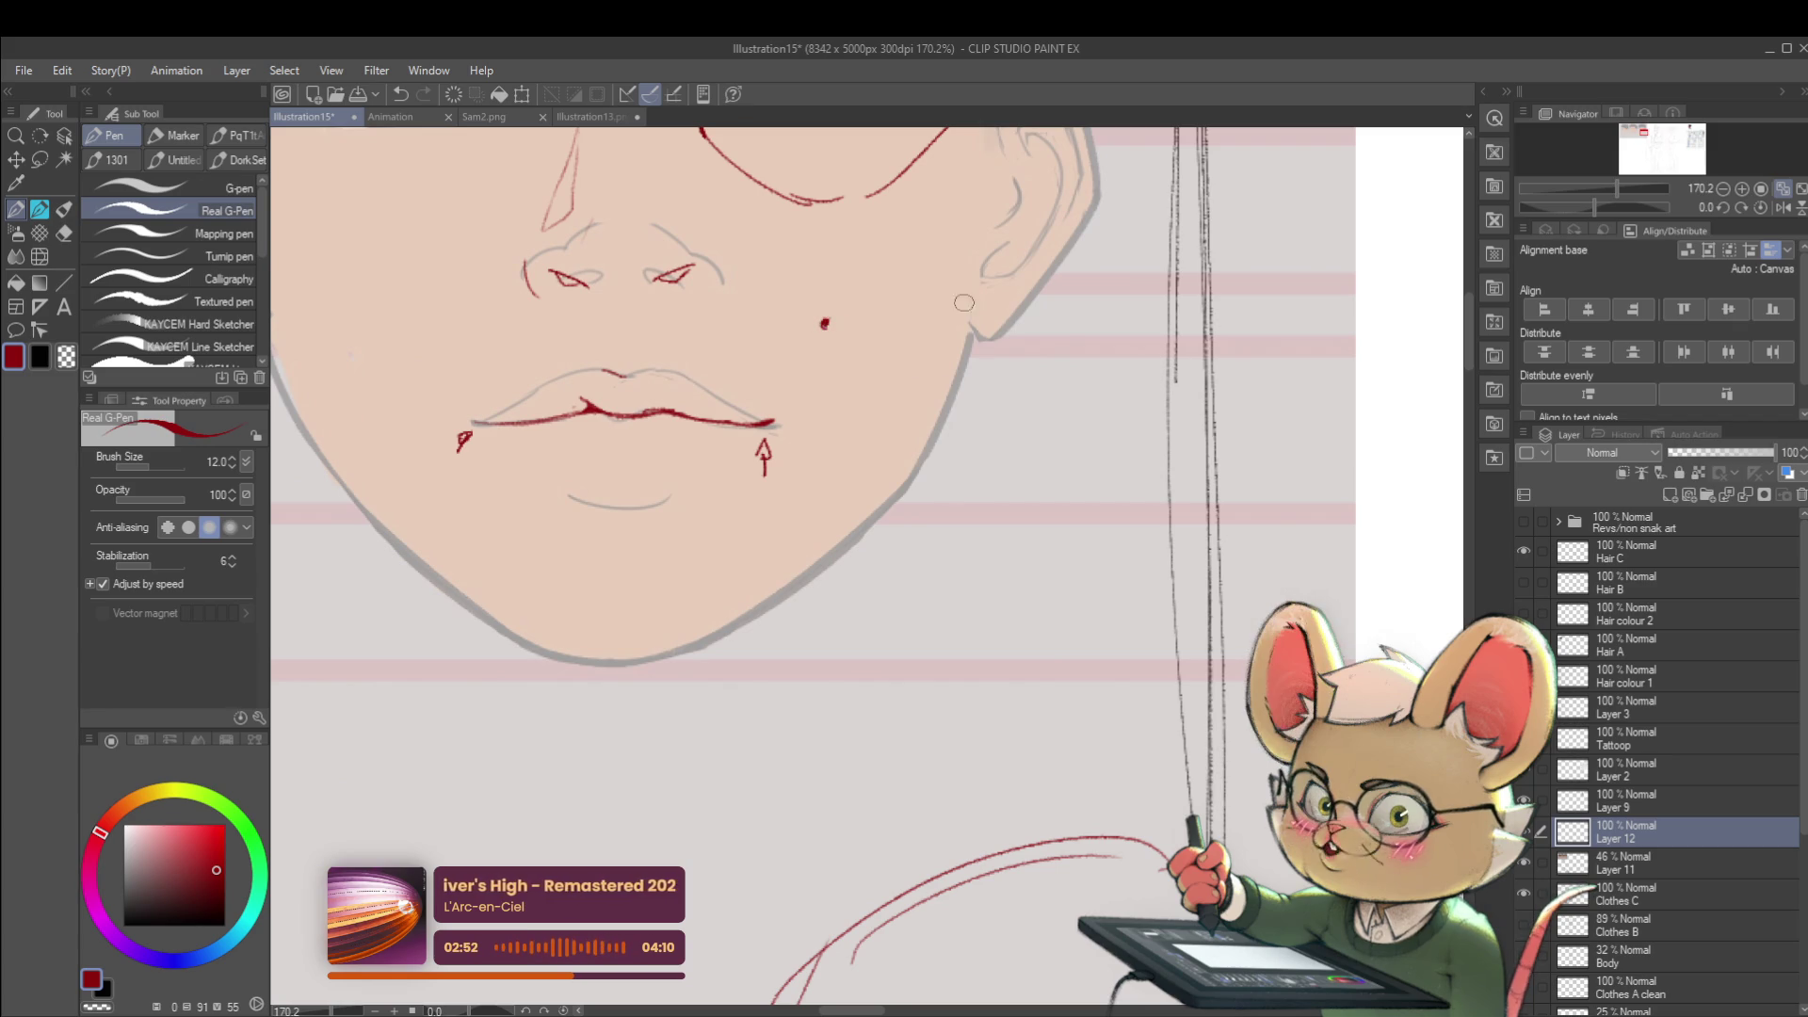
pyautogui.scroll(2, 909, 311)
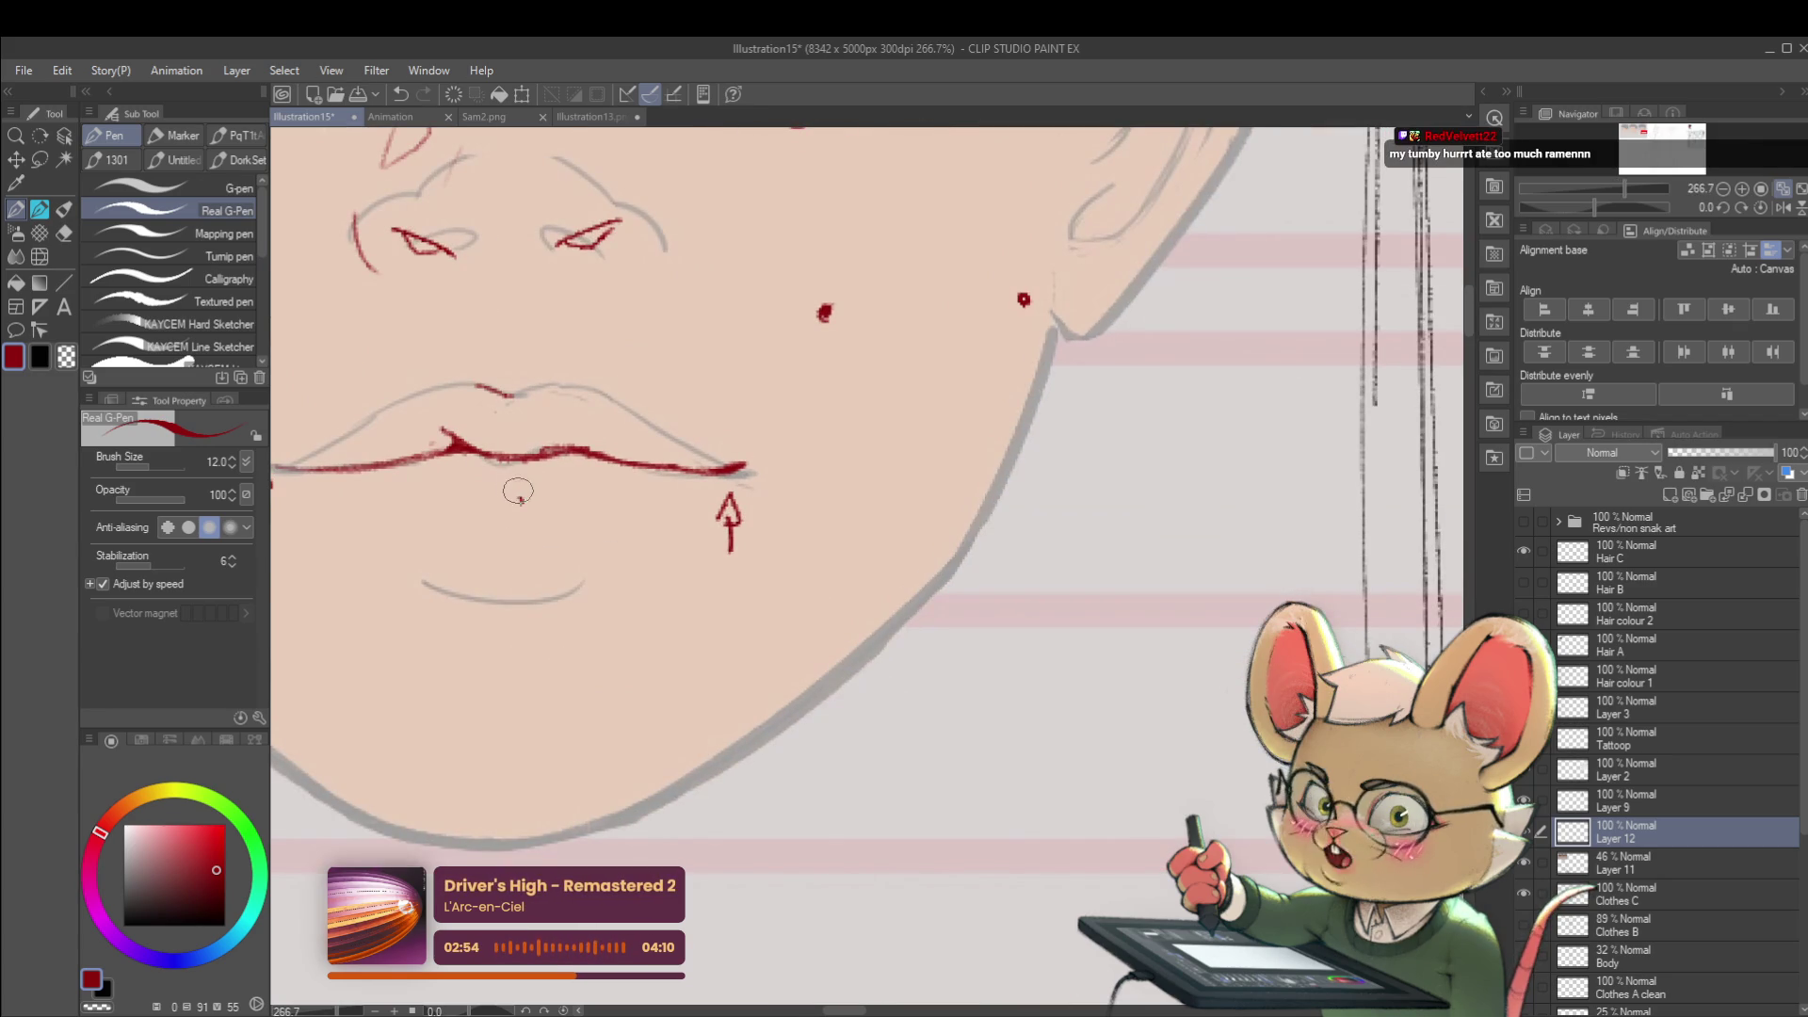
# - Add a small red tick below the lower lip and begin the wavy line across the cheek
pyautogui.moveTo(519, 500); pyautogui.dragTo(517, 480)
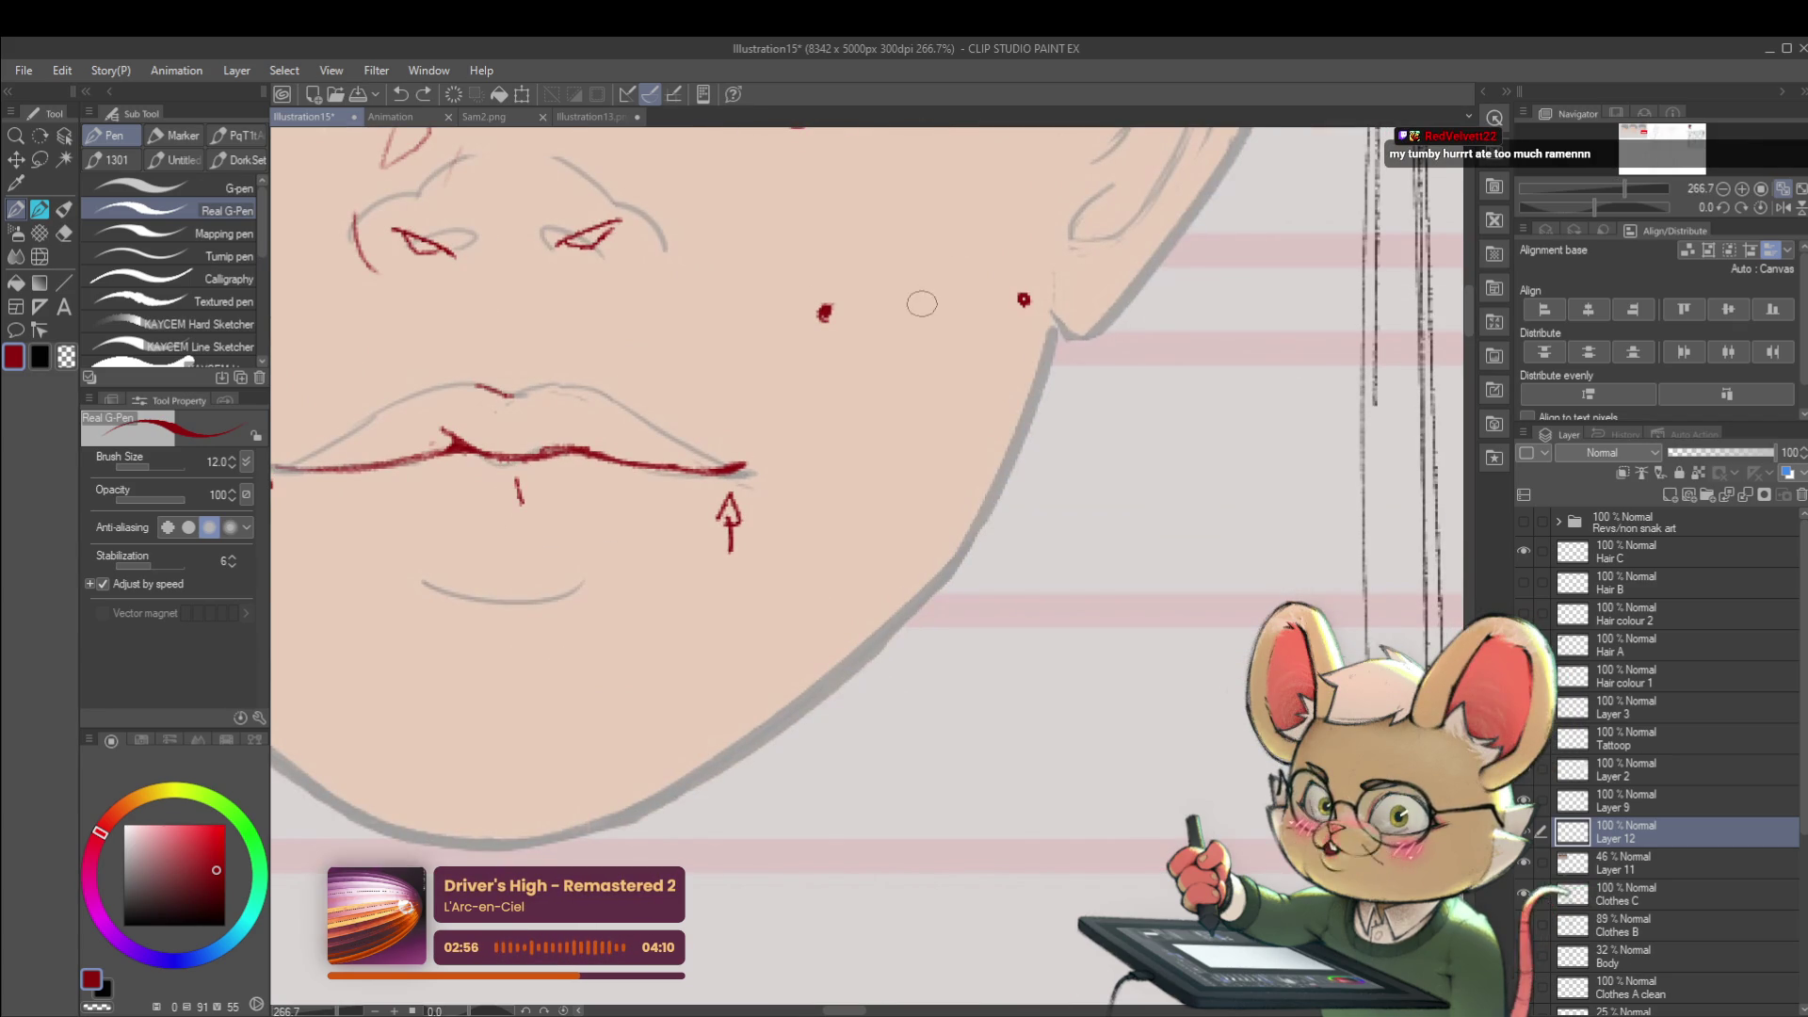
pyautogui.moveTo(921, 307); pyautogui.dragTo(939, 300)
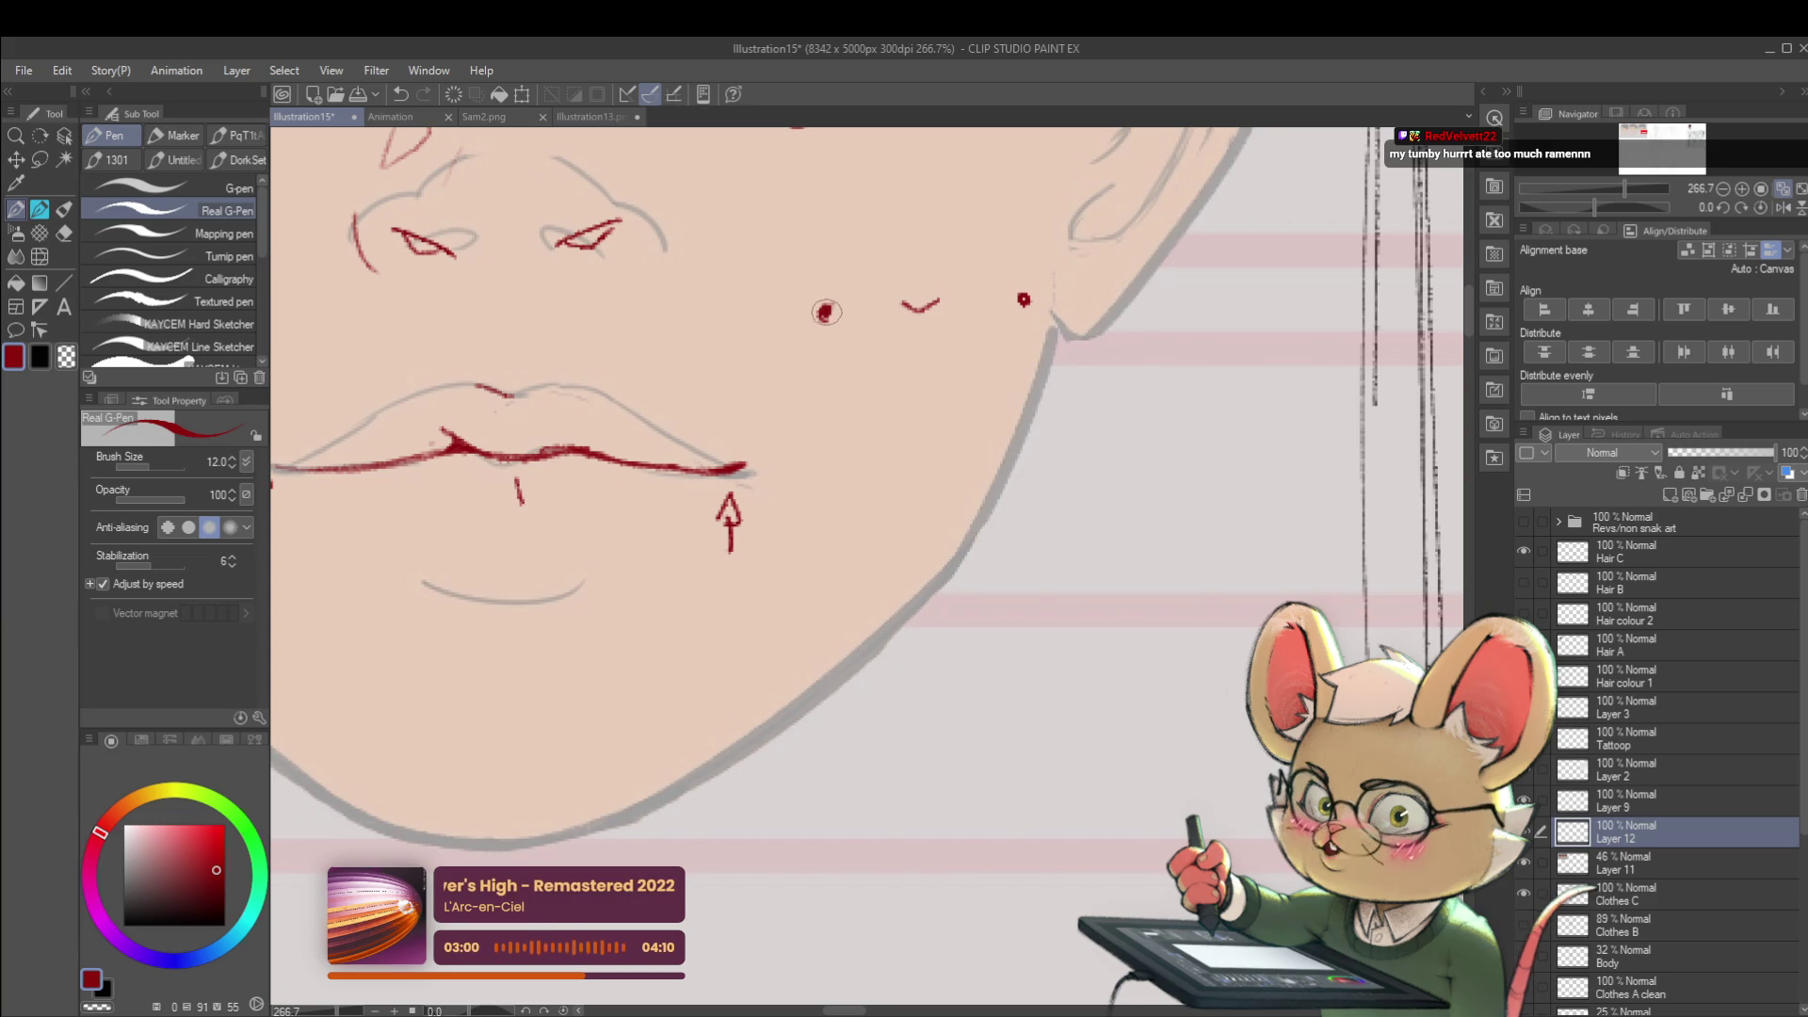
pyautogui.moveTo(944, 298); pyautogui.dragTo(996, 304)
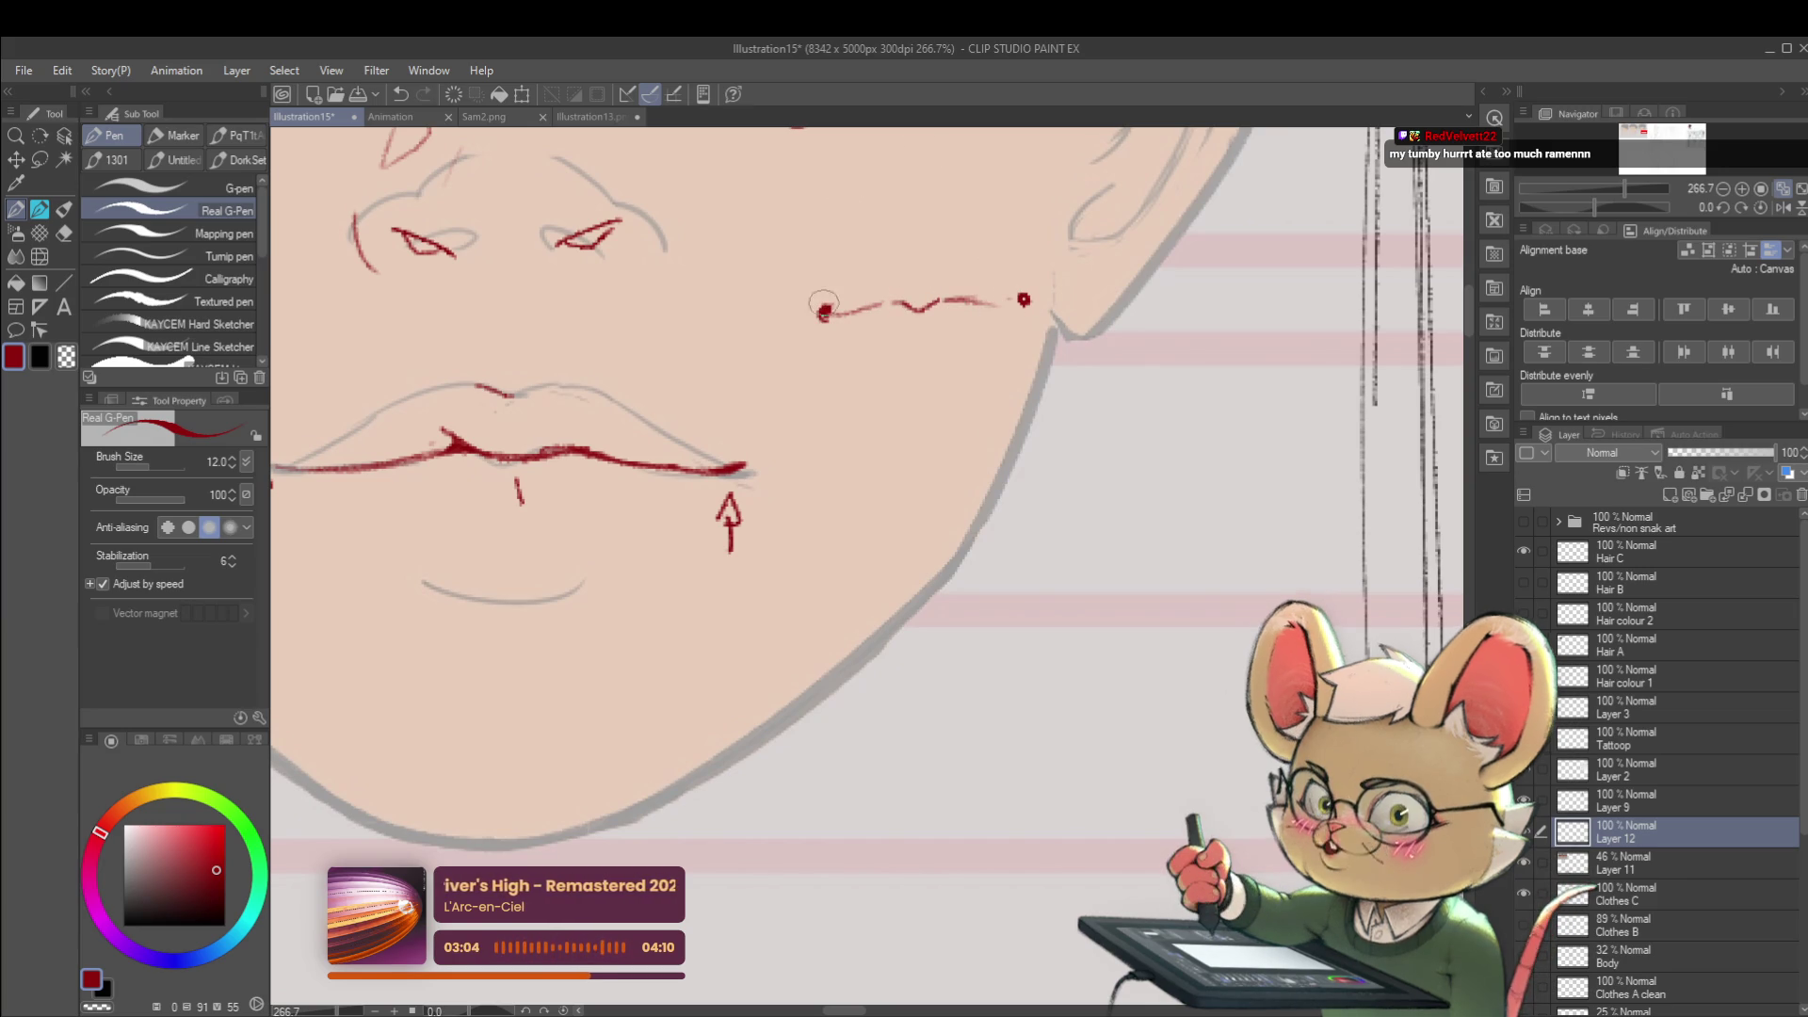
# - Undo the faulty cheek strokes and redraw the red line across the cheek
pyautogui.hotkey('ctrl', 'z')
pyautogui.moveTo(847, 241); pyautogui.dragTo(806, 269)
pyautogui.hotkey('ctrl', 'z')
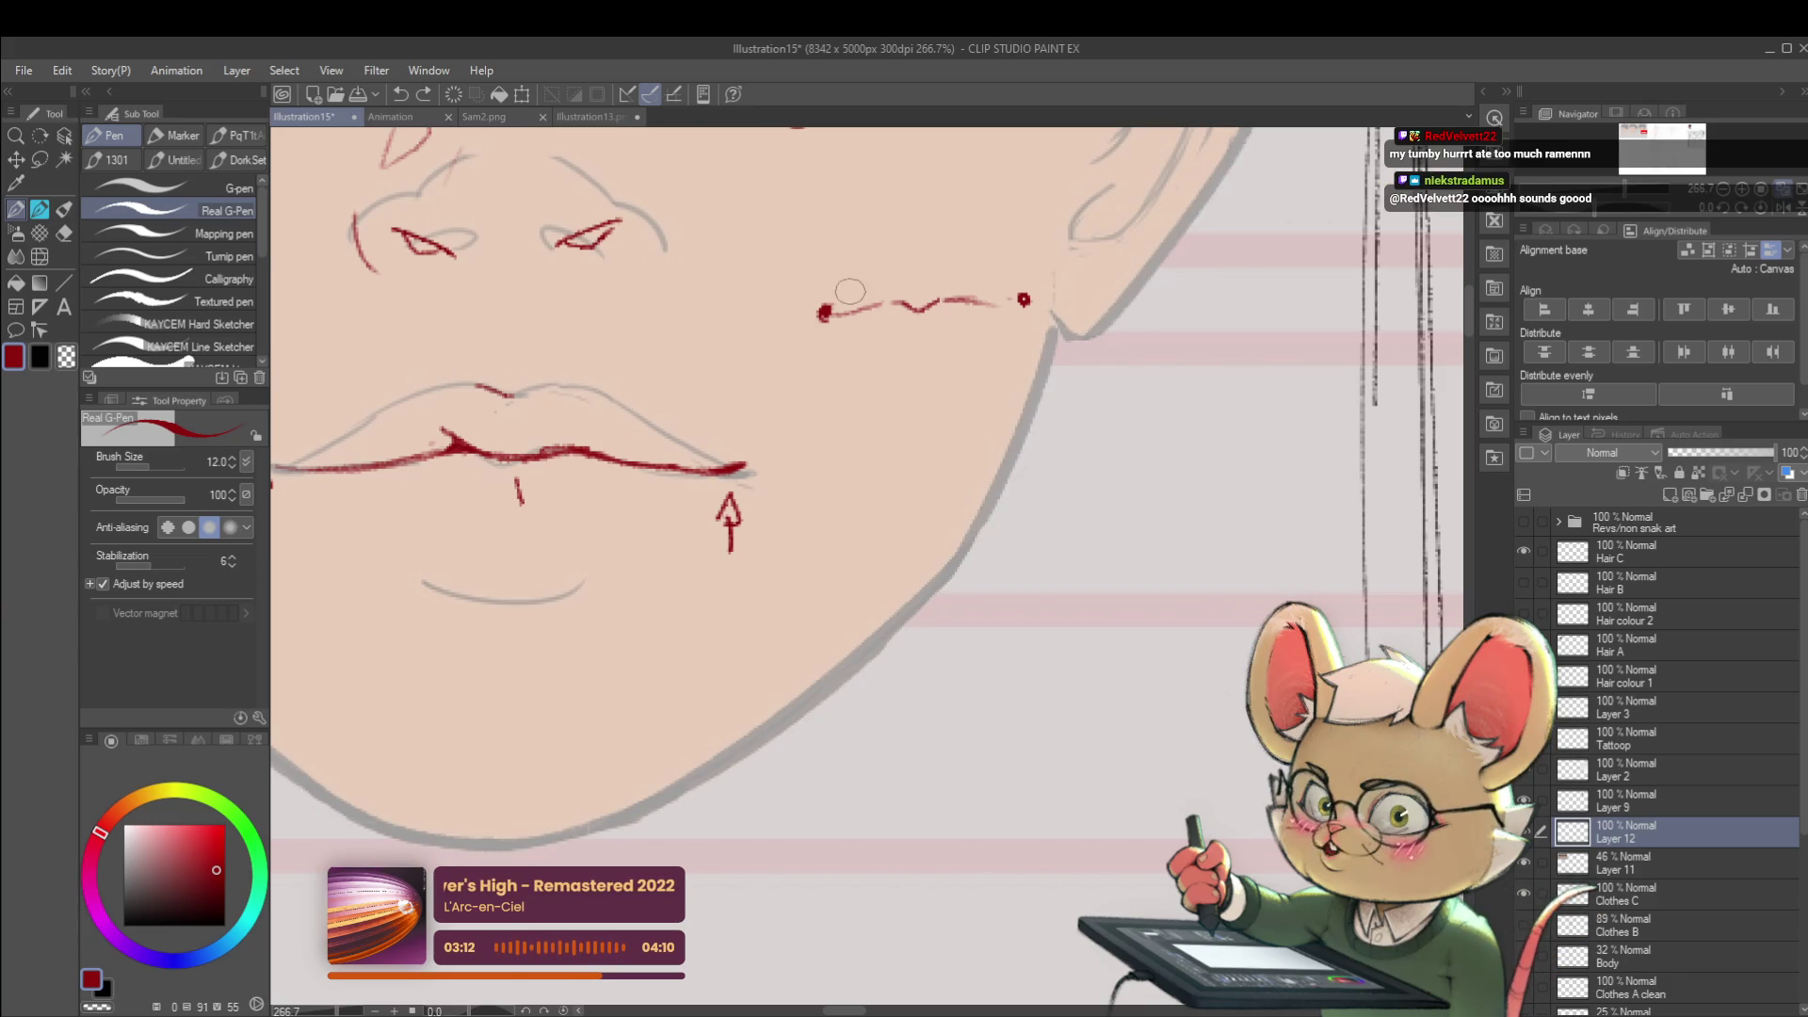
pyautogui.moveTo(843, 293); pyautogui.dragTo(899, 266)
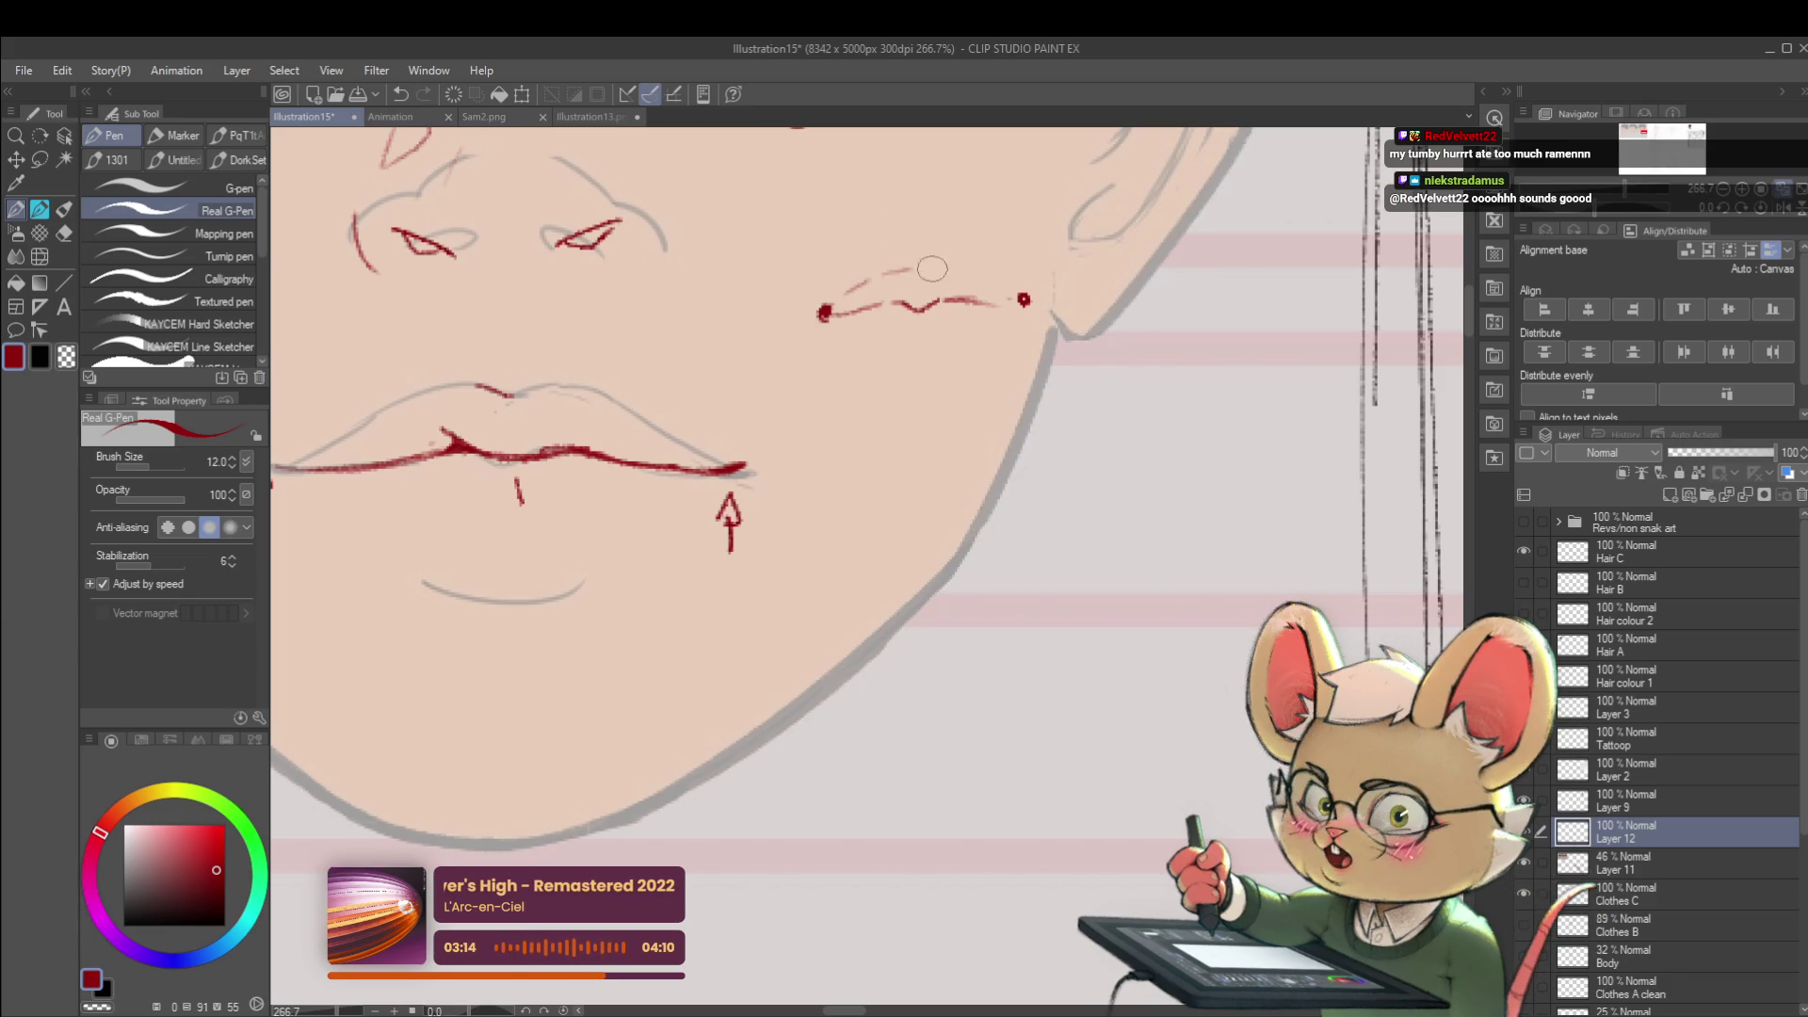
pyautogui.scroll(-3, 908, 274)
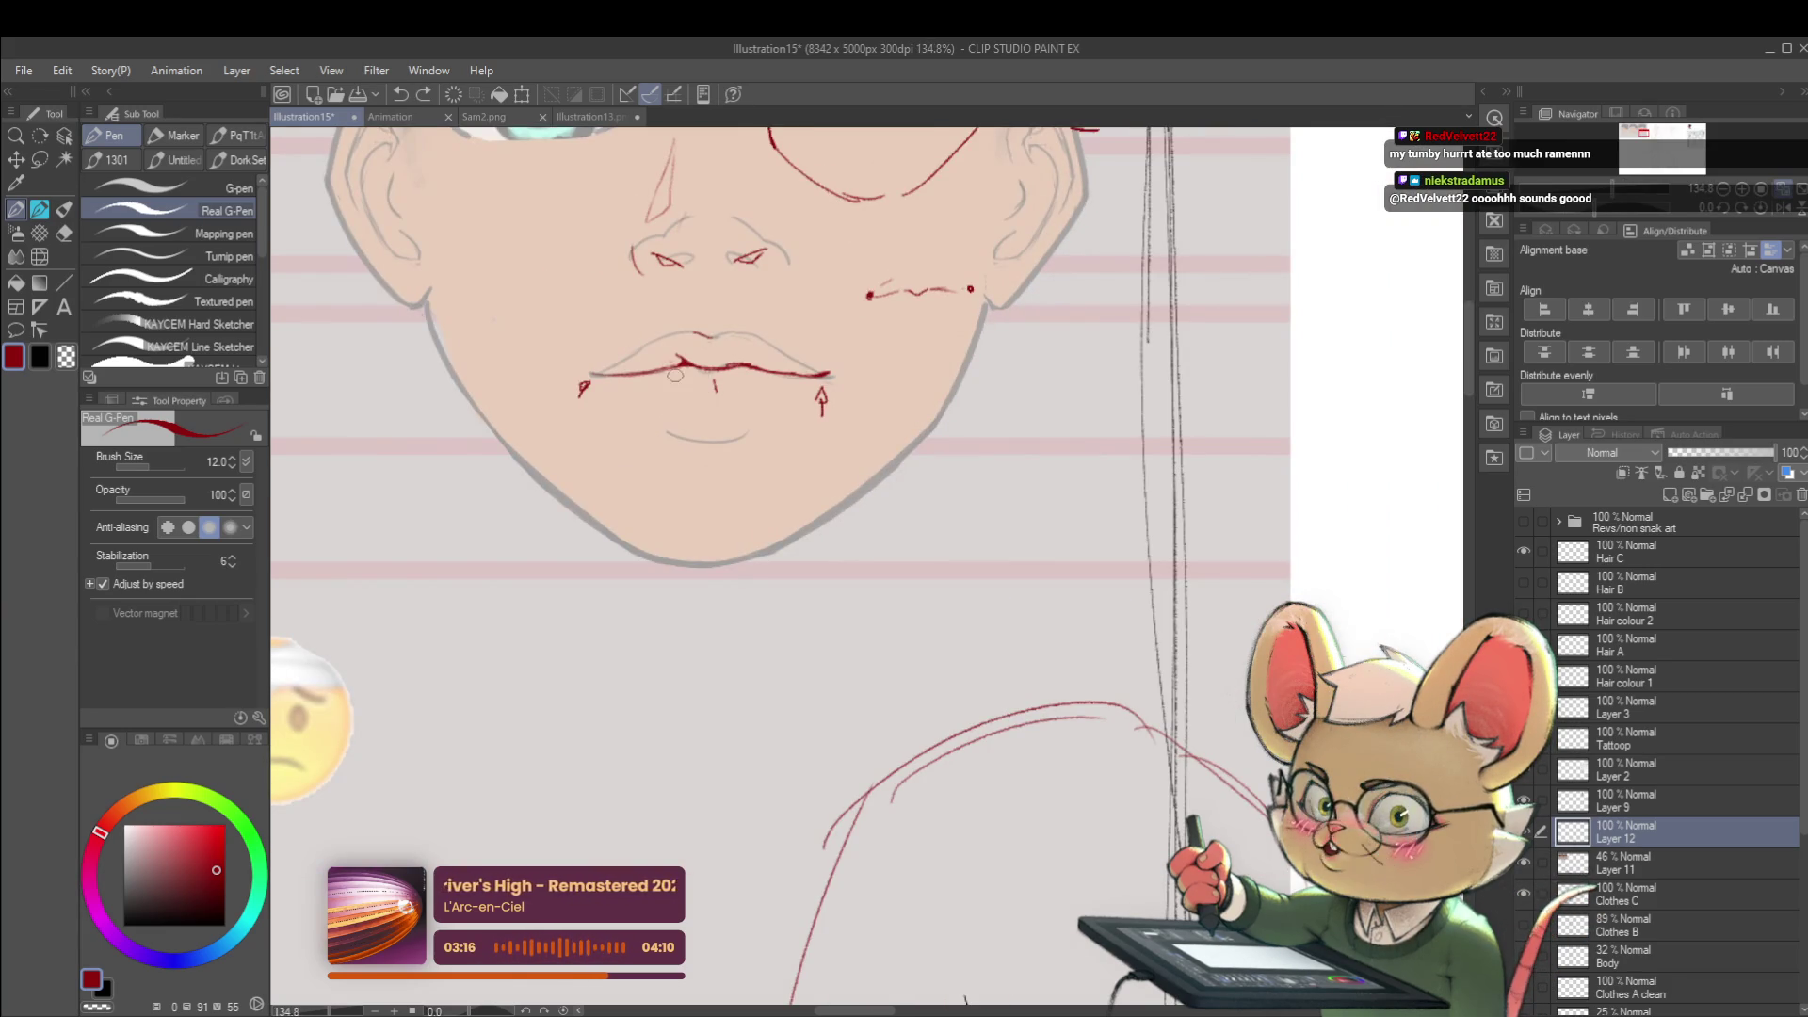
pyautogui.scroll(2, 692, 358)
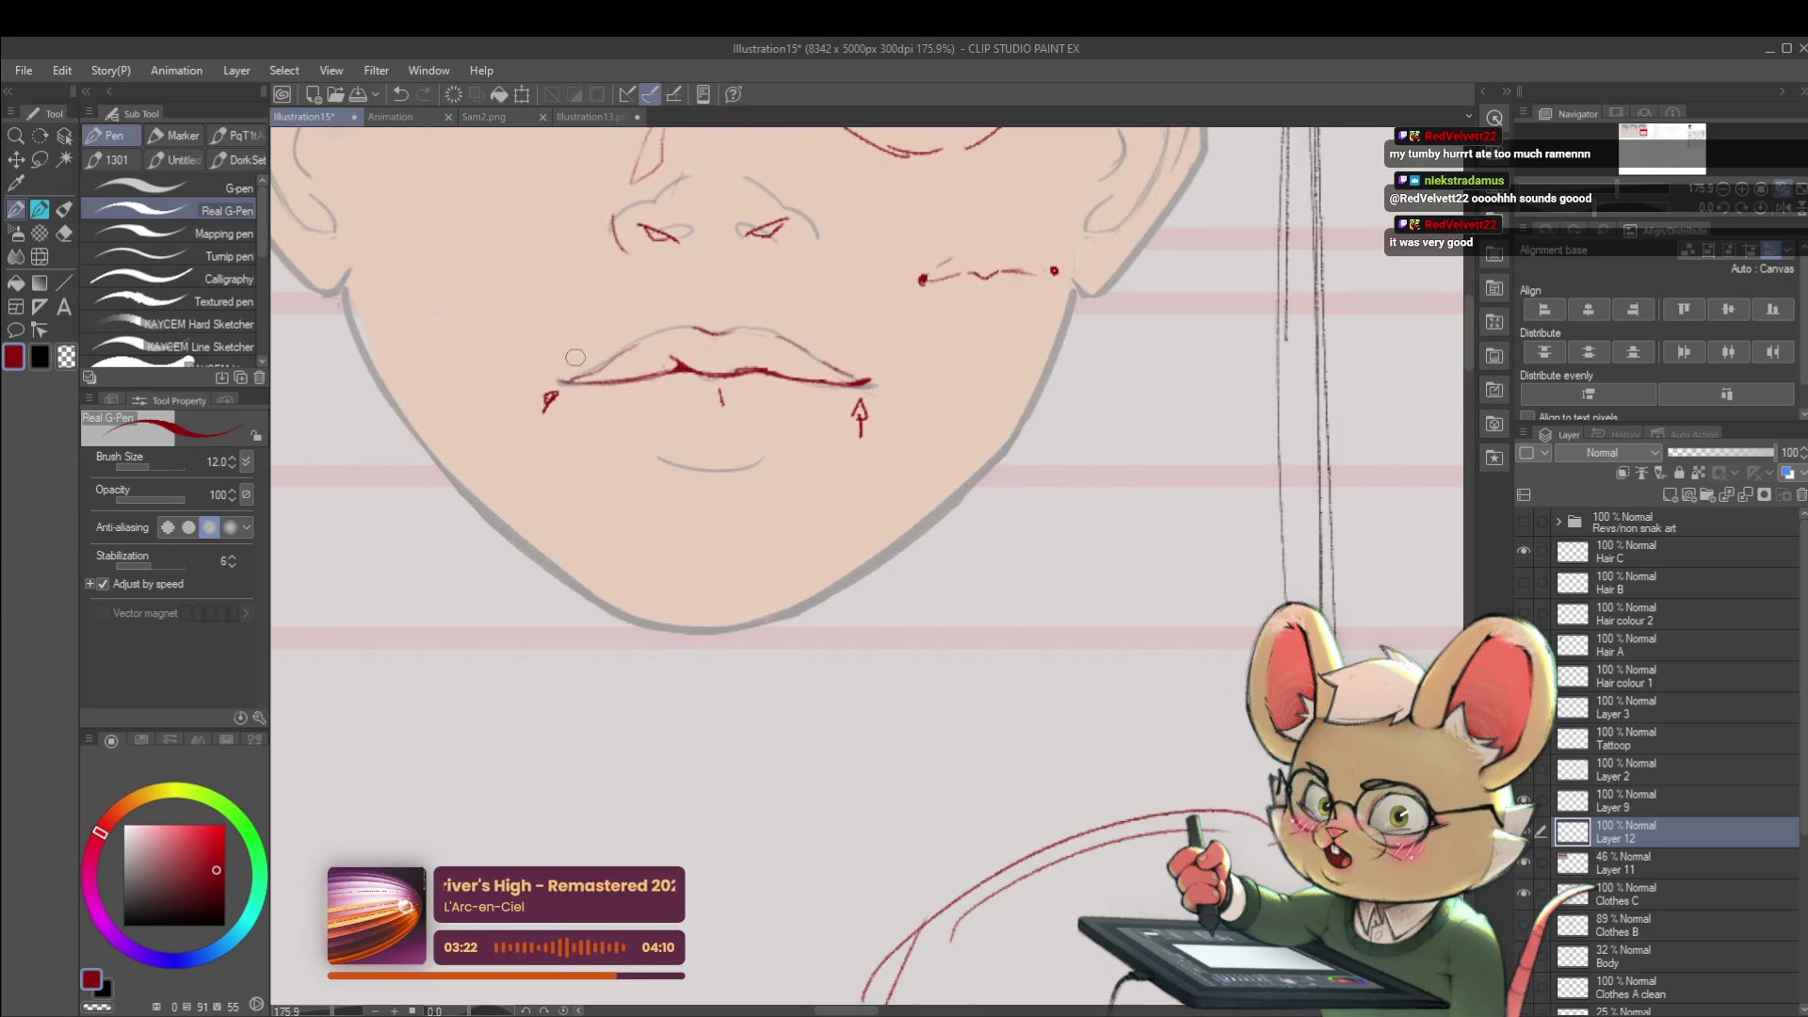
pyautogui.scroll(-3, 579, 349)
pyautogui.scroll(4, 587, 354)
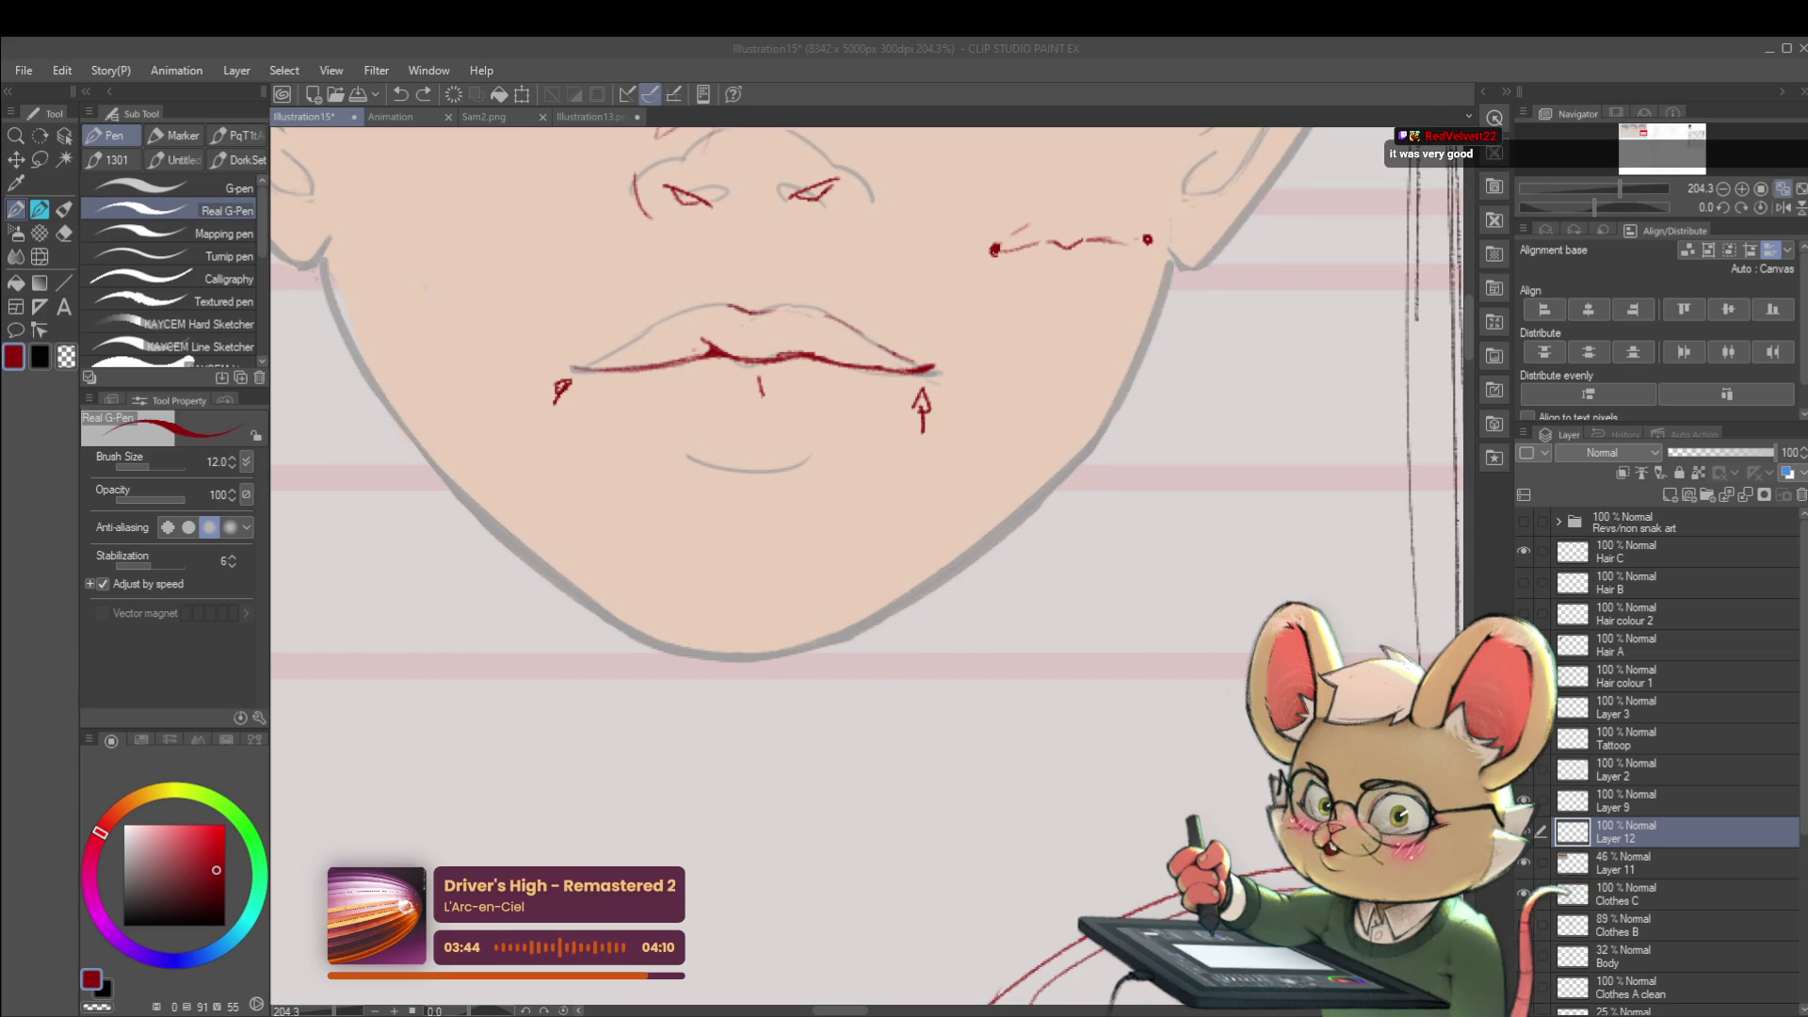
pyautogui.scroll(-5, 1099, 474)
pyautogui.scroll(-3, 1214, 410)
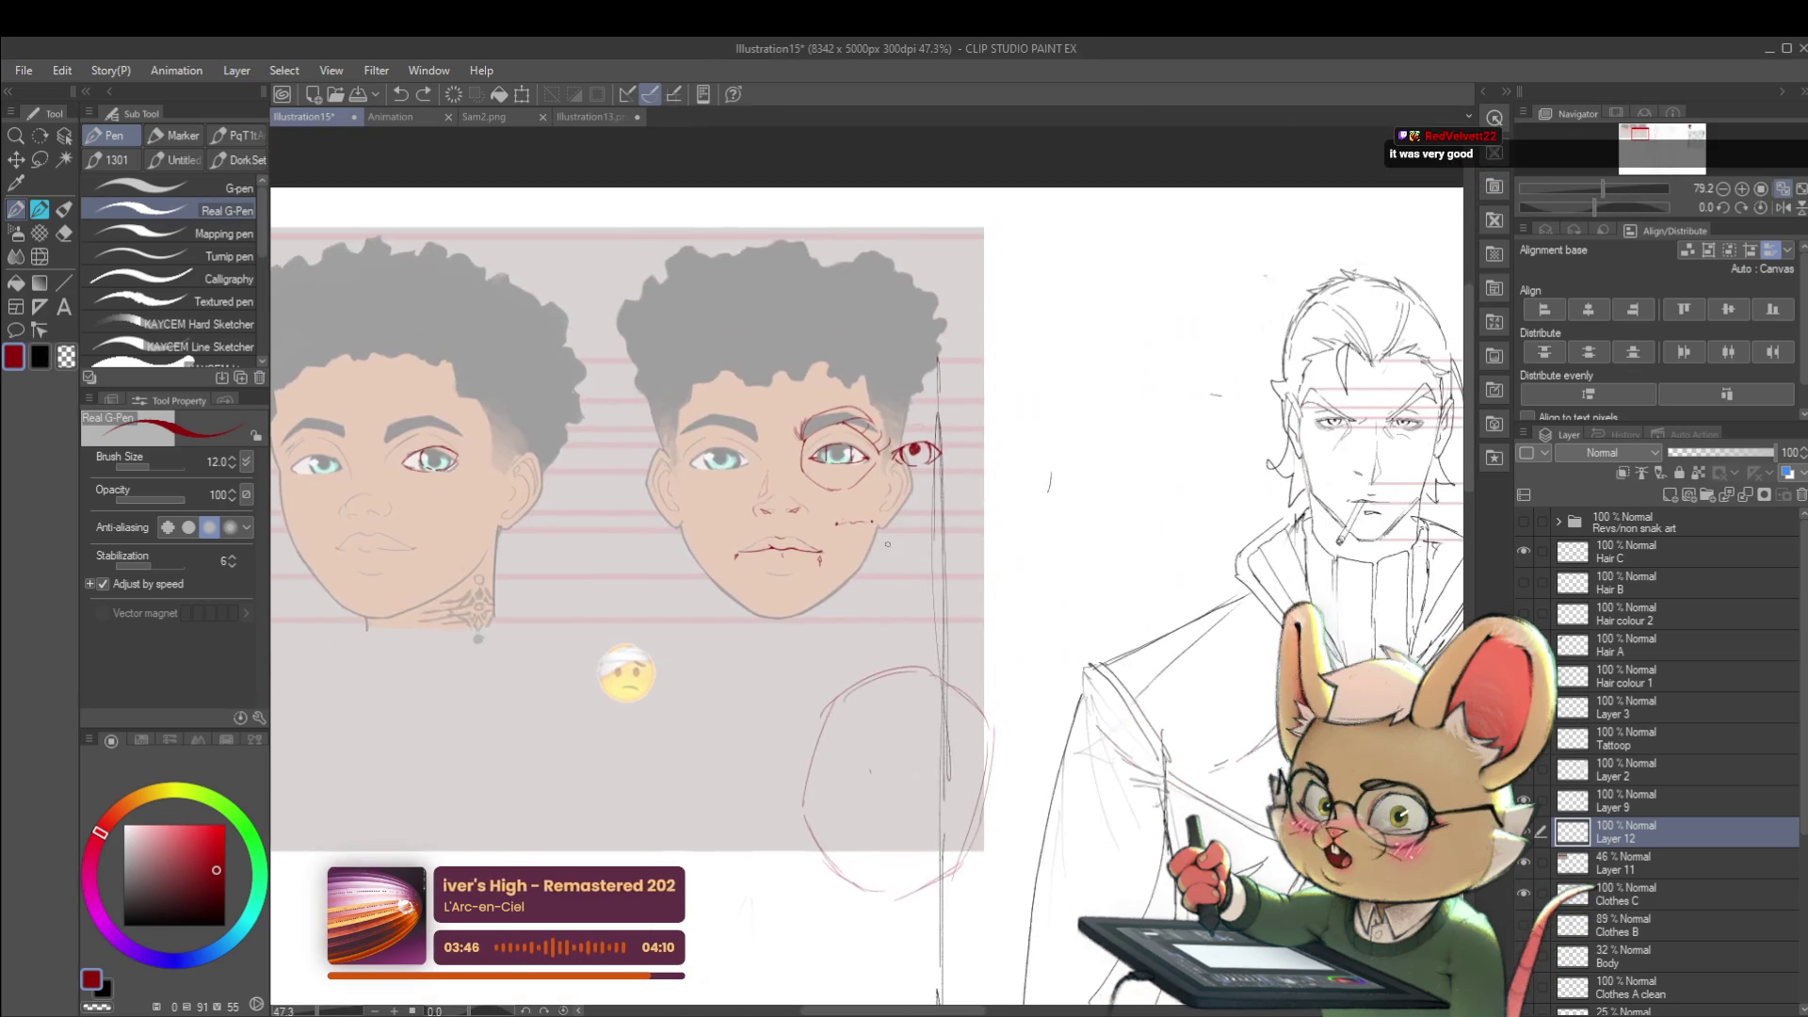
# - Paste the dalmatian image and place it to the right of the faces
pyautogui.hotkey('ctrl', 't')
pyautogui.scroll(-2, 1155, 489)
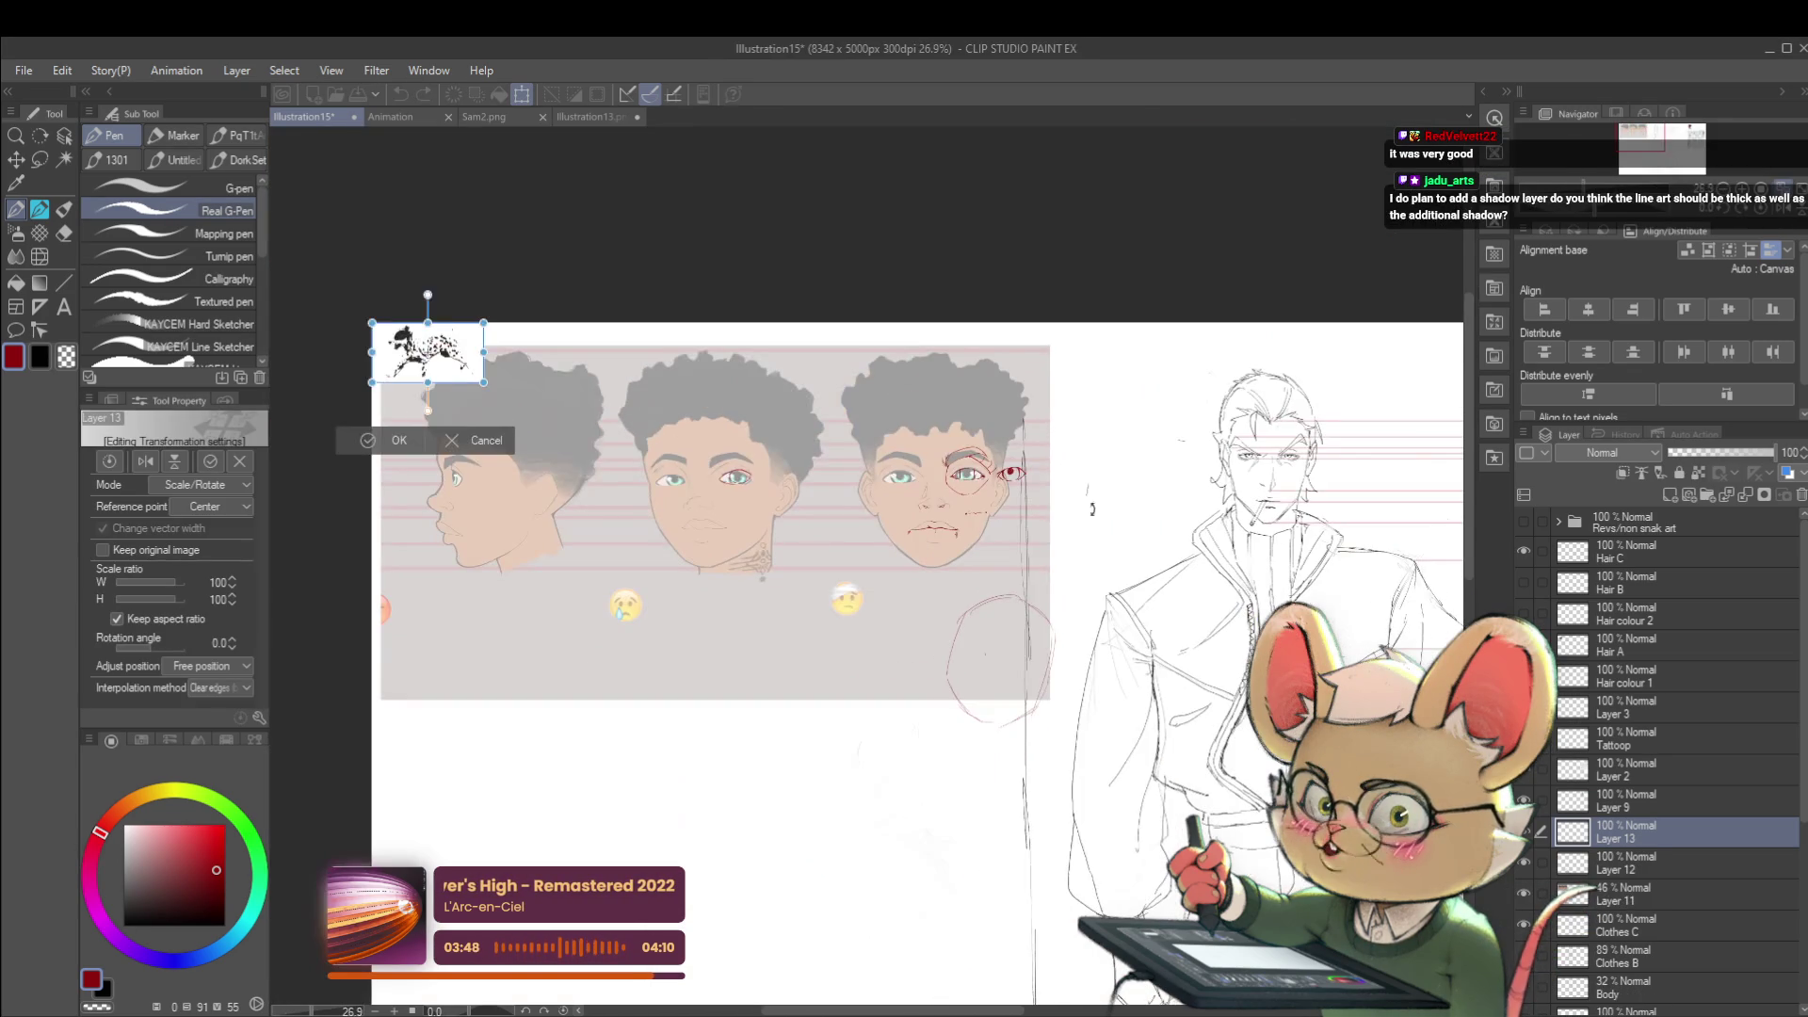
pyautogui.moveTo(427, 353); pyautogui.dragTo(1218, 397)
pyautogui.scroll(1, 1269, 382)
pyautogui.scroll(4, 1269, 381)
pyautogui.press('Return')
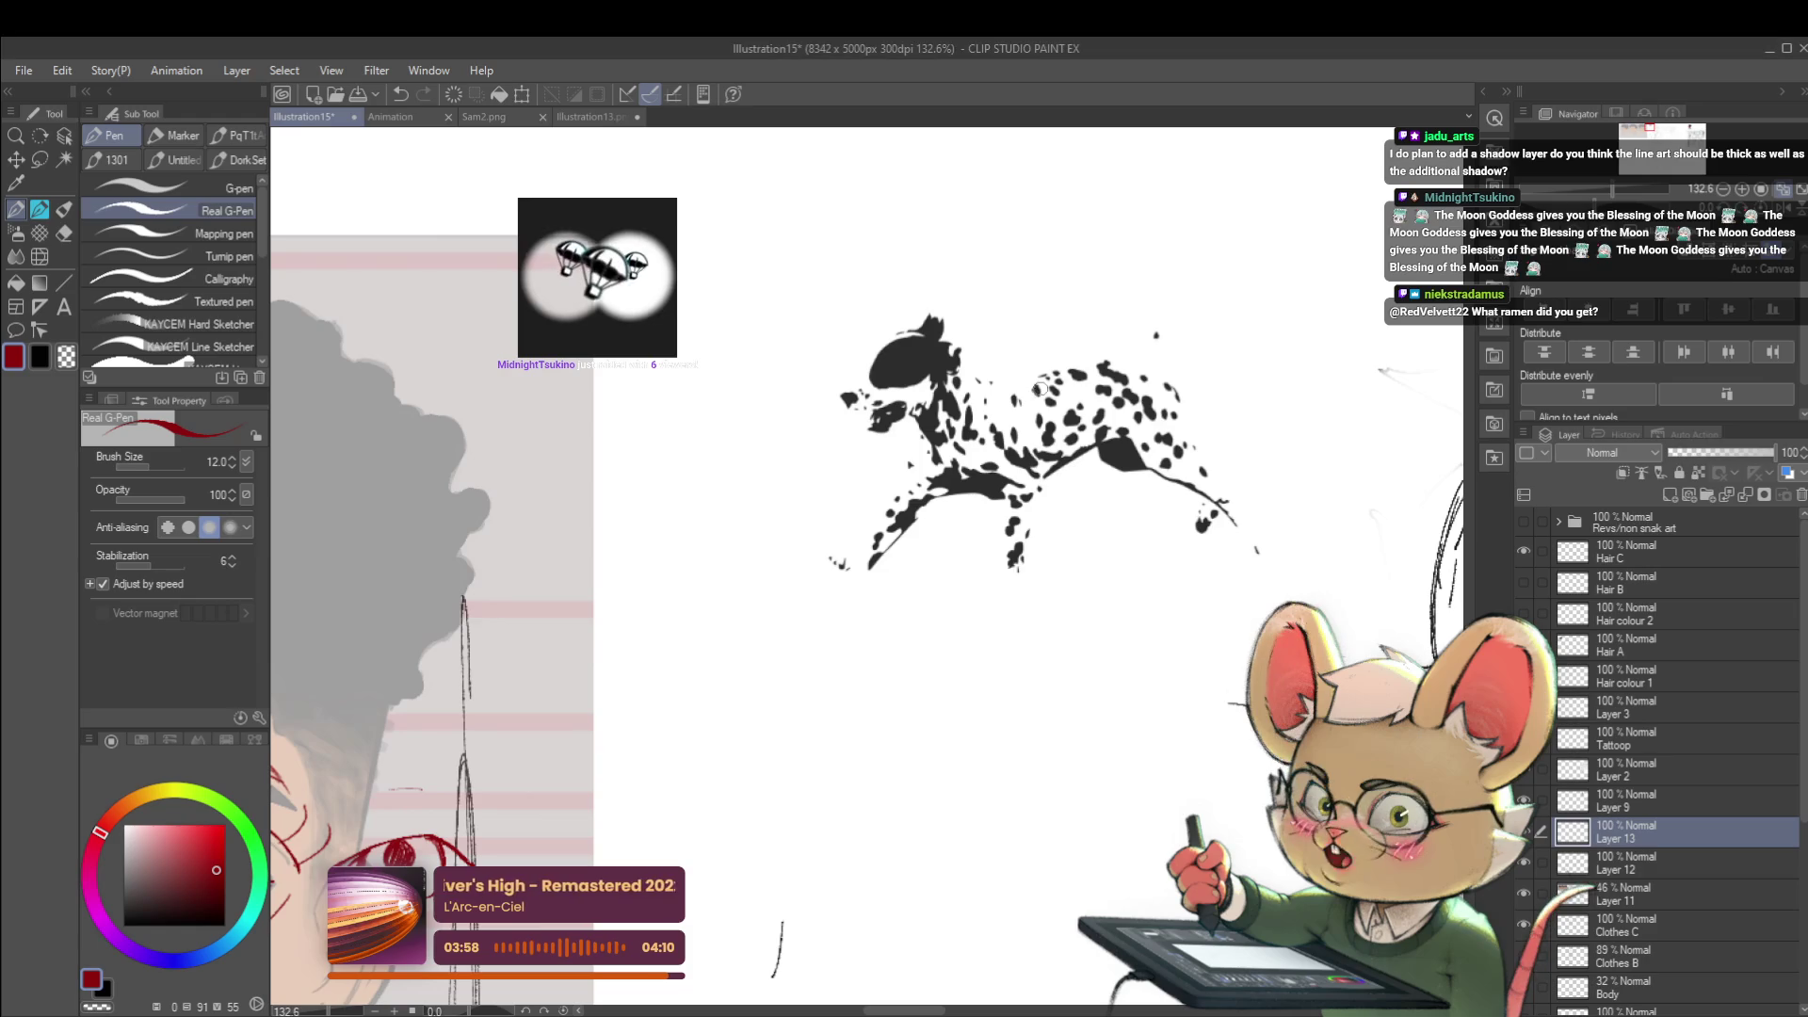
pyautogui.scroll(2, 999, 386)
# - Try a red line along the dog's back and undo it
pyautogui.moveTo(943, 370); pyautogui.dragTo(1172, 354)
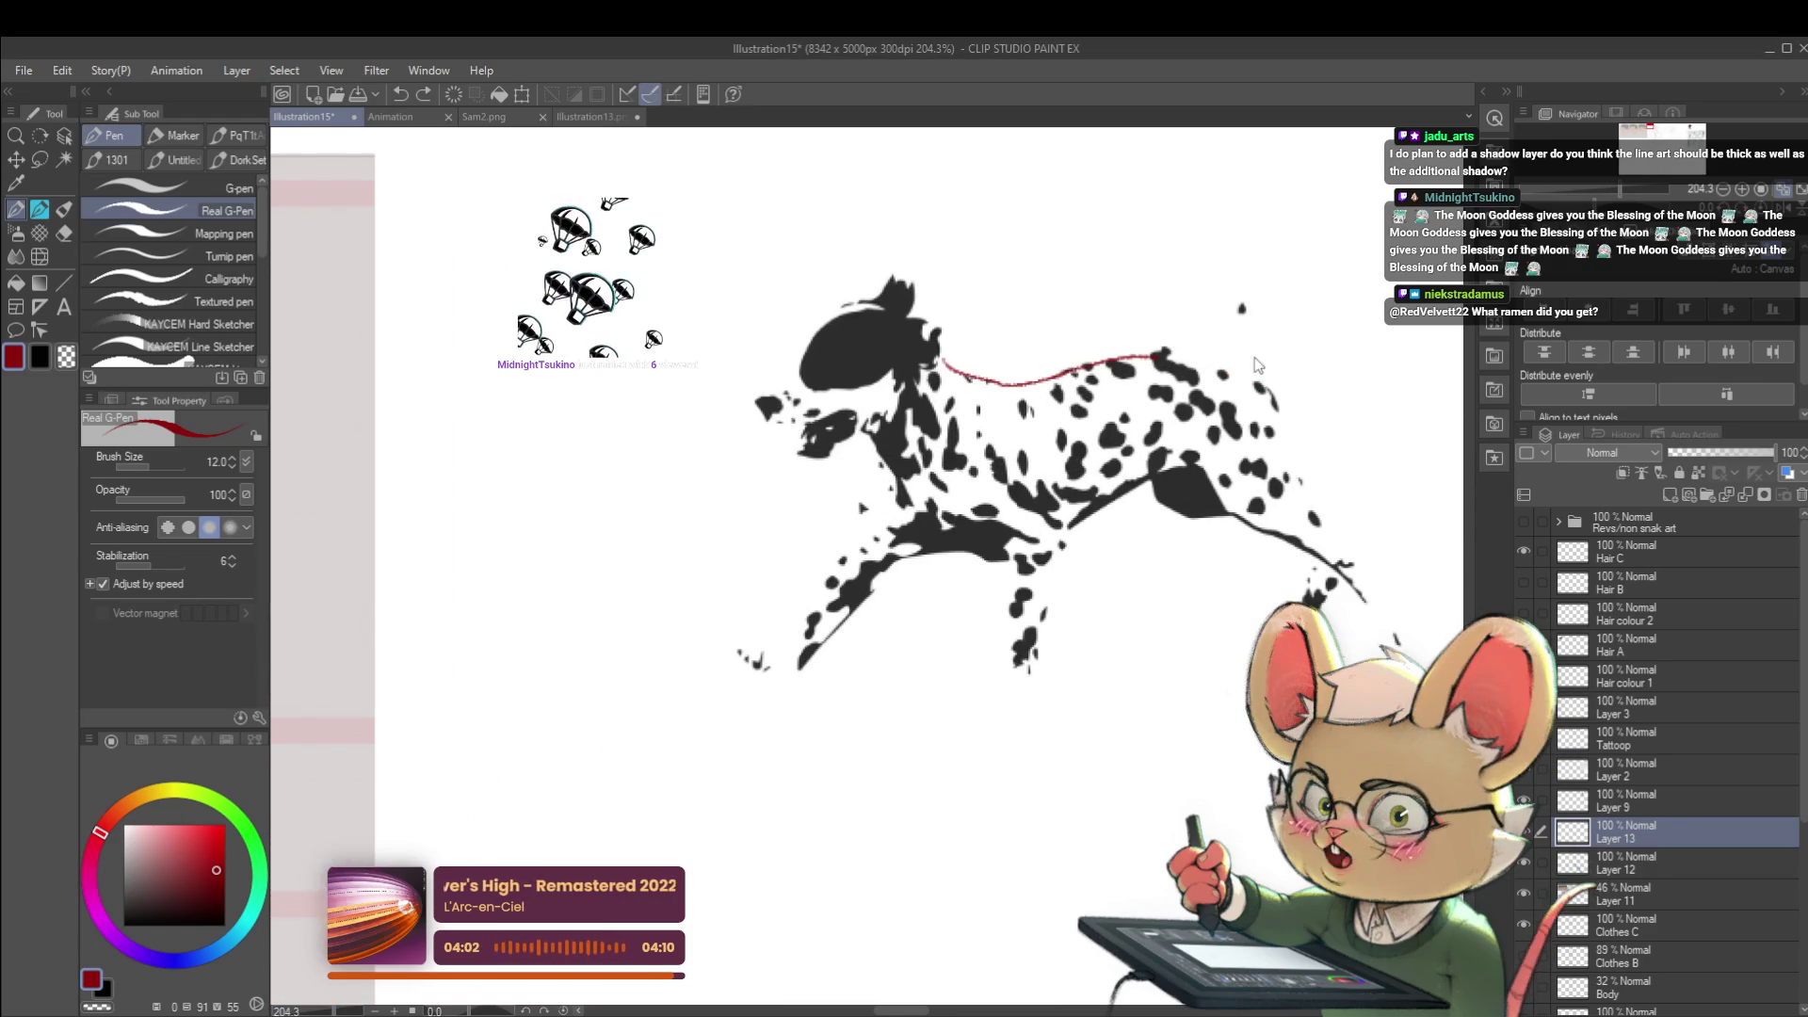
pyautogui.hotkey('ctrl', 'z')
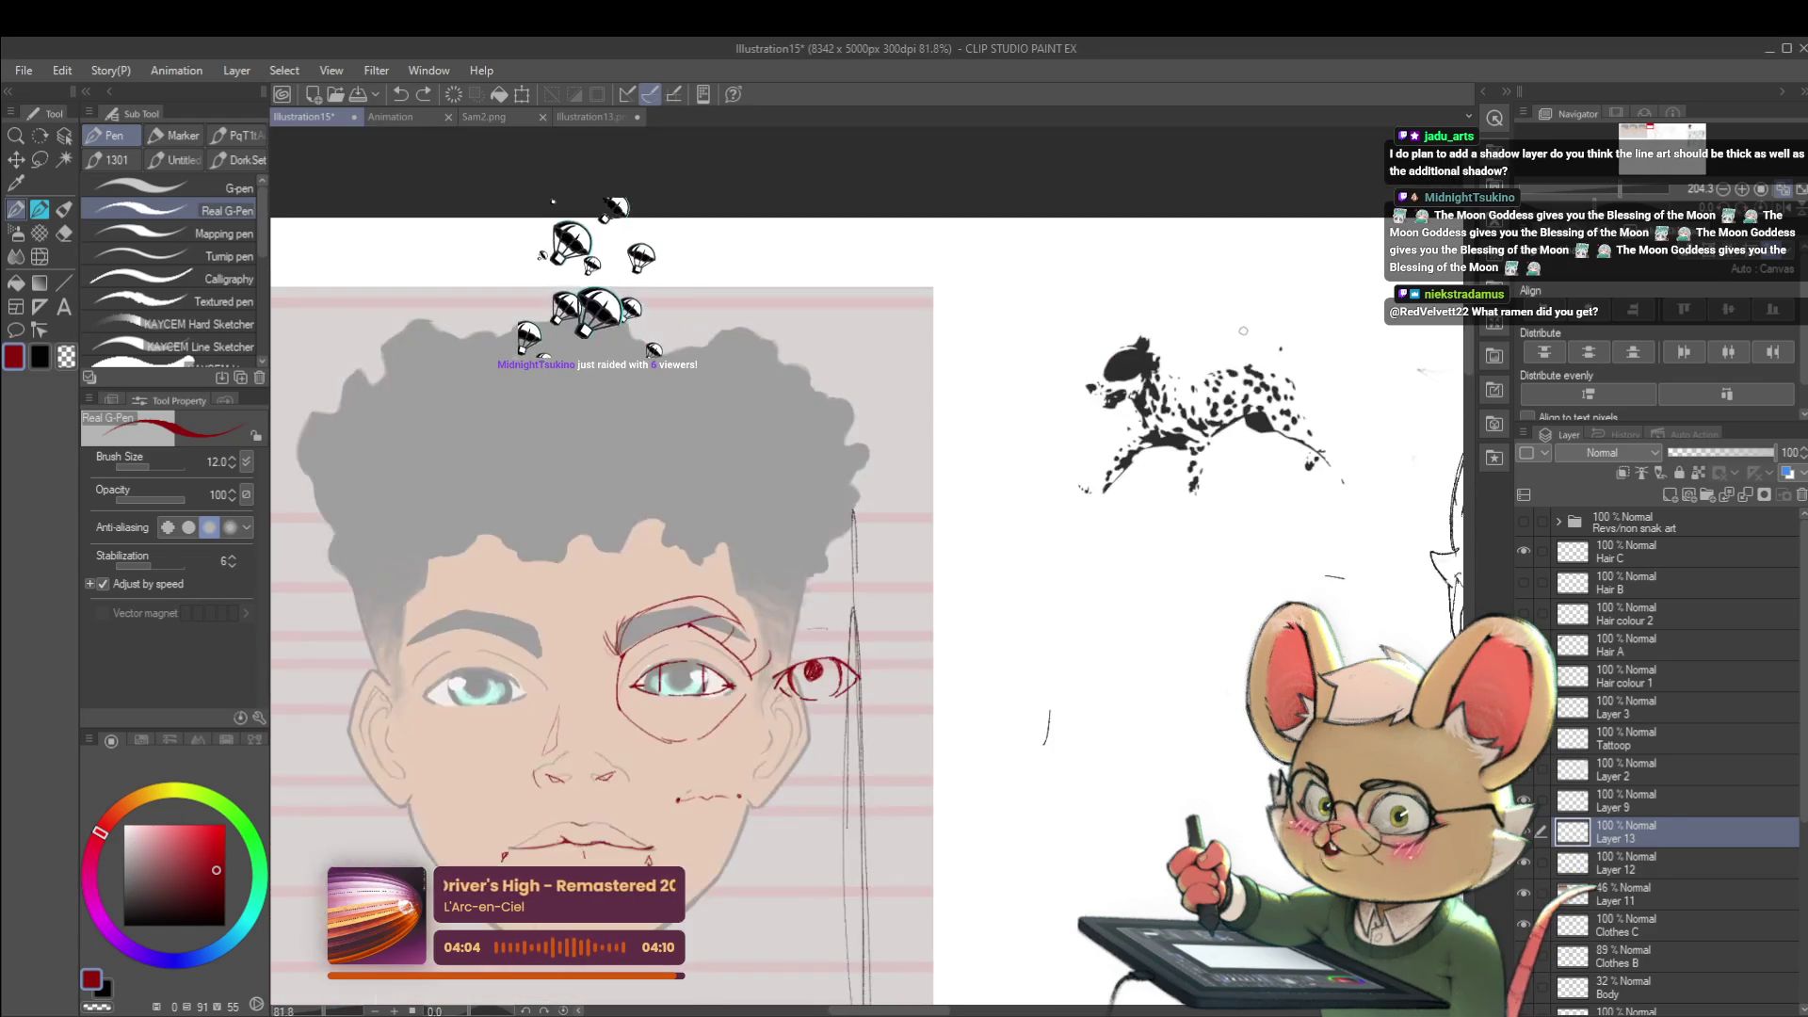
pyautogui.scroll(-3, 1244, 331)
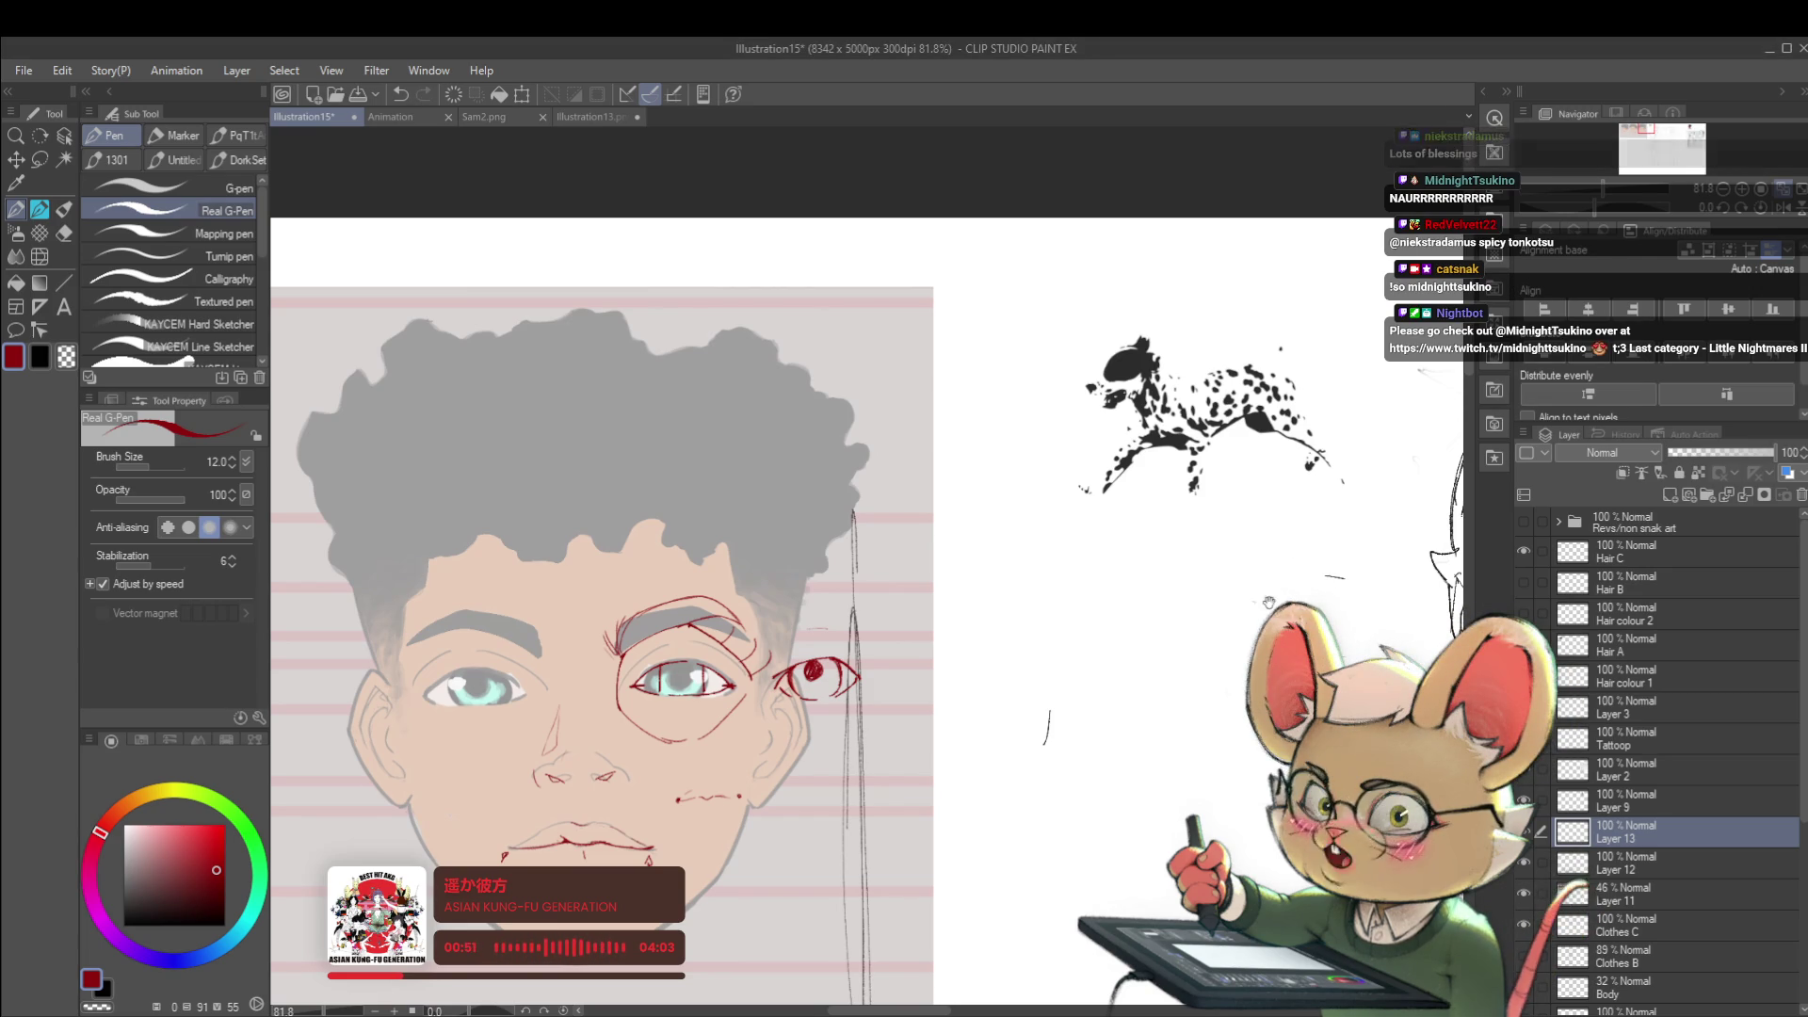
pyautogui.scroll(-2, 1250, 586)
pyautogui.scroll(-1, 1243, 497)
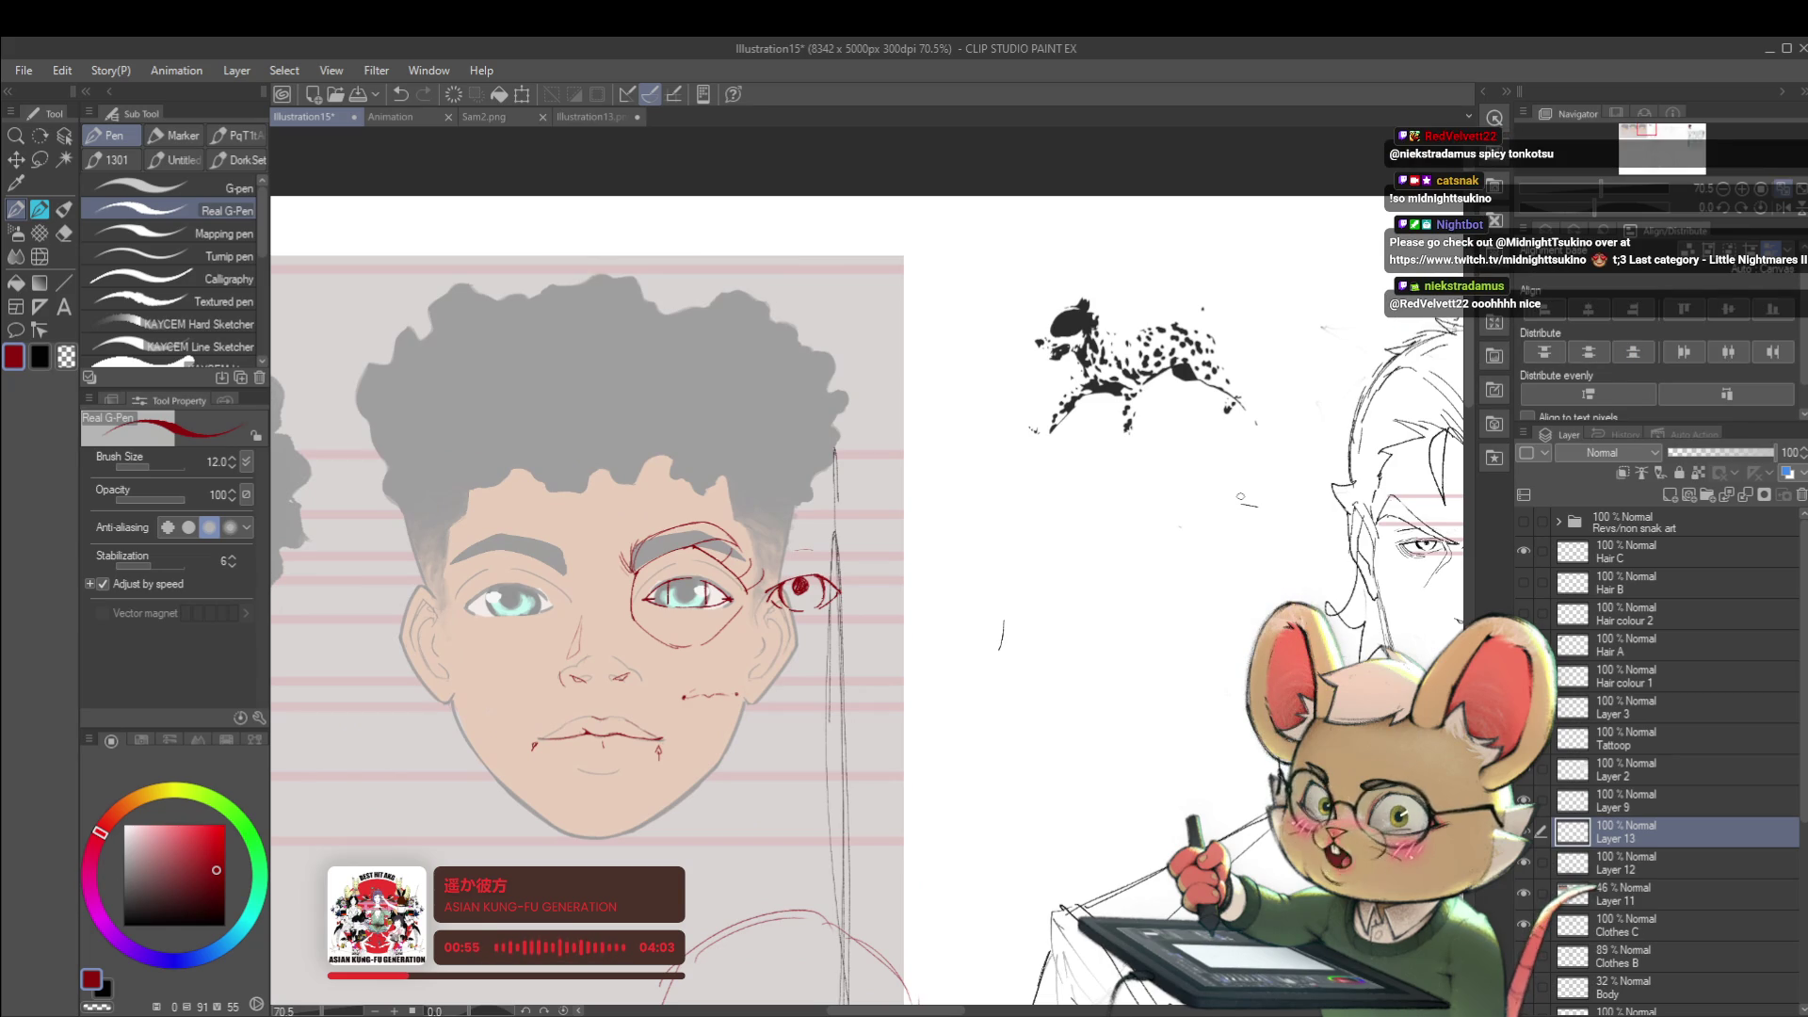
pyautogui.moveTo(1243, 497); pyautogui.dragTo(1307, 447)
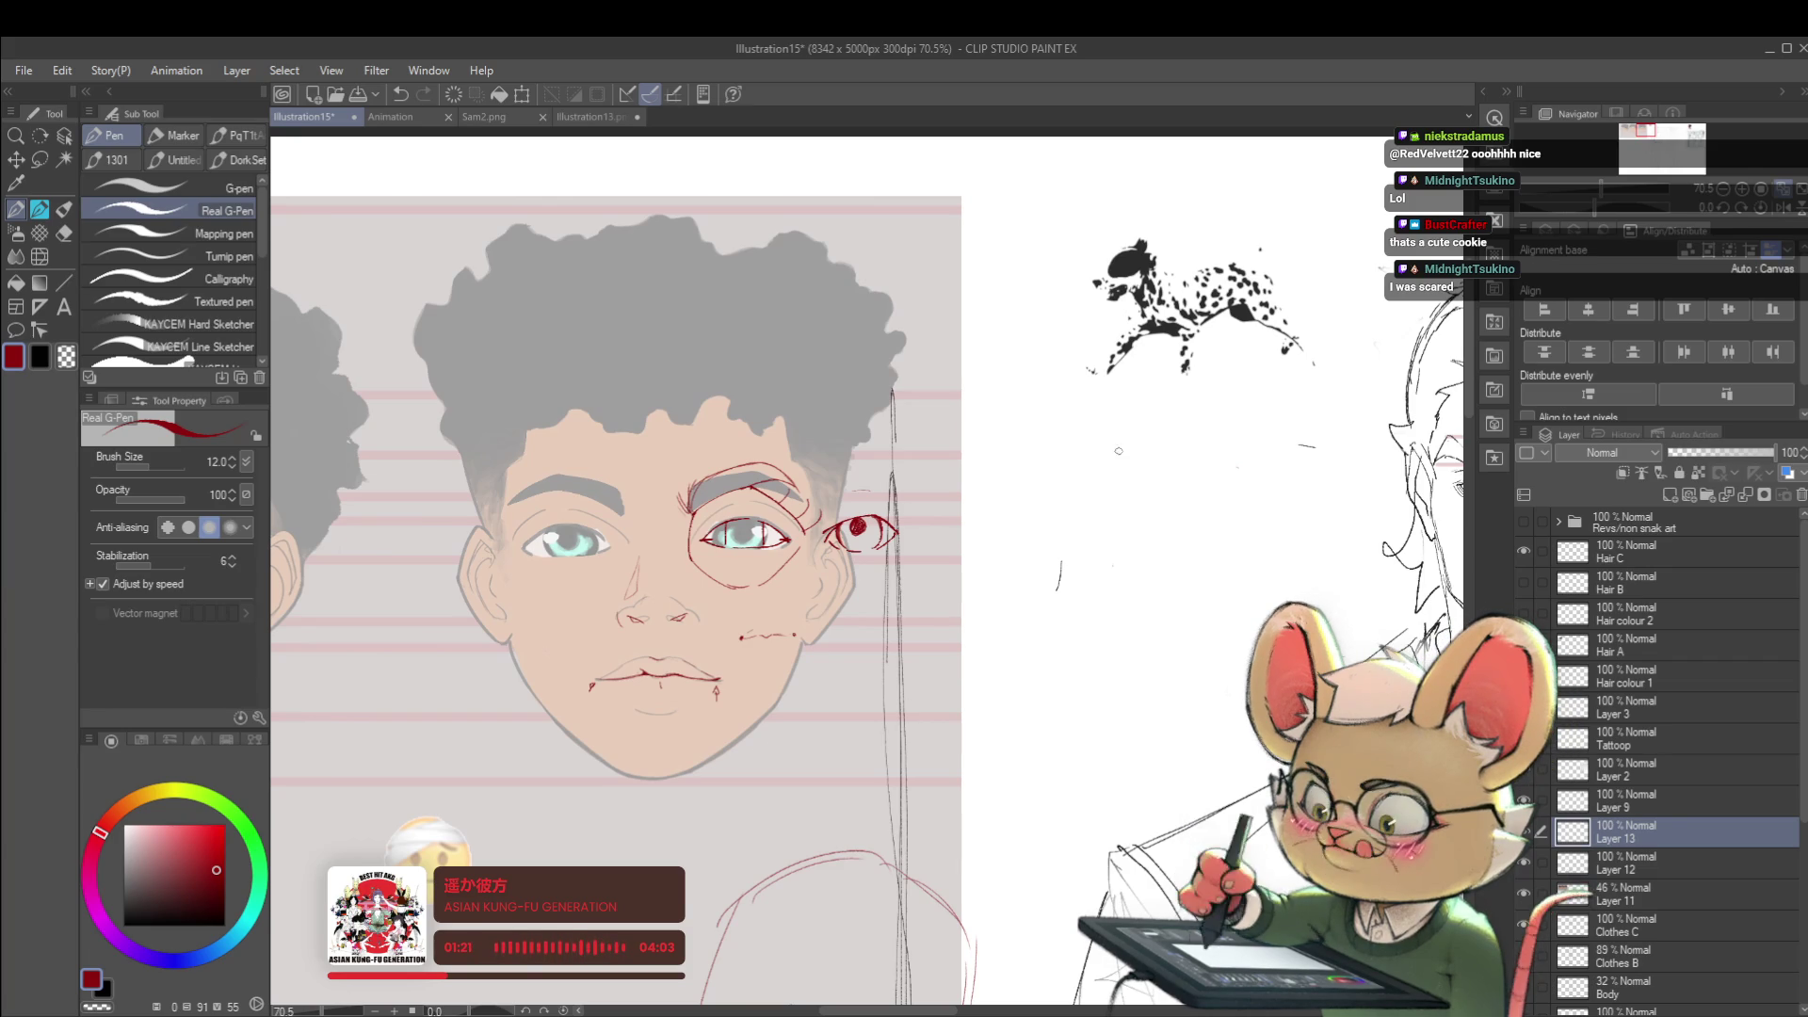
pyautogui.scroll(2, 995, 502)
# - Dot a red bullet and handwrite 'eye proportions' beside the face
pyautogui.click(995, 498)
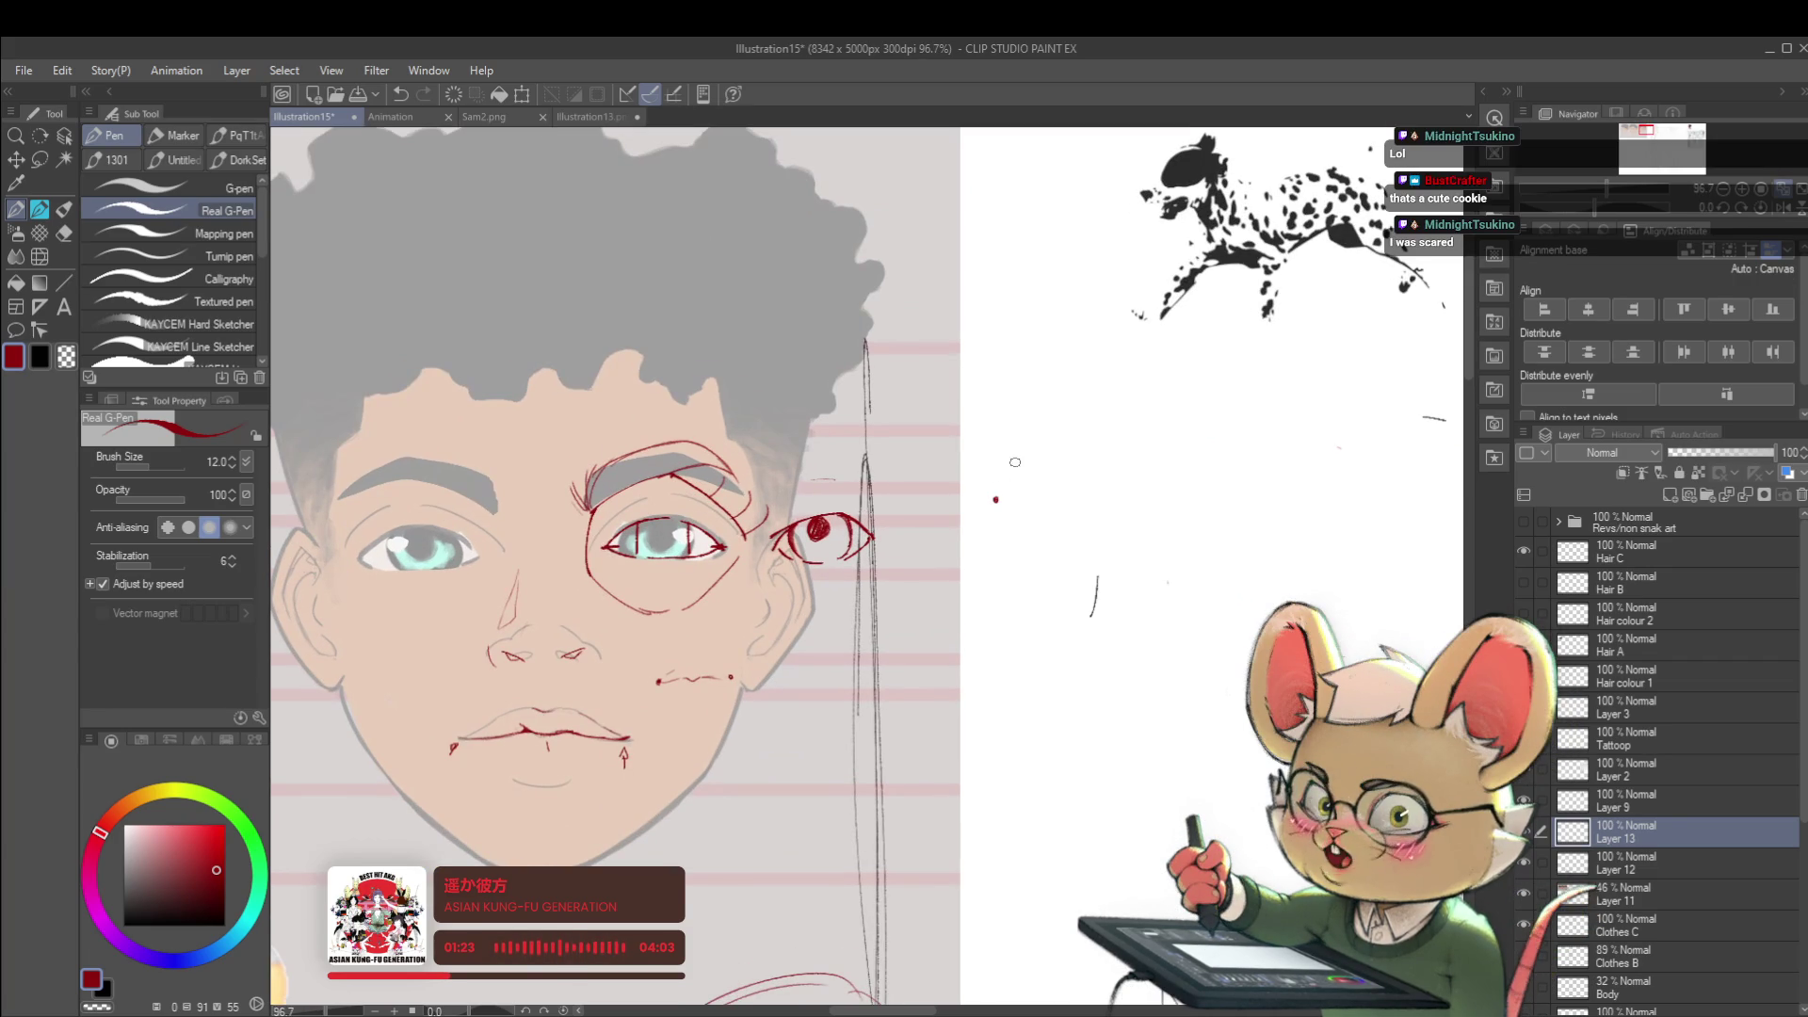
pyautogui.moveTo(1023, 503); pyautogui.dragTo(1148, 497)
pyautogui.moveTo(1159, 494); pyautogui.dragTo(1272, 497)
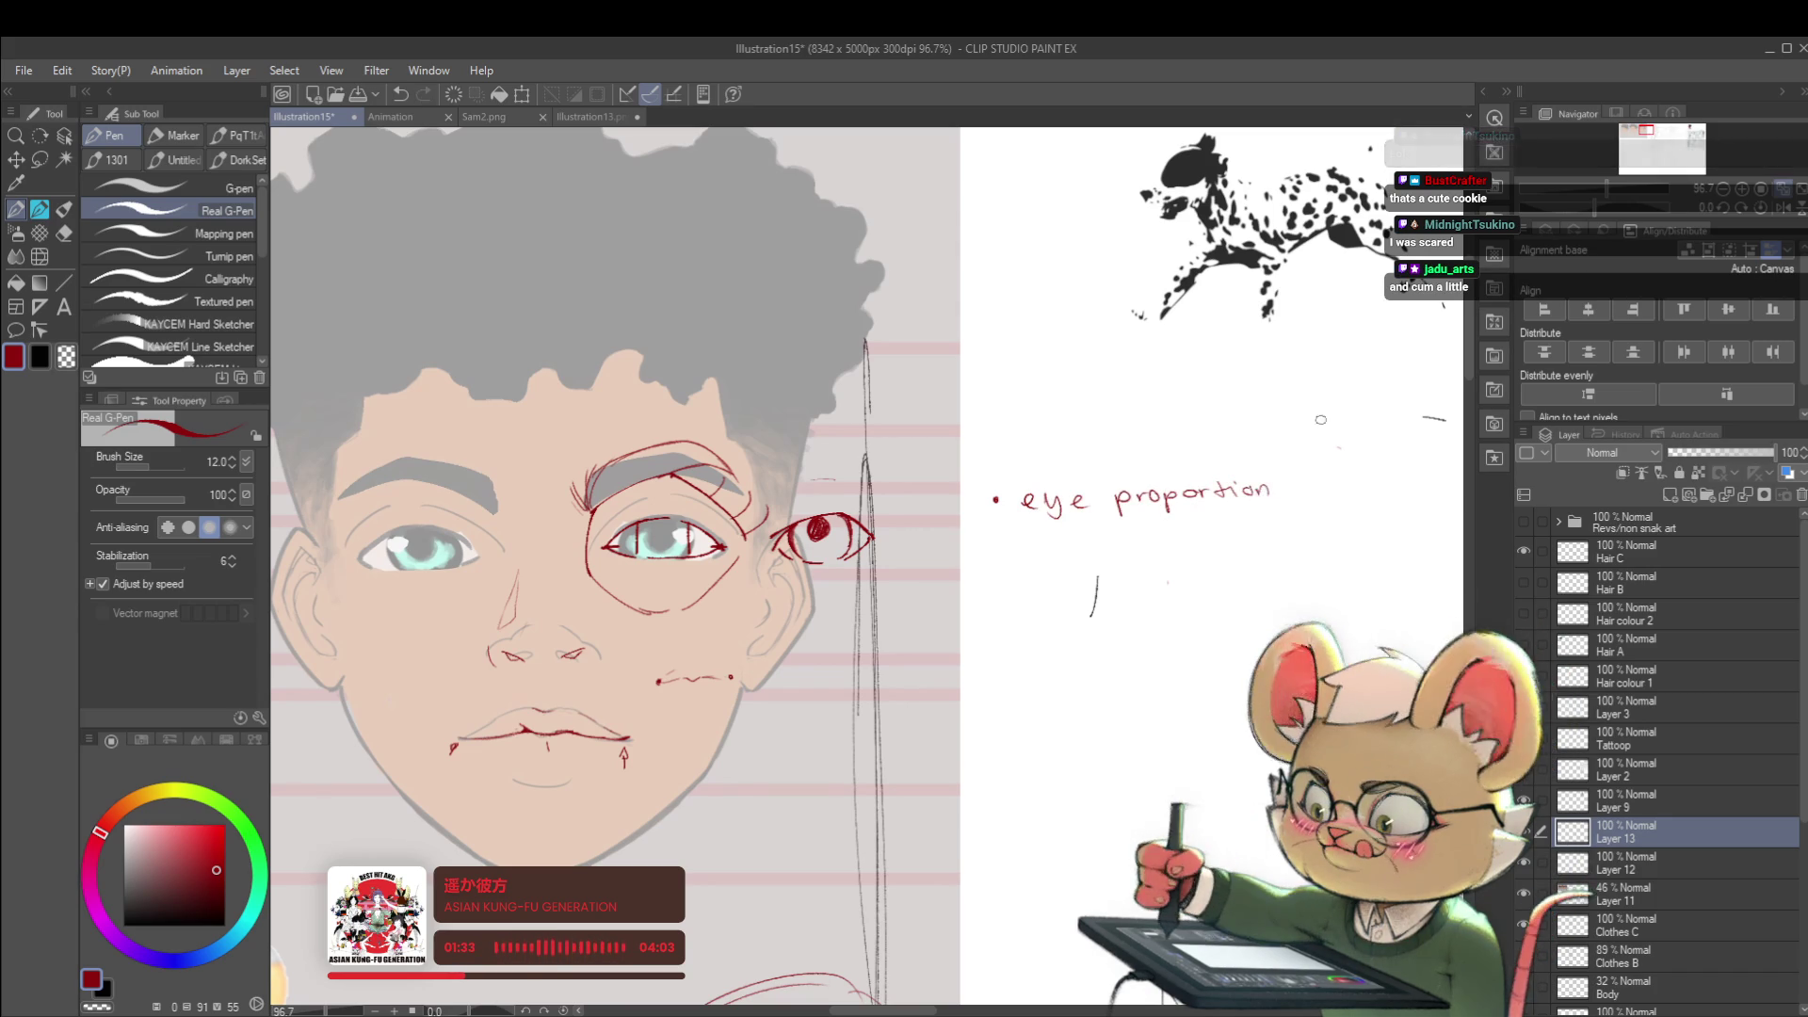
pyautogui.scroll(-2, 1286, 439)
pyautogui.moveTo(1125, 486); pyautogui.dragTo(1123, 499)
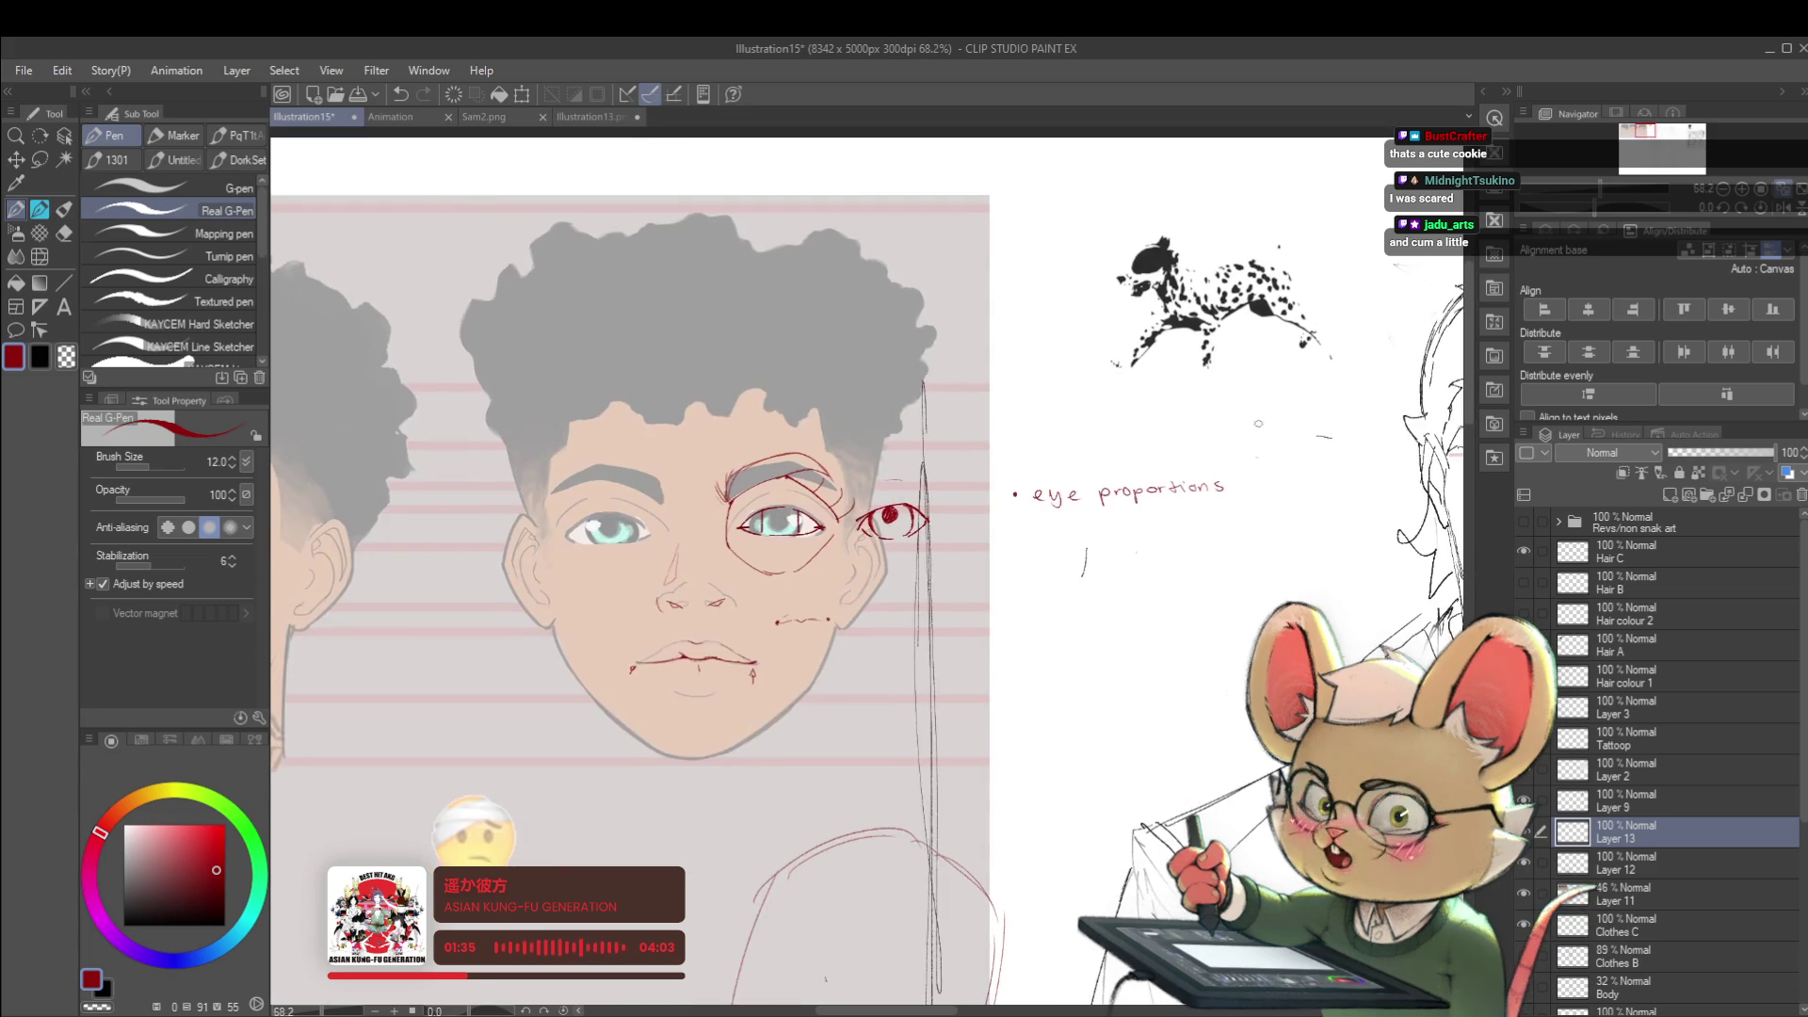
pyautogui.scroll(2, 1037, 570)
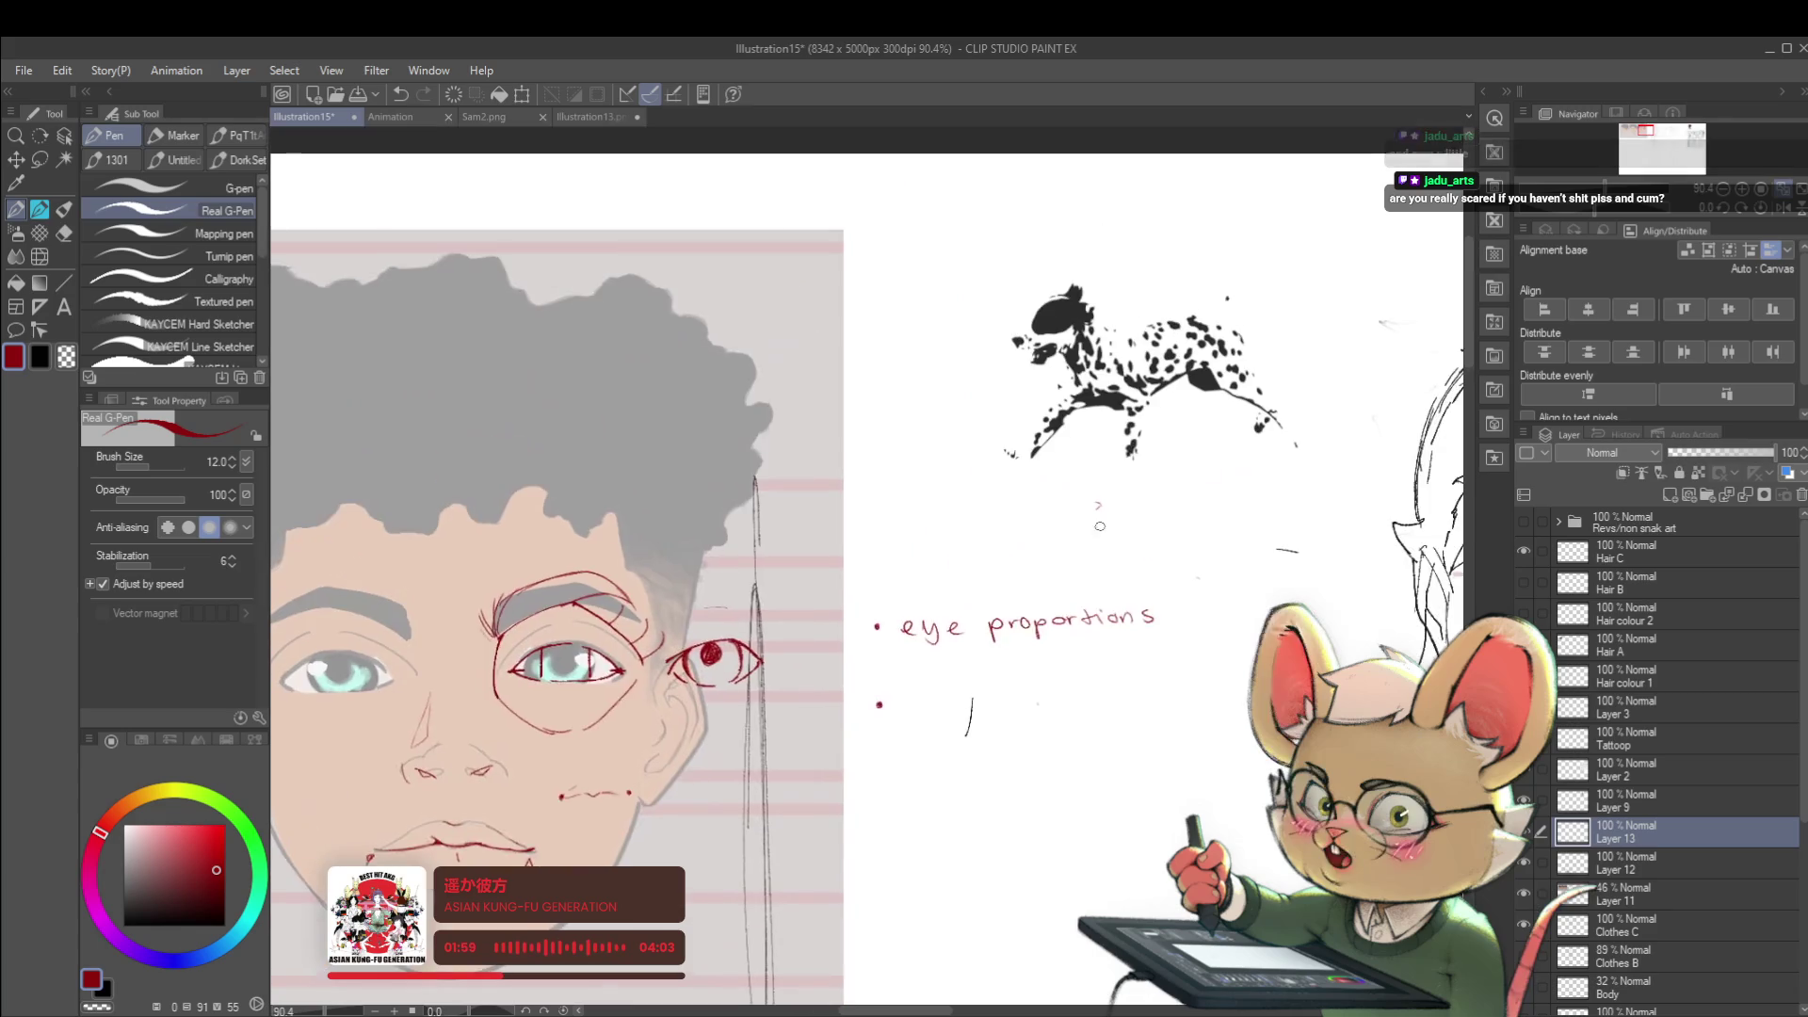
pyautogui.scroll(2, 1056, 671)
pyautogui.scroll(2, 1166, 424)
pyautogui.scroll(1, 1165, 424)
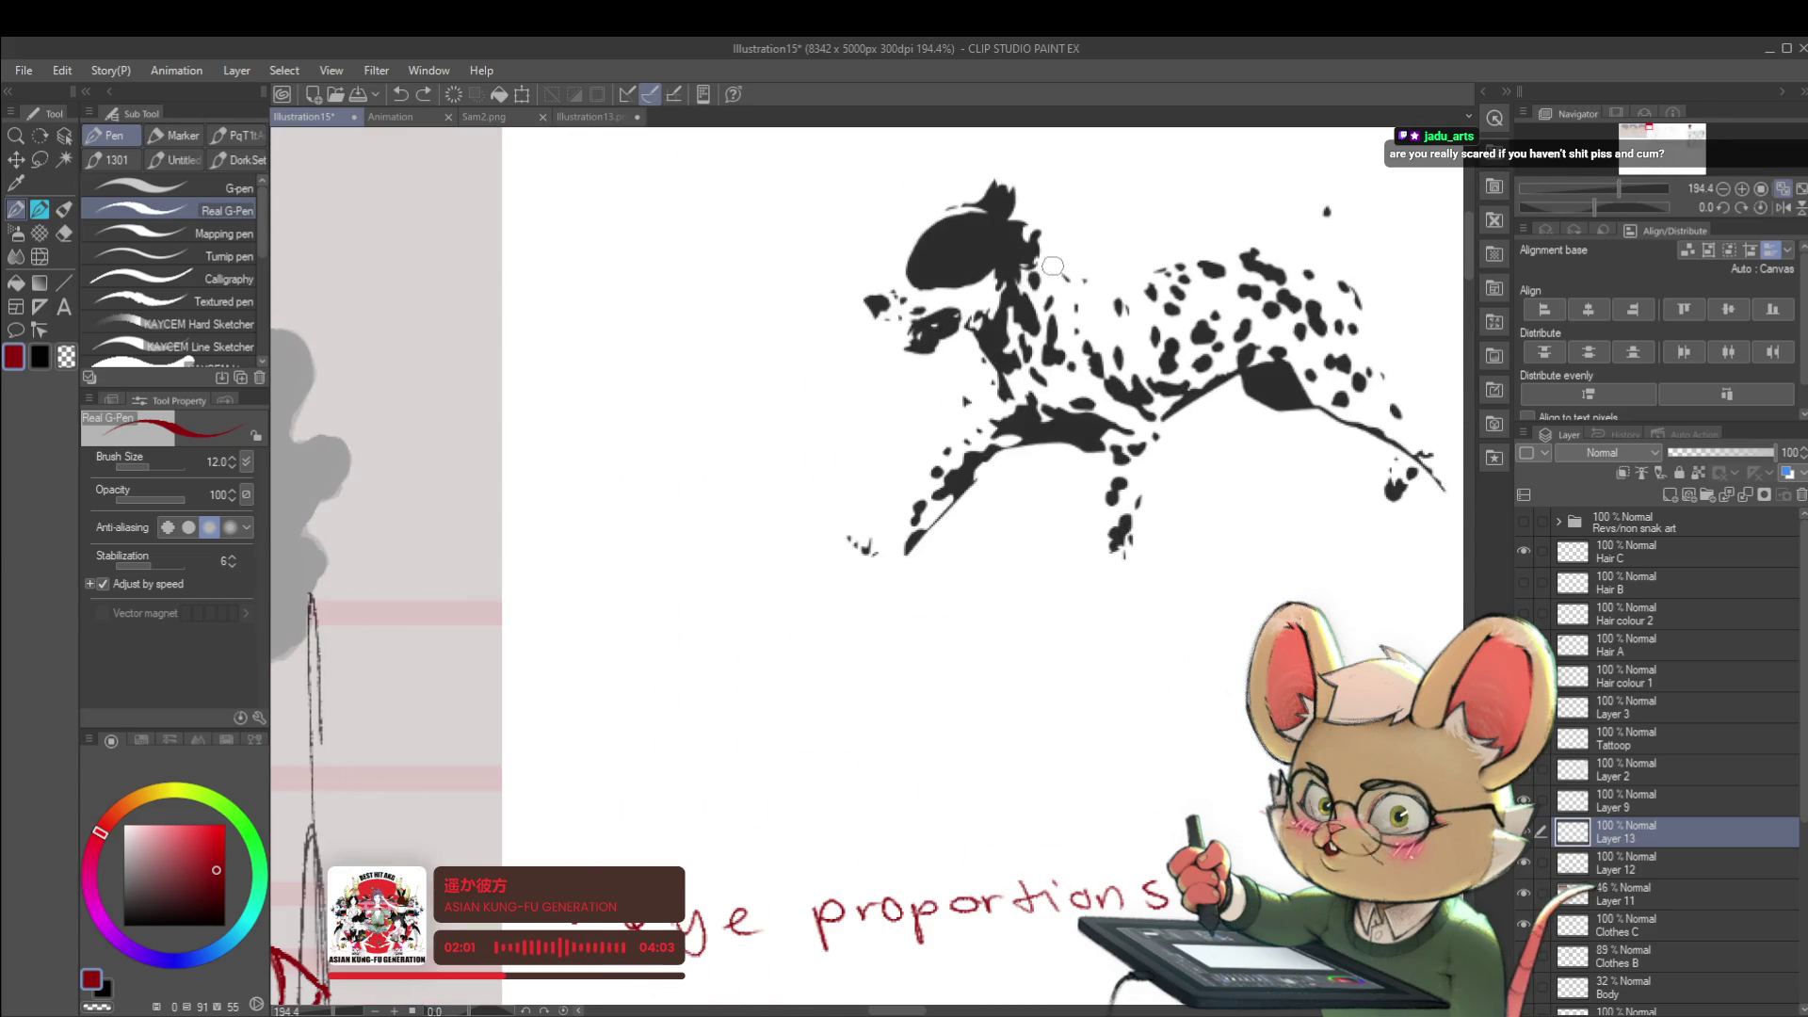
# - Extend the thin red line along the dalmatian's back
pyautogui.moveTo(1083, 283); pyautogui.dragTo(1224, 254)
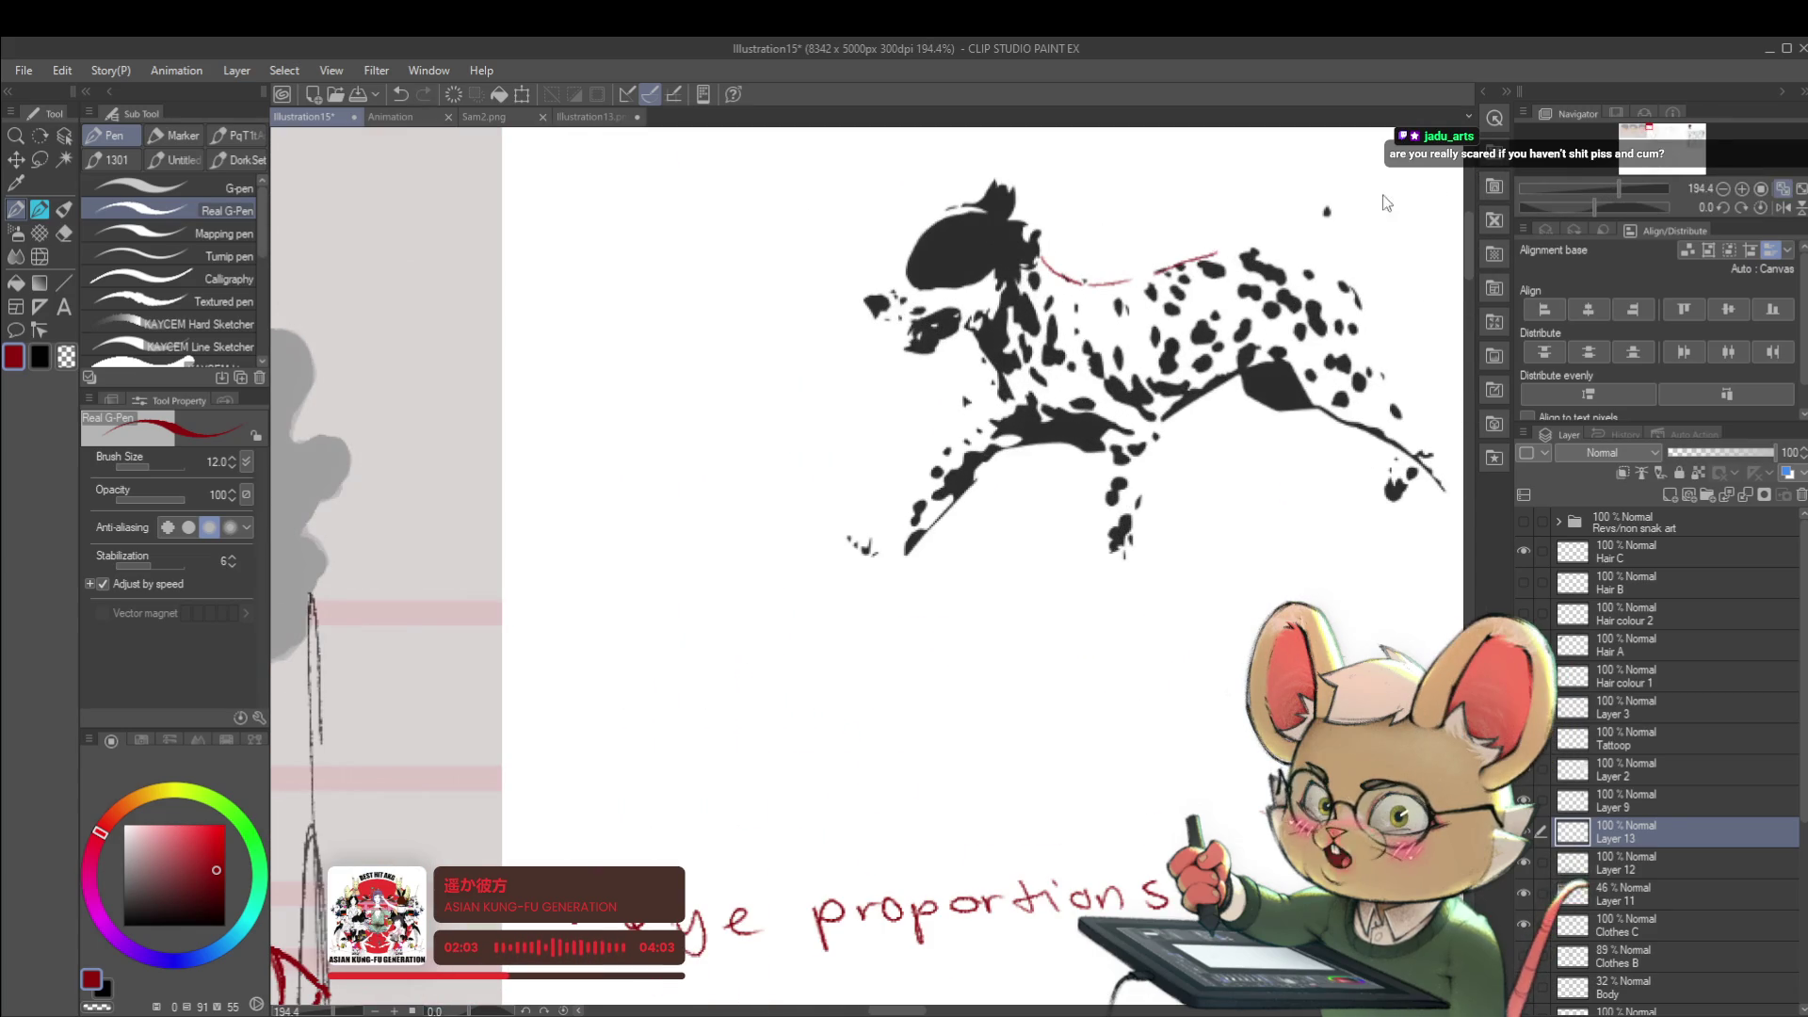
pyautogui.scroll(-2, 1335, 379)
pyautogui.scroll(-1, 1335, 380)
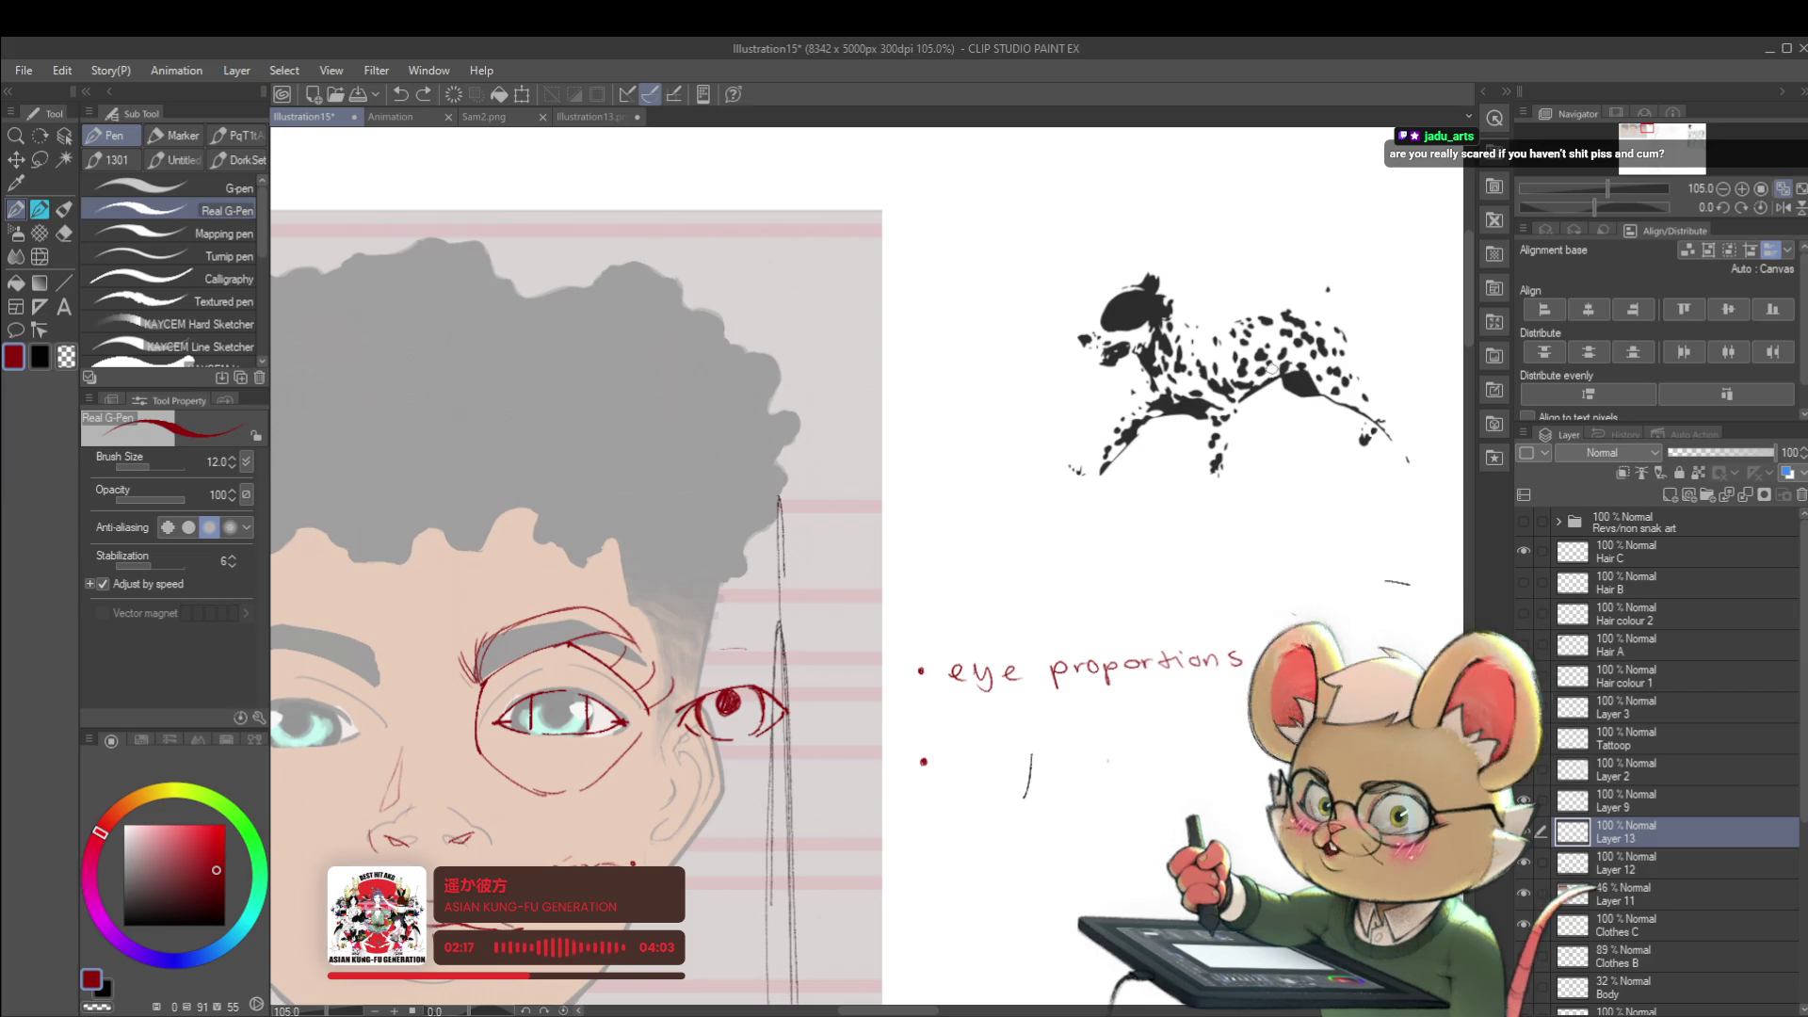
pyautogui.scroll(-2, 1242, 580)
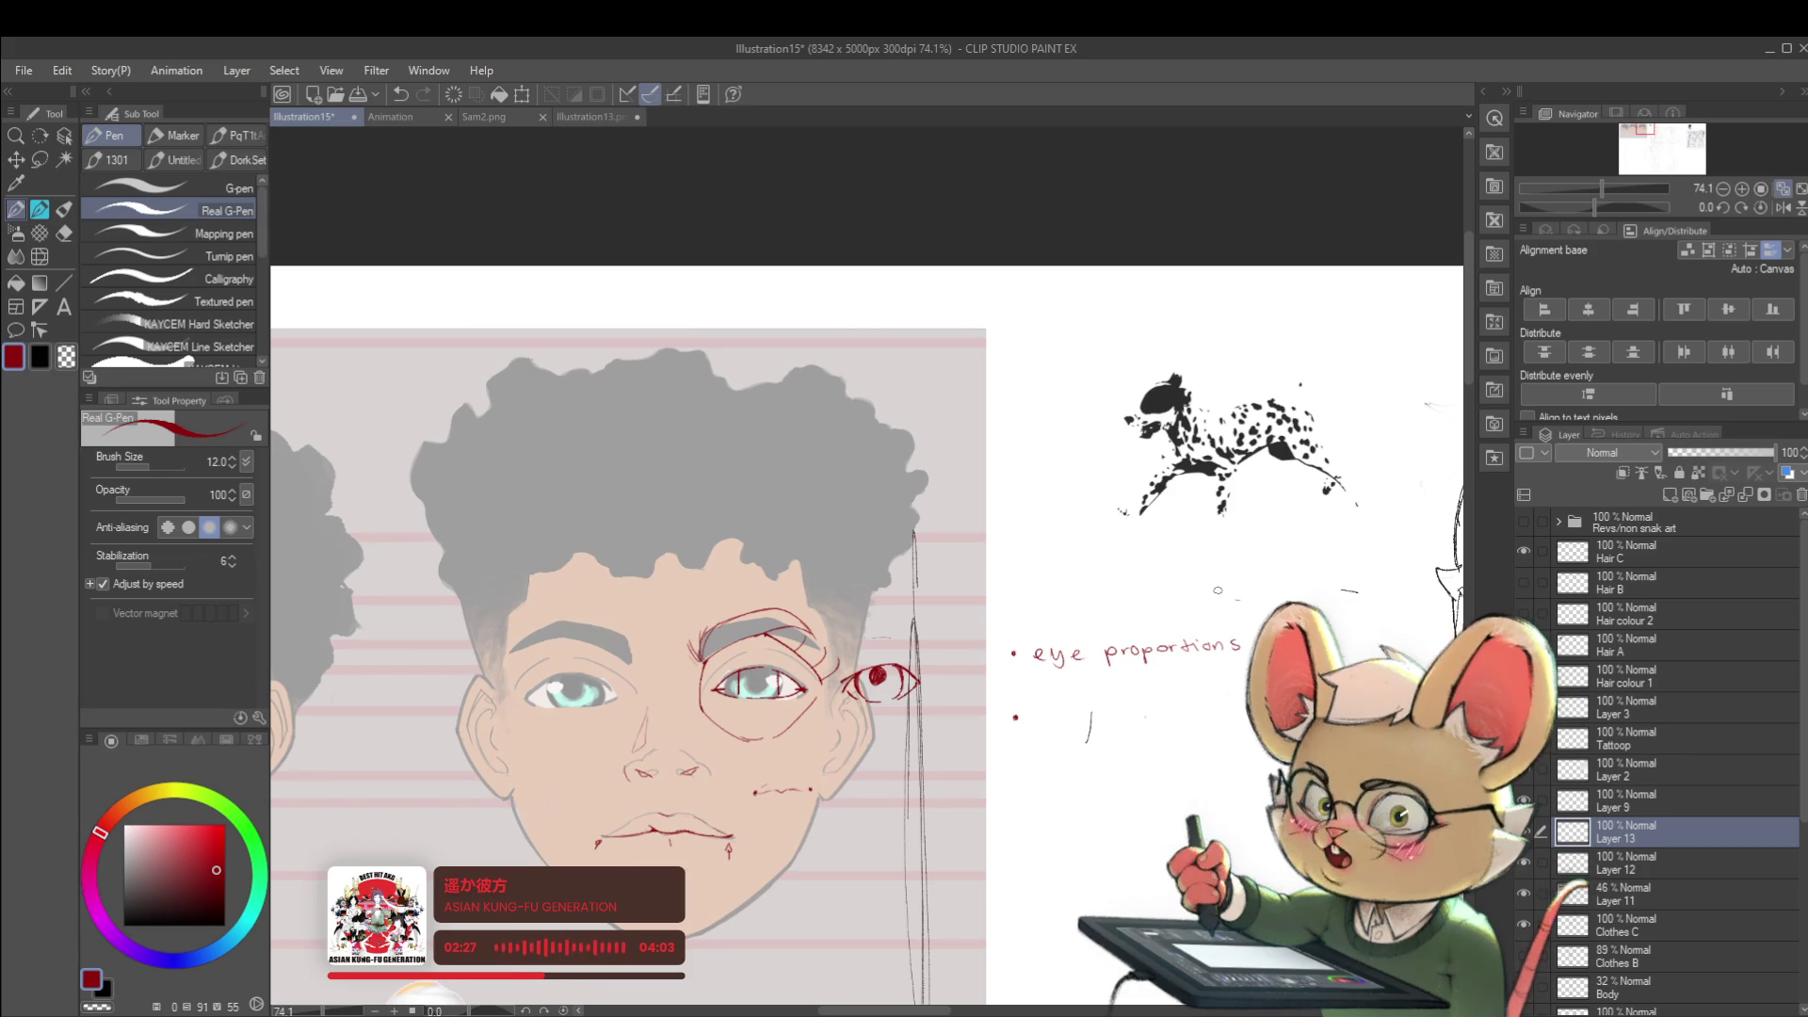
pyautogui.moveTo(937, 595)
pyautogui.mouseDown()
pyautogui.moveTo(950, 499)
pyautogui.moveTo(928, 402)
pyautogui.mouseUp()
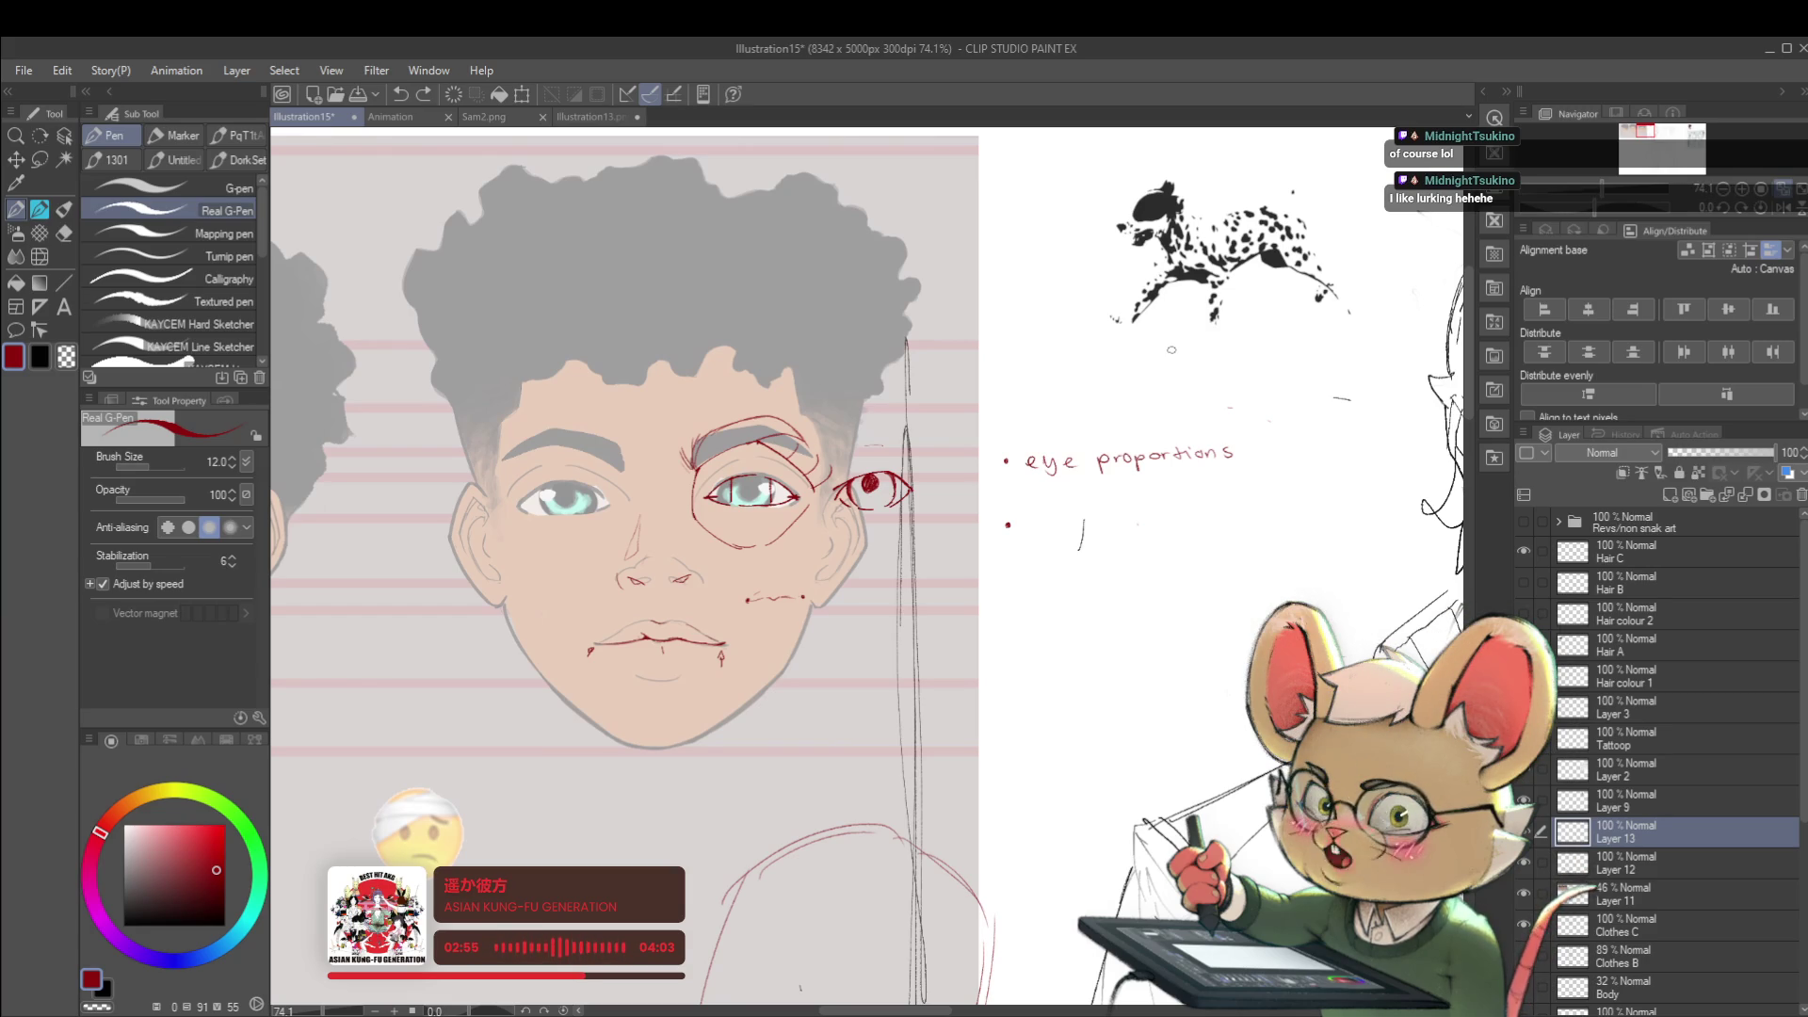
pyautogui.moveTo(1042, 480)
pyautogui.mouseDown()
pyautogui.moveTo(1087, 369)
pyautogui.moveTo(1115, 416)
pyautogui.mouseUp()
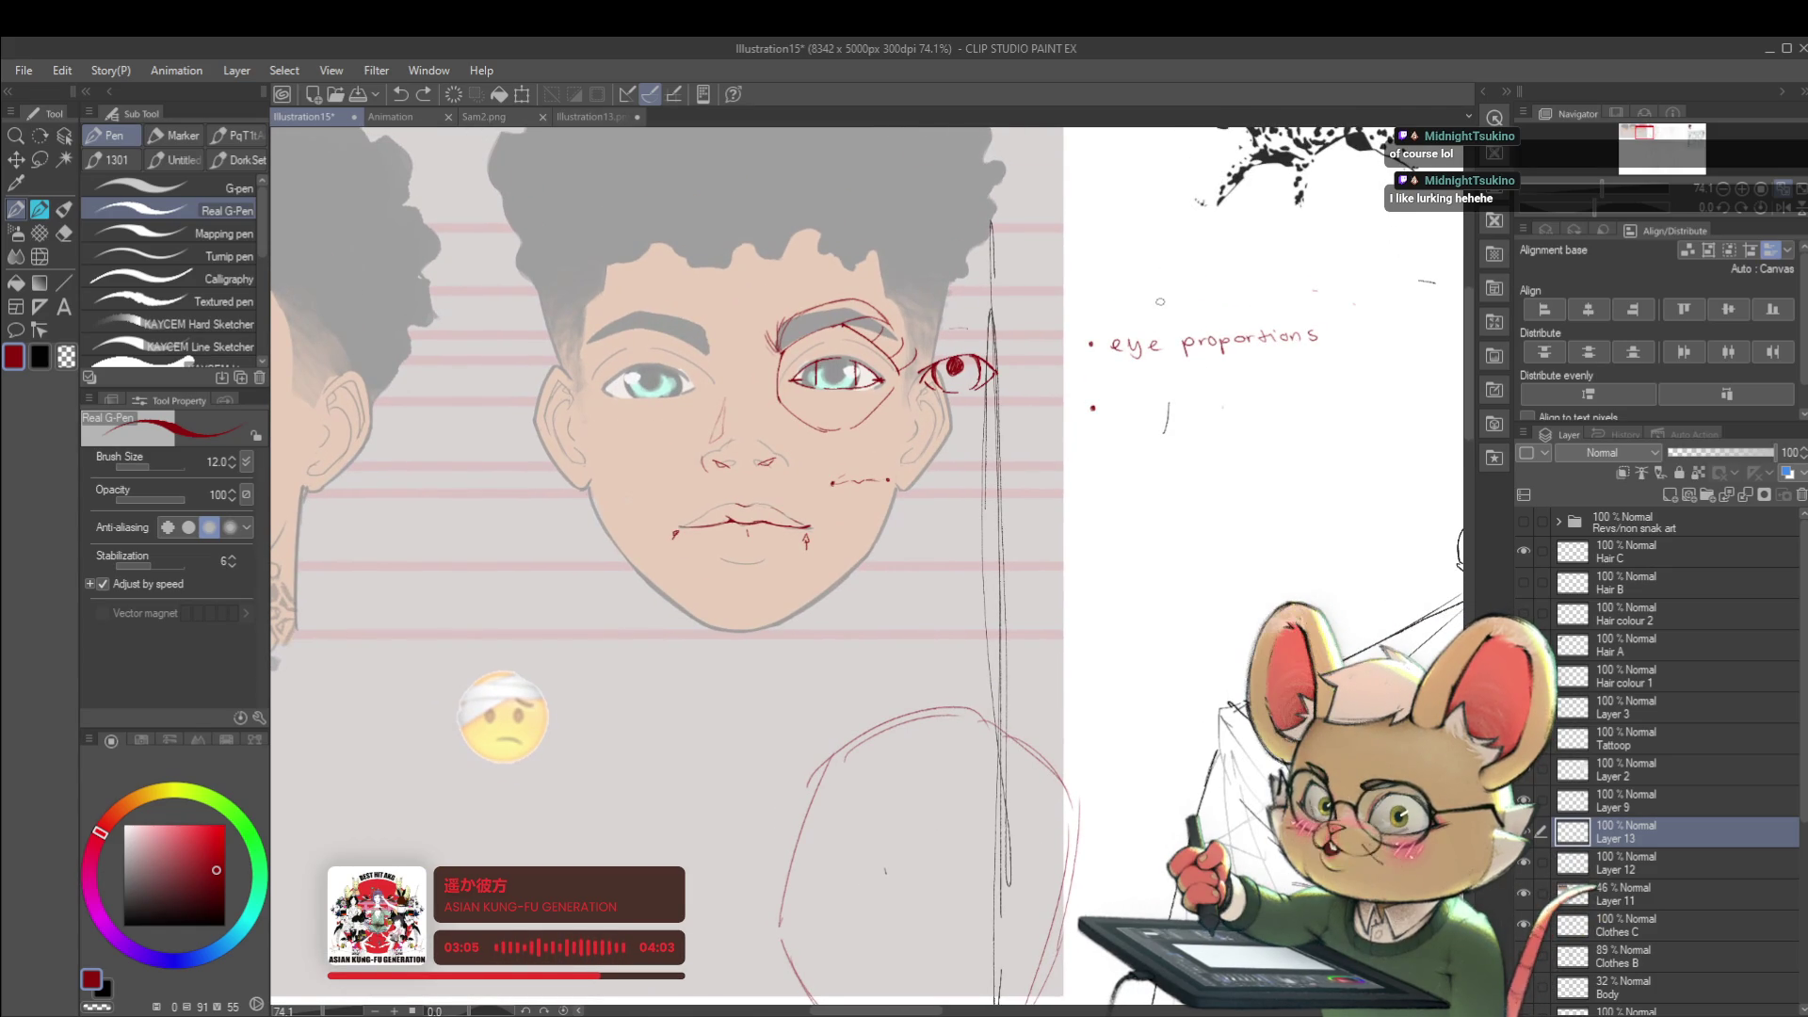
pyautogui.scroll(2, 955, 396)
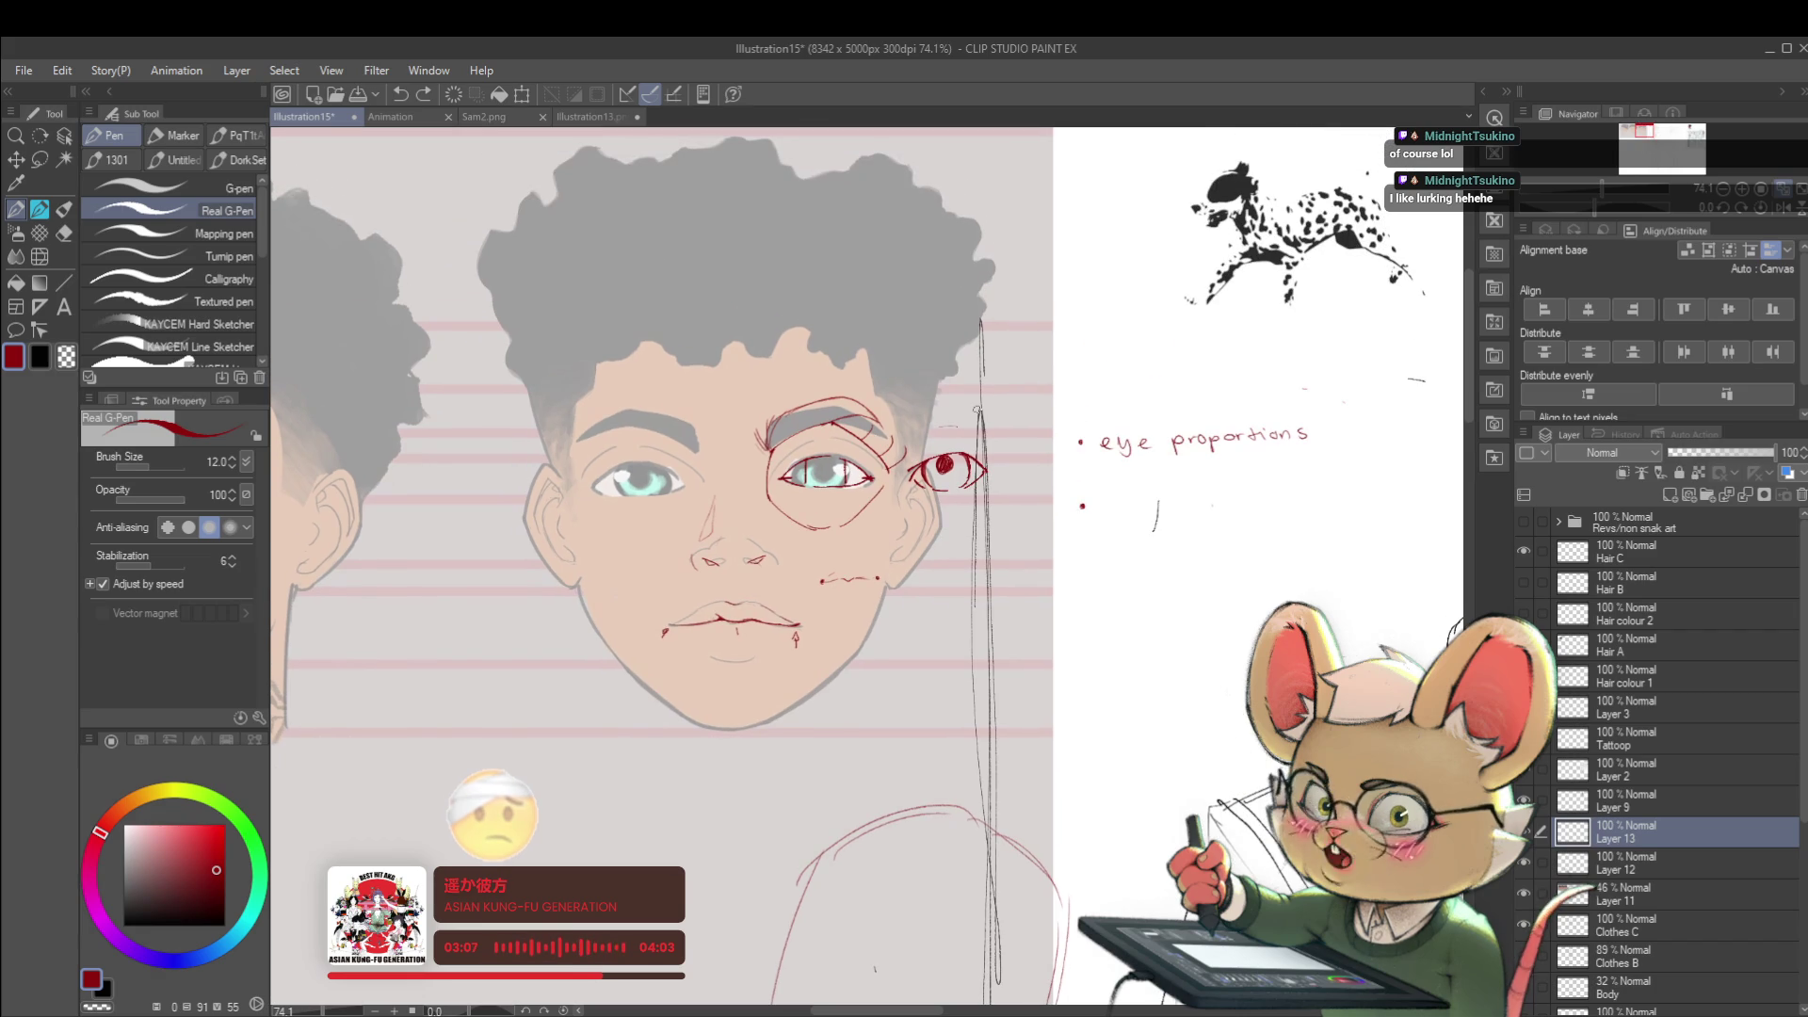
pyautogui.scroll(2, 961, 425)
pyautogui.scroll(1, 941, 430)
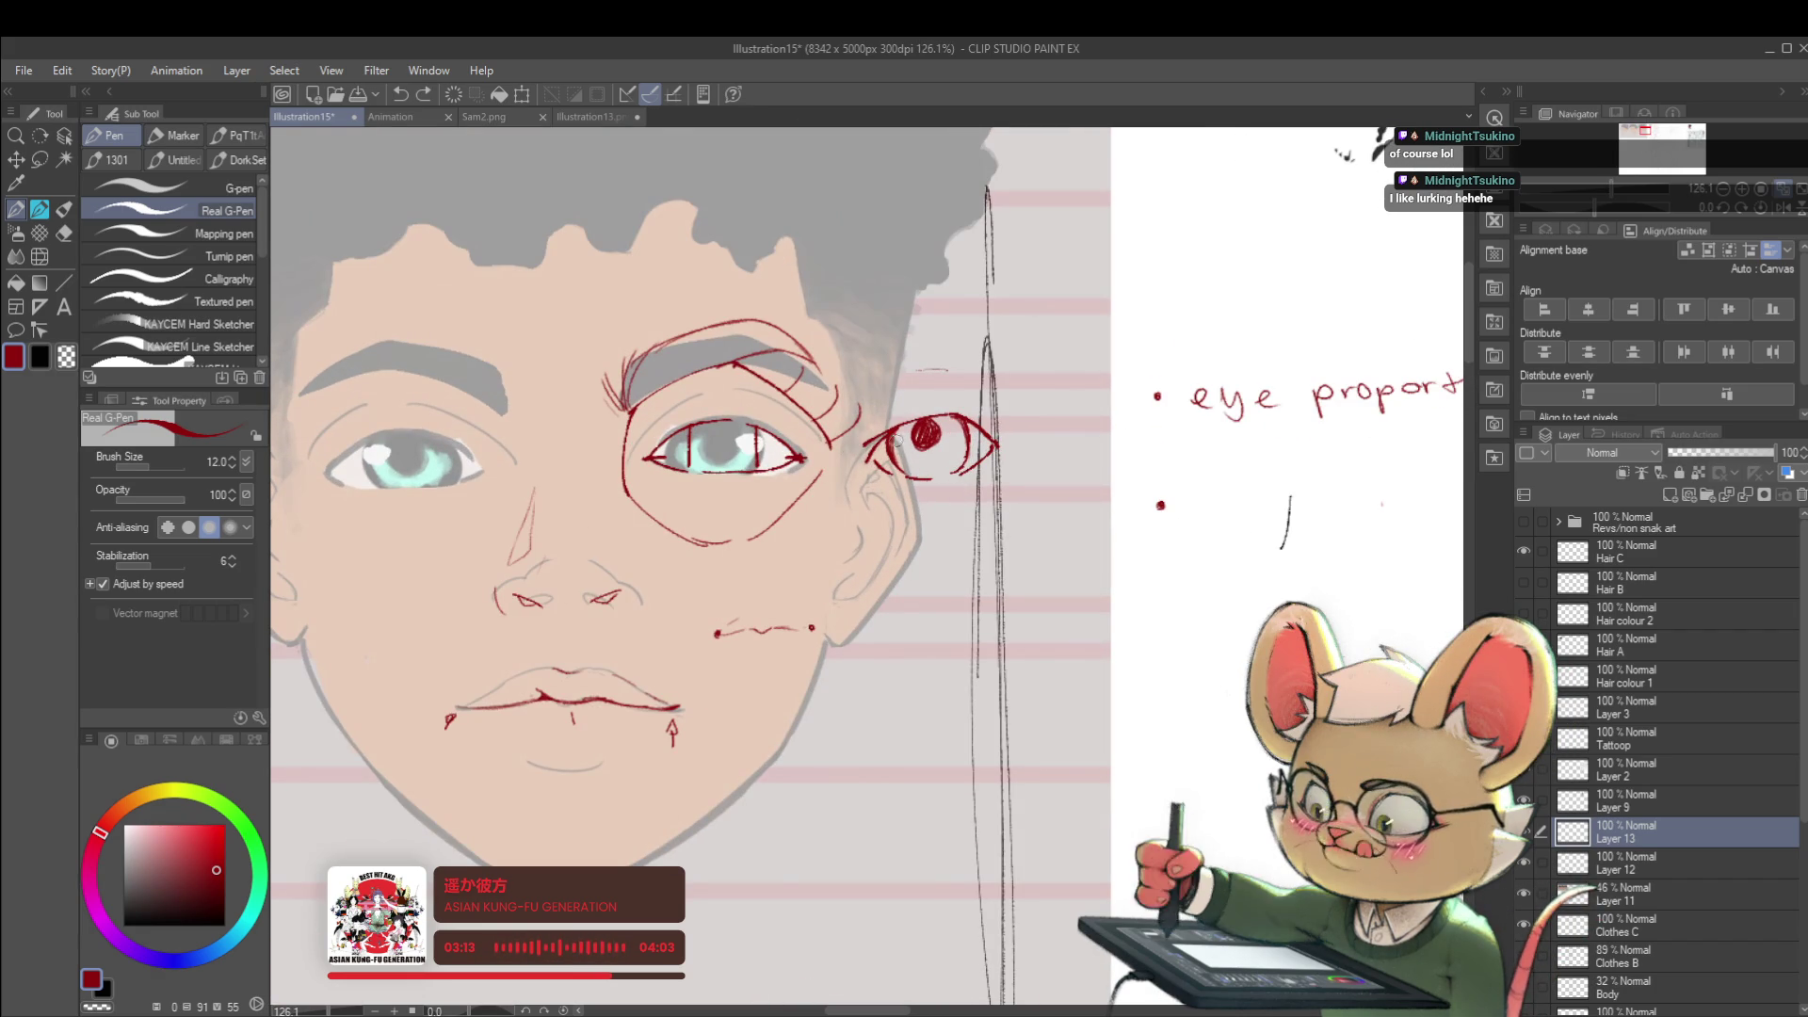
pyautogui.scroll(-2, 882, 427)
pyautogui.scroll(-2, 873, 363)
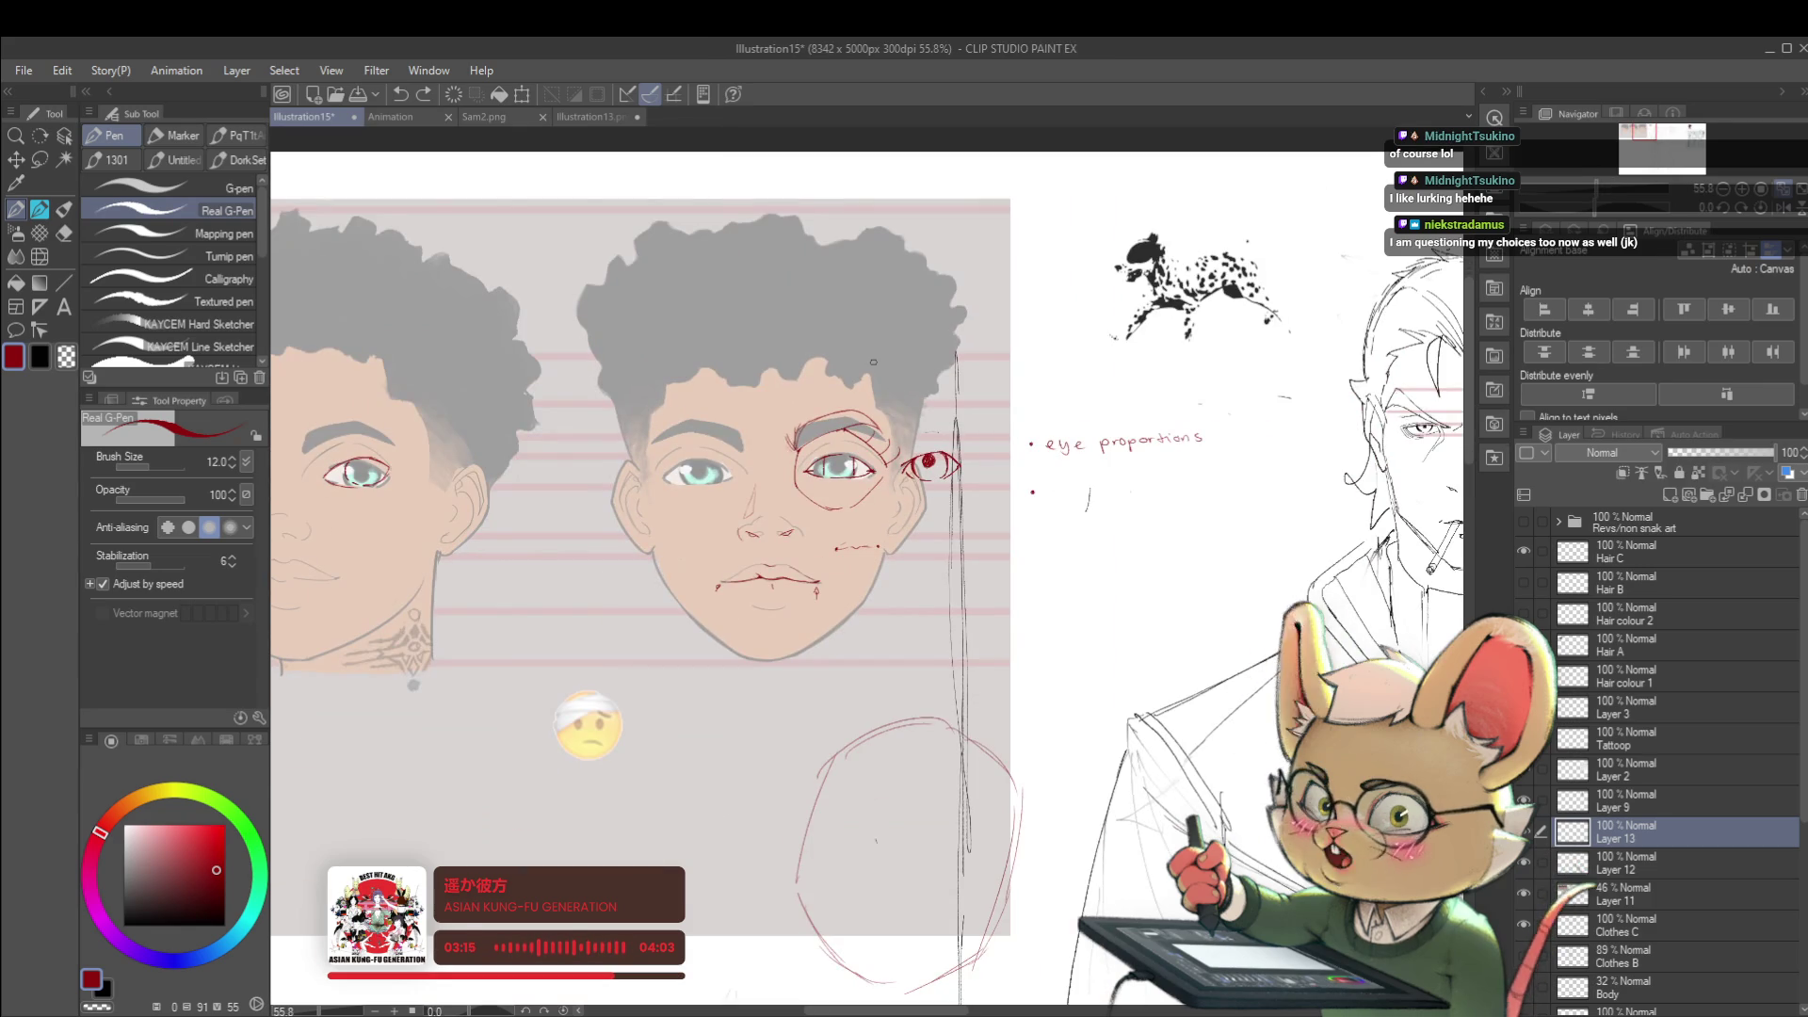
pyautogui.scroll(2, 873, 362)
pyautogui.scroll(1, 819, 367)
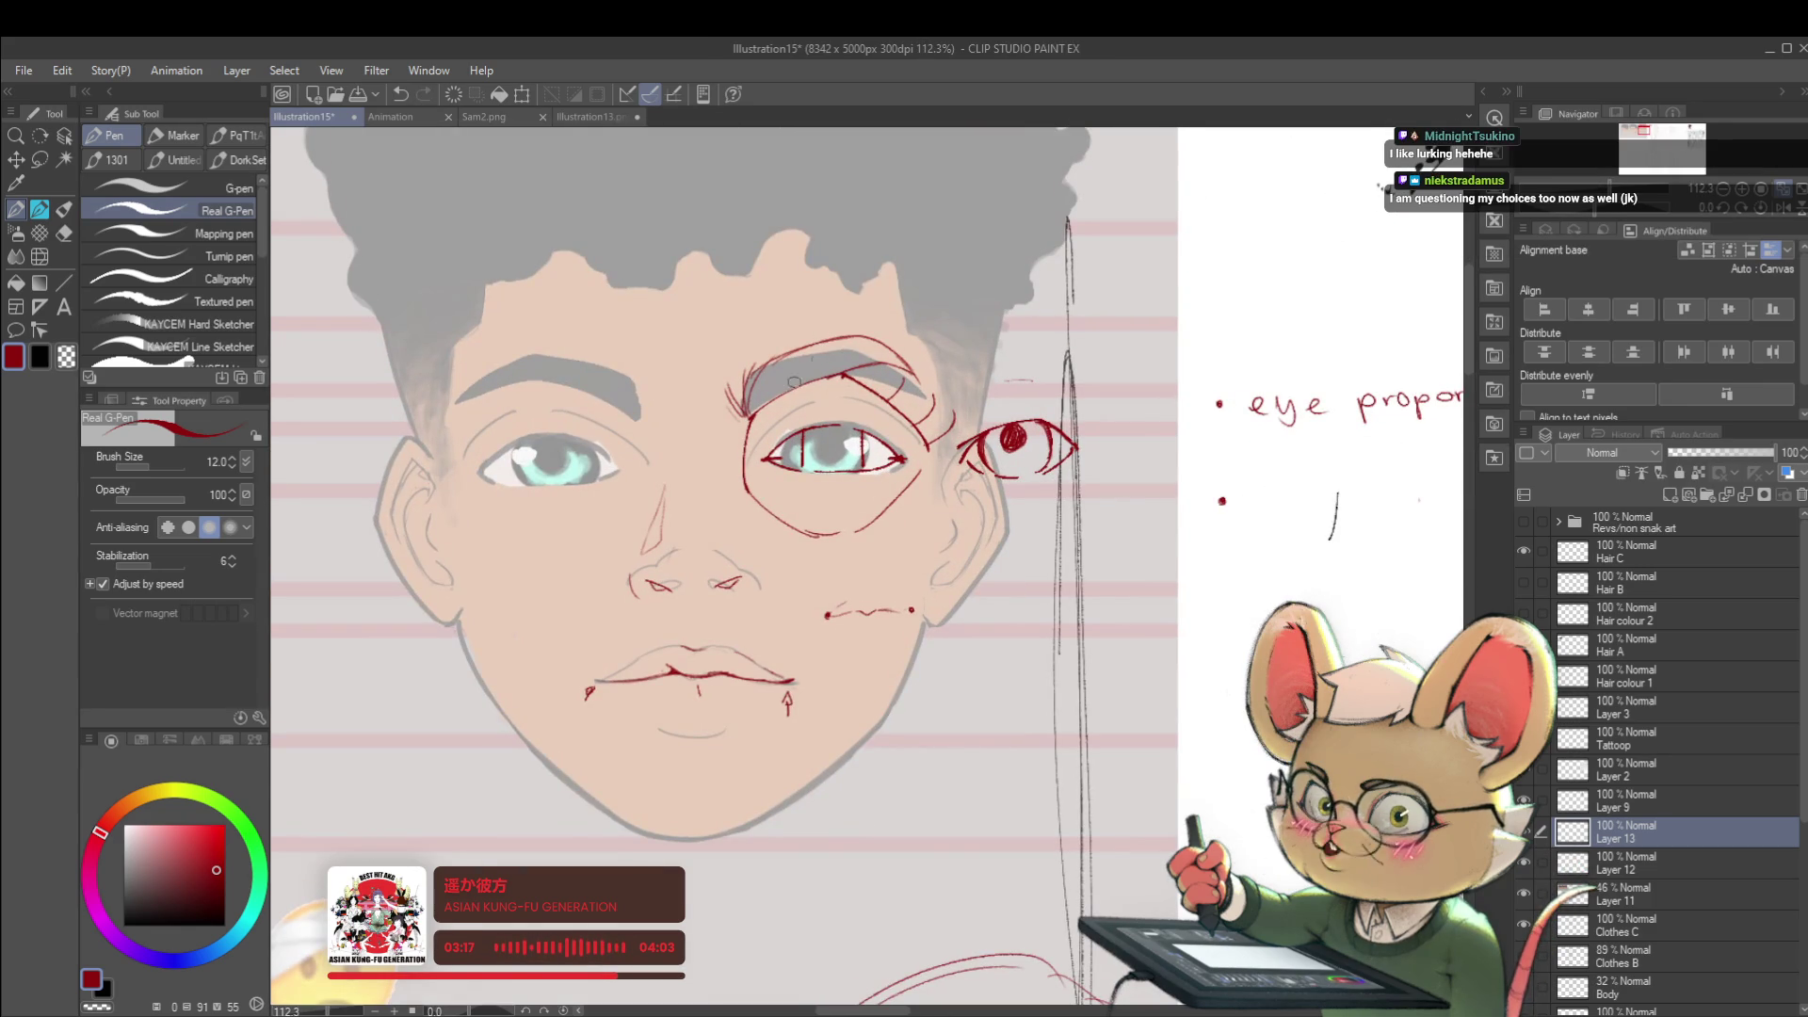
pyautogui.scroll(-2, 807, 372)
pyautogui.scroll(-1, 807, 372)
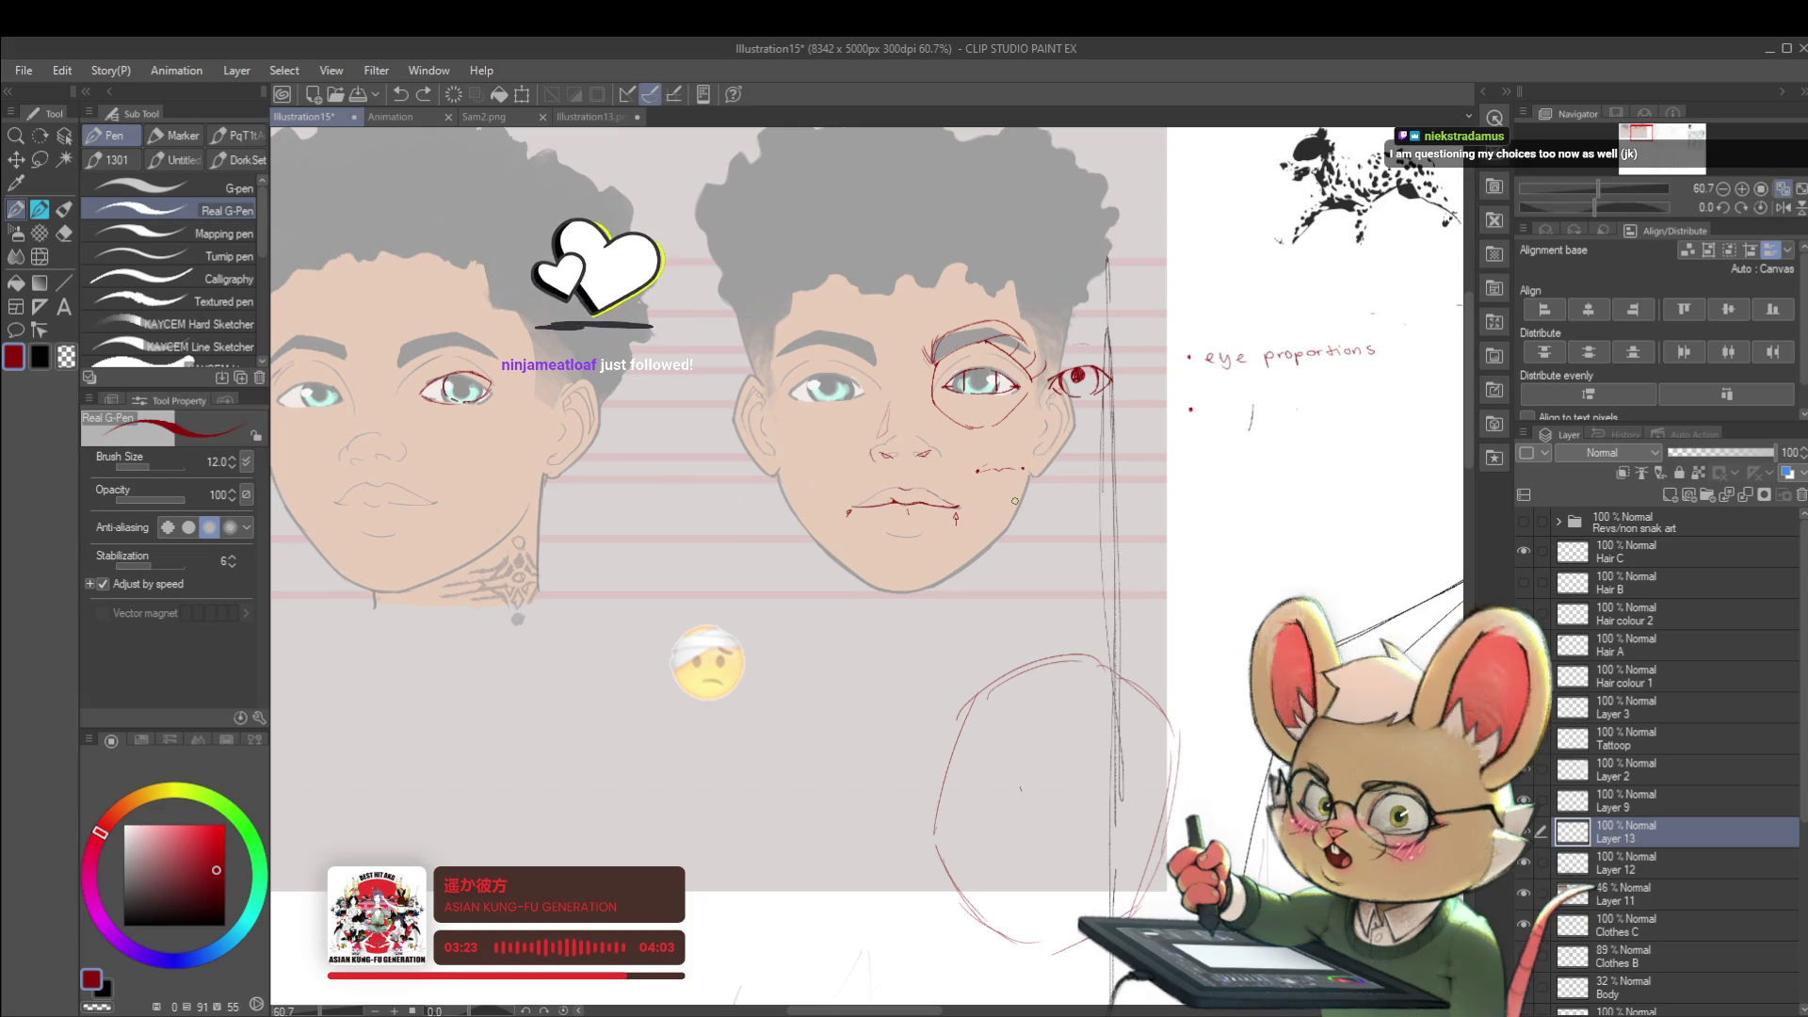
pyautogui.moveTo(1220, 388); pyautogui.dragTo(1119, 421)
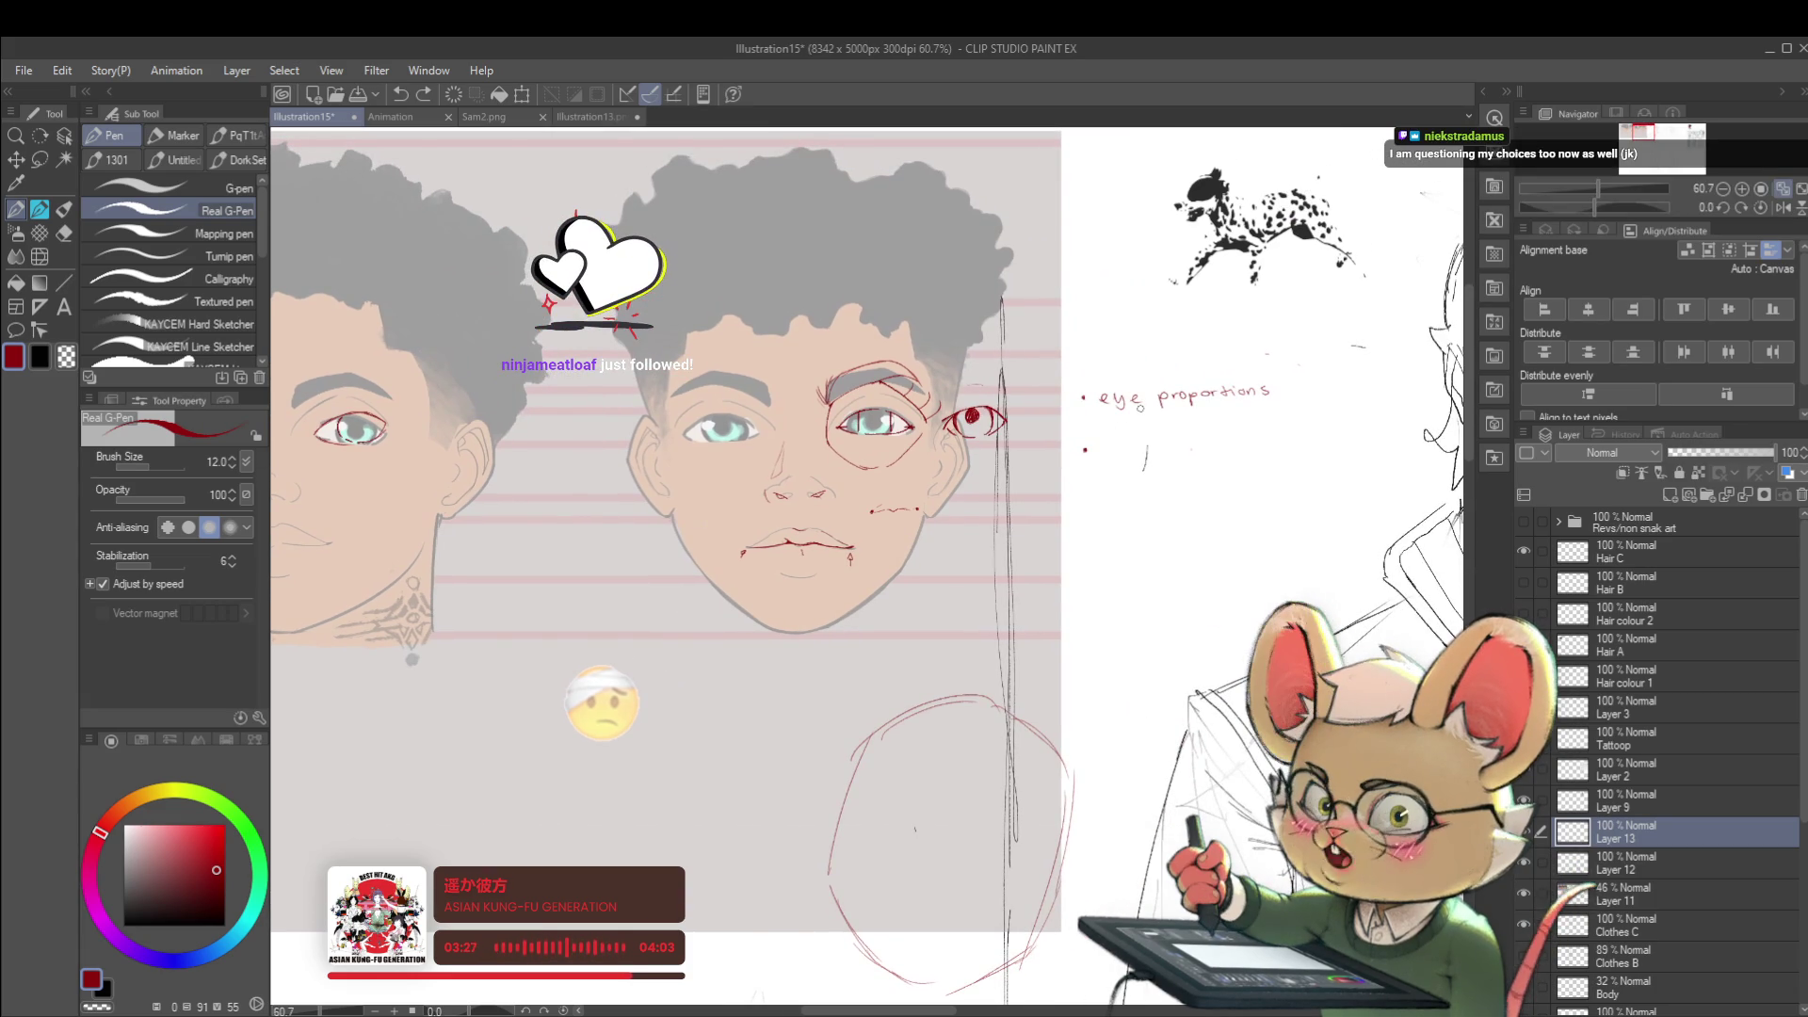
pyautogui.scroll(1, 1115, 453)
pyautogui.scroll(1, 1116, 453)
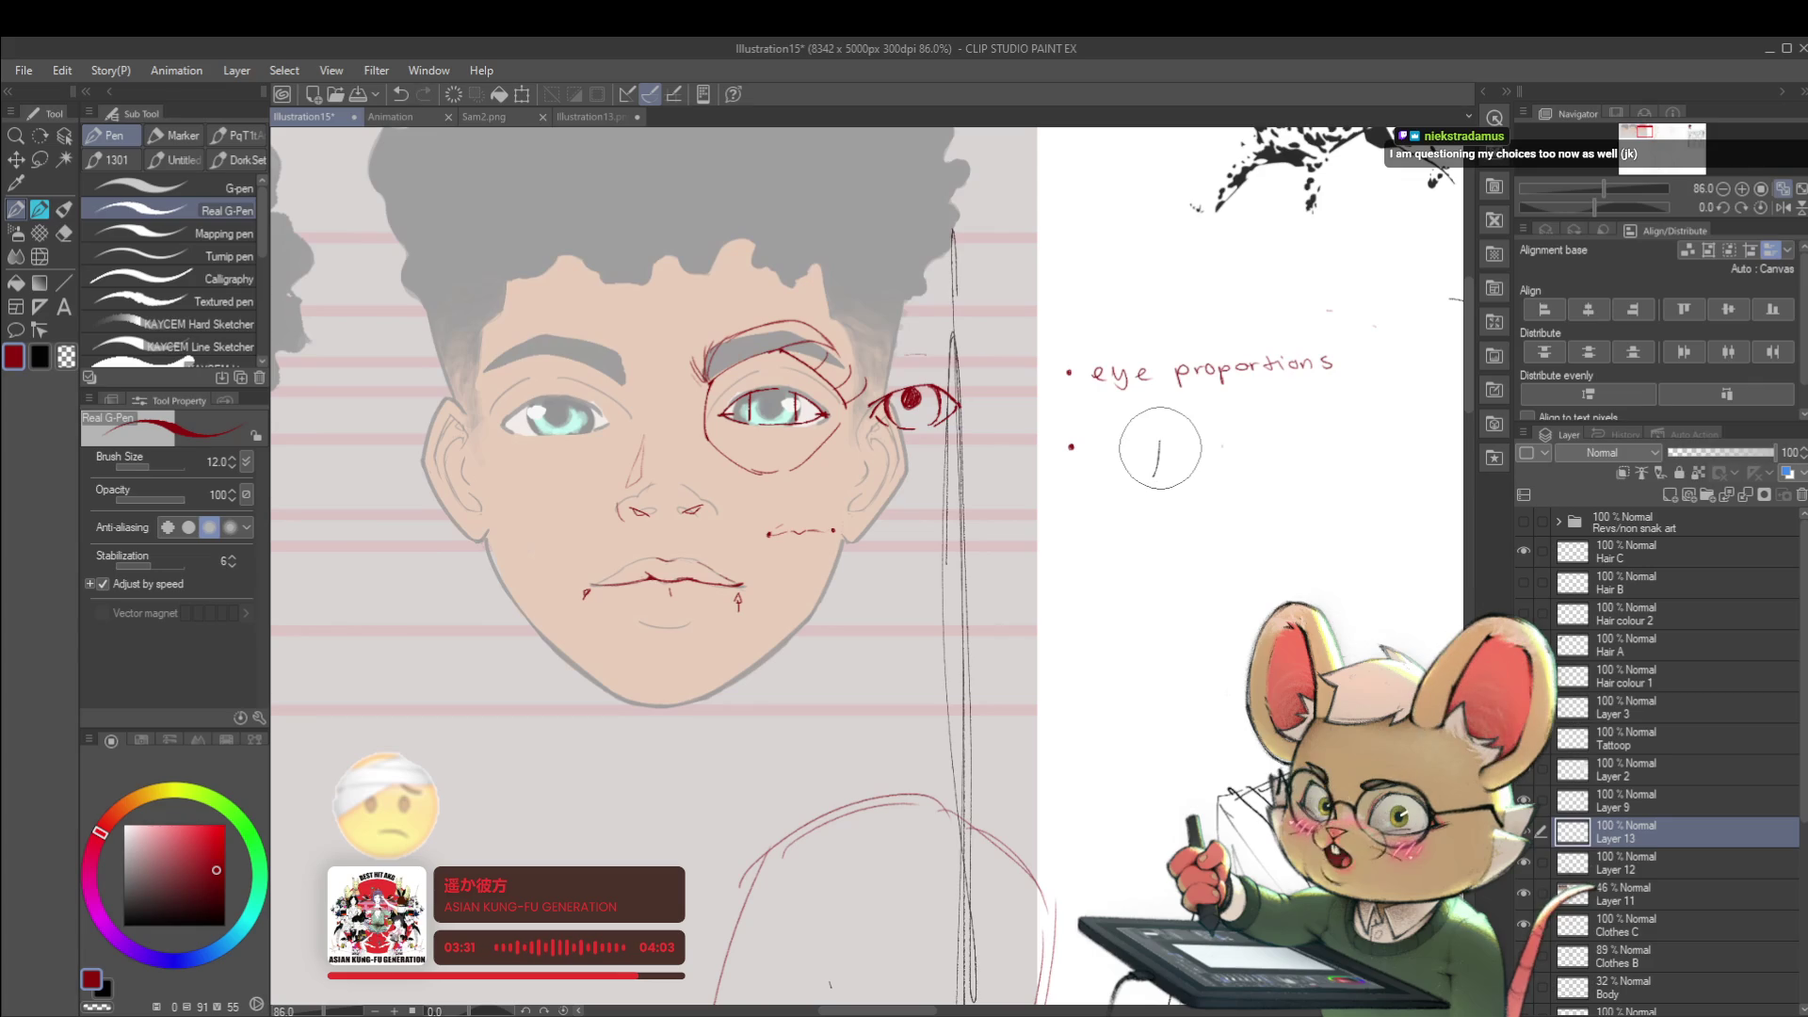
pyautogui.scroll(-1, 1160, 450)
pyautogui.scroll(-1, 1144, 496)
pyautogui.scroll(-1, 1116, 579)
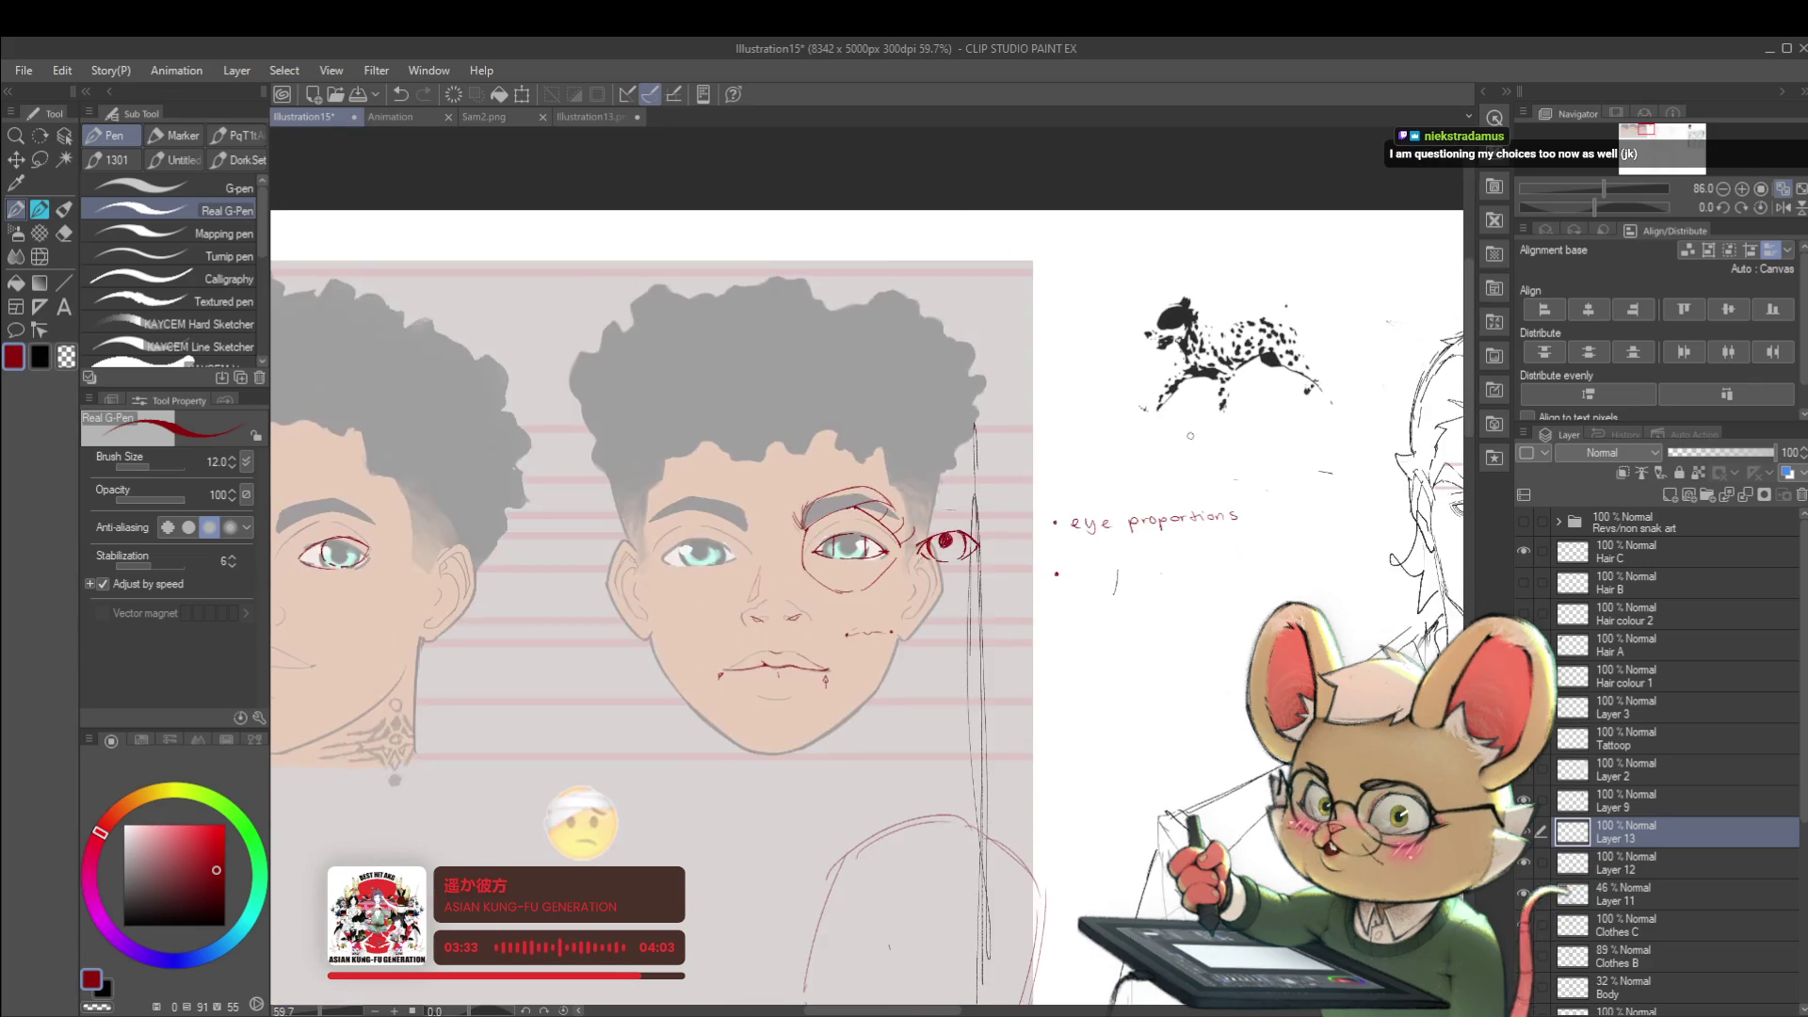
pyautogui.moveTo(1203, 410); pyautogui.dragTo(1222, 299)
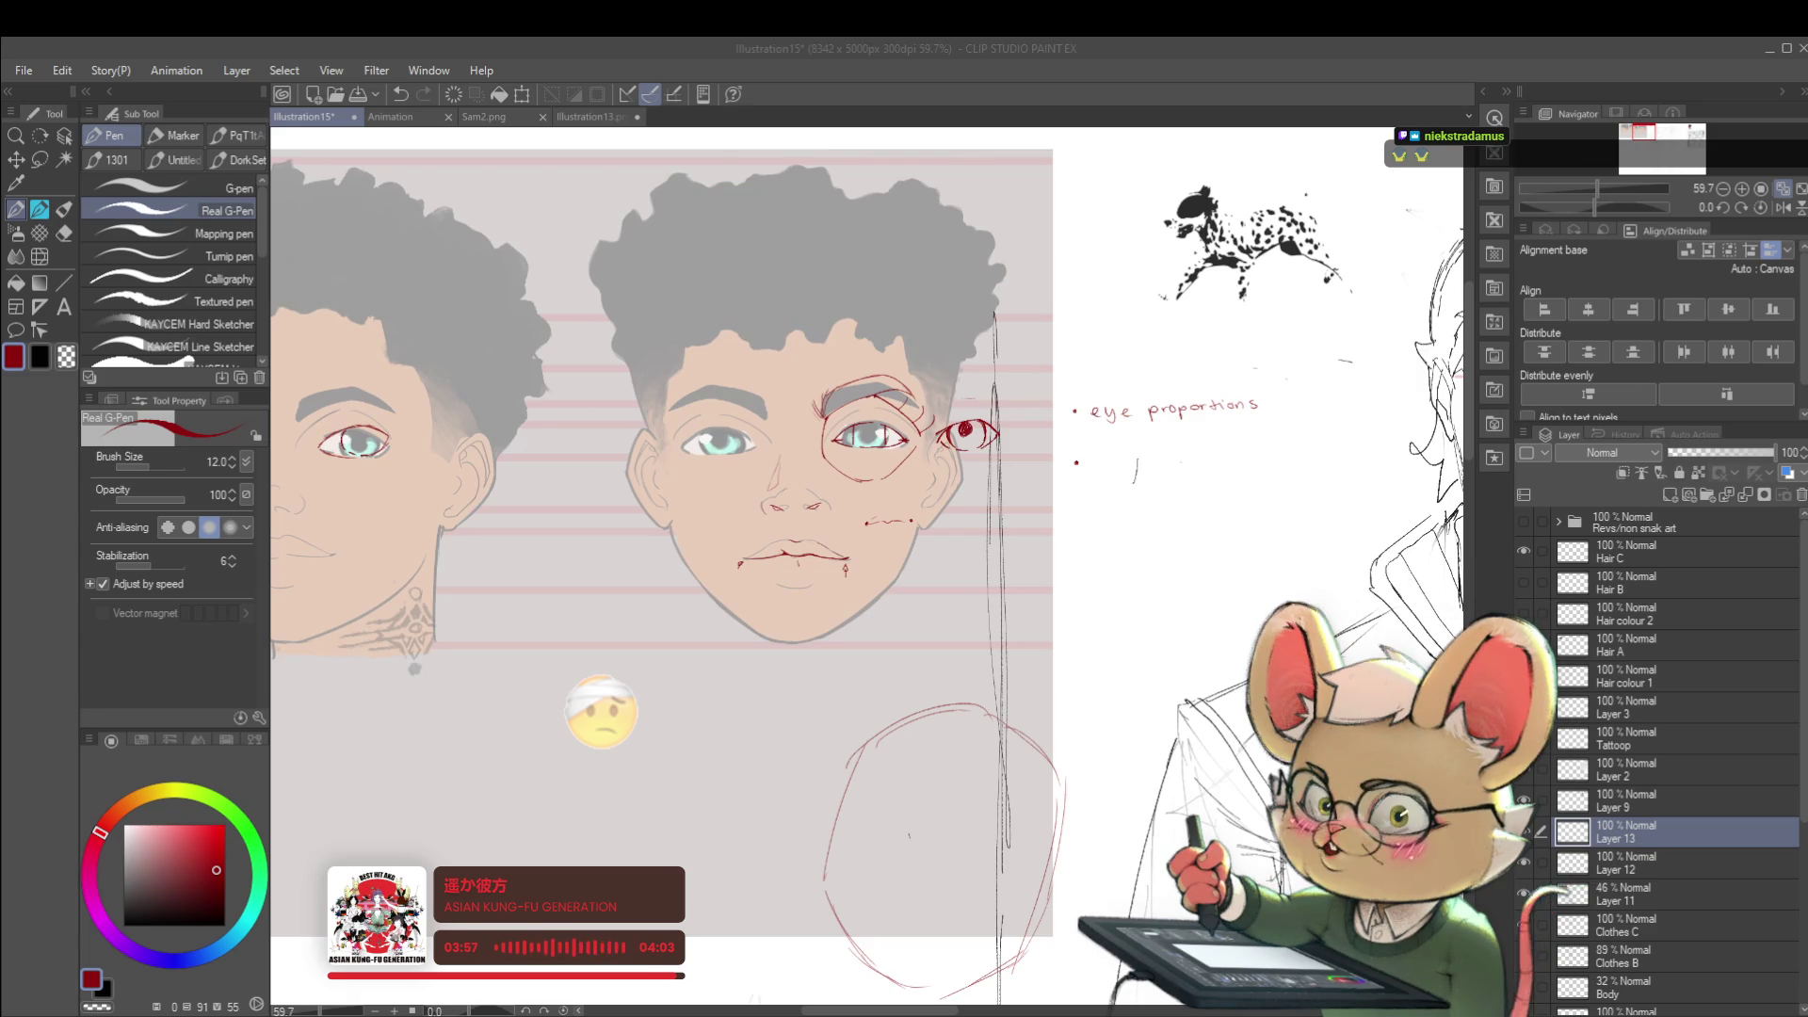
pyautogui.scroll(1, 849, 547)
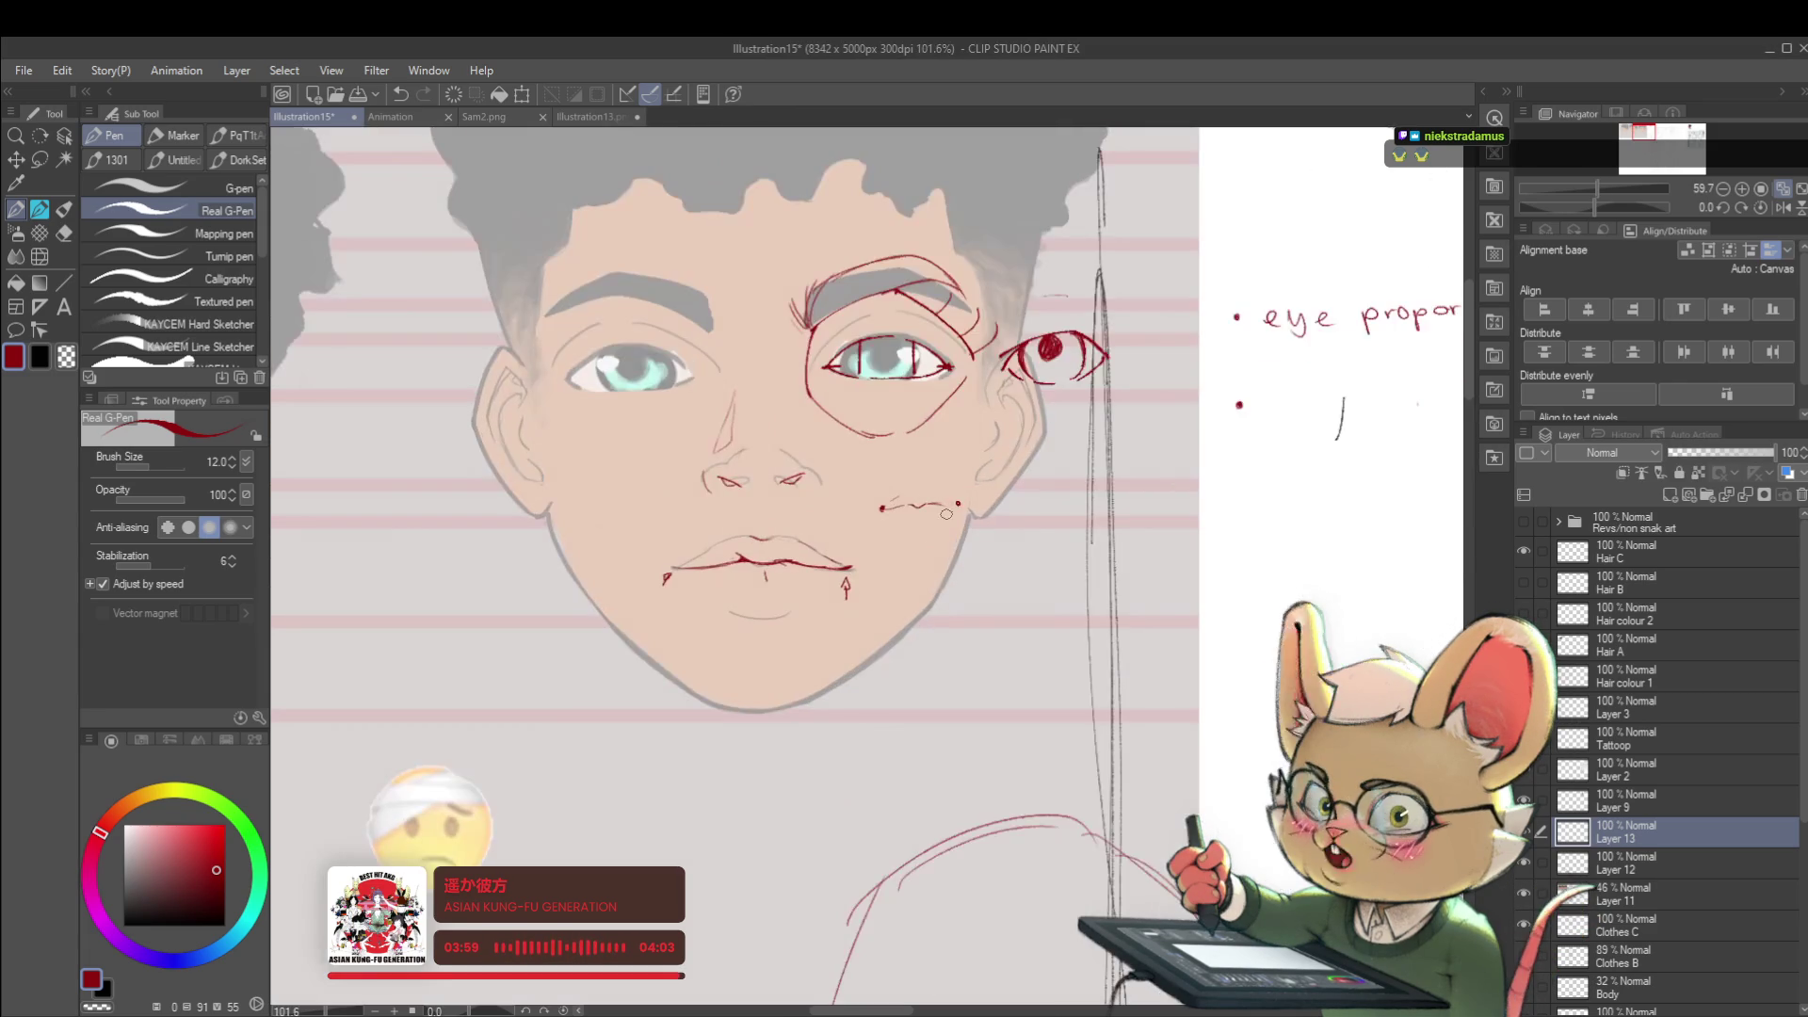
pyautogui.scroll(1, 776, 546)
pyautogui.scroll(-1, 777, 545)
# - Undo the stray nose-to-lip stroke and hide the red notes layer
pyautogui.moveTo(1215, 538); pyautogui.dragTo(865, 482)
pyautogui.scroll(1, 866, 482)
pyautogui.scroll(-3, 705, 477)
pyautogui.moveTo(645, 440); pyautogui.dragTo(848, 423)
pyautogui.scroll(2, 848, 424)
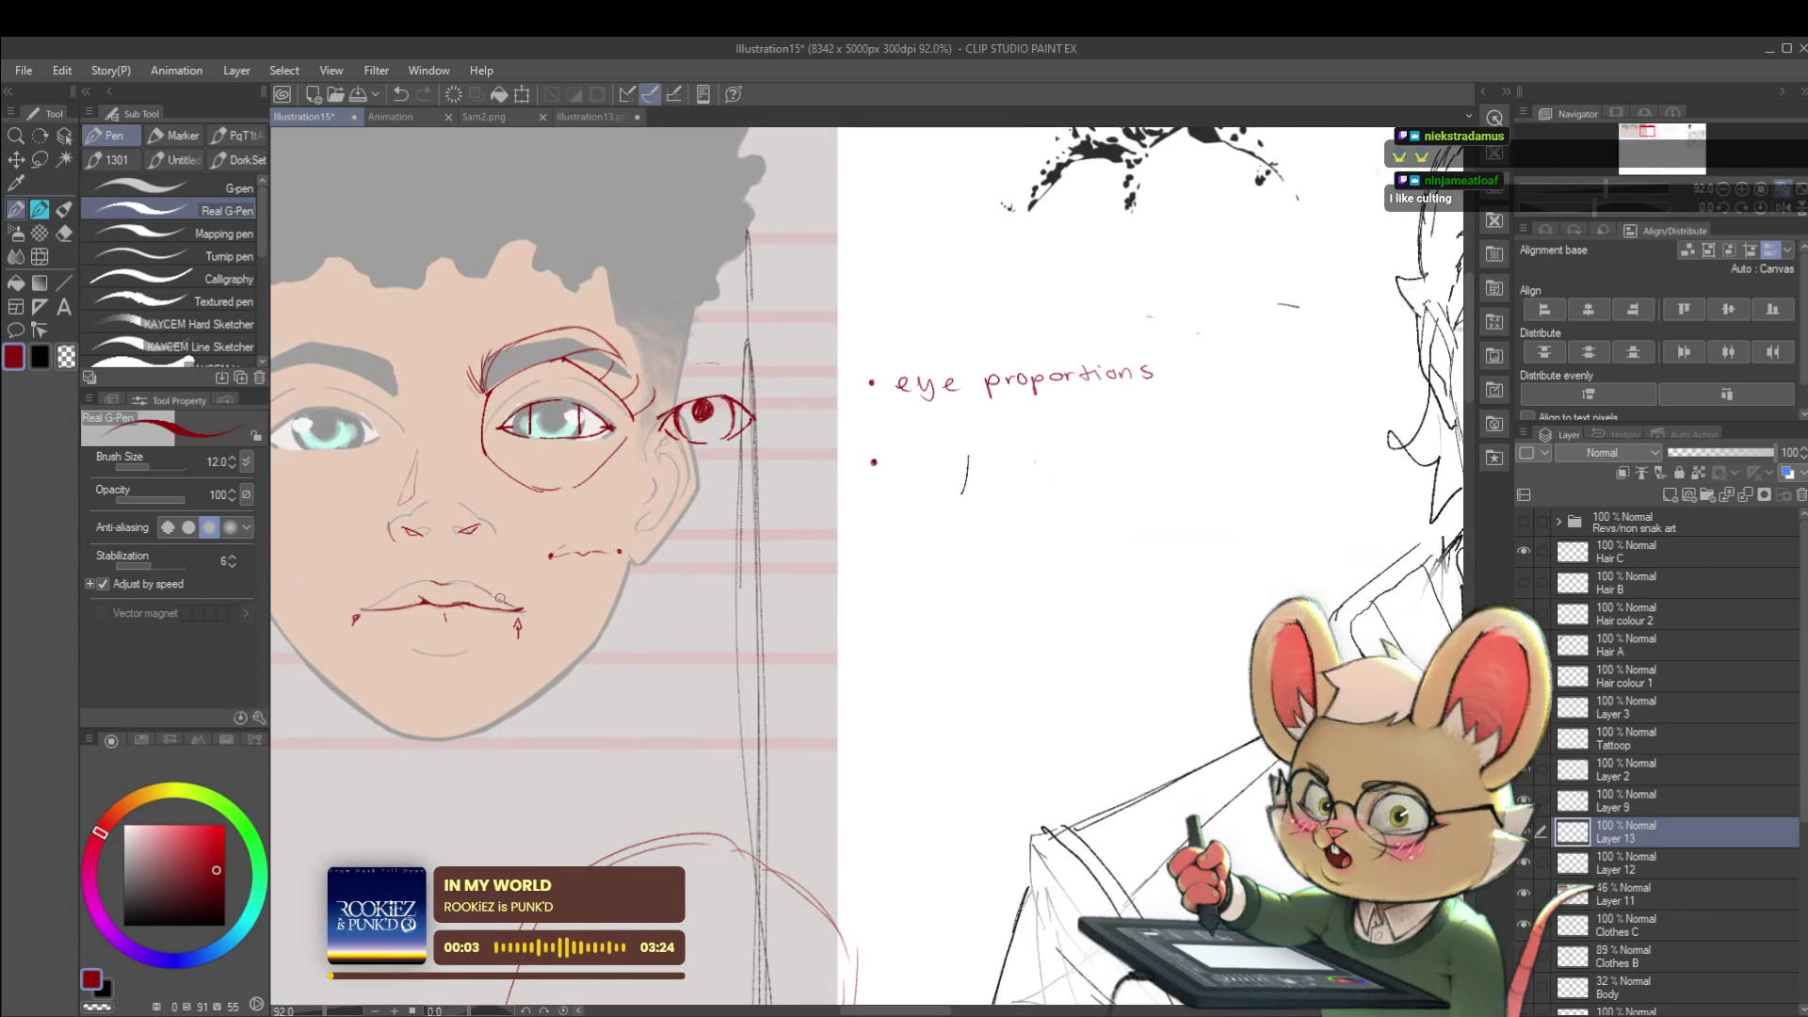
pyautogui.moveTo(524, 624); pyautogui.dragTo(576, 626)
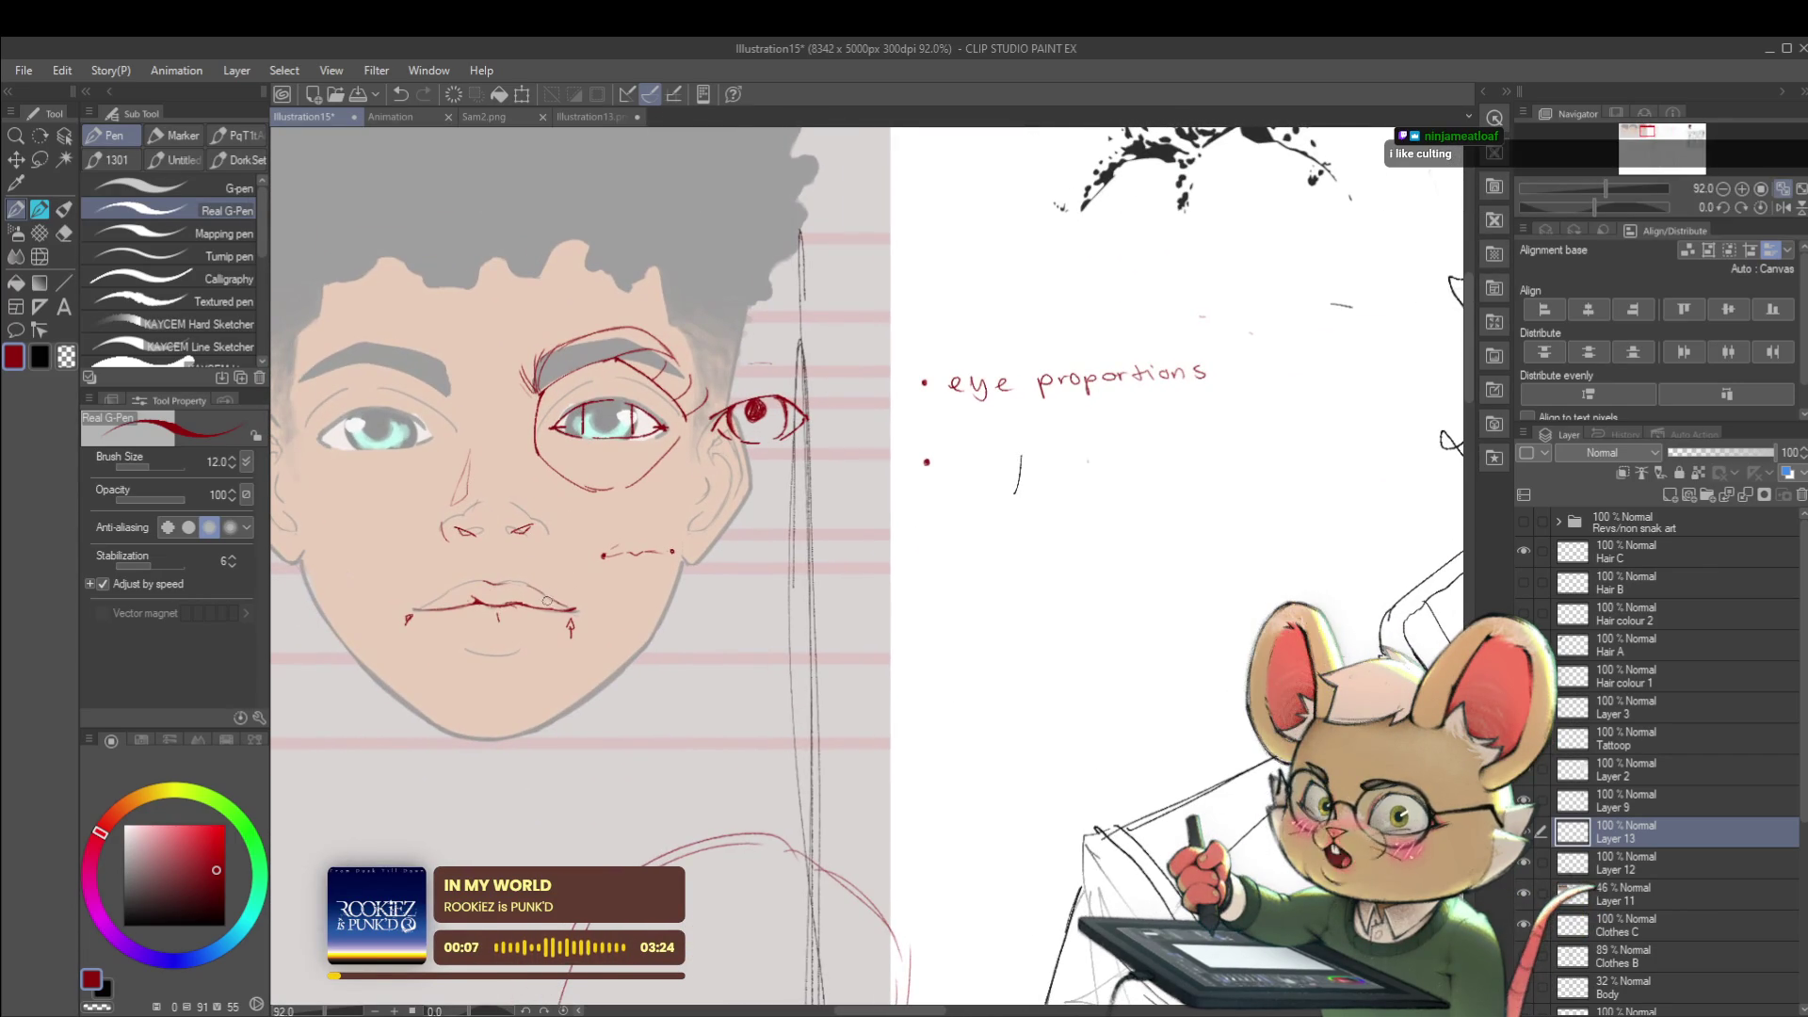
pyautogui.scroll(2, 547, 590)
pyautogui.scroll(-2, 579, 552)
pyautogui.scroll(-1, 579, 552)
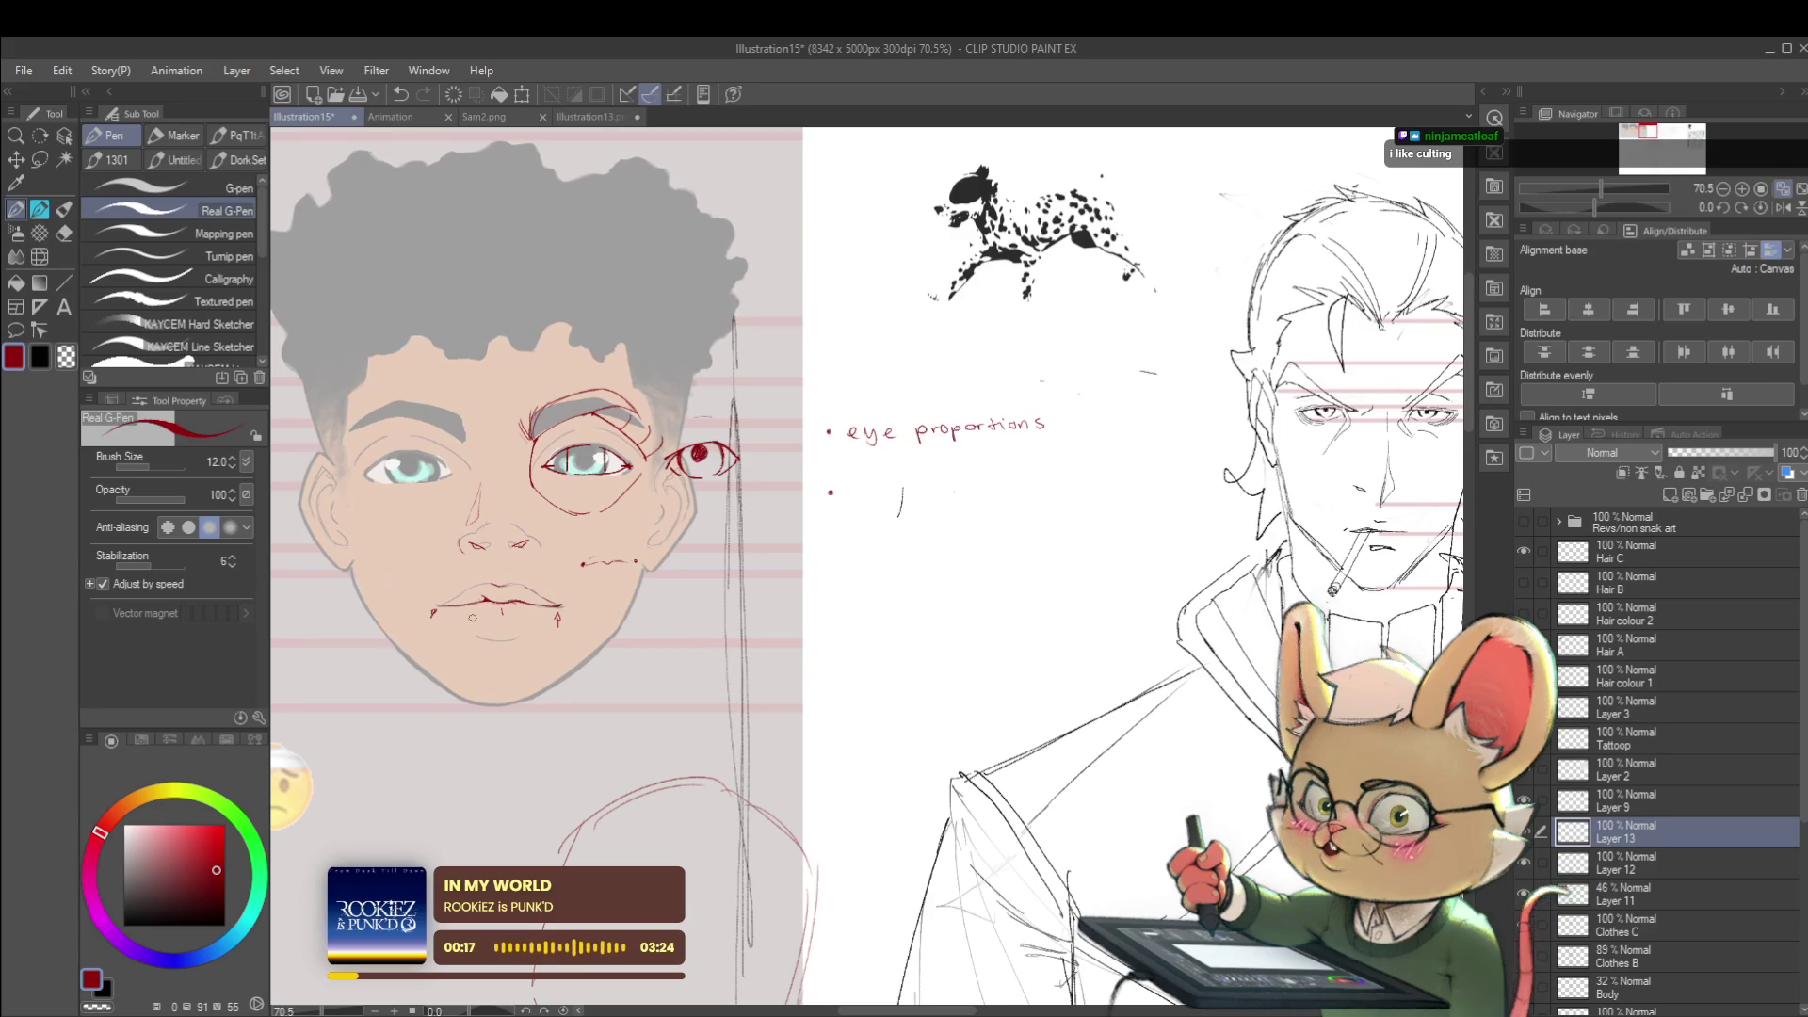
pyautogui.scroll(2, 543, 579)
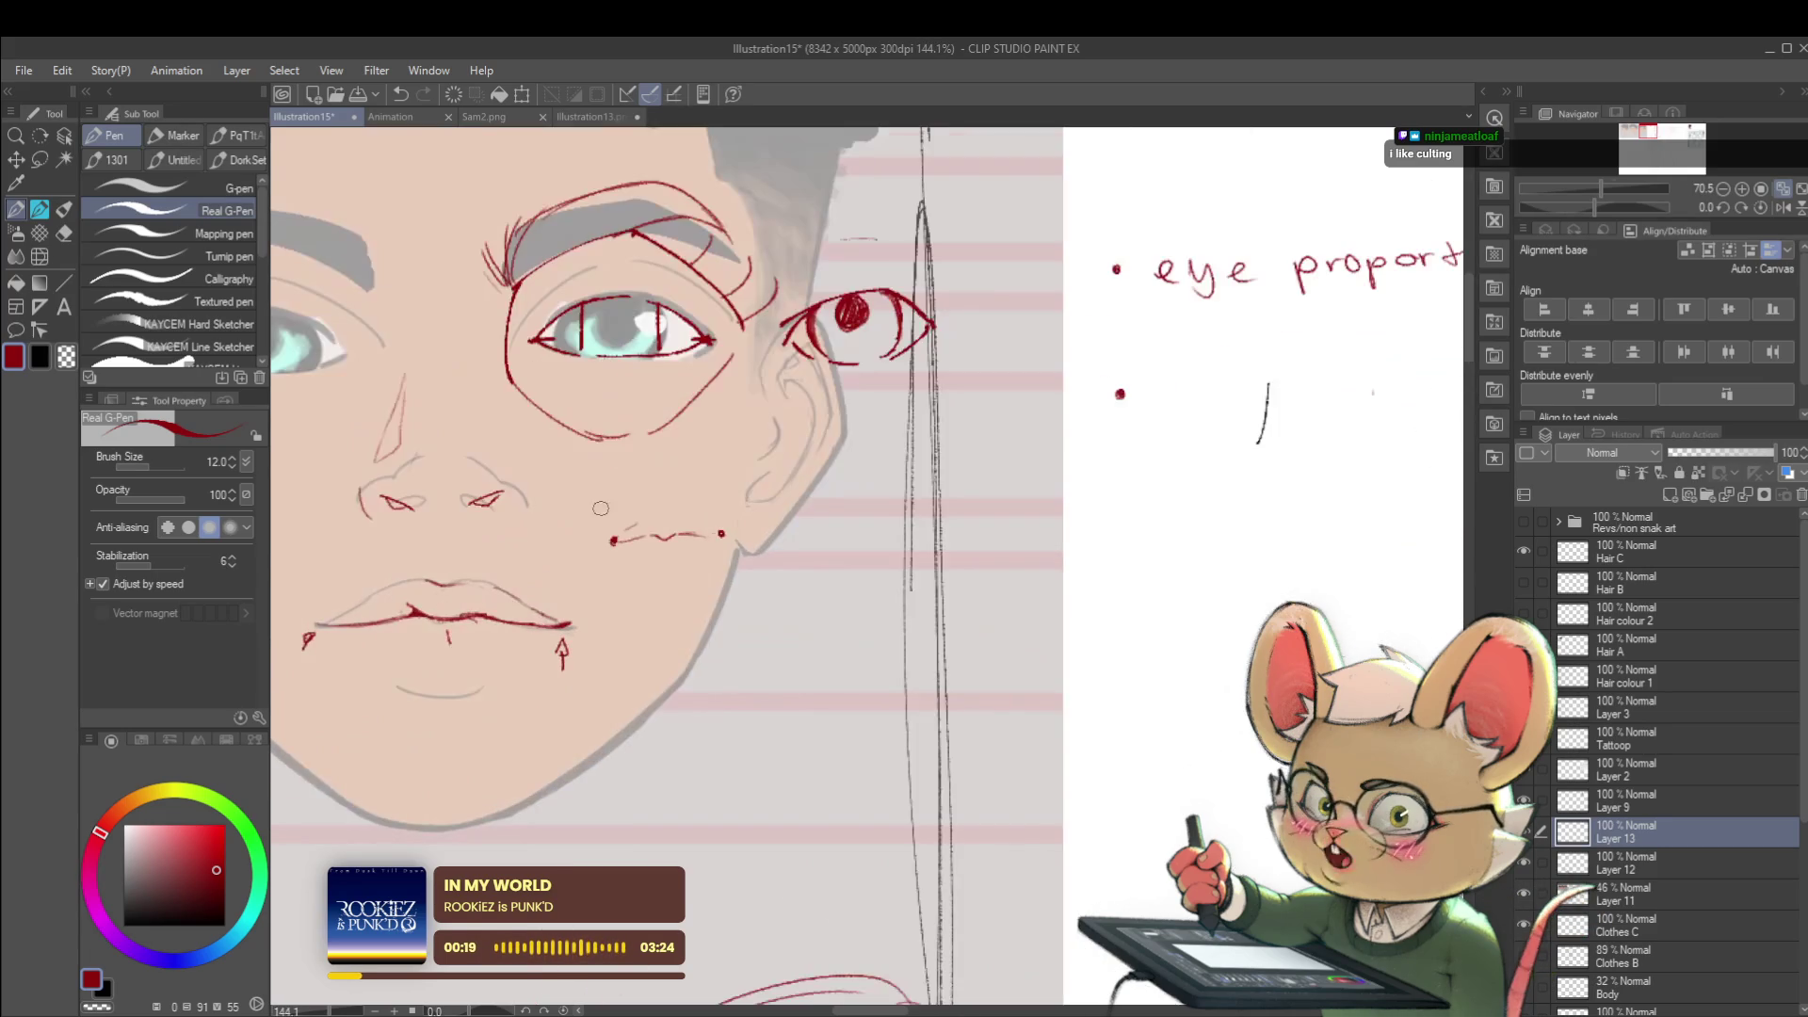
pyautogui.hotkey('ctrl', 'z')
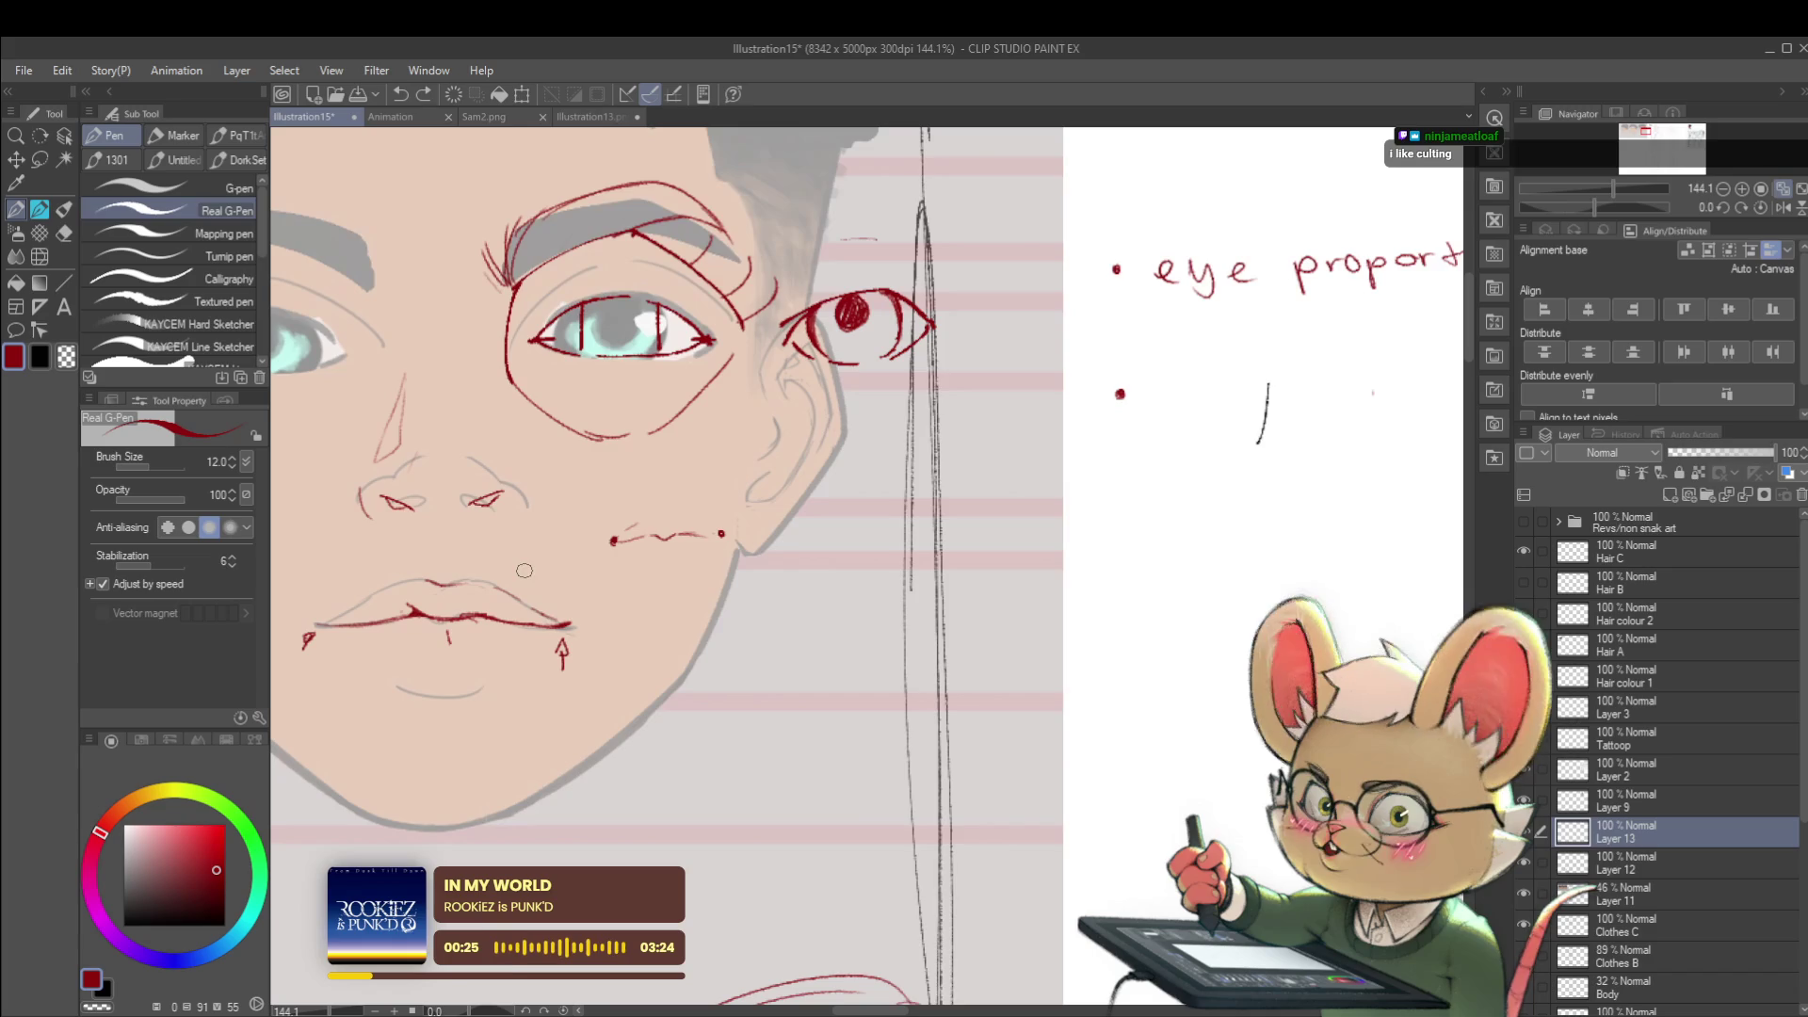
pyautogui.scroll(-2, 539, 568)
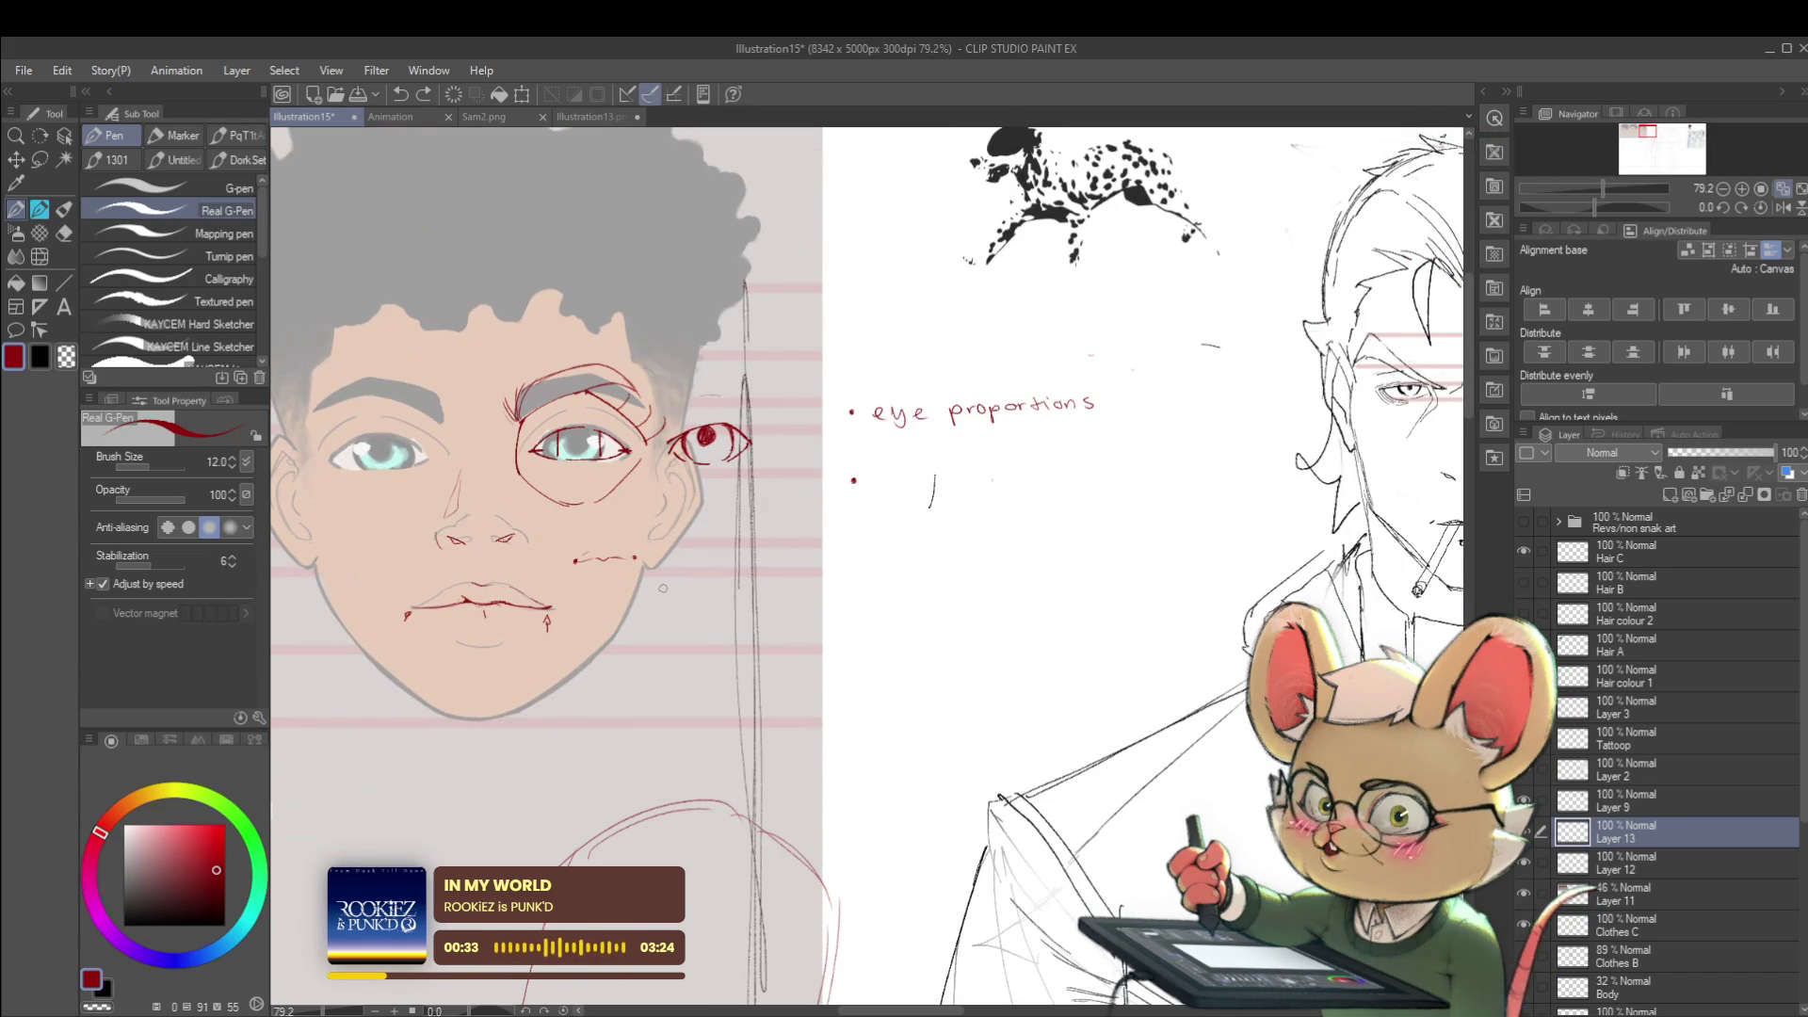
pyautogui.scroll(2, 521, 570)
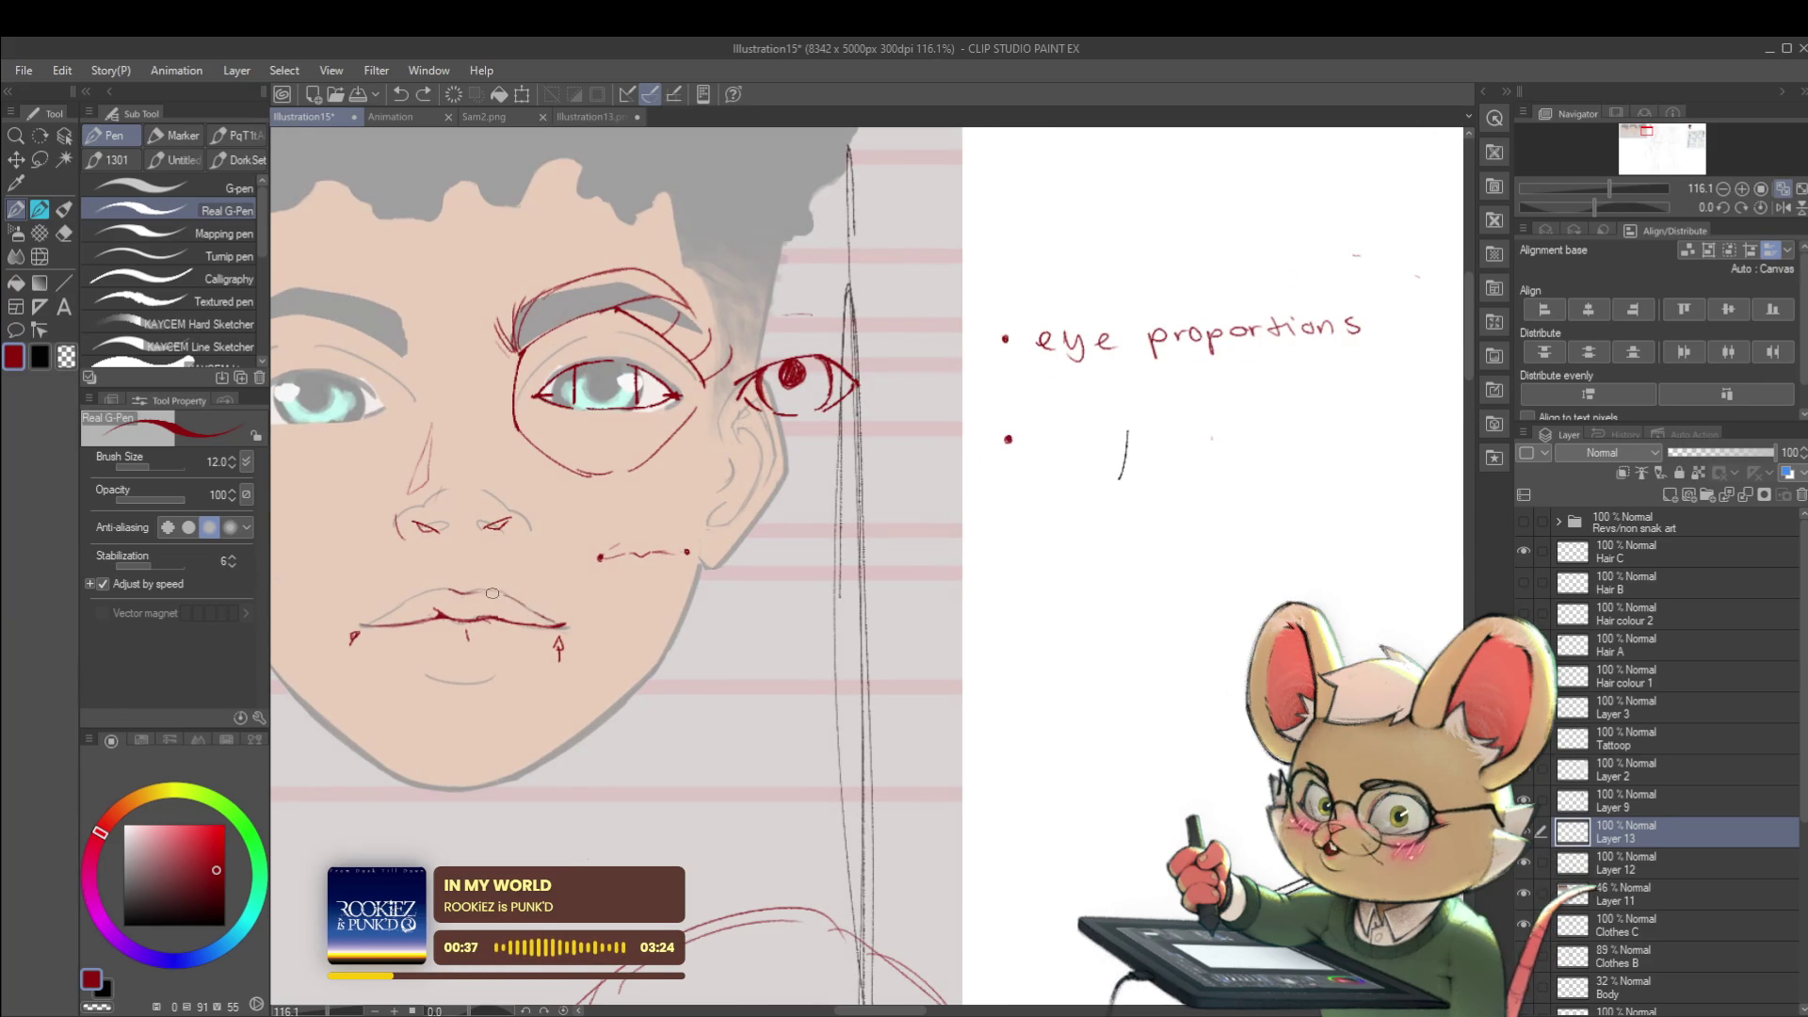
pyautogui.scroll(-2, 593, 636)
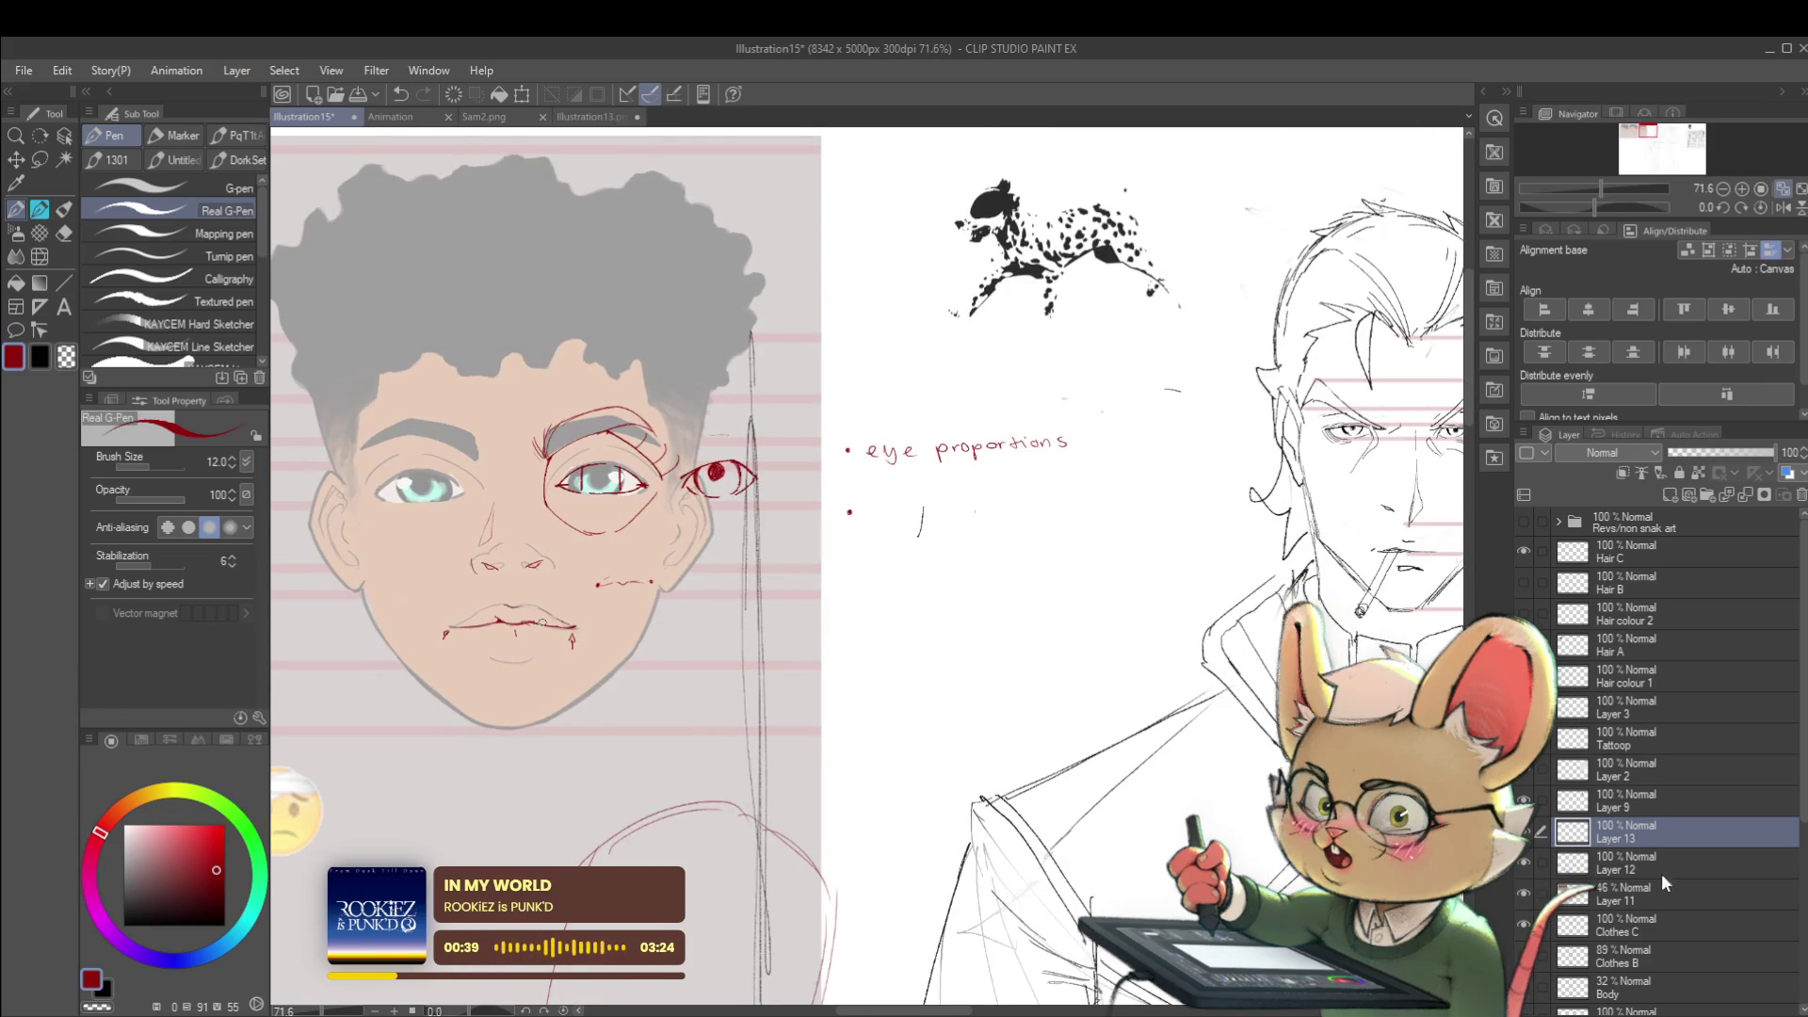
pyautogui.click(1521, 871)
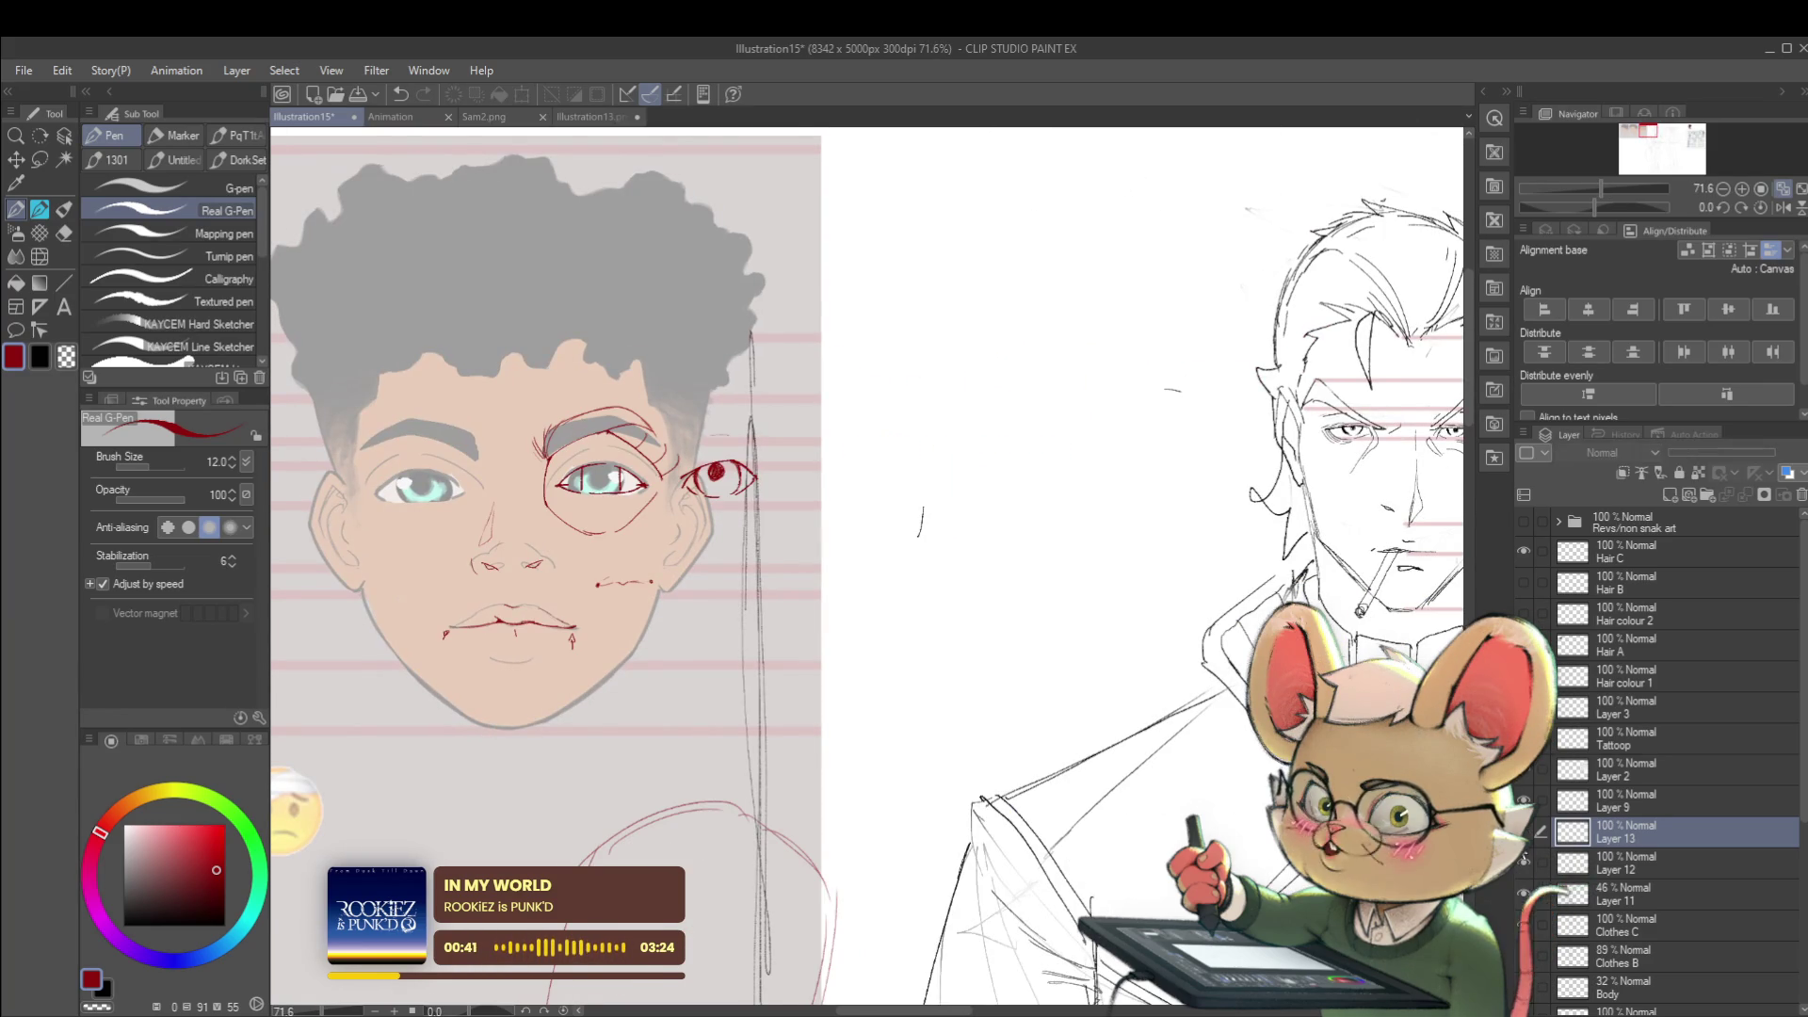
# - Toggle the notes and coloured face layers to check the sketch, then zoom in on the face
pyautogui.click(1522, 903)
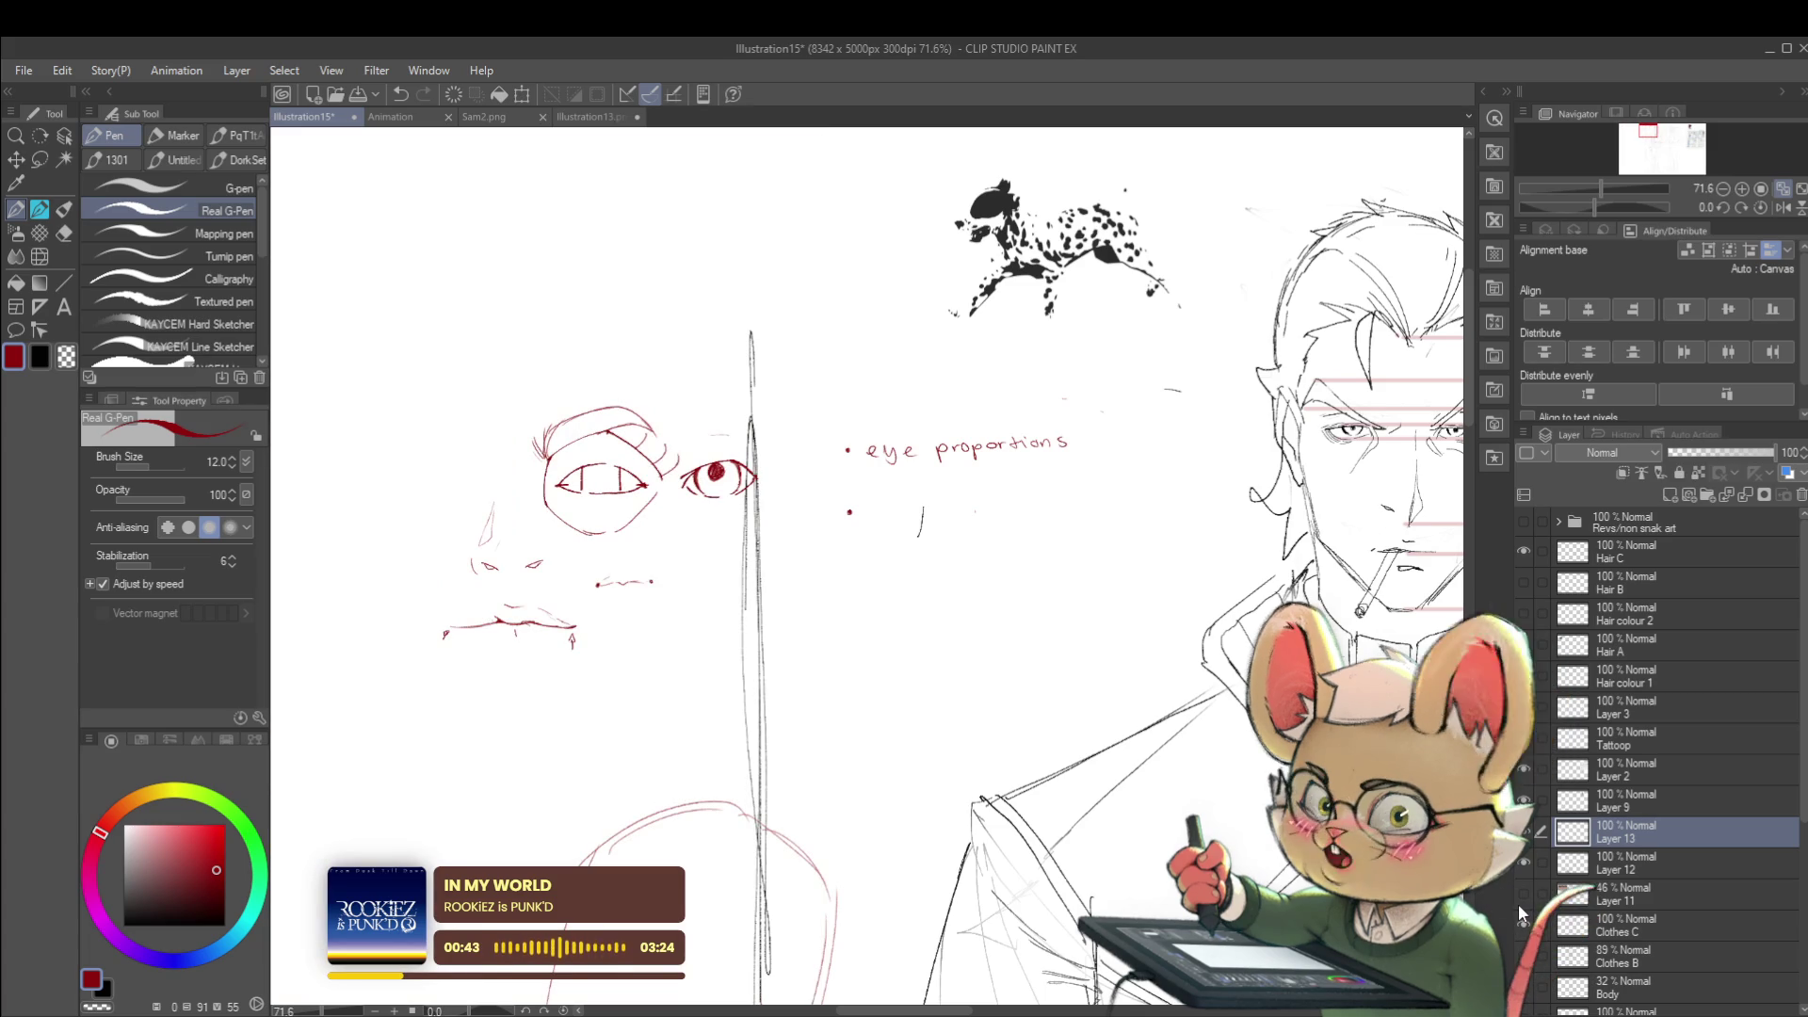
pyautogui.click(1519, 905)
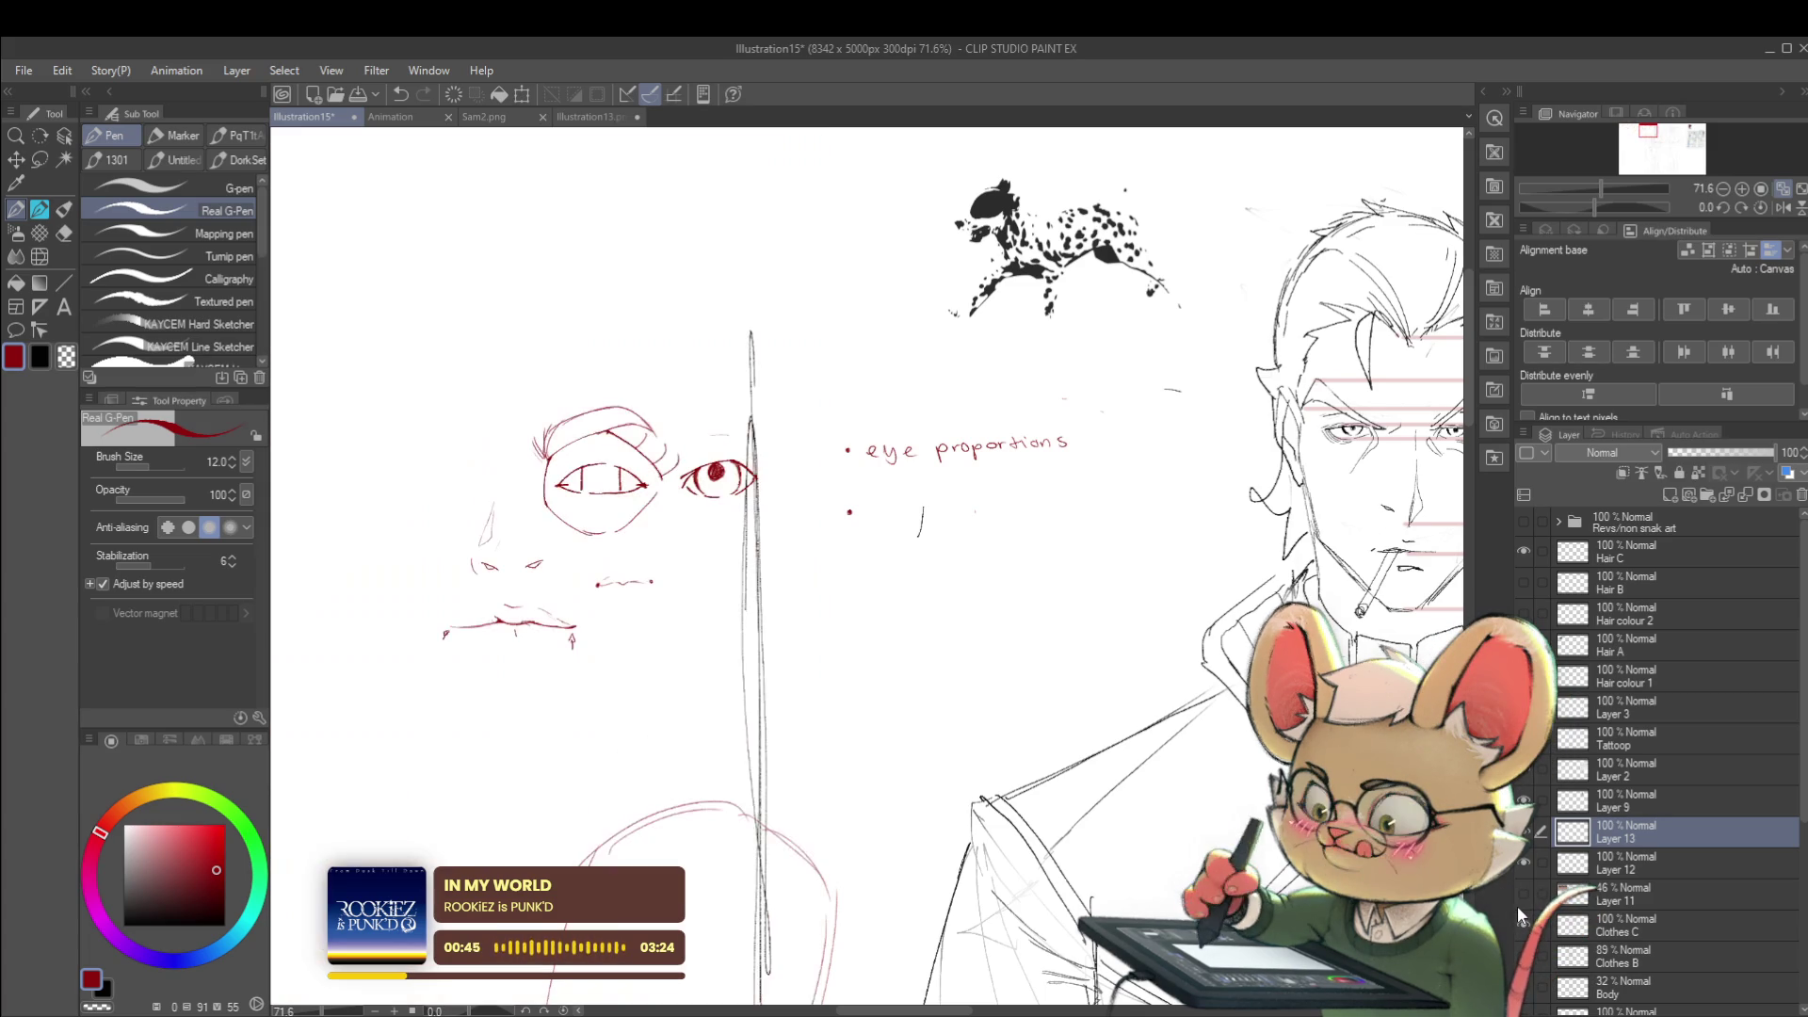
pyautogui.click(1519, 906)
pyautogui.hotkey('ctrl', '+')
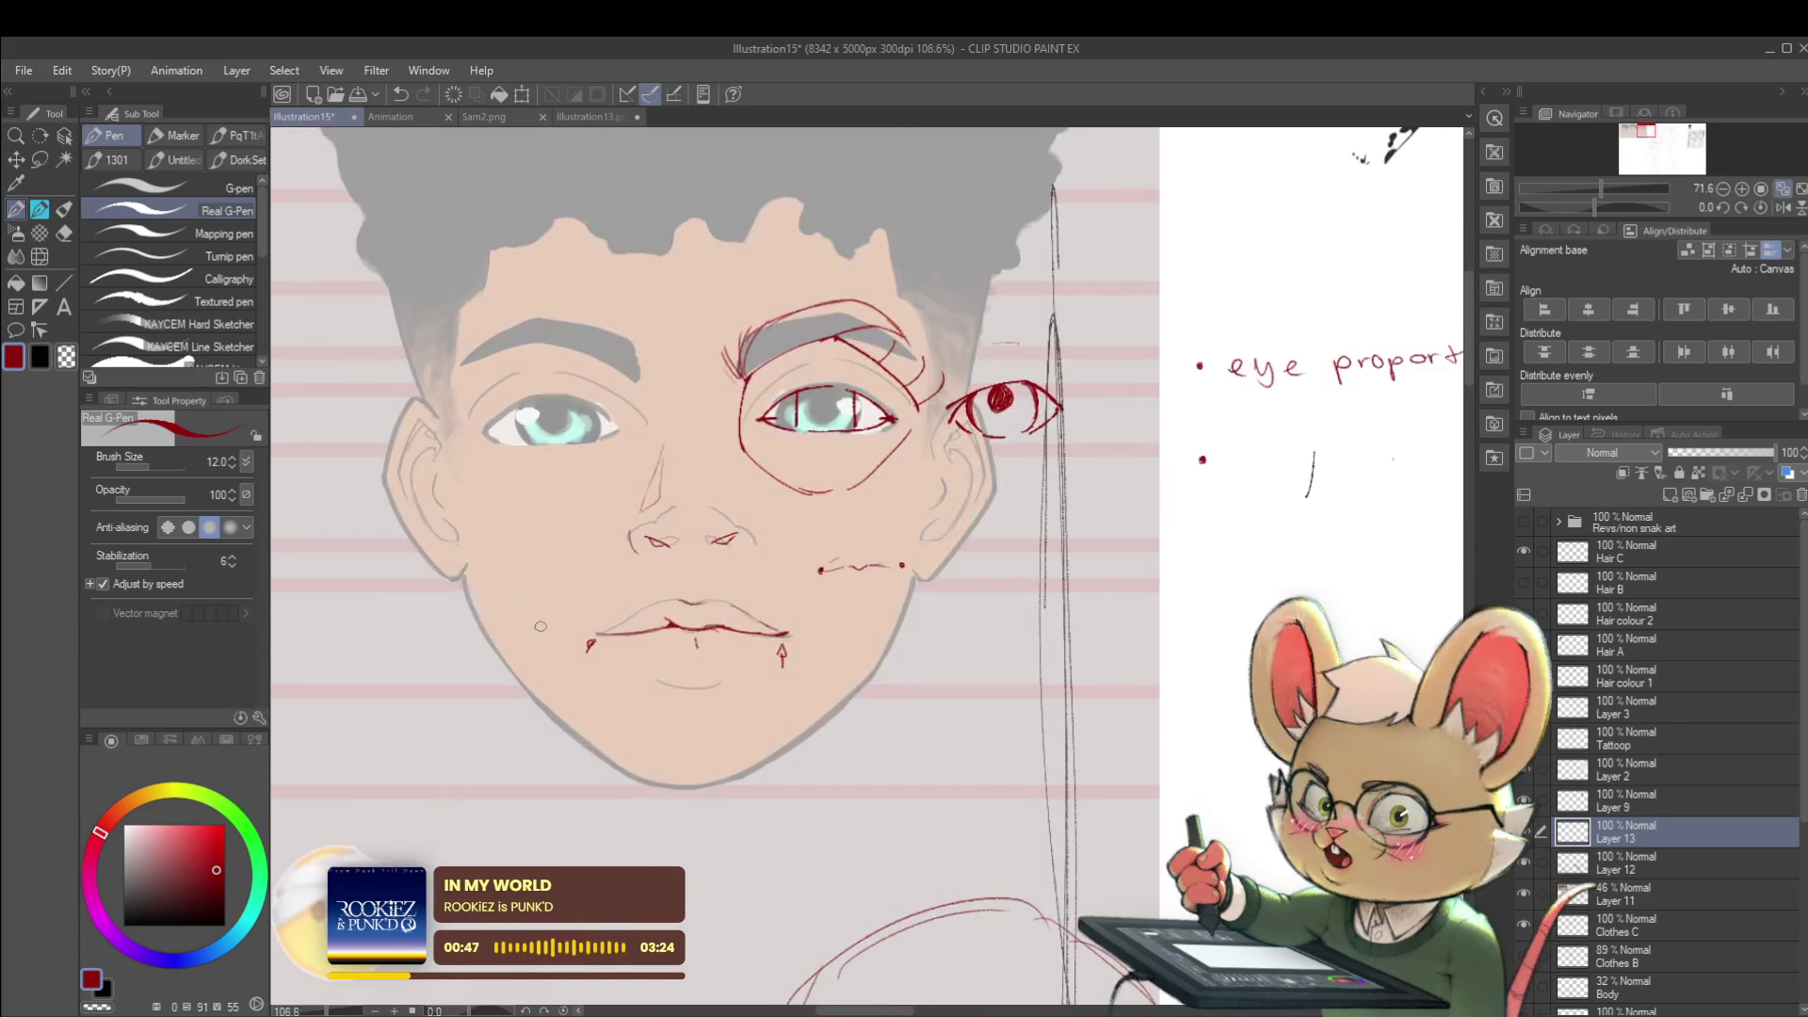
pyautogui.scroll(2, 485, 602)
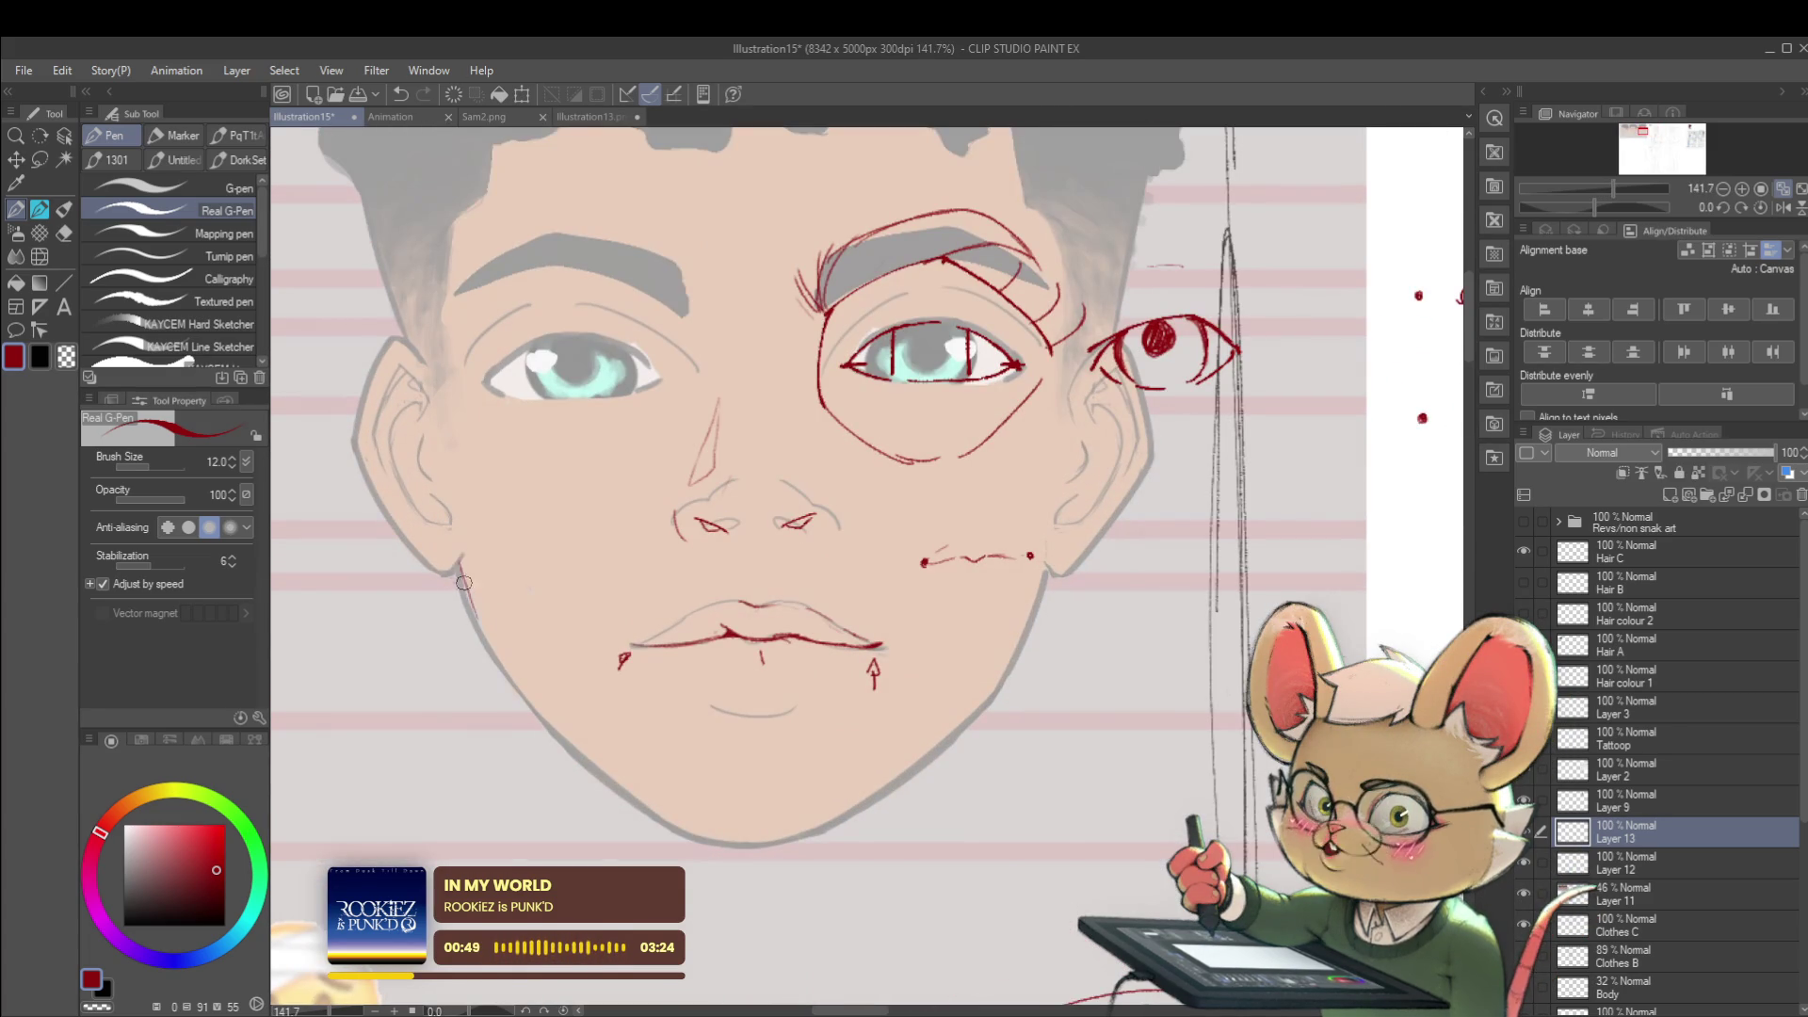
# - Trace the left jaw and chin outline in red, redrawing the lower jaw stroke once
pyautogui.moveTo(472, 604); pyautogui.dragTo(560, 739)
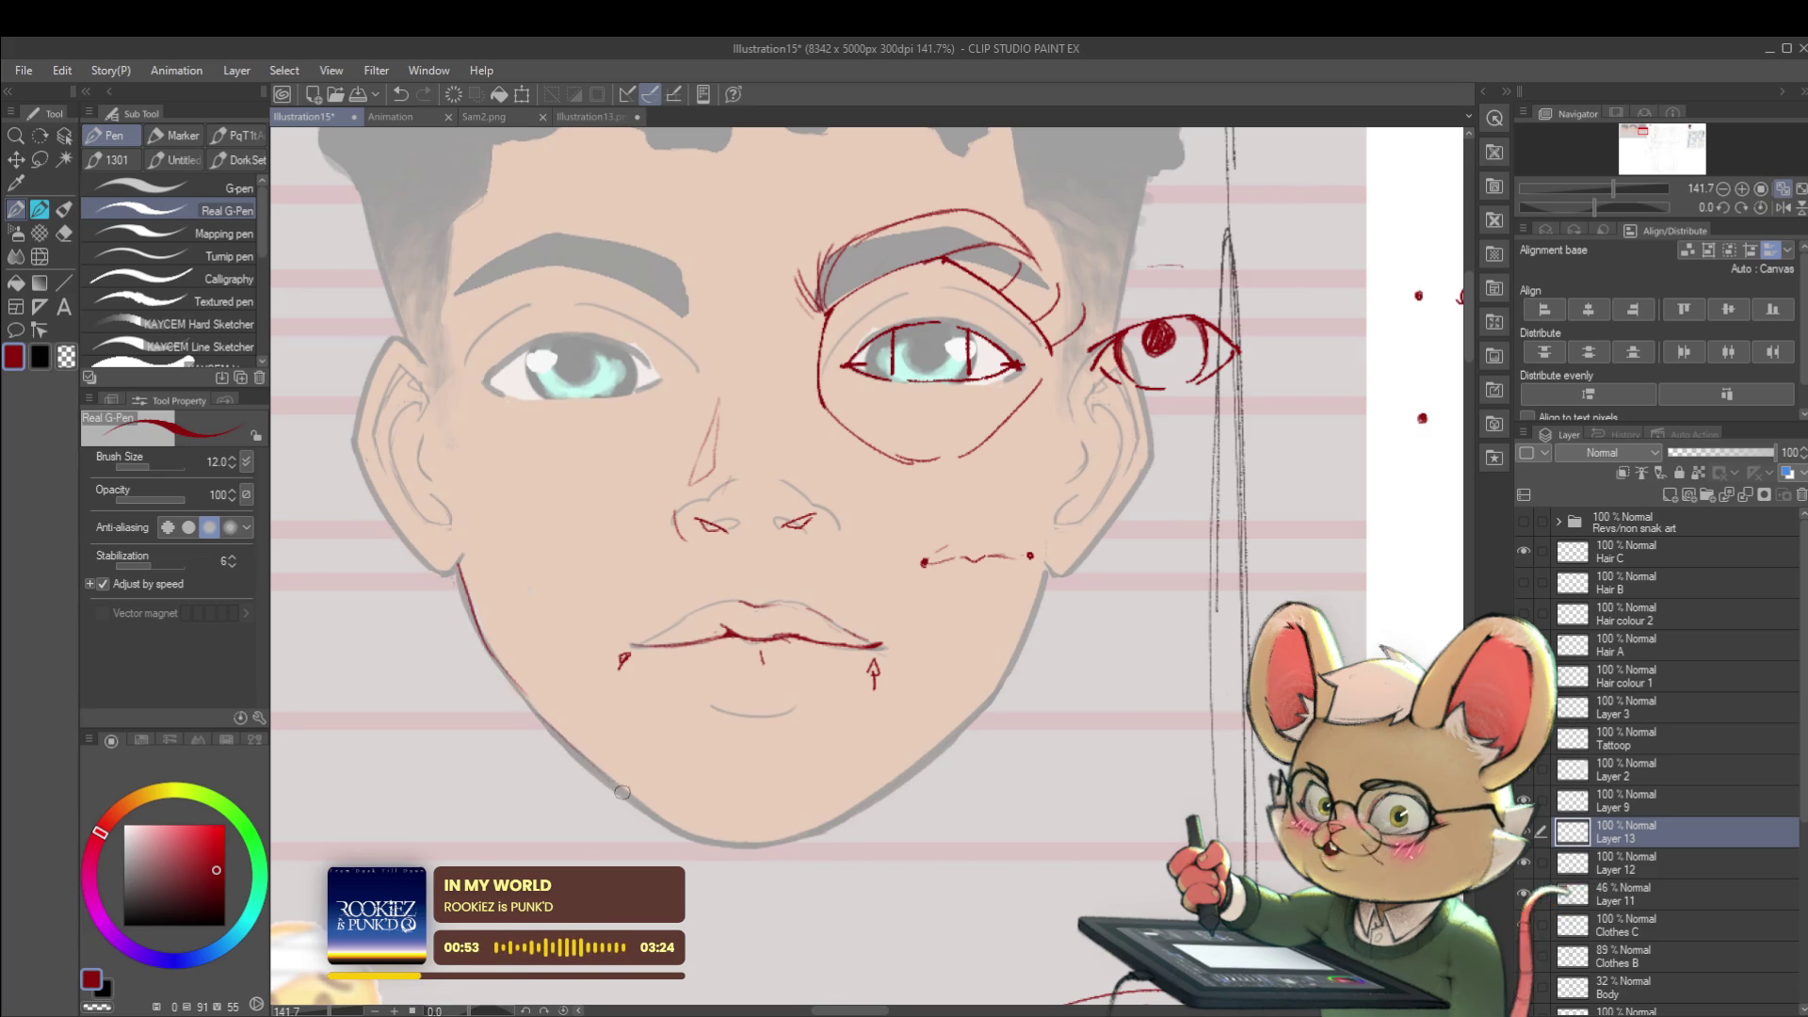
pyautogui.moveTo(543, 718); pyautogui.dragTo(635, 799)
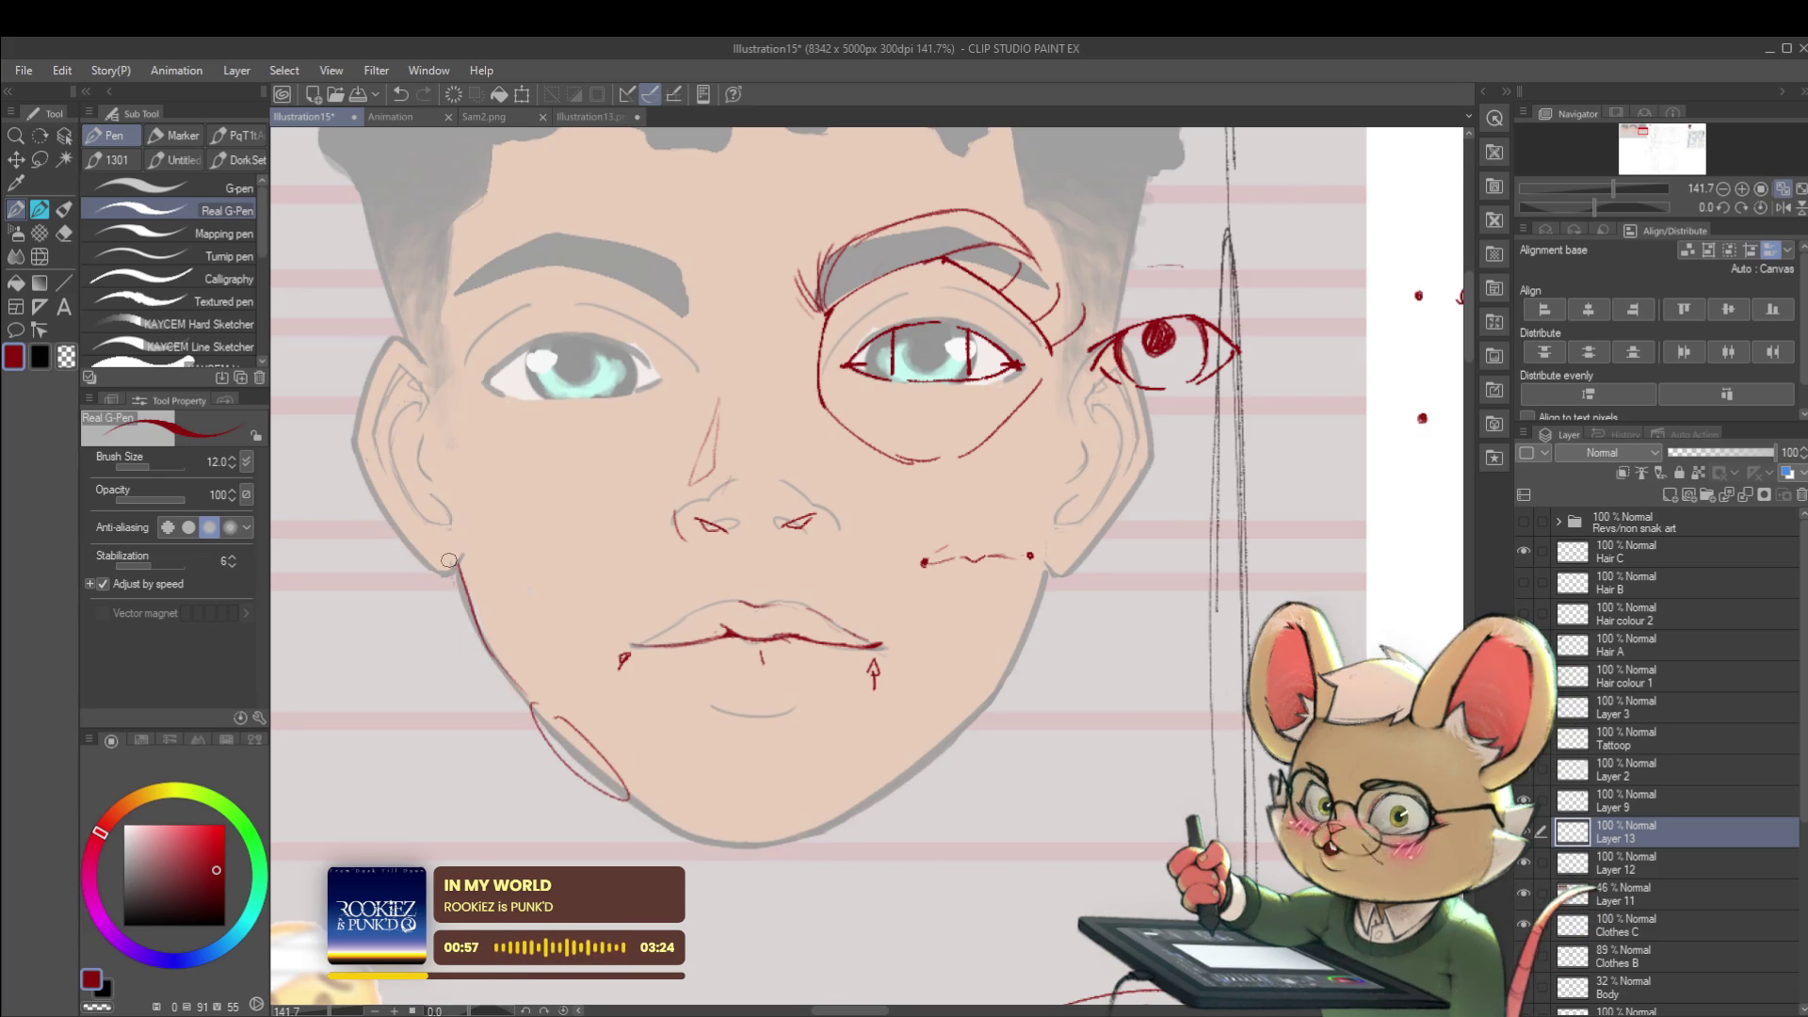
pyautogui.hotkey('ctrl', 'z')
pyautogui.moveTo(481, 632); pyautogui.dragTo(516, 686)
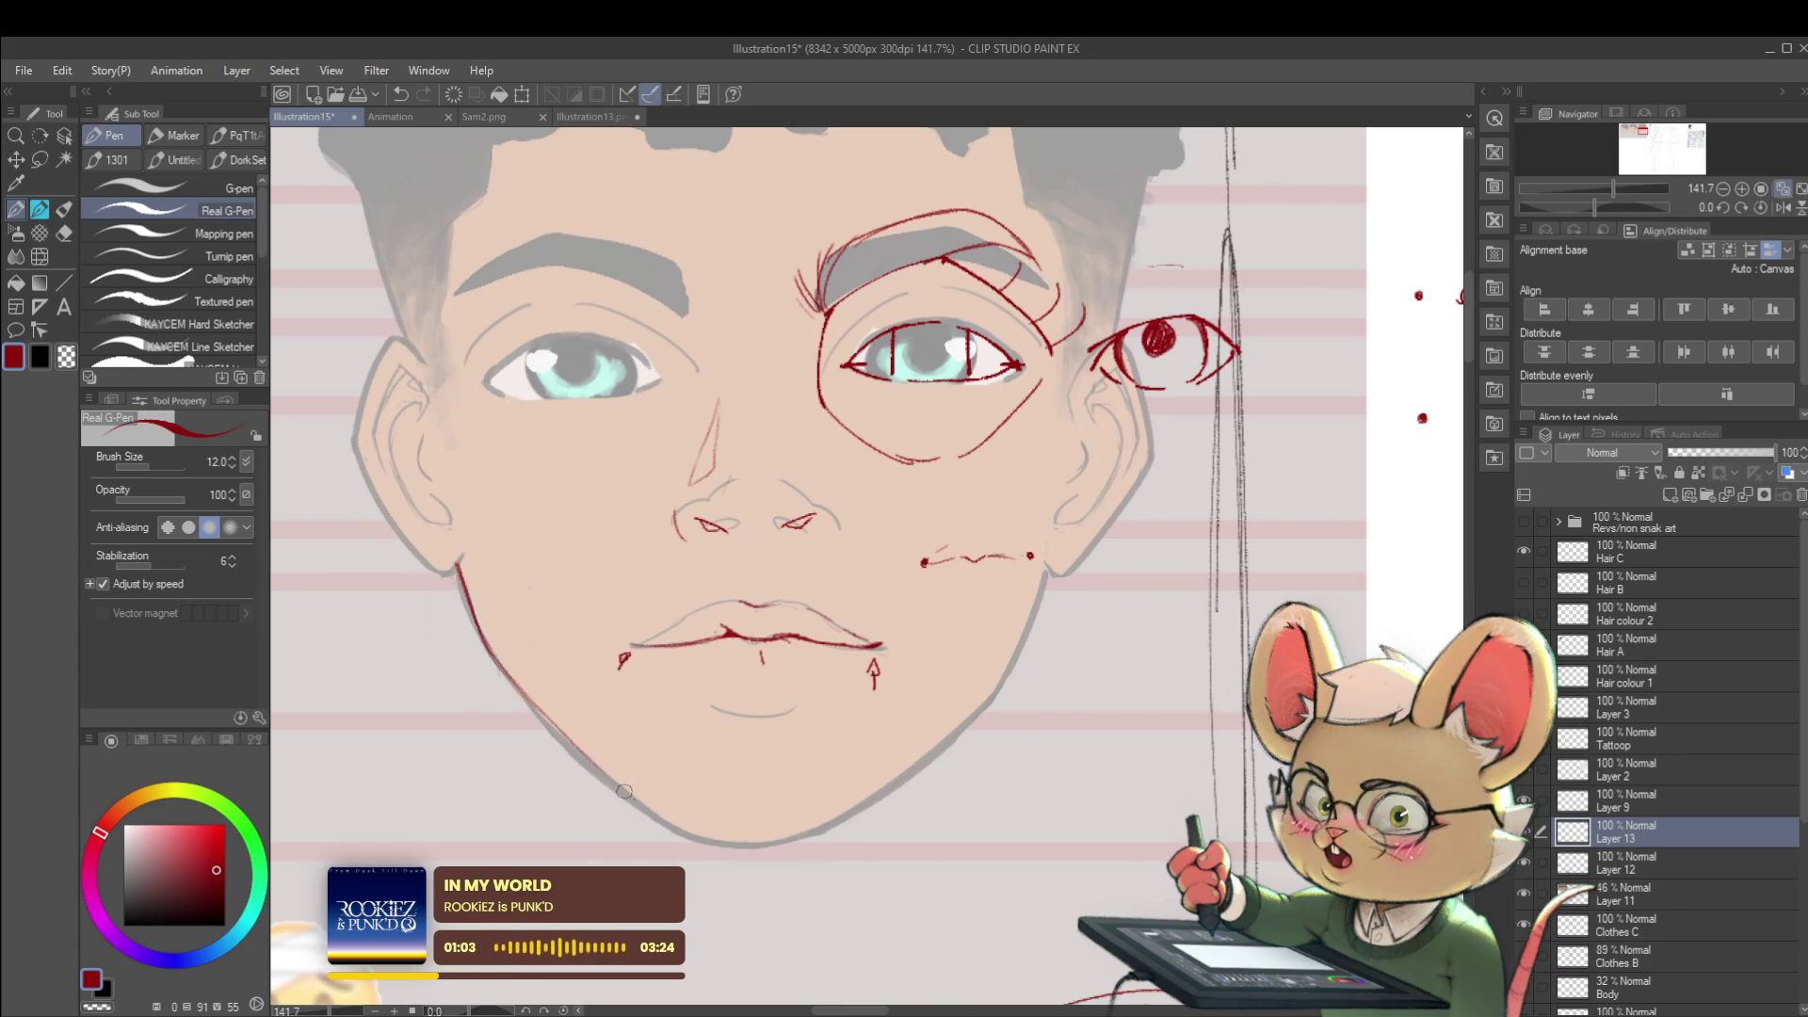
pyautogui.moveTo(673, 833); pyautogui.dragTo(760, 848)
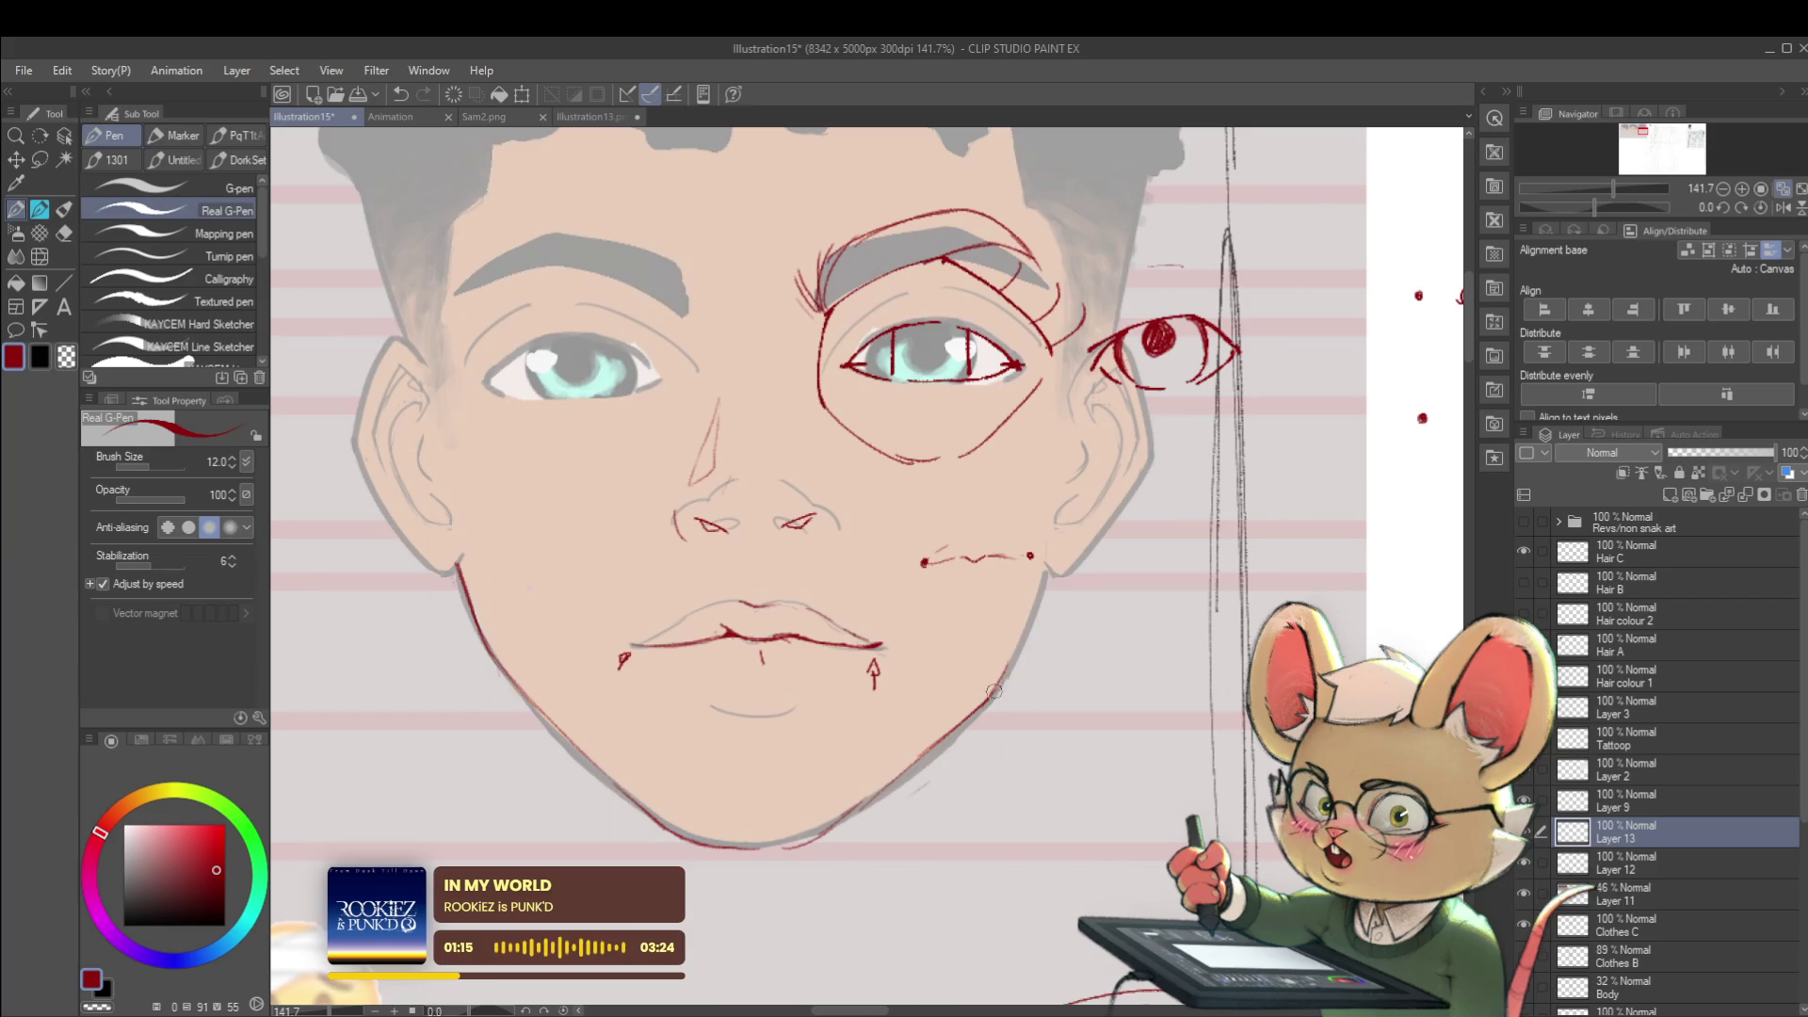
pyautogui.scroll(-5, 994, 691)
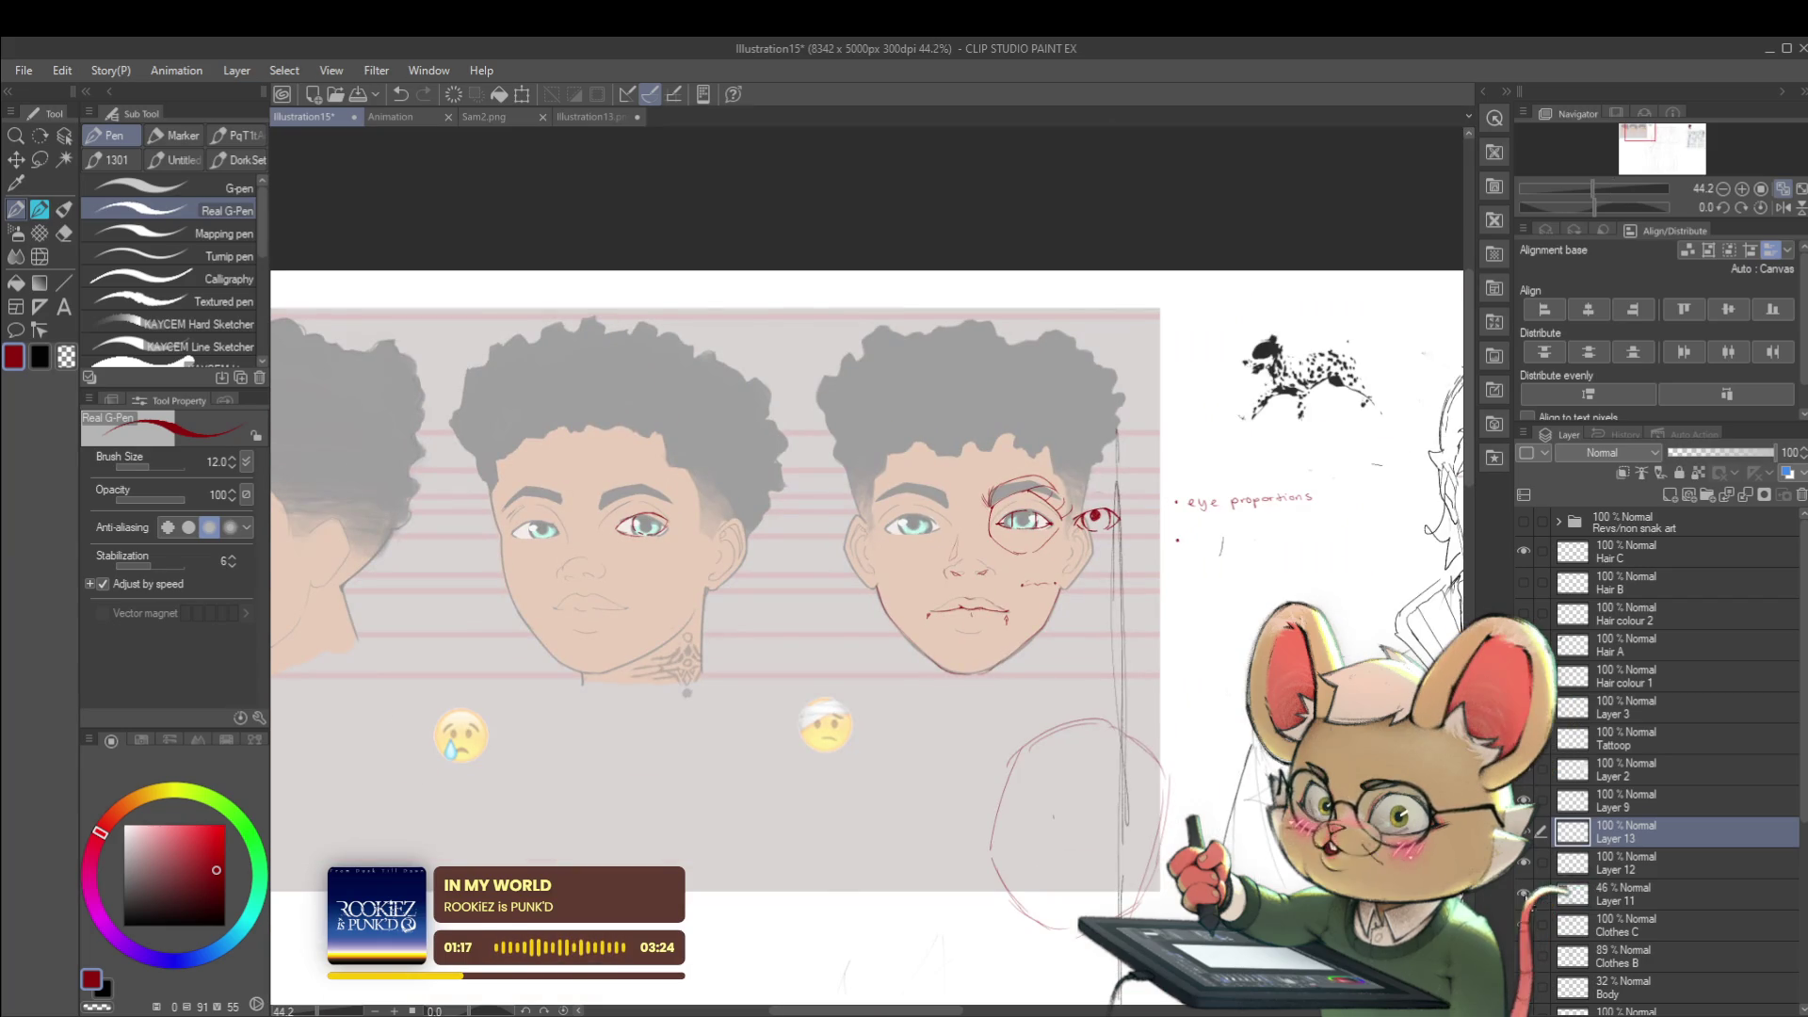
# - Toggle the coloured face reference, then redraw the red left-ear outline correction after undoing a bad stroke
pyautogui.click(1522, 897)
pyautogui.click(1521, 901)
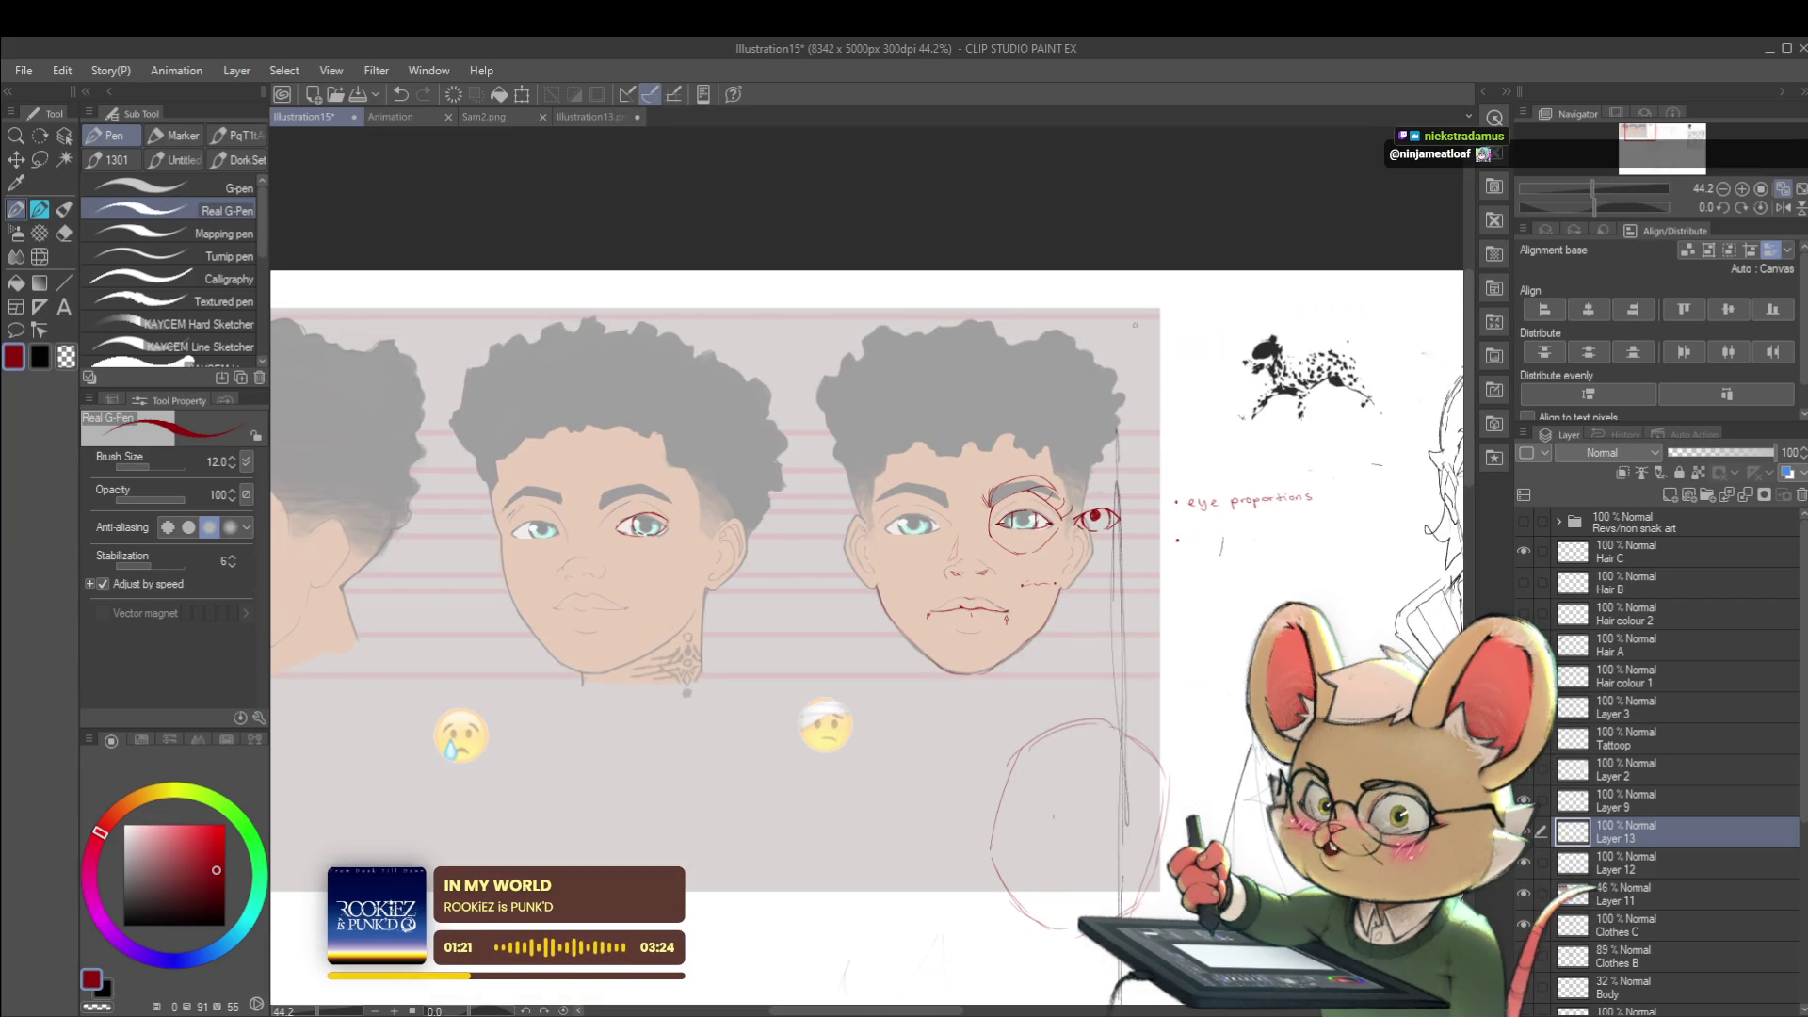
pyautogui.scroll(3, 1104, 393)
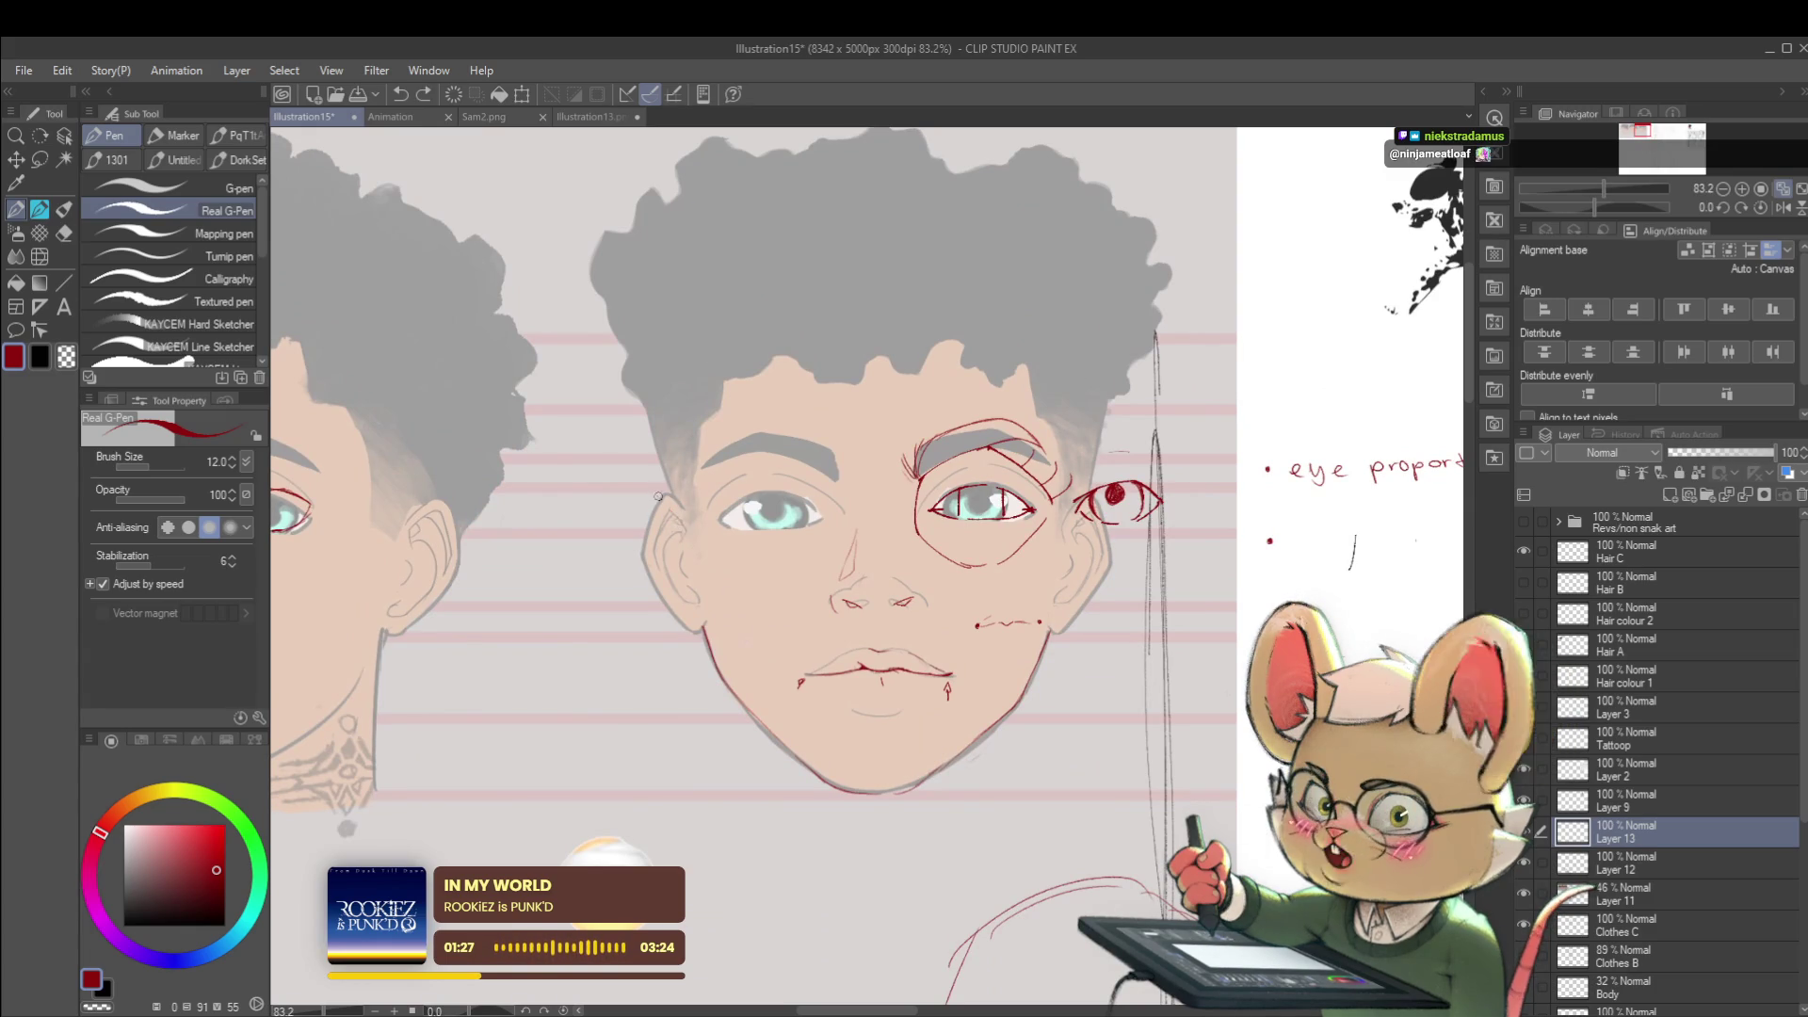
pyautogui.moveTo(663, 491); pyautogui.dragTo(682, 538)
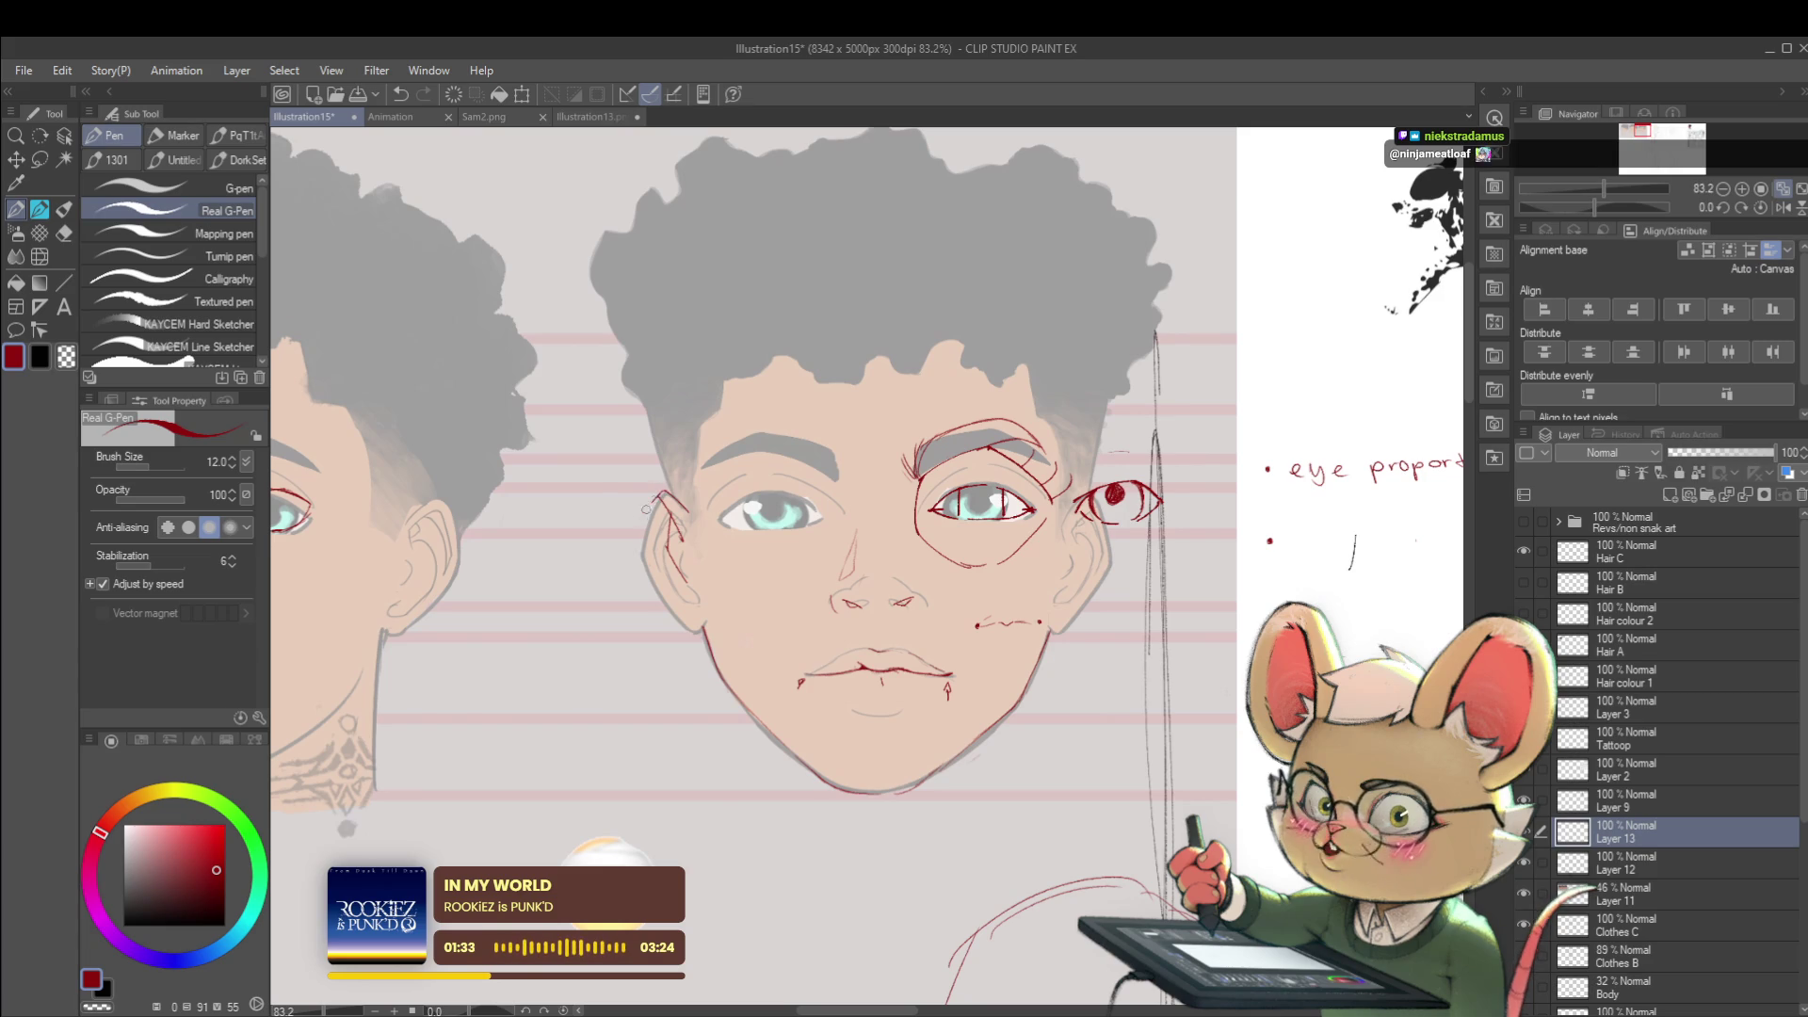
pyautogui.hotkey('ctrl', 'z')
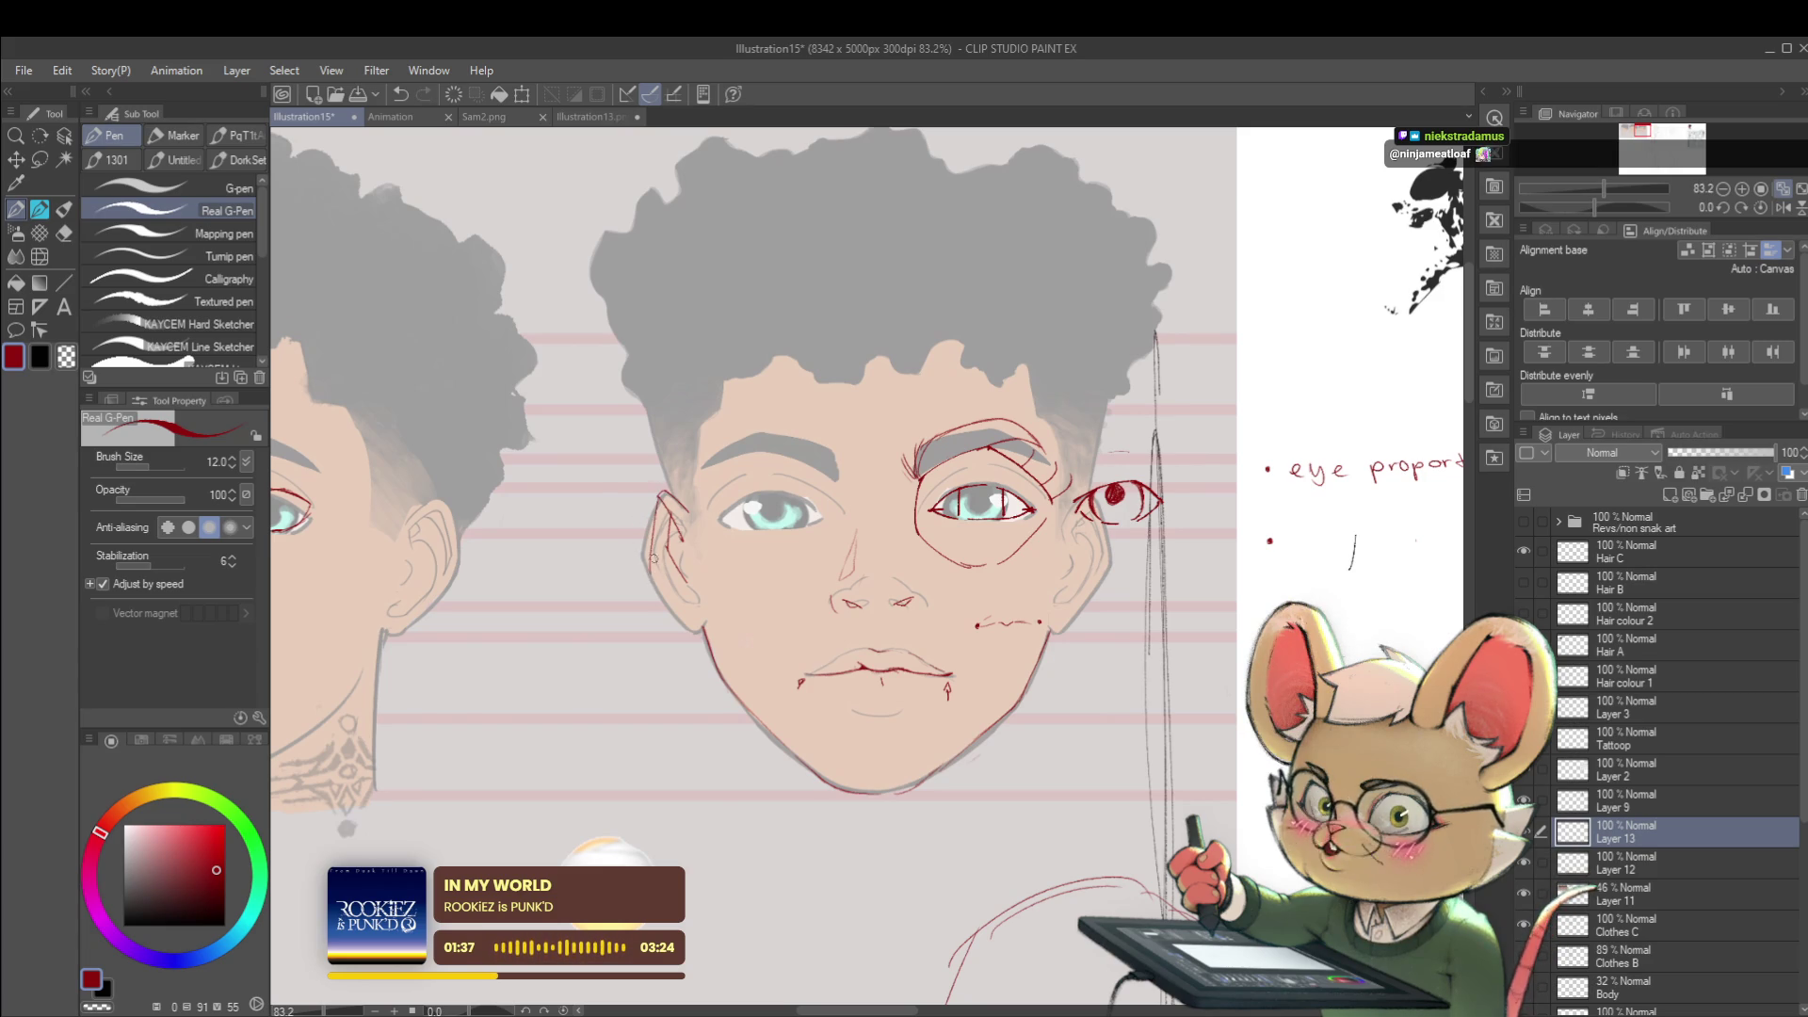
pyautogui.moveTo(654, 497)
pyautogui.mouseDown()
pyautogui.moveTo(656, 574)
pyautogui.moveTo(707, 635)
pyautogui.mouseUp()
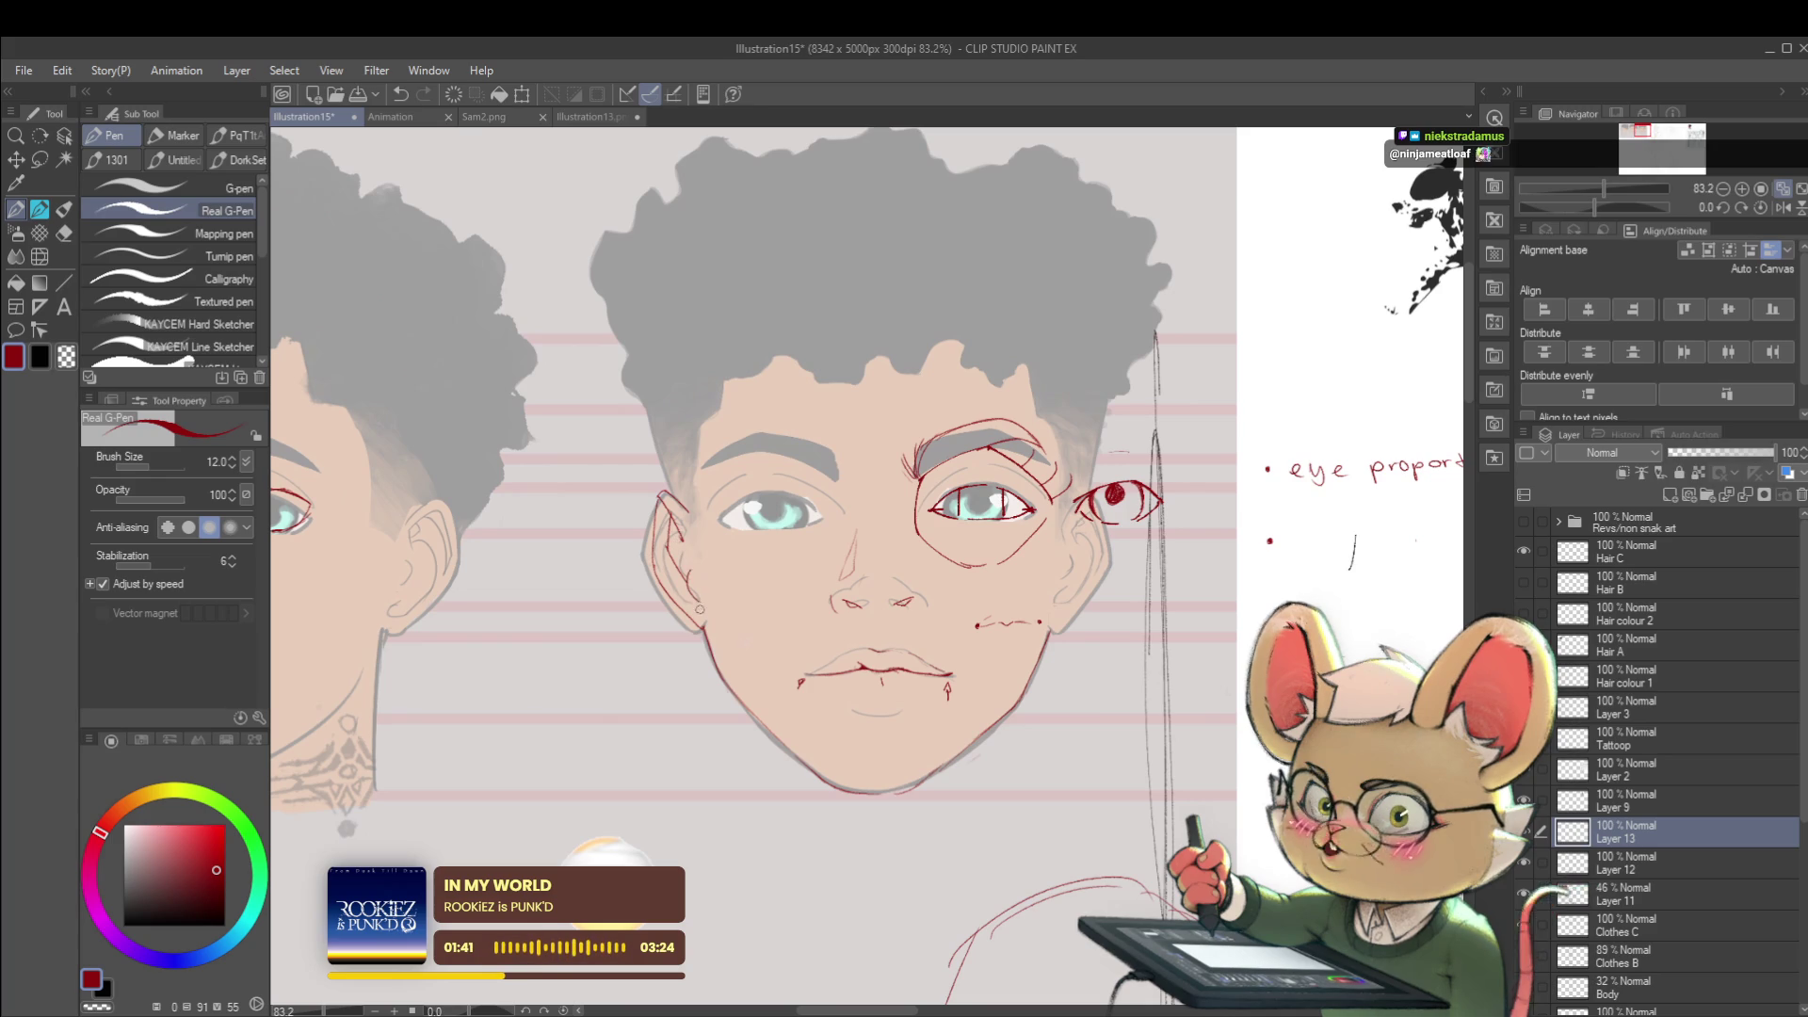
pyautogui.moveTo(658, 500); pyautogui.dragTo(661, 513)
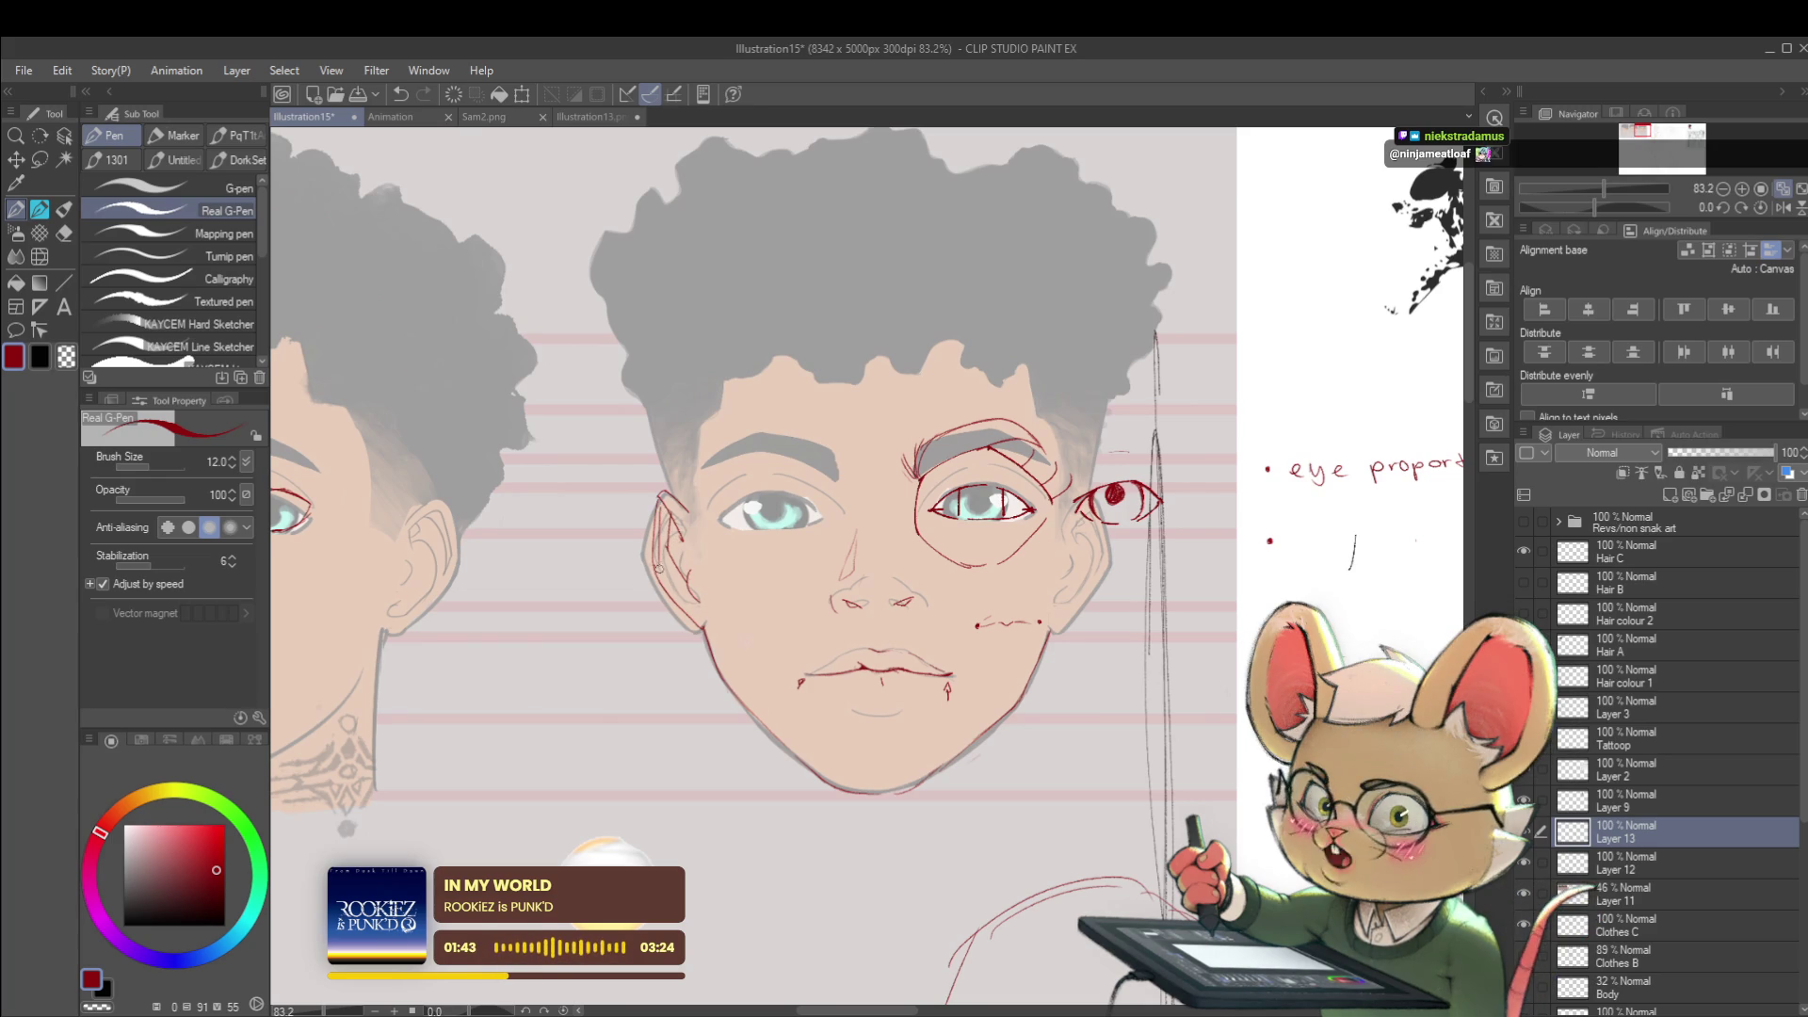
pyautogui.scroll(-3, 746, 378)
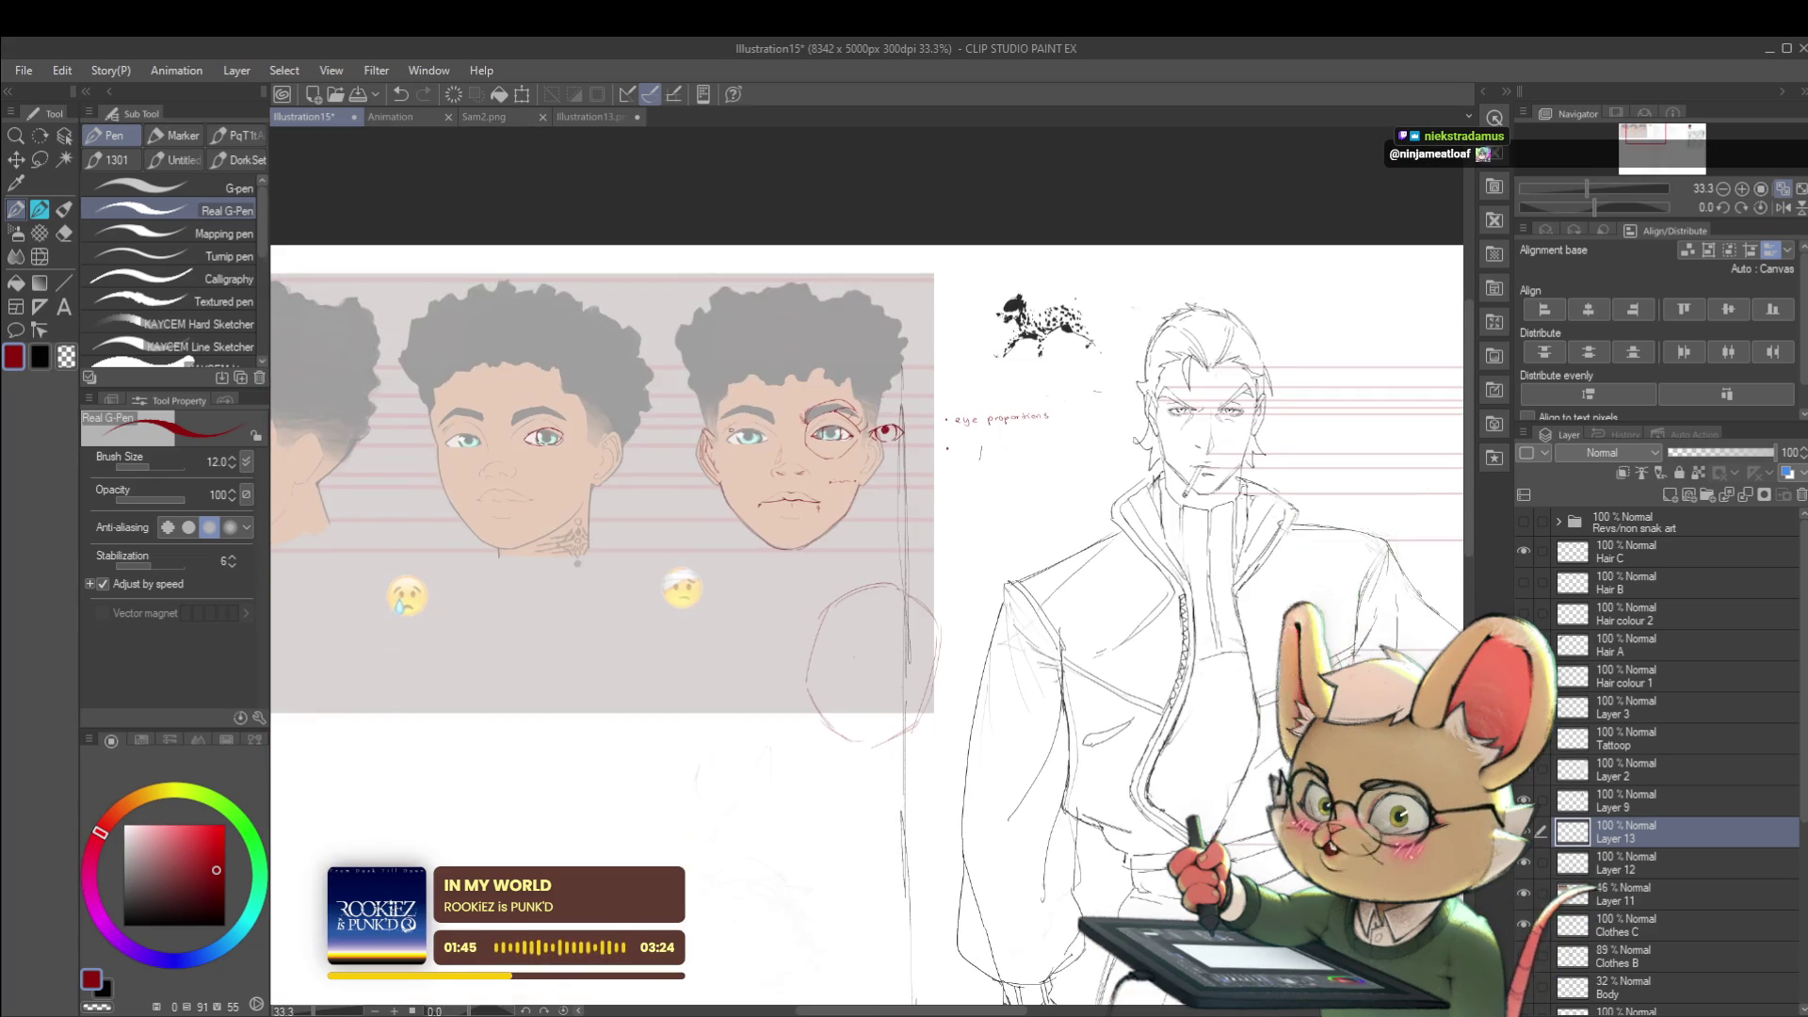
pyautogui.scroll(3, 797, 477)
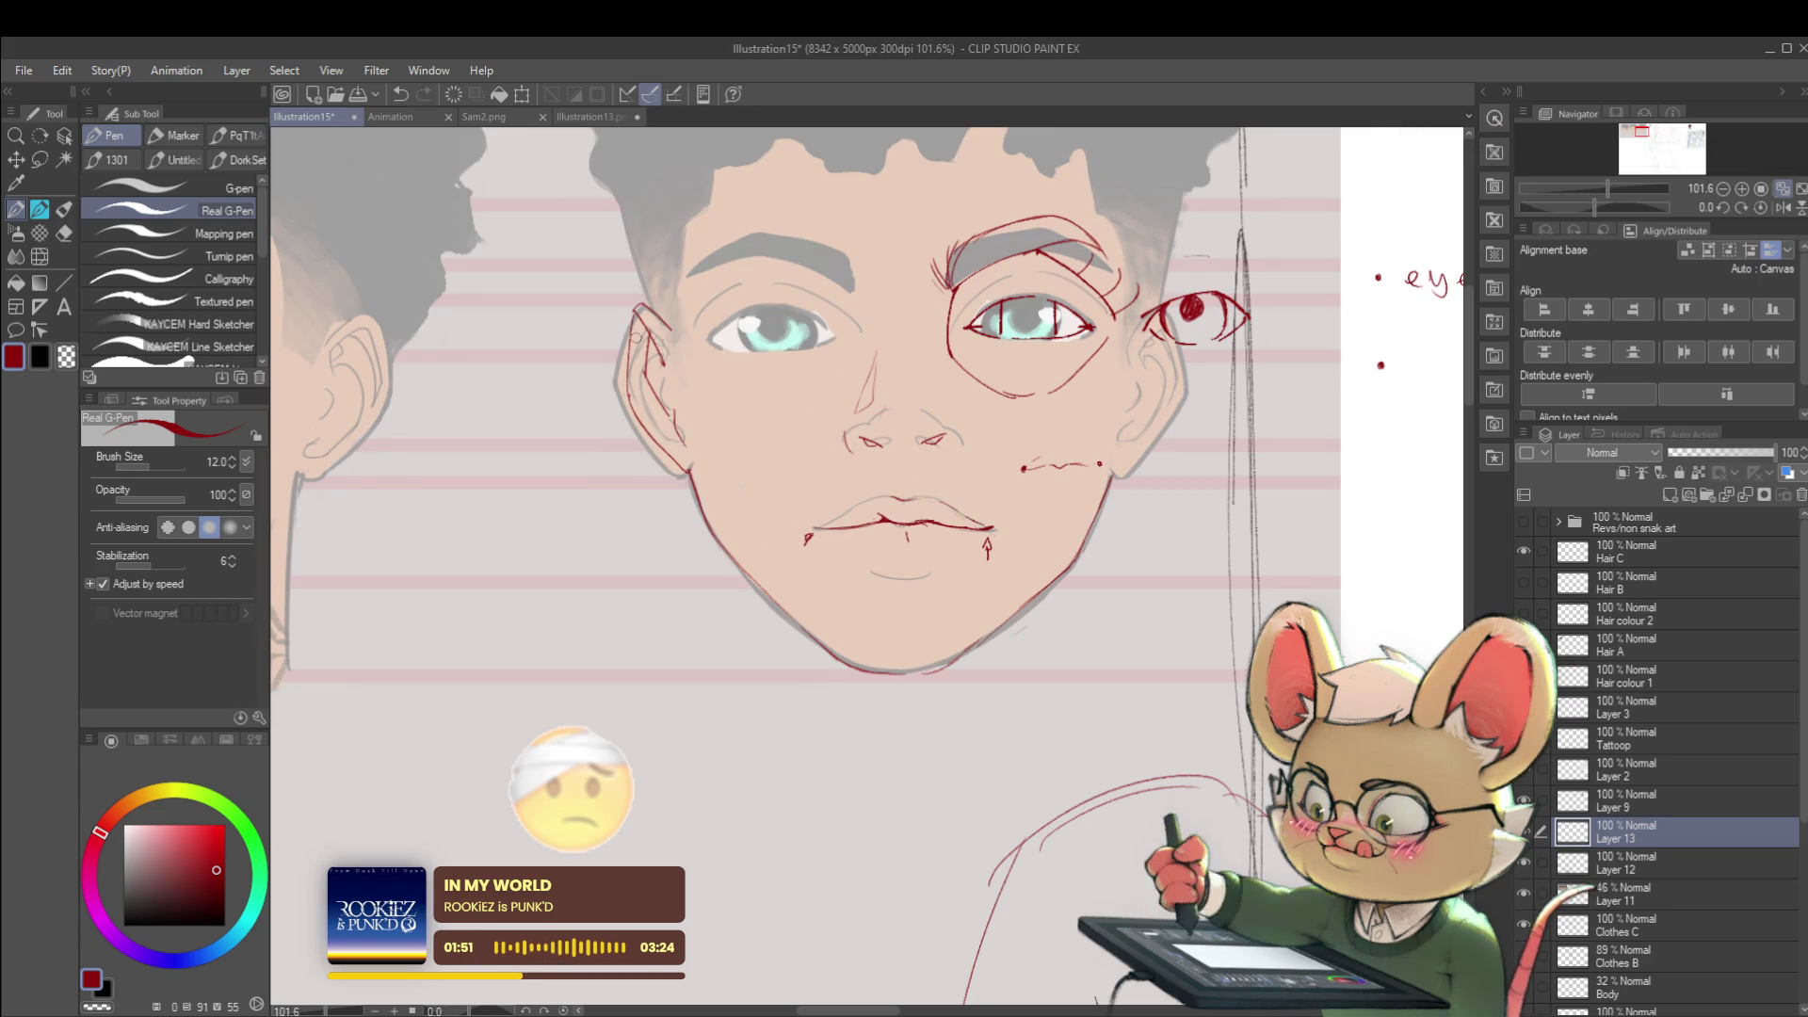
pyautogui.scroll(-1, 643, 396)
pyautogui.scroll(2, 683, 444)
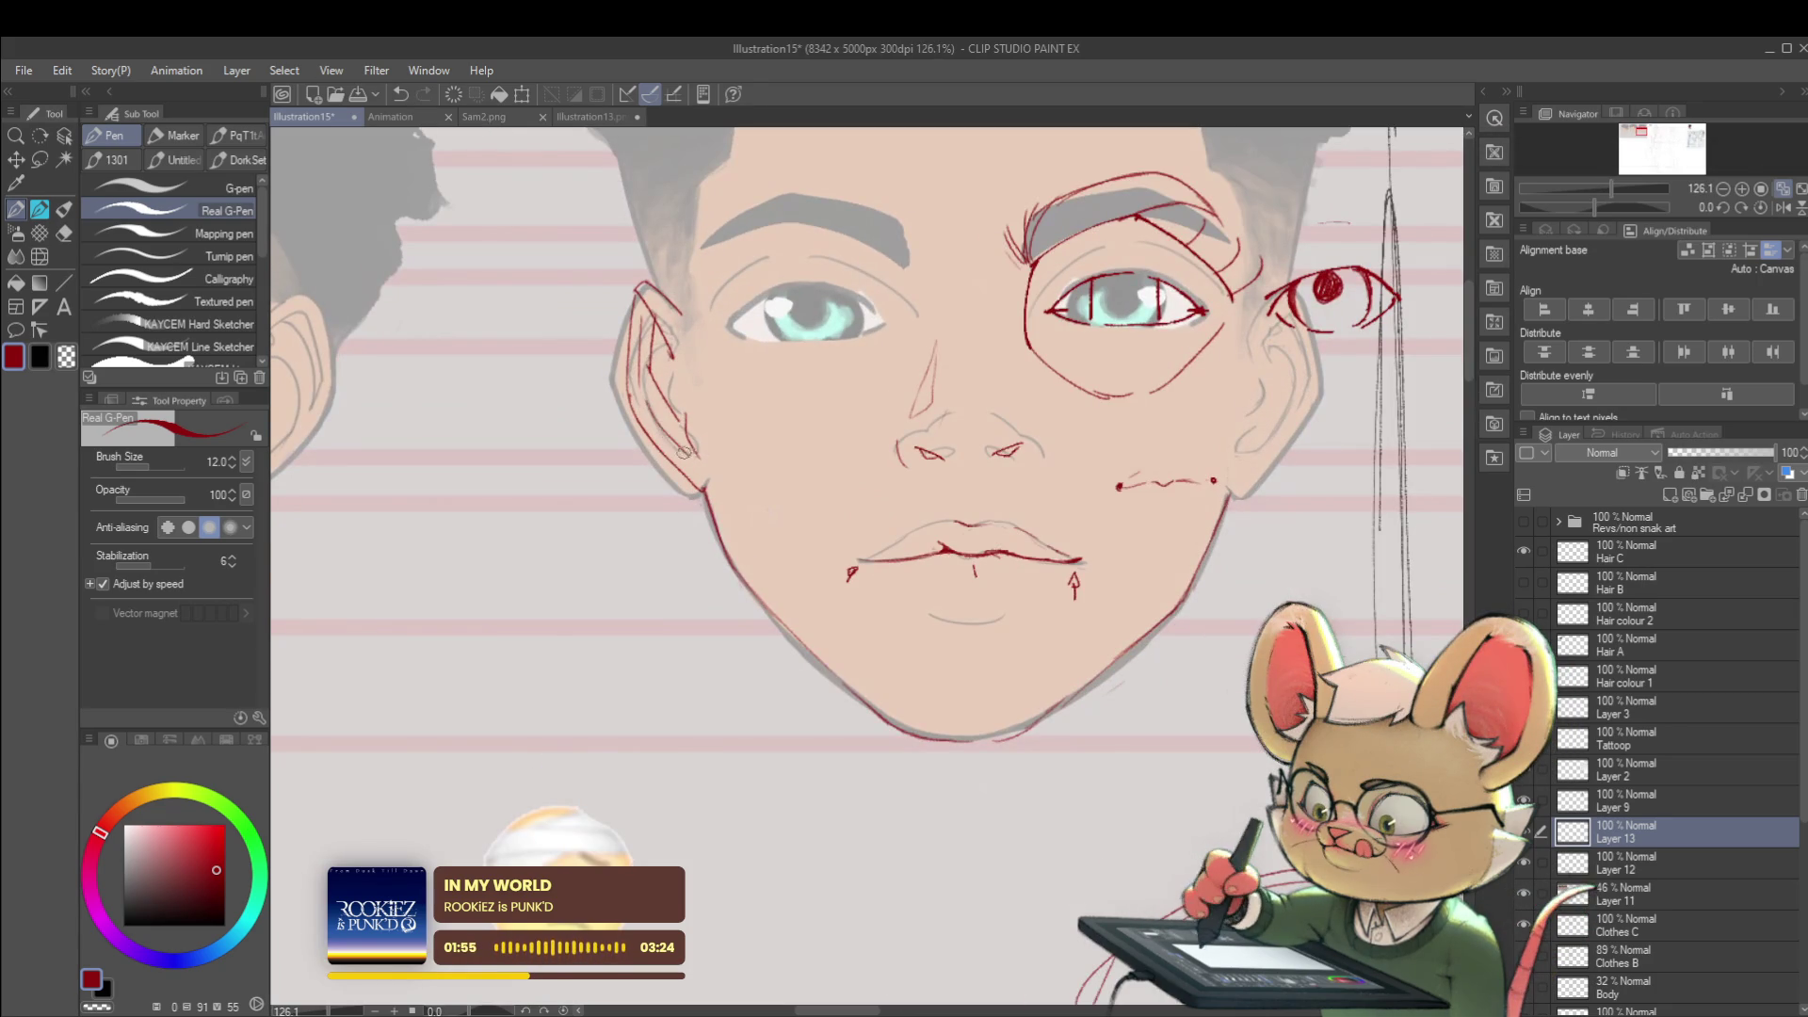
pyautogui.scroll(-4, 868, 572)
pyautogui.scroll(-1, 869, 572)
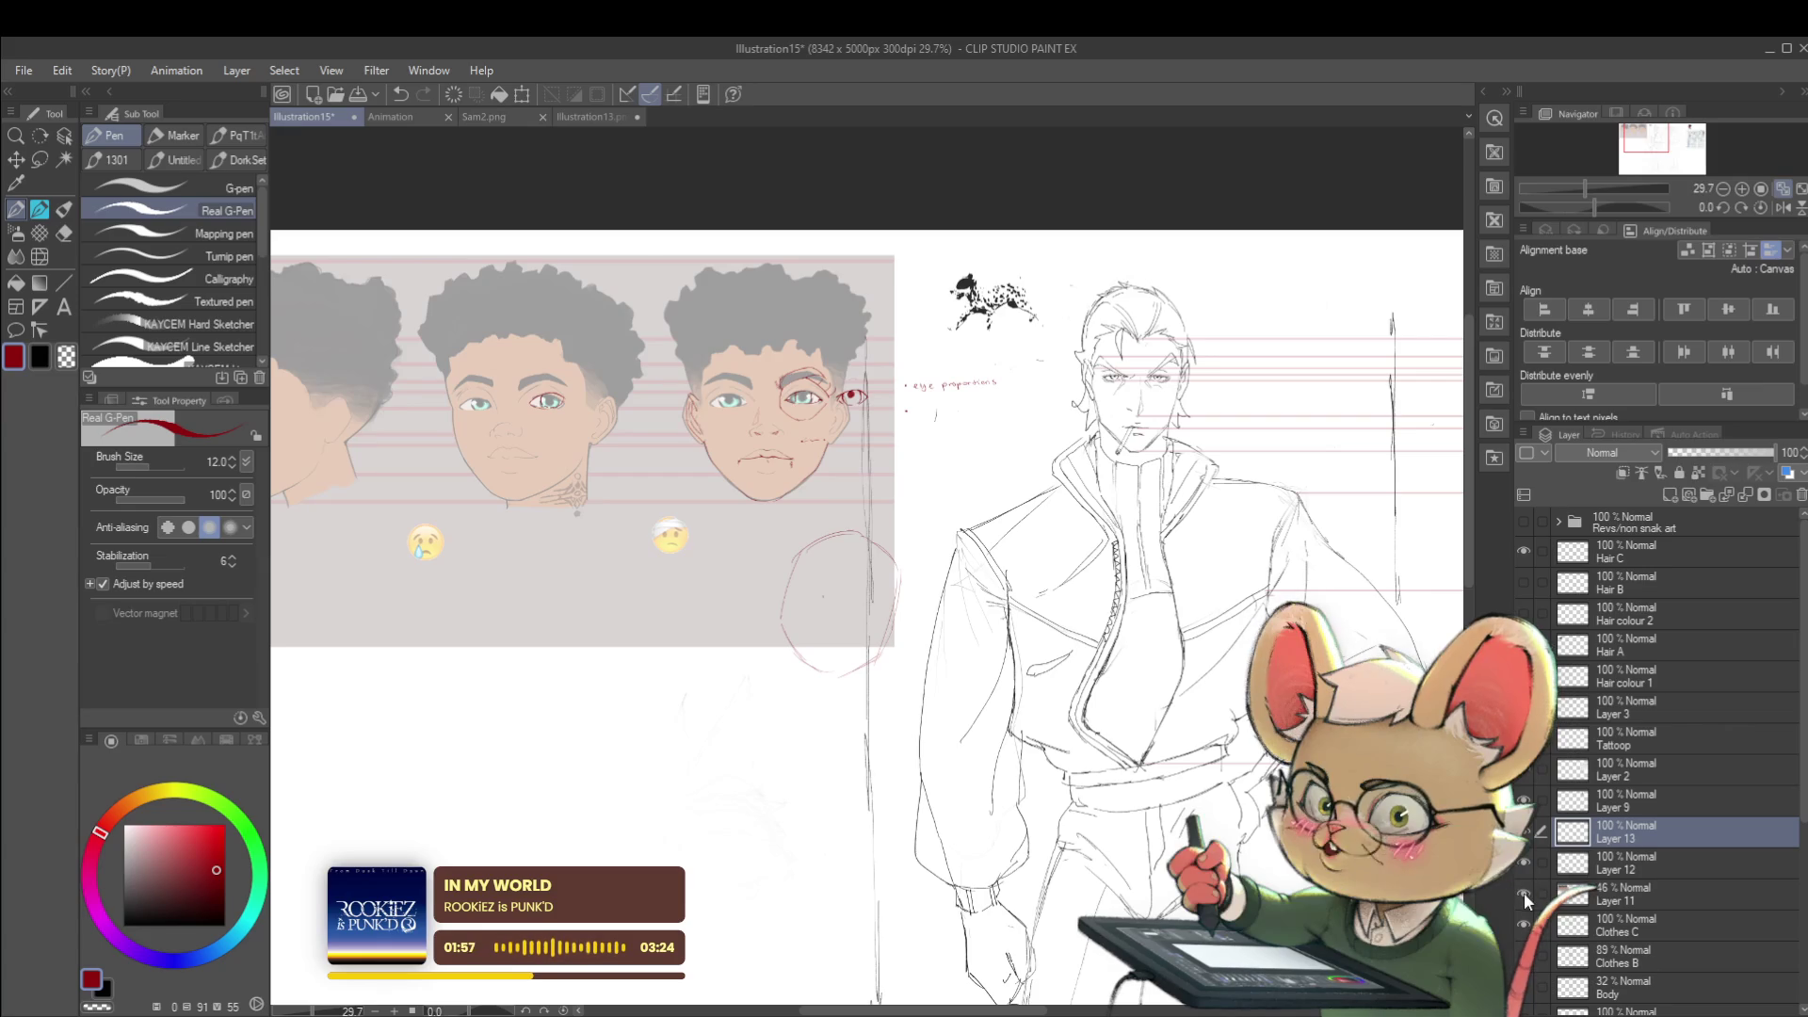
pyautogui.click(1524, 891)
pyautogui.click(1521, 890)
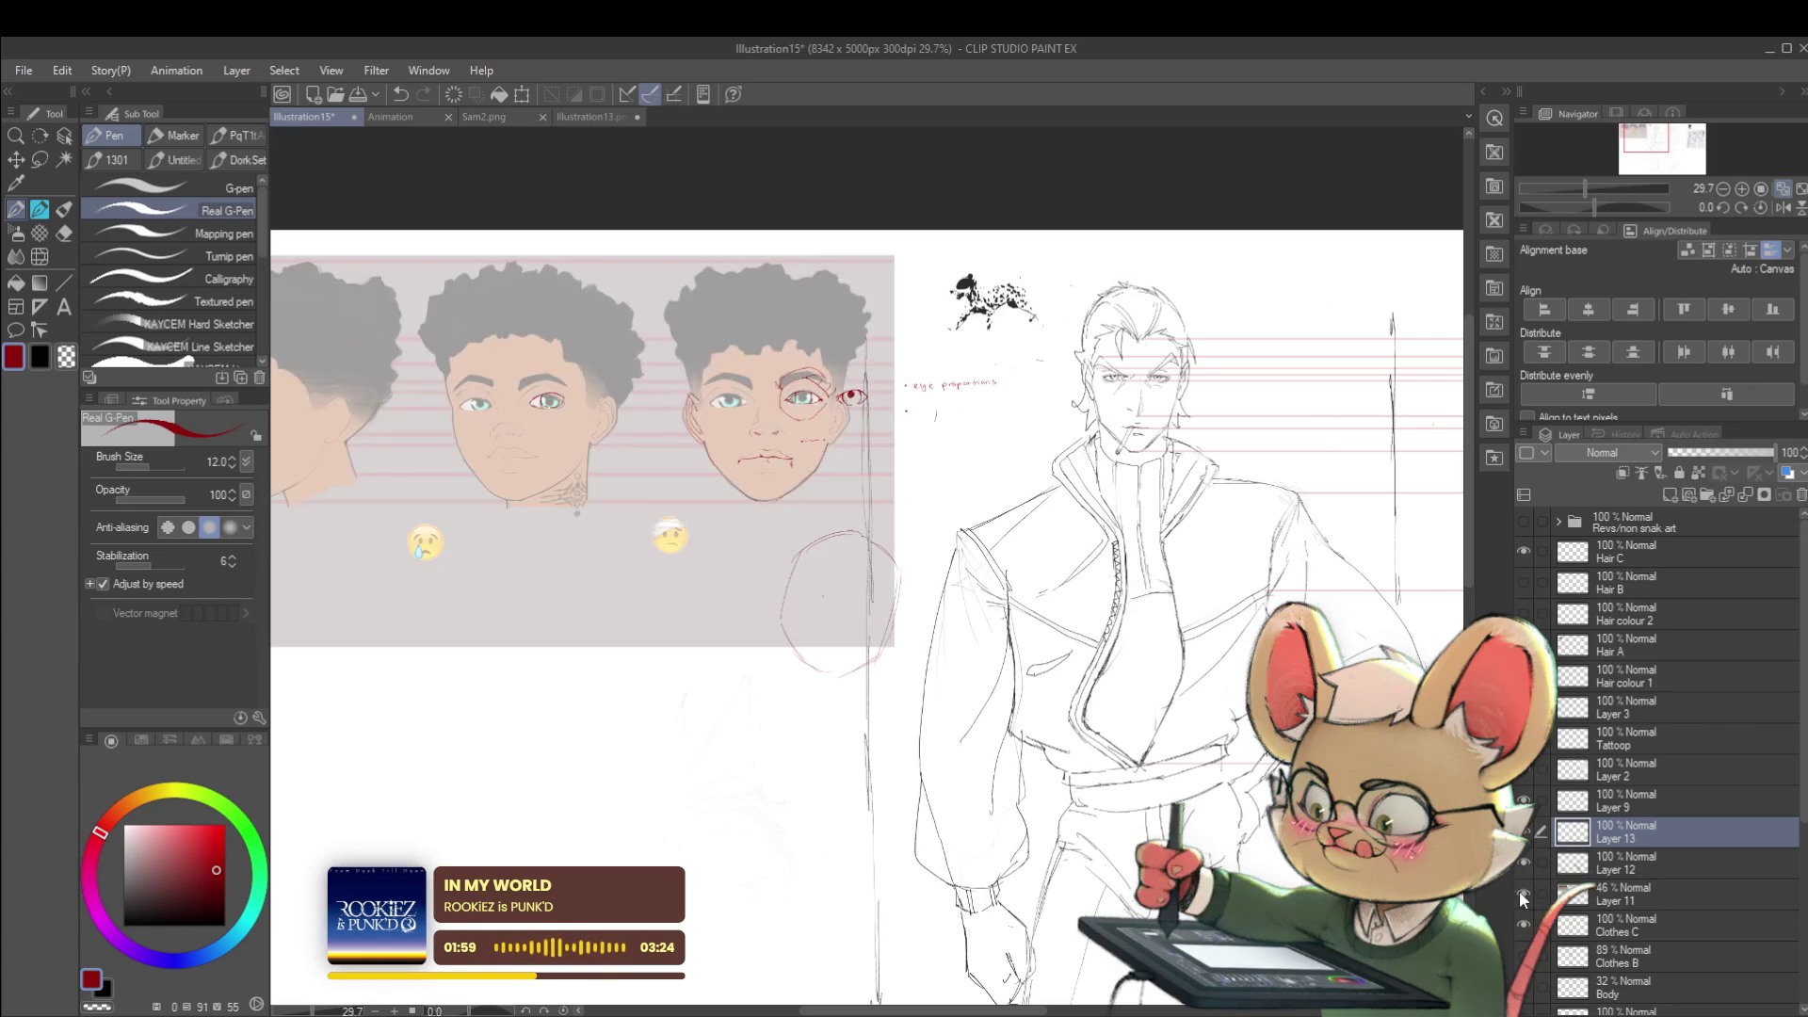
pyautogui.scroll(4, 713, 377)
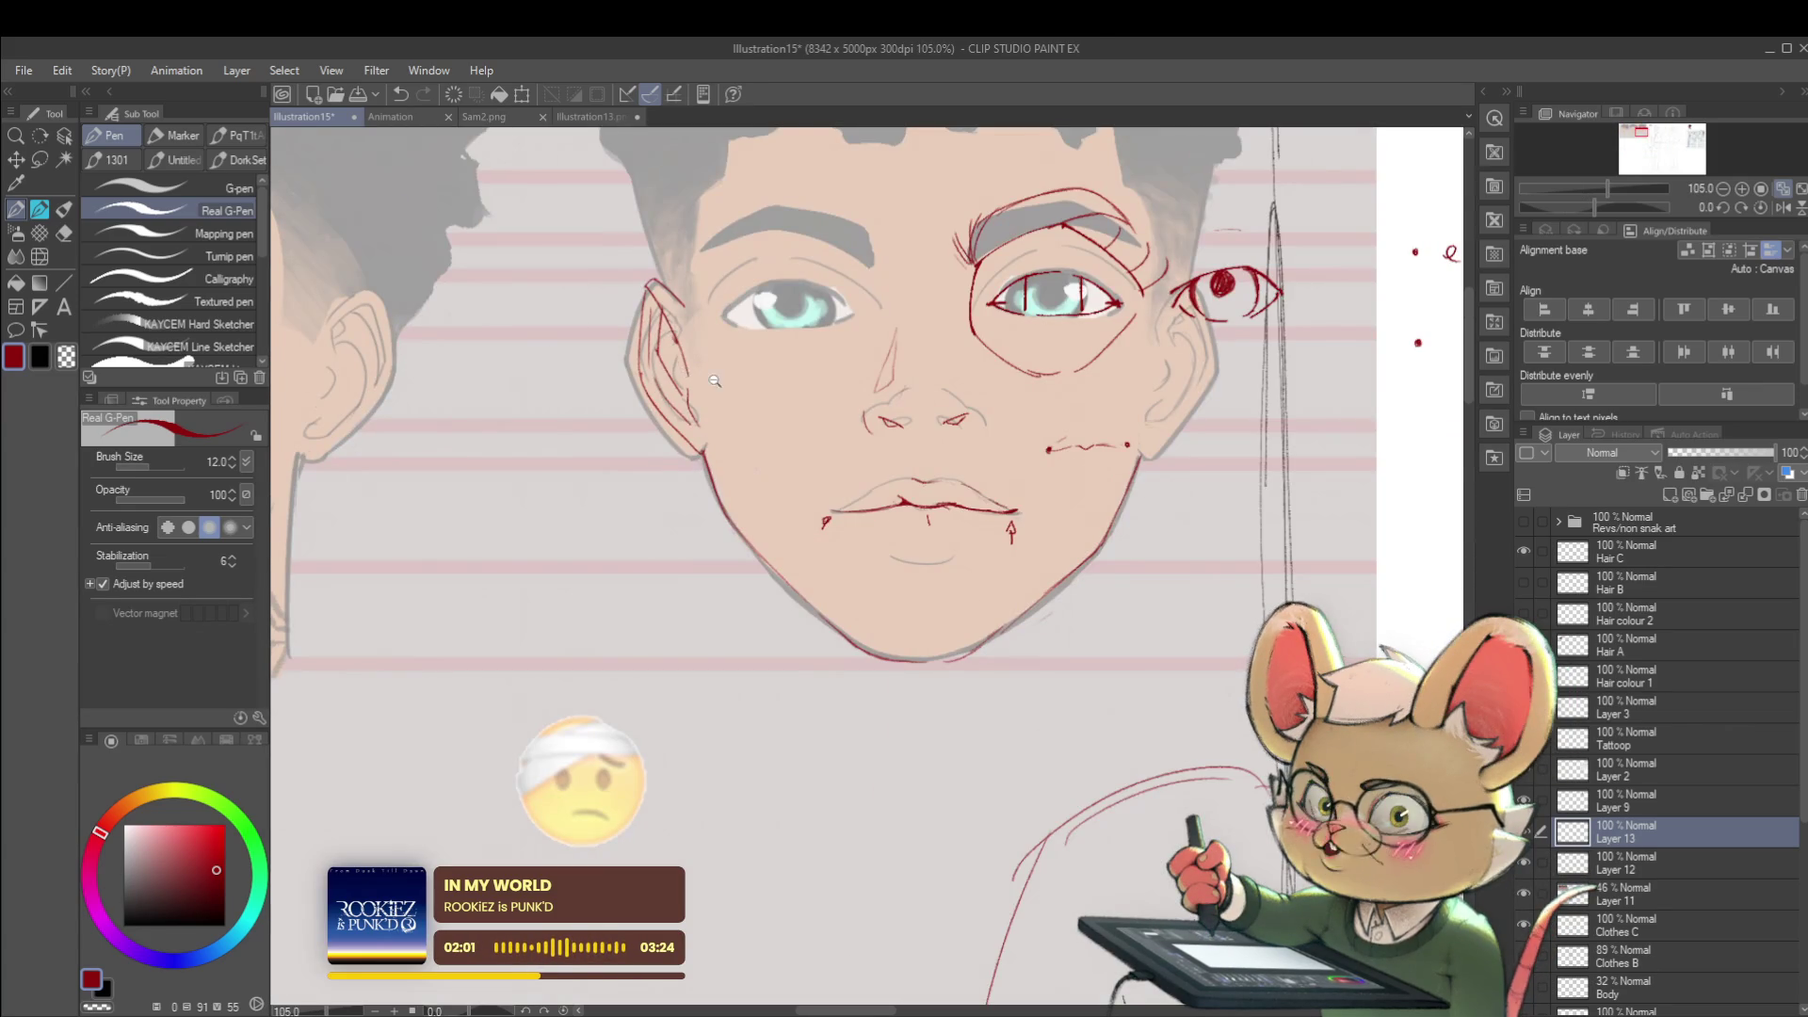
pyautogui.scroll(-4, 713, 377)
pyautogui.scroll(4, 715, 371)
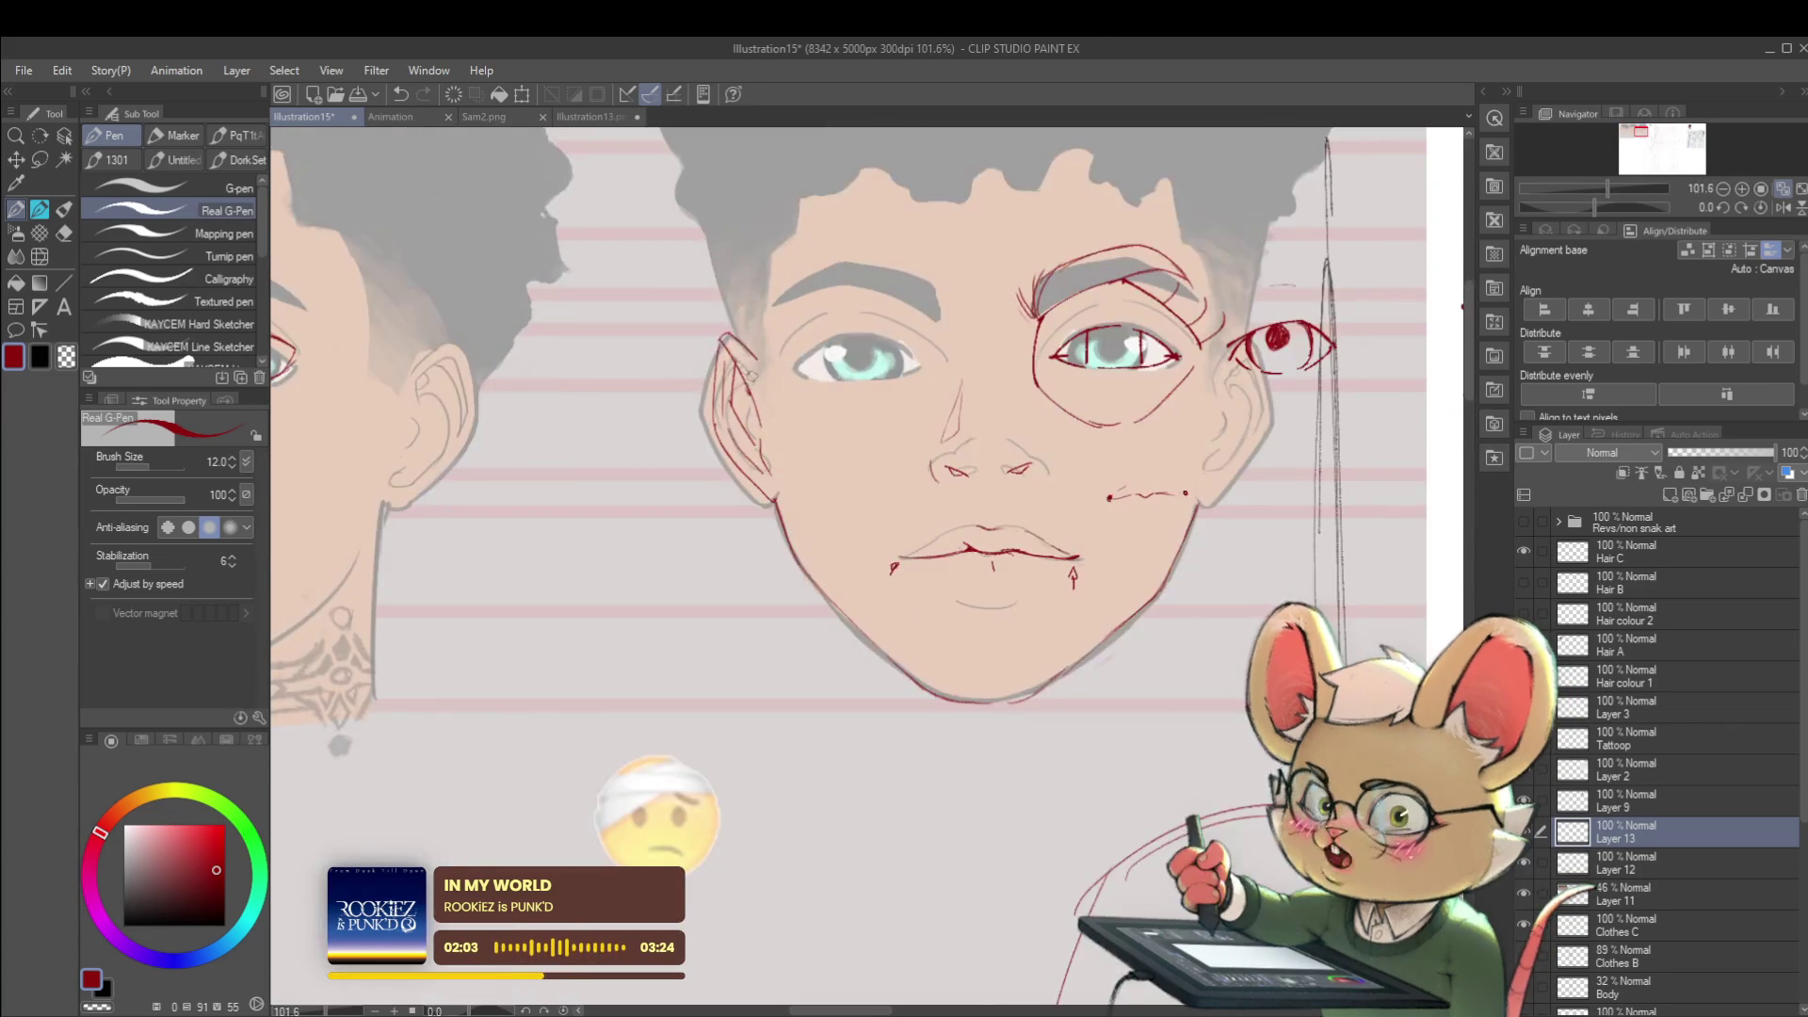
pyautogui.scroll(-3, 715, 371)
pyautogui.scroll(-1, 715, 374)
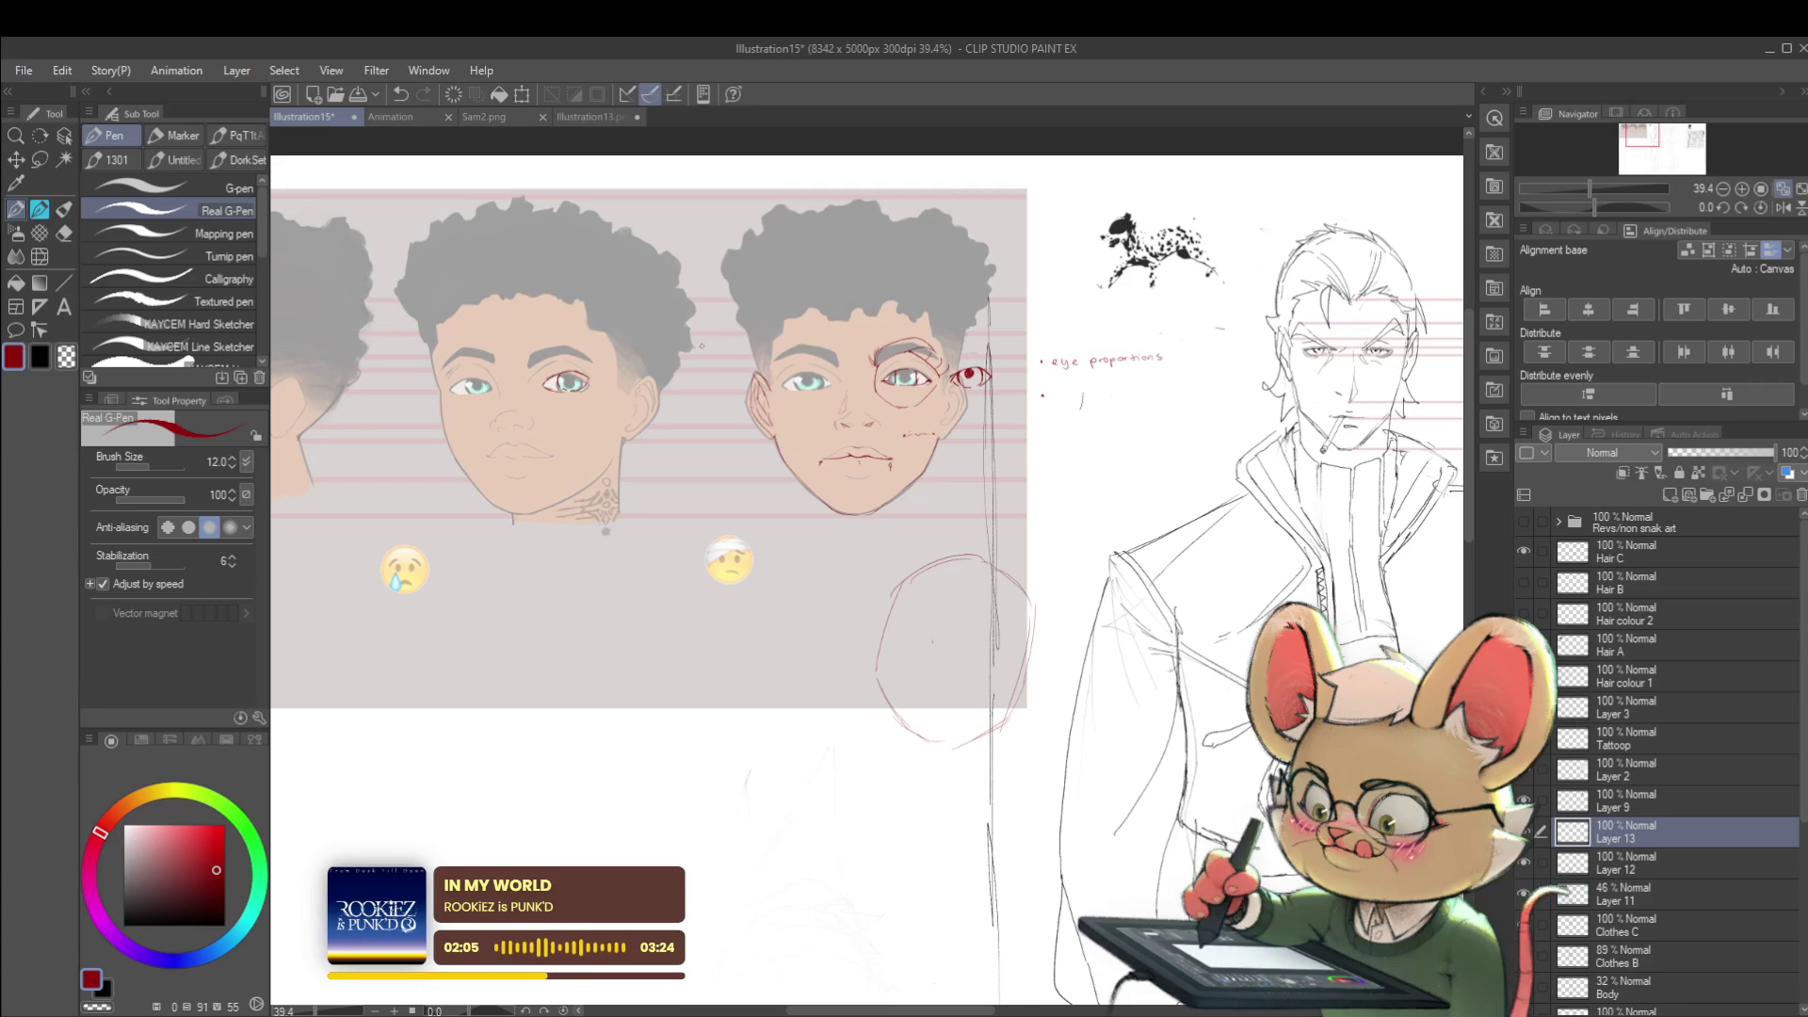
pyautogui.click(1525, 894)
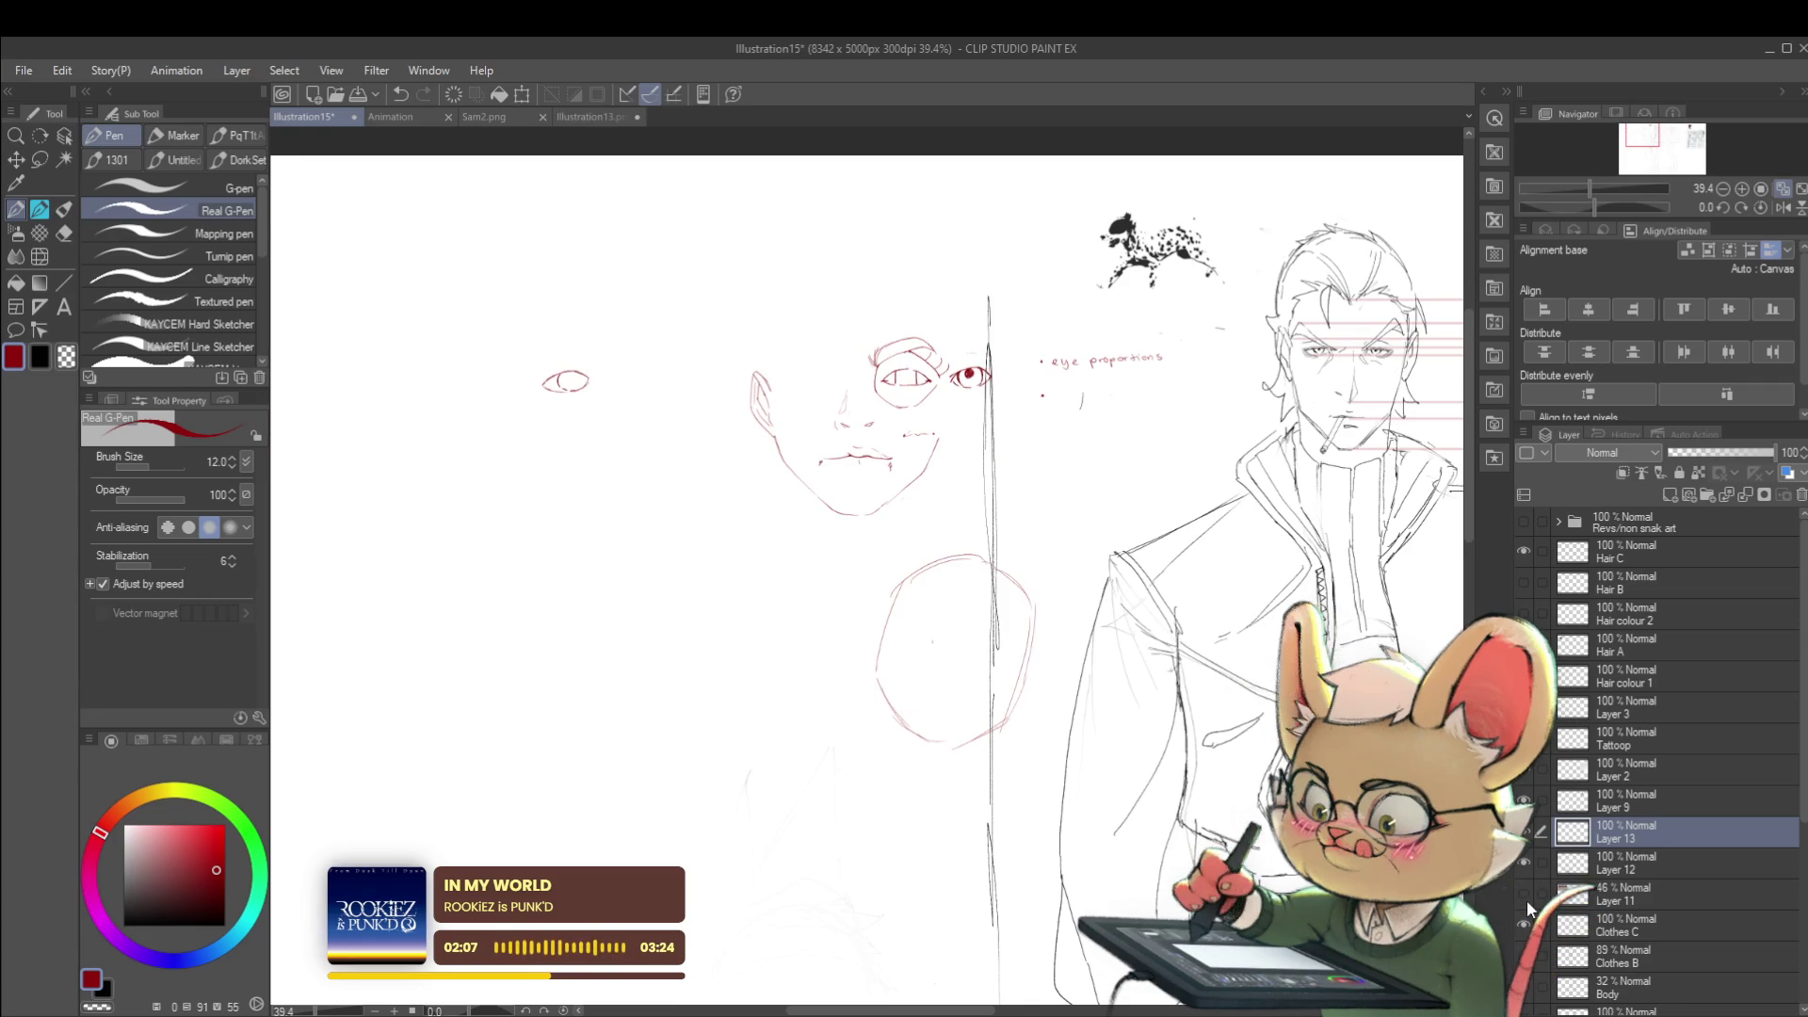
pyautogui.click(1527, 898)
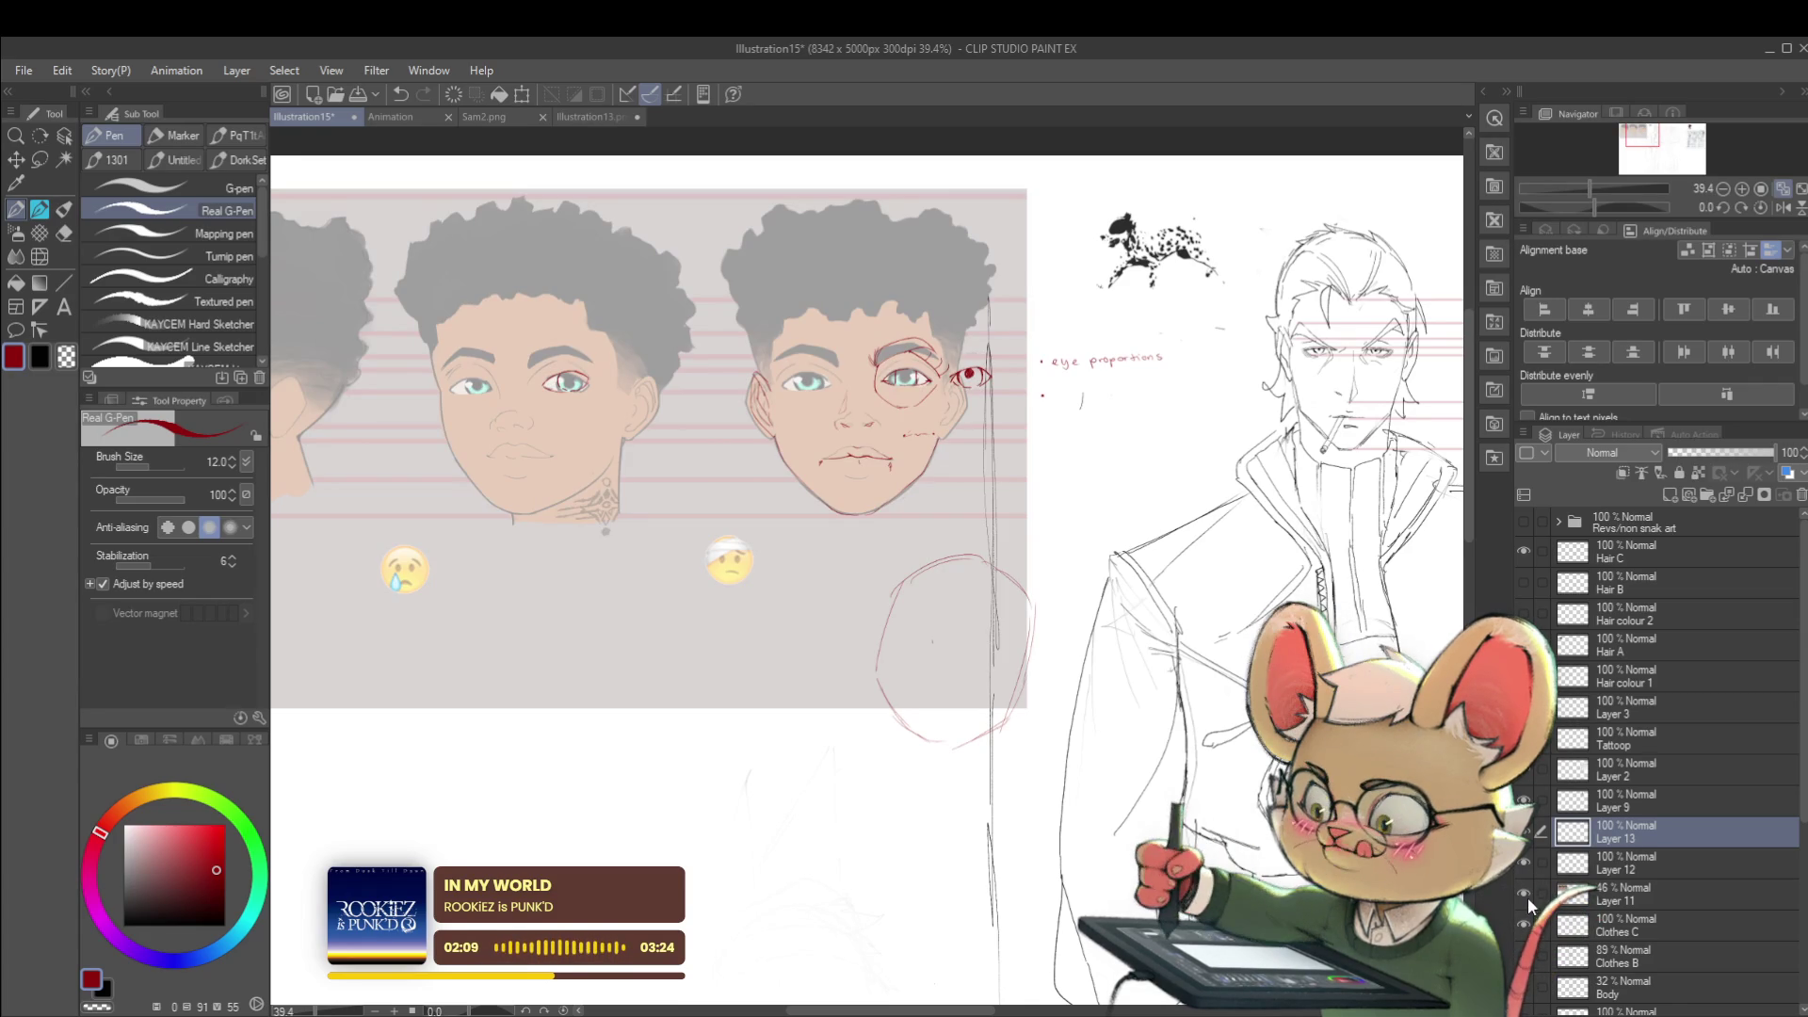
pyautogui.moveTo(840, 180); pyautogui.dragTo(870, 231)
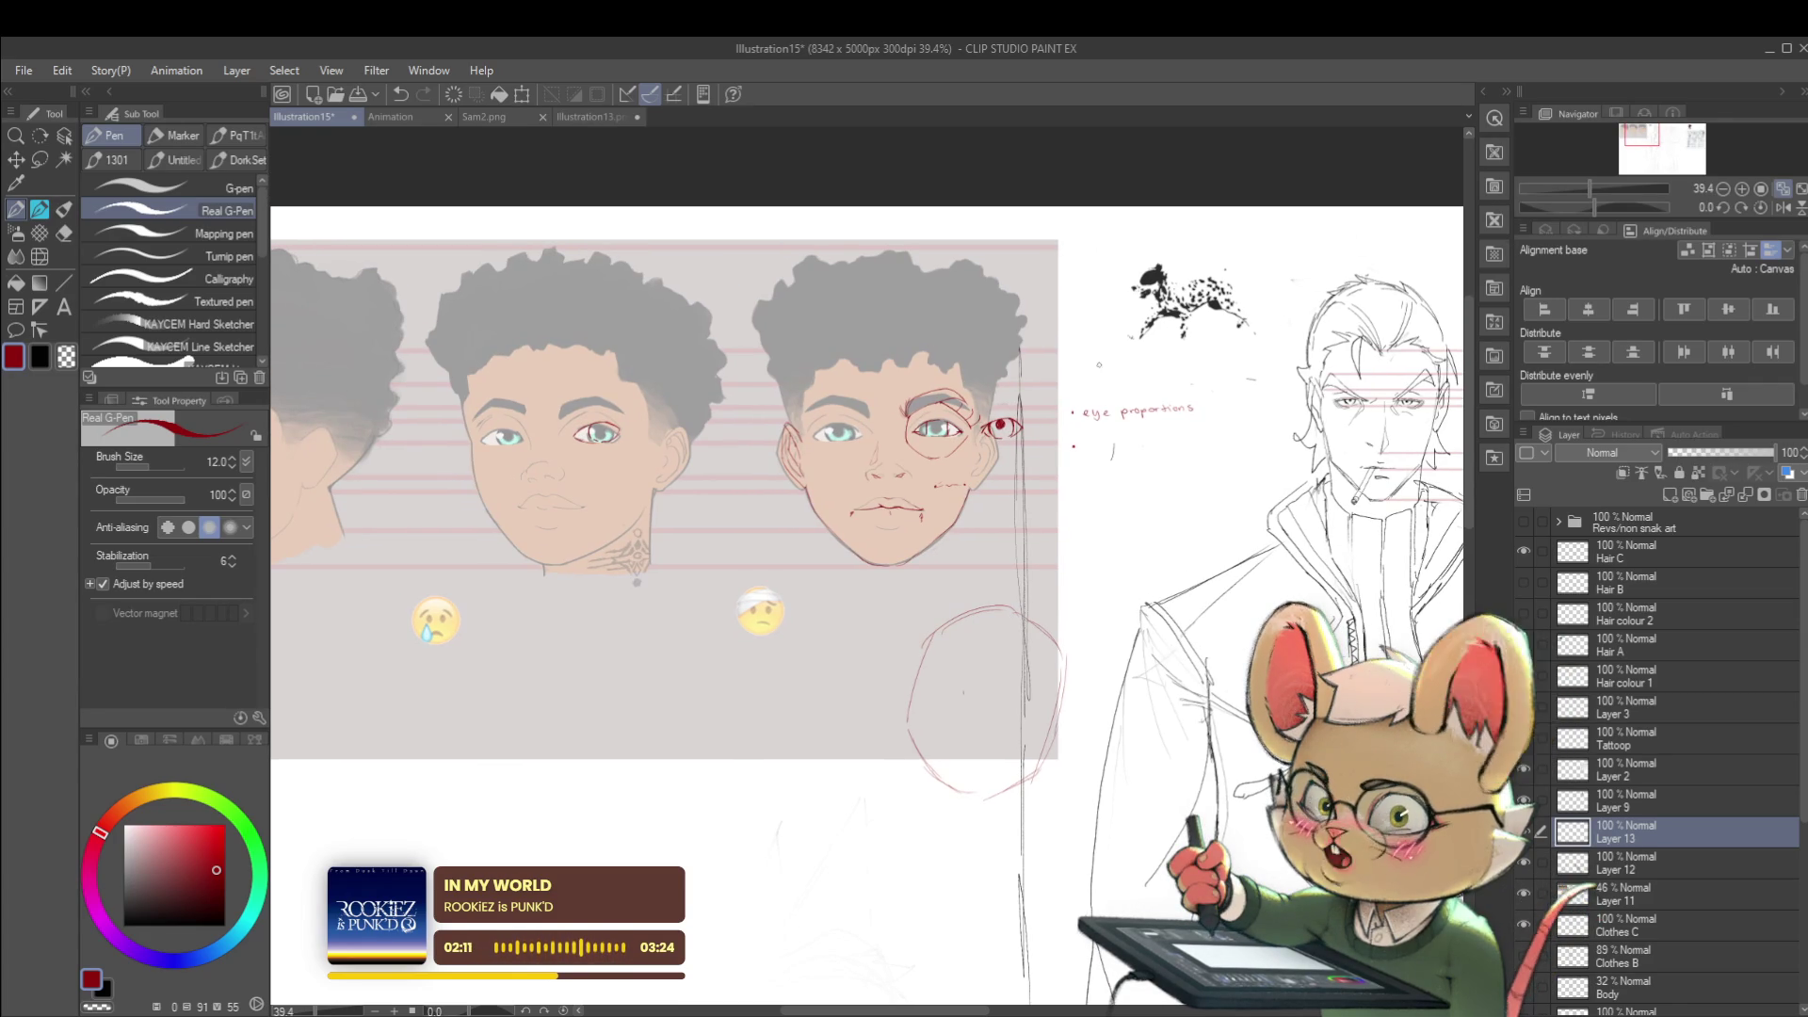
pyautogui.scroll(2, 952, 426)
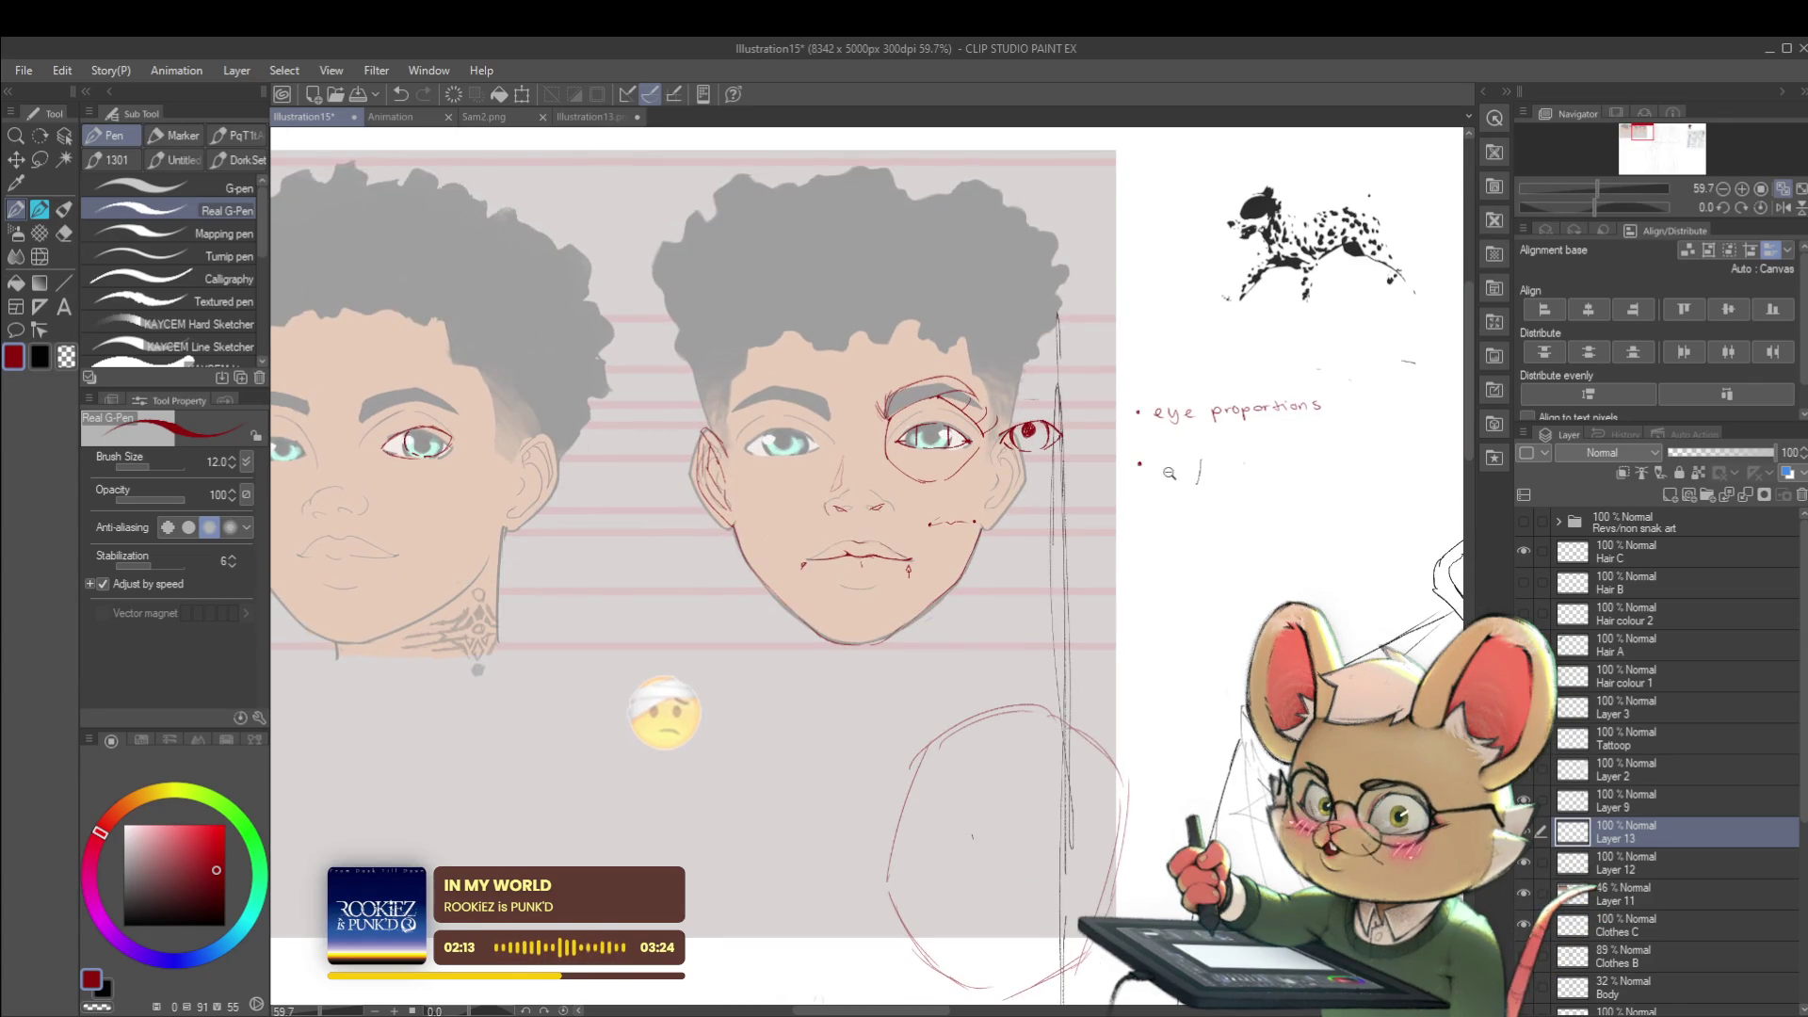
pyautogui.scroll(1, 1174, 476)
pyautogui.scroll(1, 1130, 481)
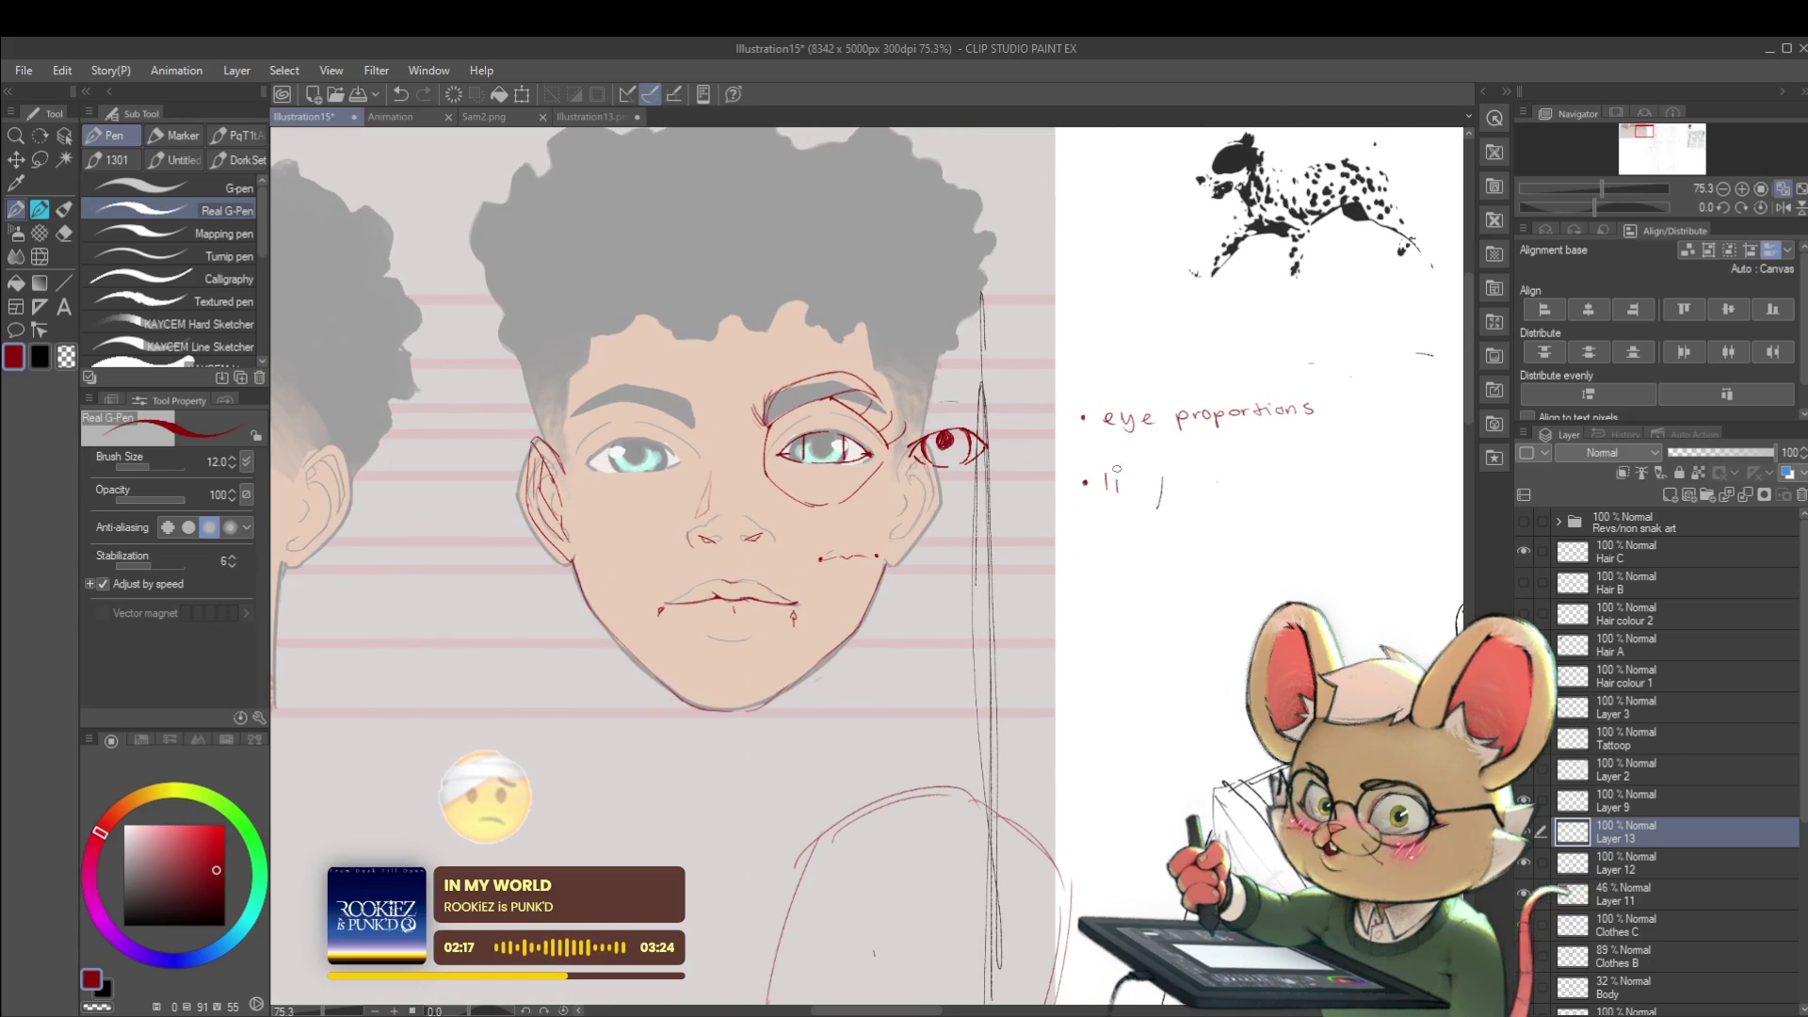
# - Handwrite the red second bullet 'lip / Shadows & line weight' in the notes area
pyautogui.moveTo(1117, 474)
pyautogui.mouseDown()
pyautogui.moveTo(1124, 500)
pyautogui.moveTo(1211, 494)
pyautogui.mouseUp()
pyautogui.moveTo(1223, 484); pyautogui.dragTo(1276, 476)
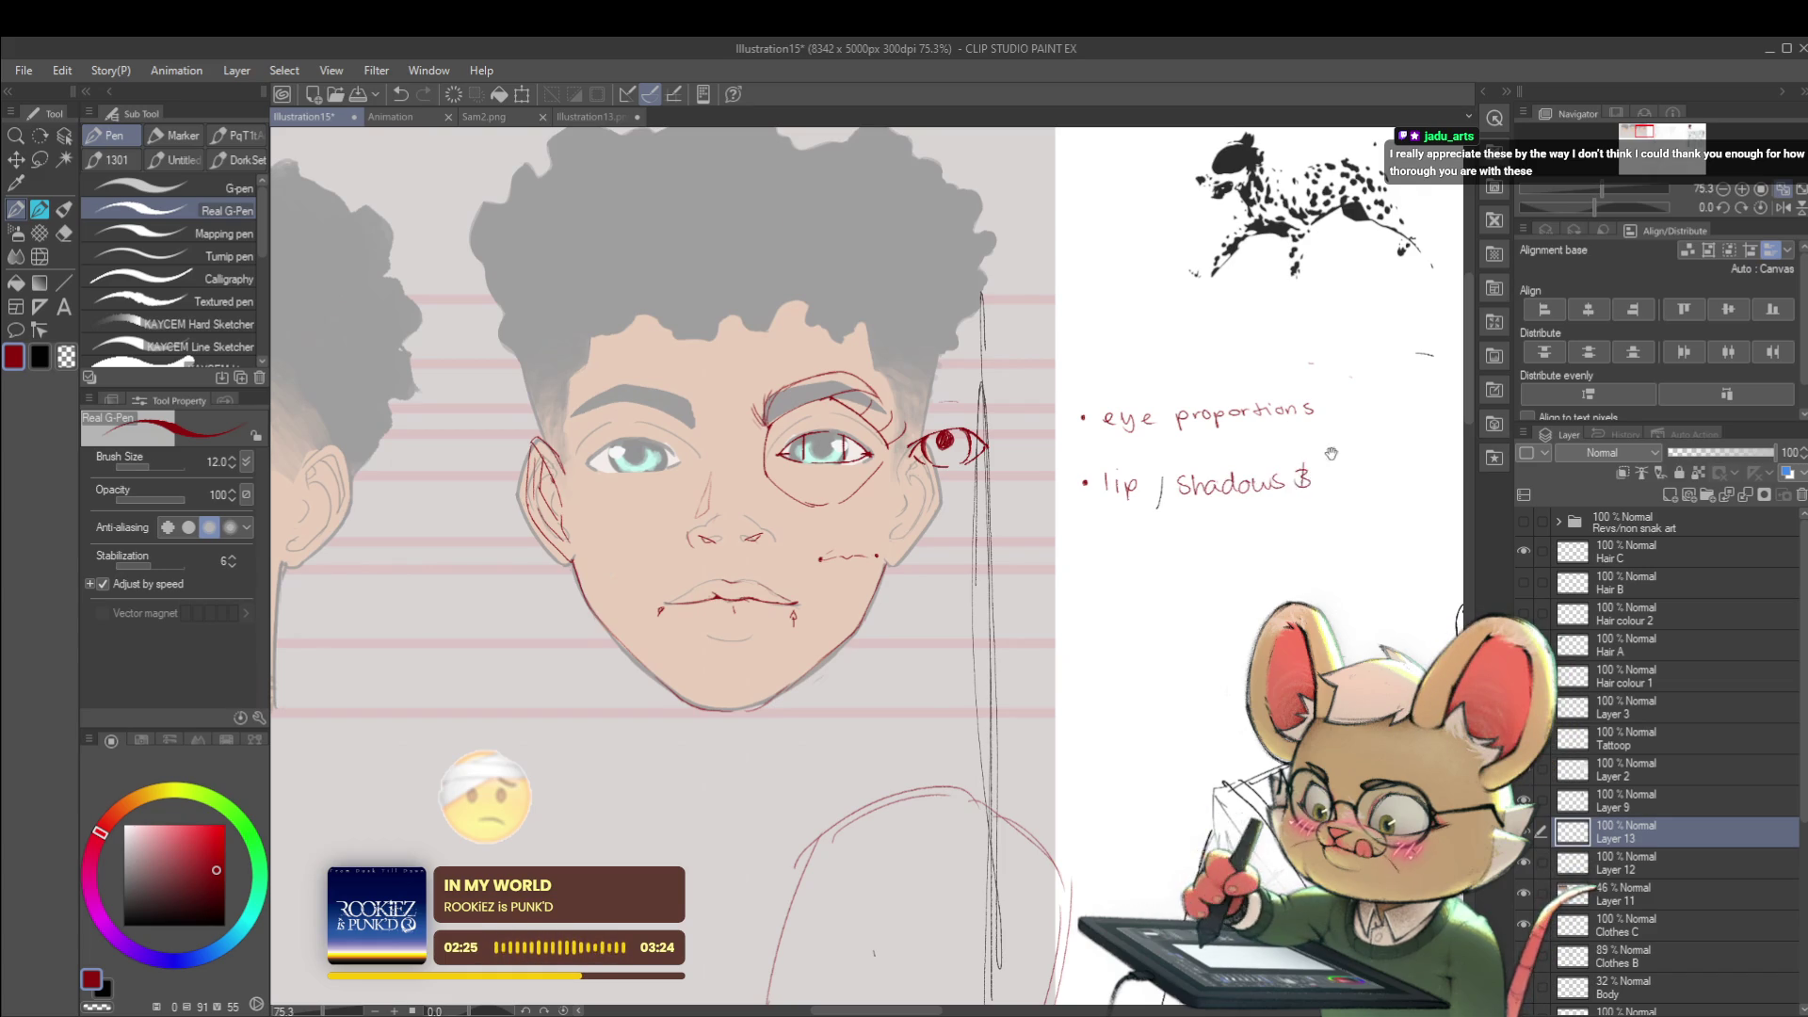
pyautogui.moveTo(989, 565); pyautogui.dragTo(805, 599)
pyautogui.moveTo(1149, 494); pyautogui.dragTo(1145, 522)
pyautogui.moveTo(1156, 506); pyautogui.dragTo(1165, 522)
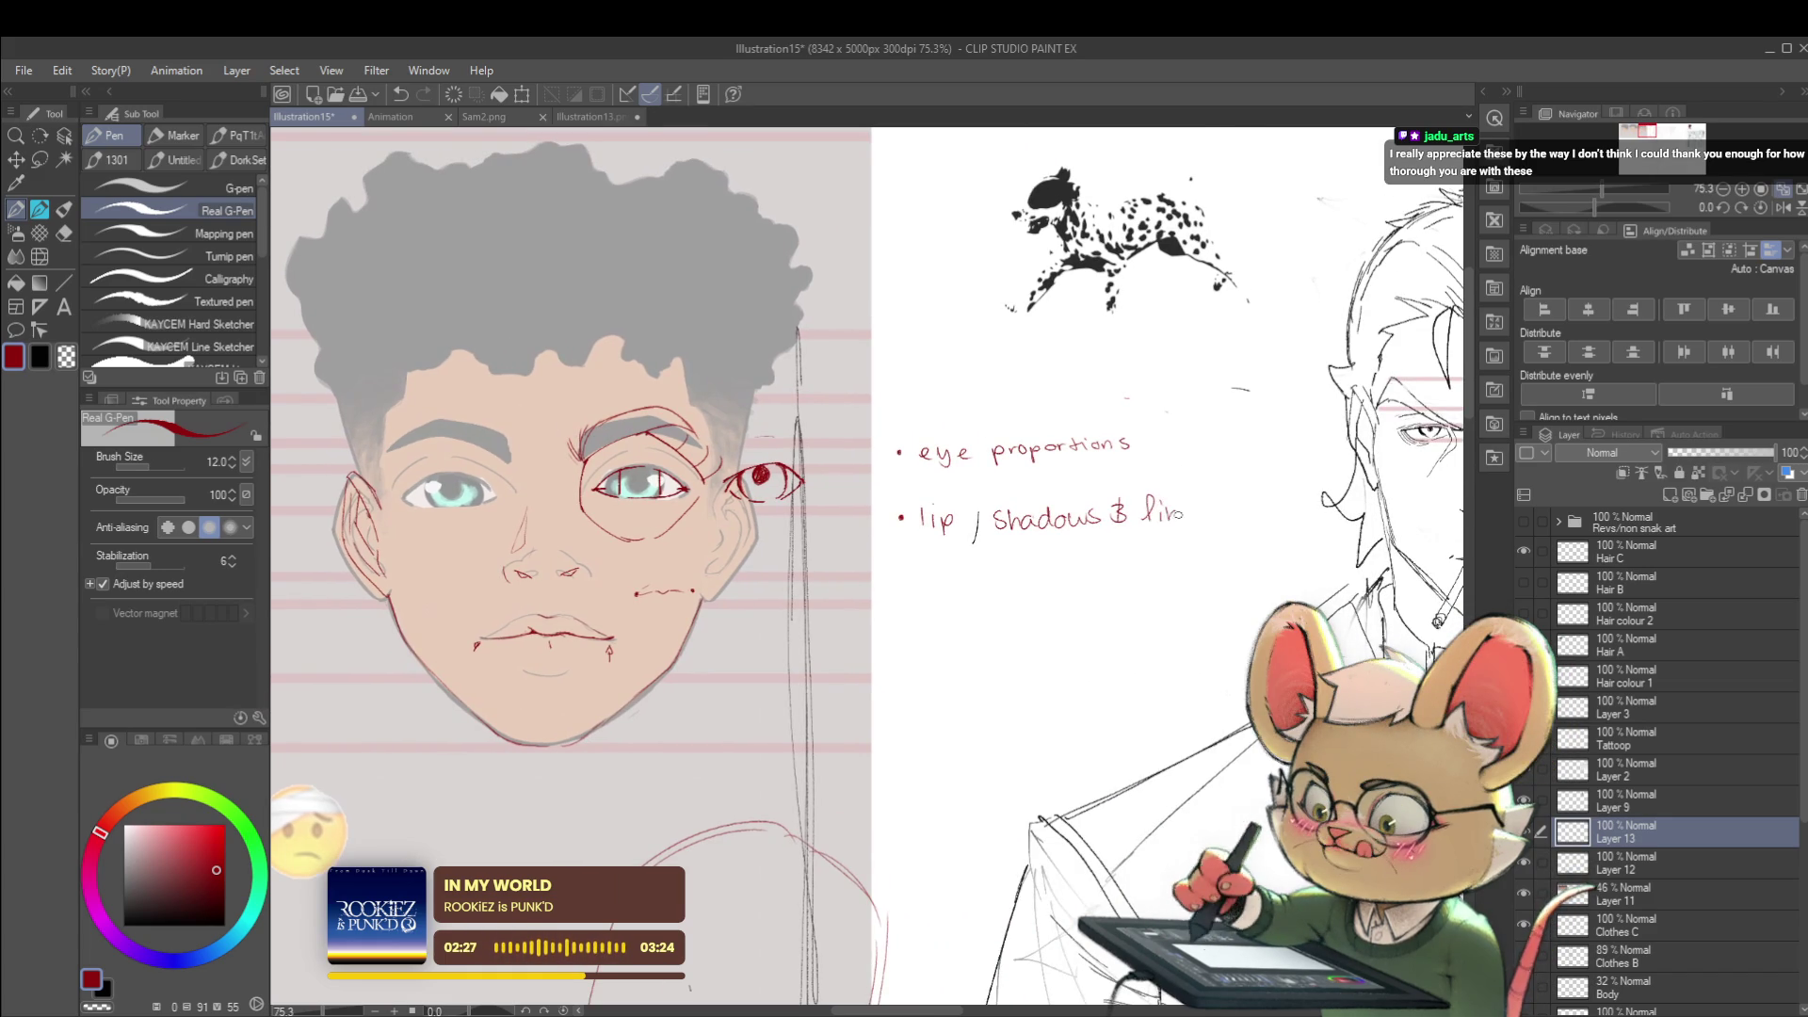
pyautogui.moveTo(933, 557); pyautogui.dragTo(1029, 573)
pyautogui.moveTo(978, 570); pyautogui.dragTo(983, 594)
# - Add an arrowed red sub-point 'Gestalt principle' beneath the second bullet
pyautogui.moveTo(847, 565); pyautogui.dragTo(896, 545)
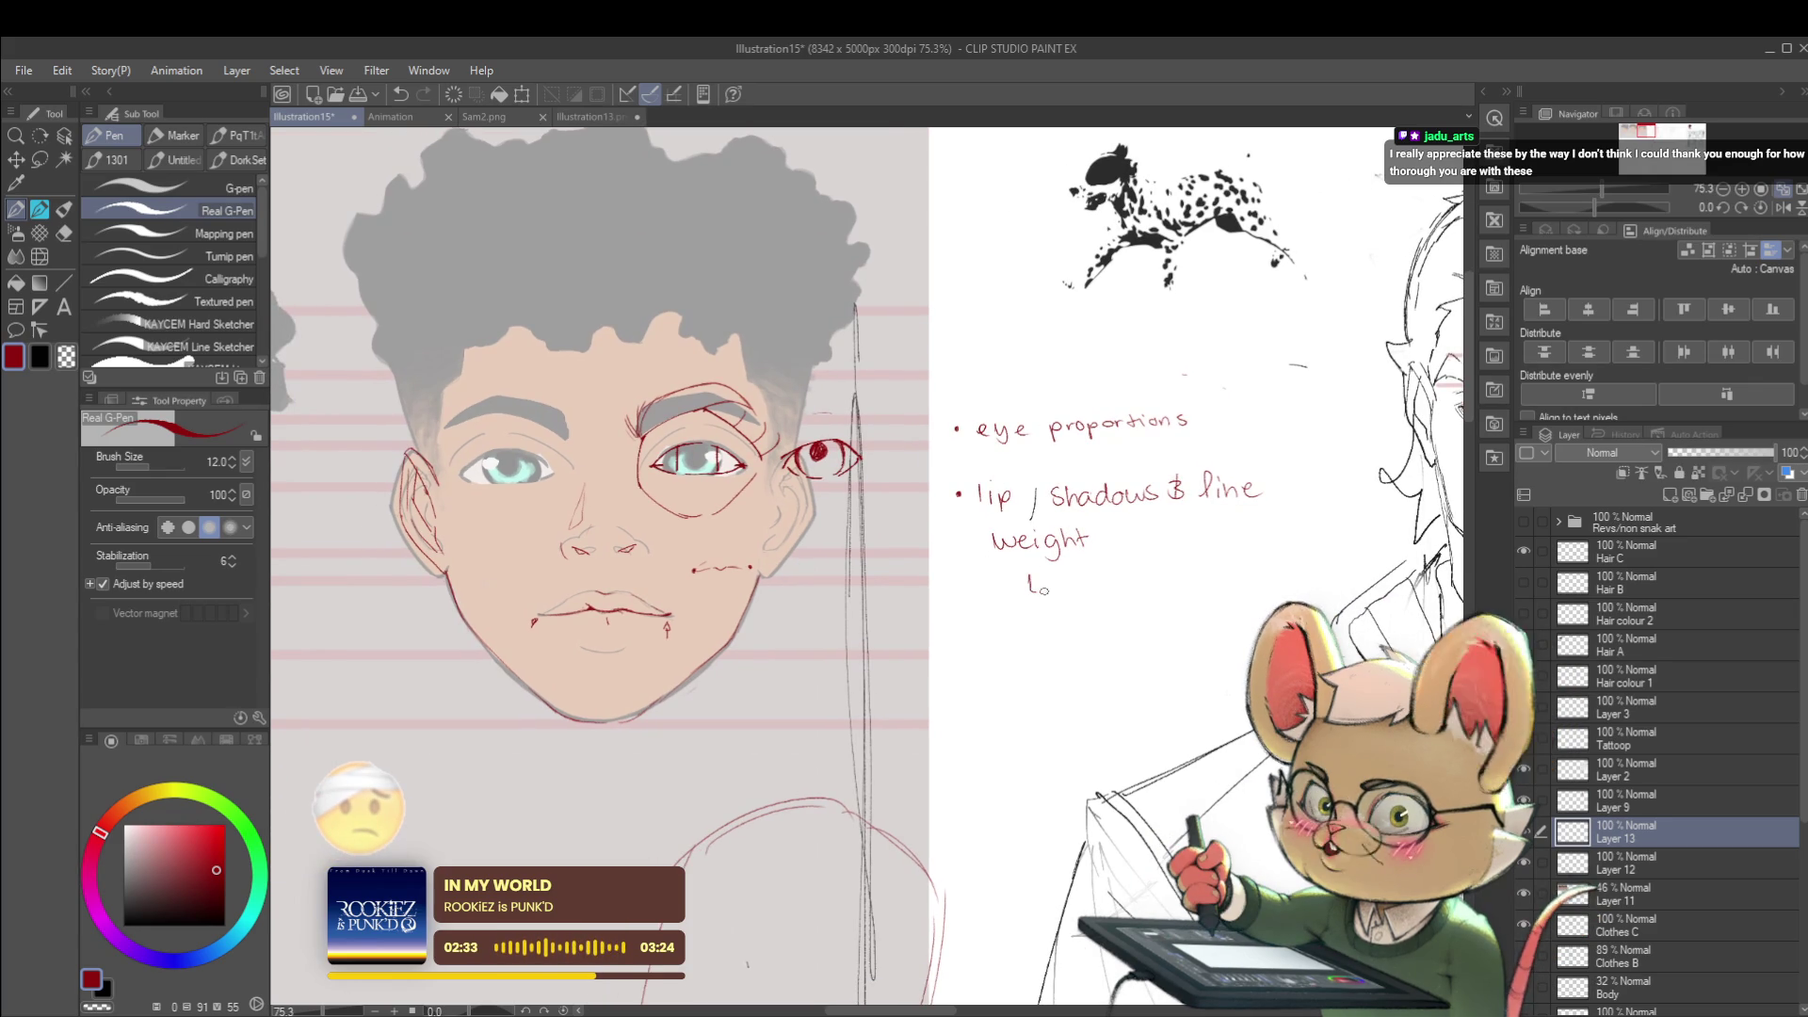
pyautogui.moveTo(1057, 578); pyautogui.dragTo(1049, 596)
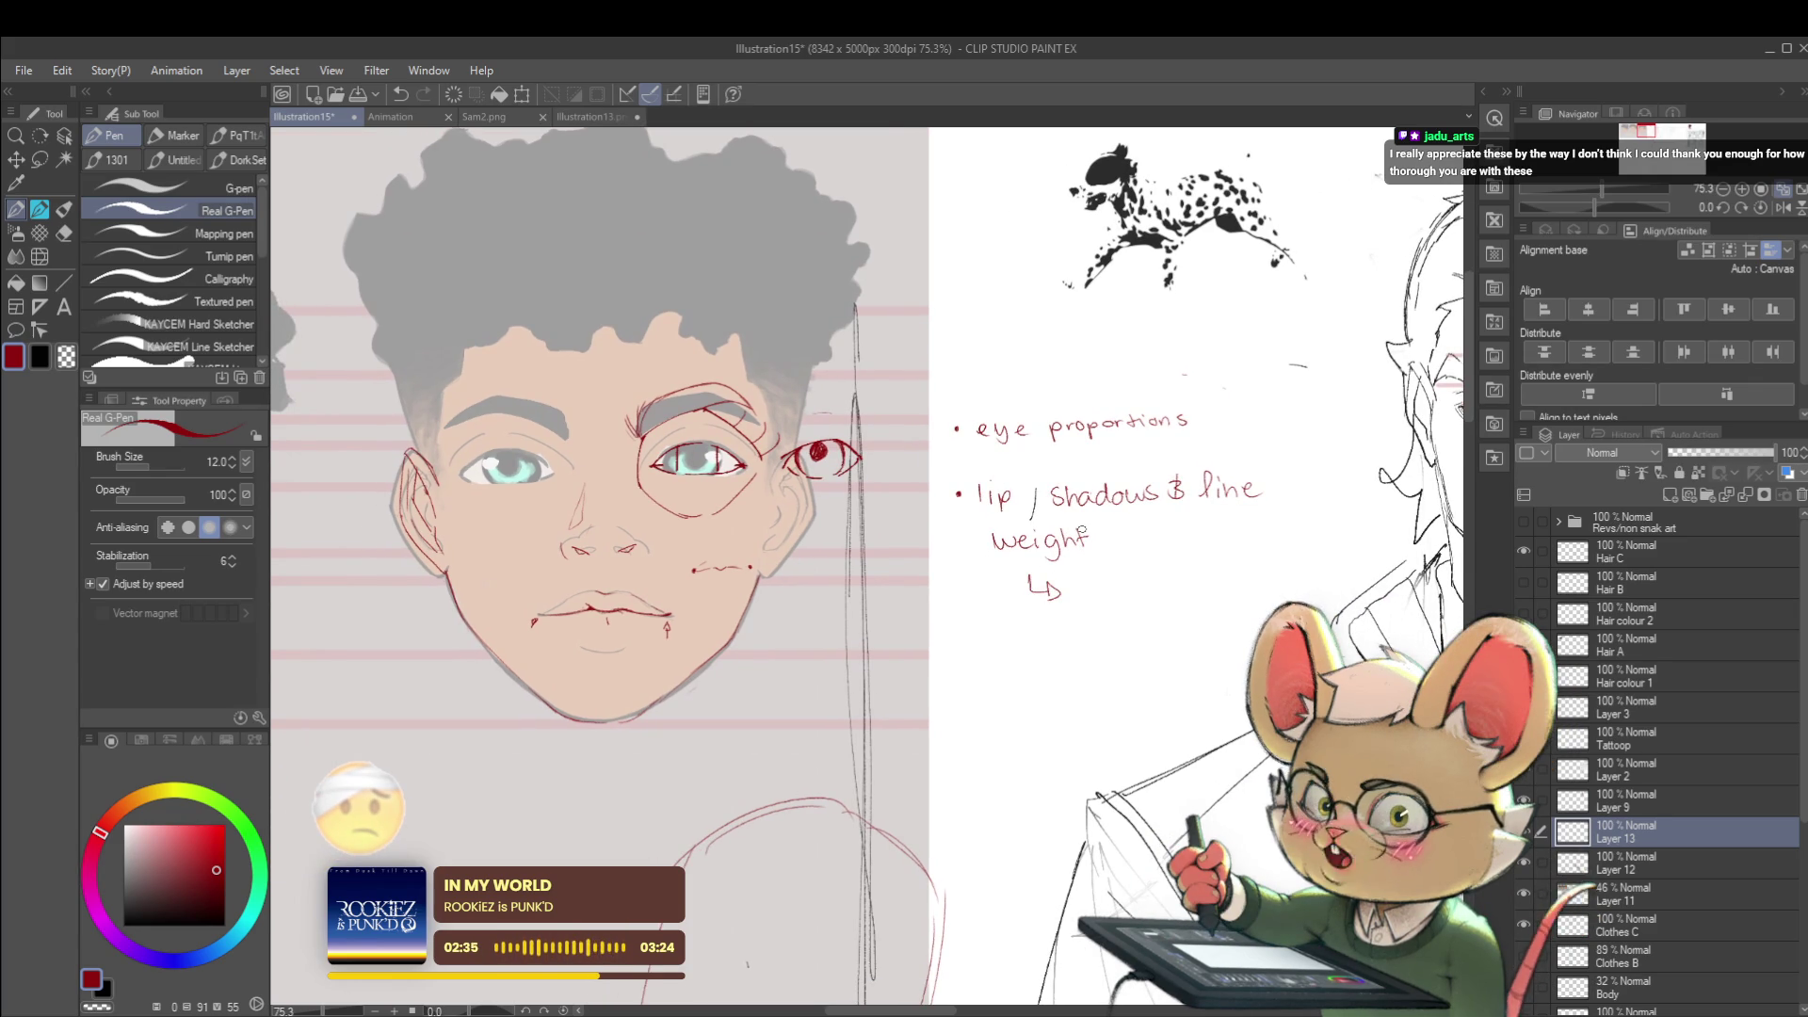
pyautogui.moveTo(848, 565); pyautogui.dragTo(872, 553)
pyautogui.moveTo(1107, 560)
pyautogui.mouseDown()
pyautogui.moveTo(1101, 588)
pyautogui.moveTo(1216, 583)
pyautogui.moveTo(1144, 559)
pyautogui.moveTo(1136, 606)
pyautogui.moveTo(1151, 585)
pyautogui.moveTo(1158, 603)
pyautogui.mouseUp()
pyautogui.moveTo(1164, 601); pyautogui.dragTo(1238, 593)
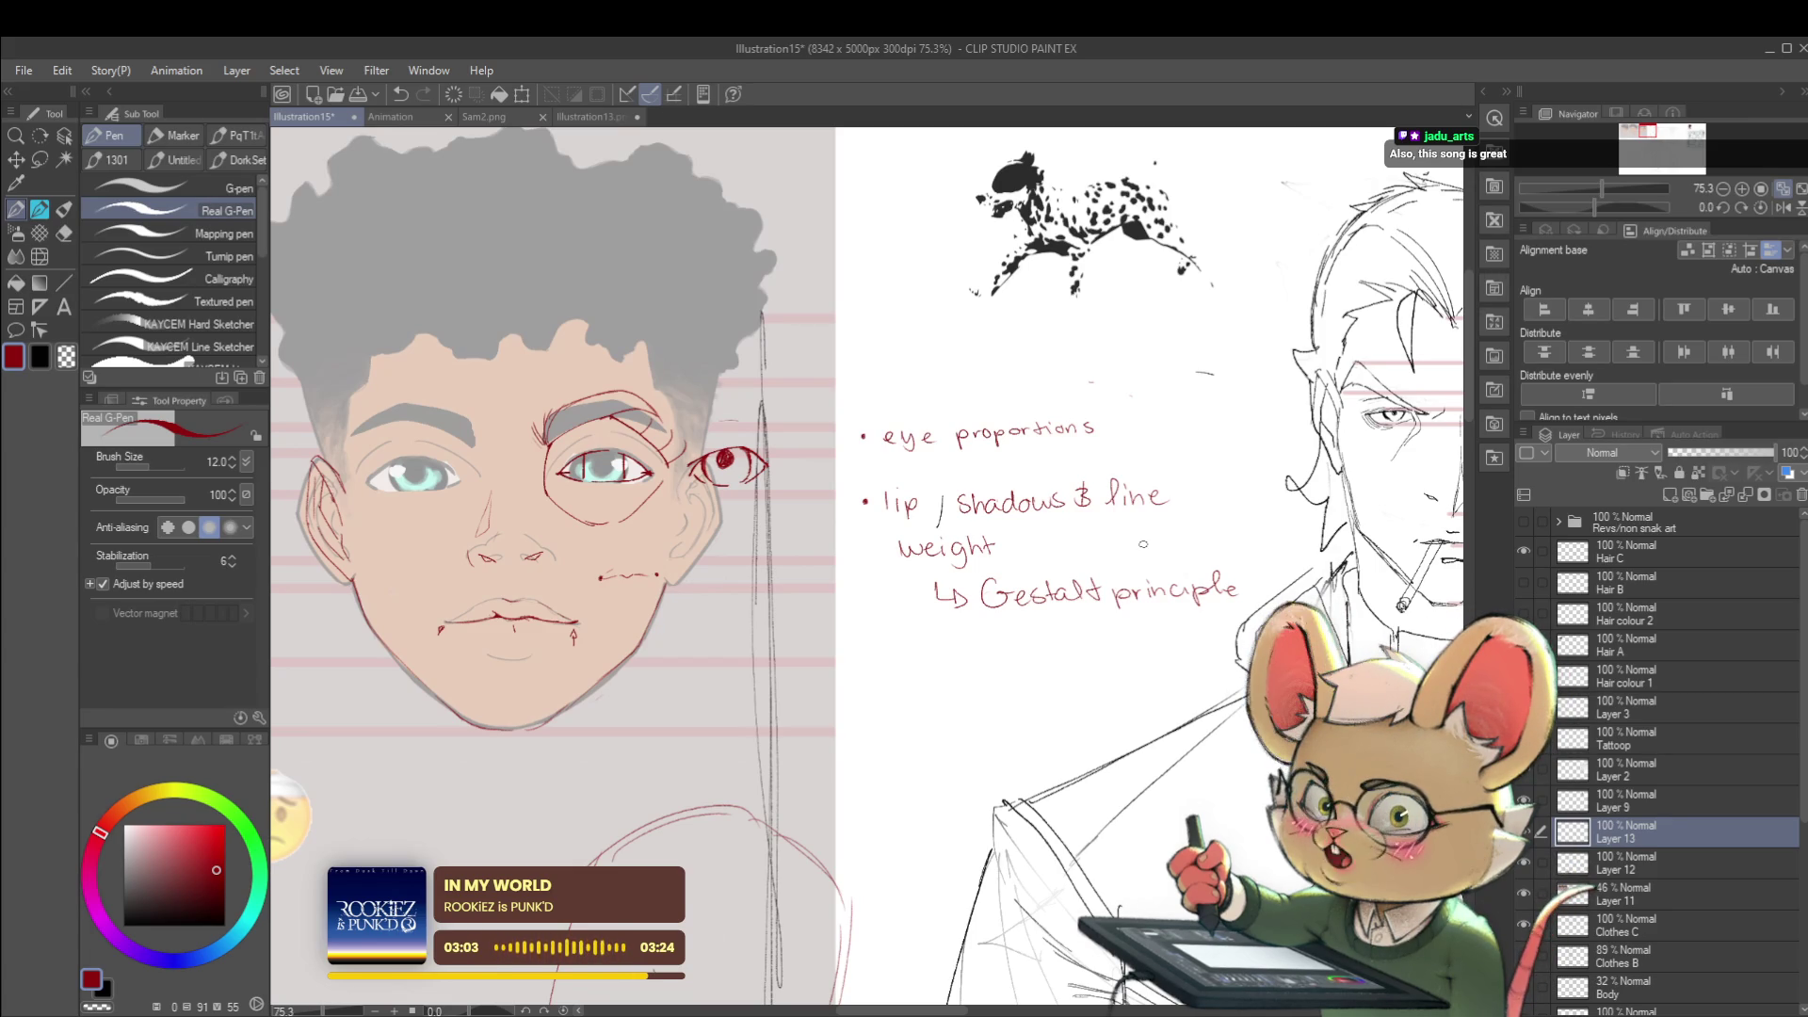
pyautogui.scroll(-2, 1039, 600)
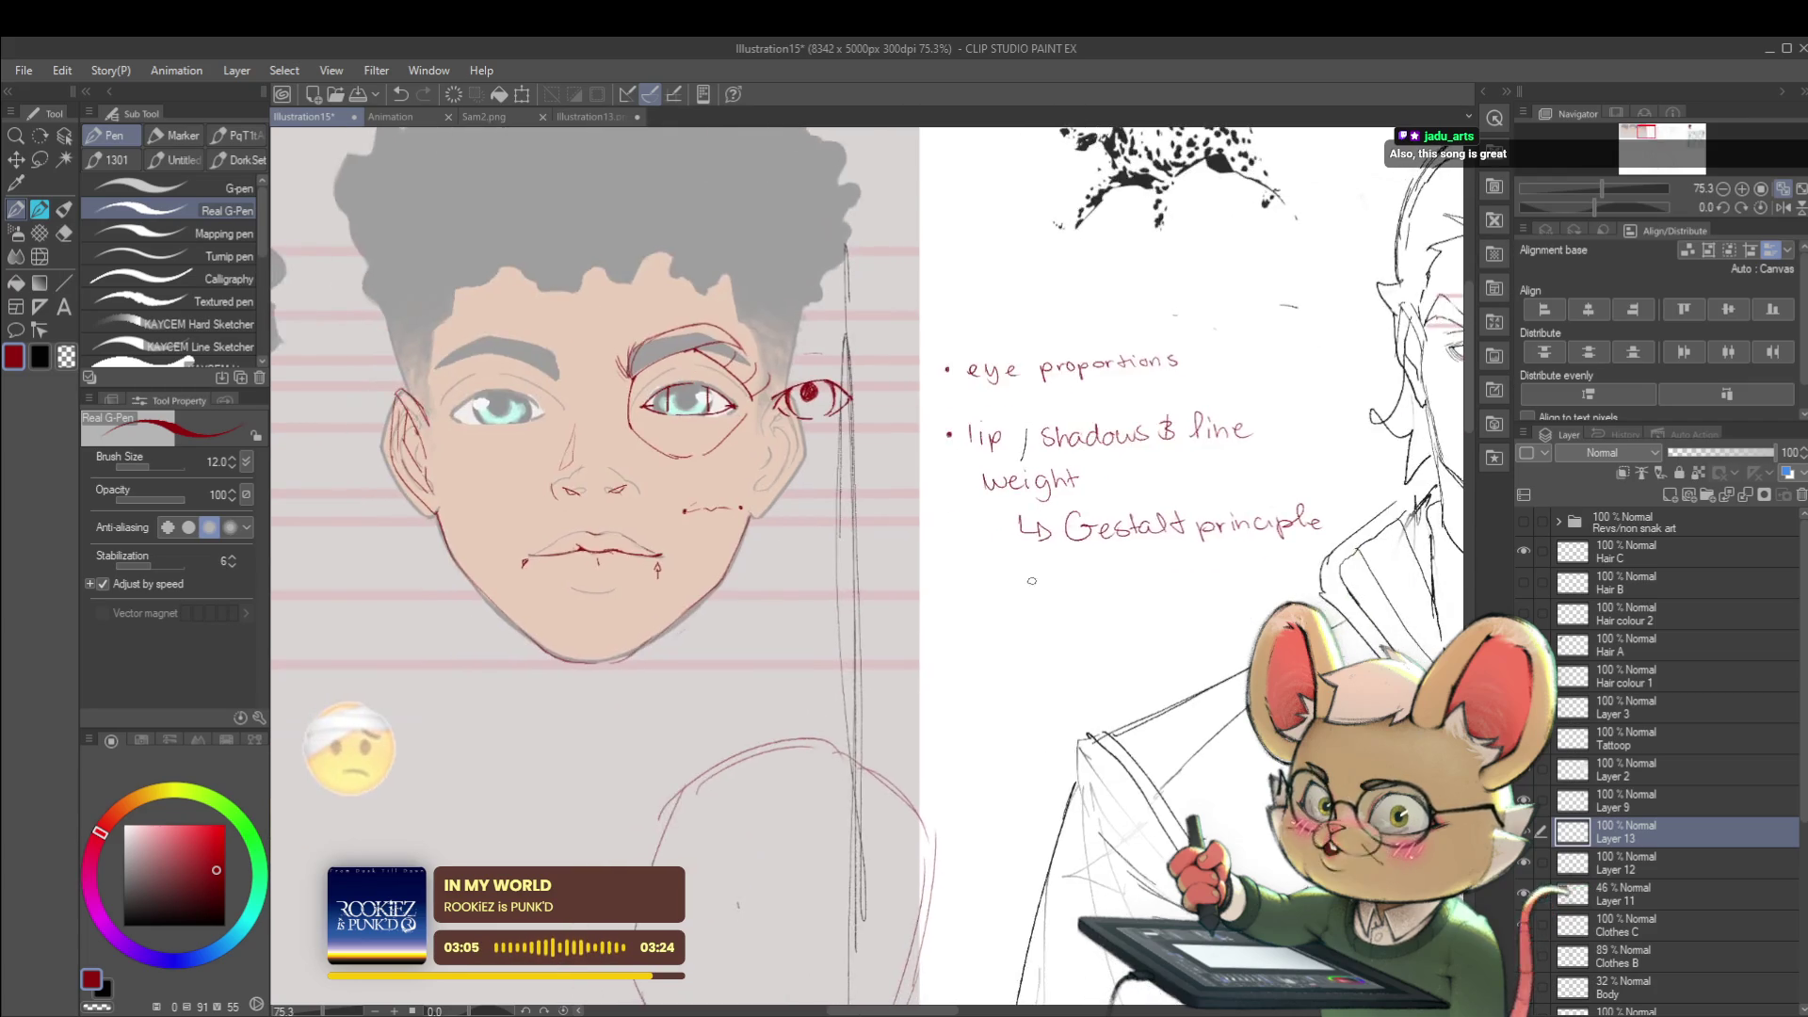
pyautogui.scroll(-2, 989, 600)
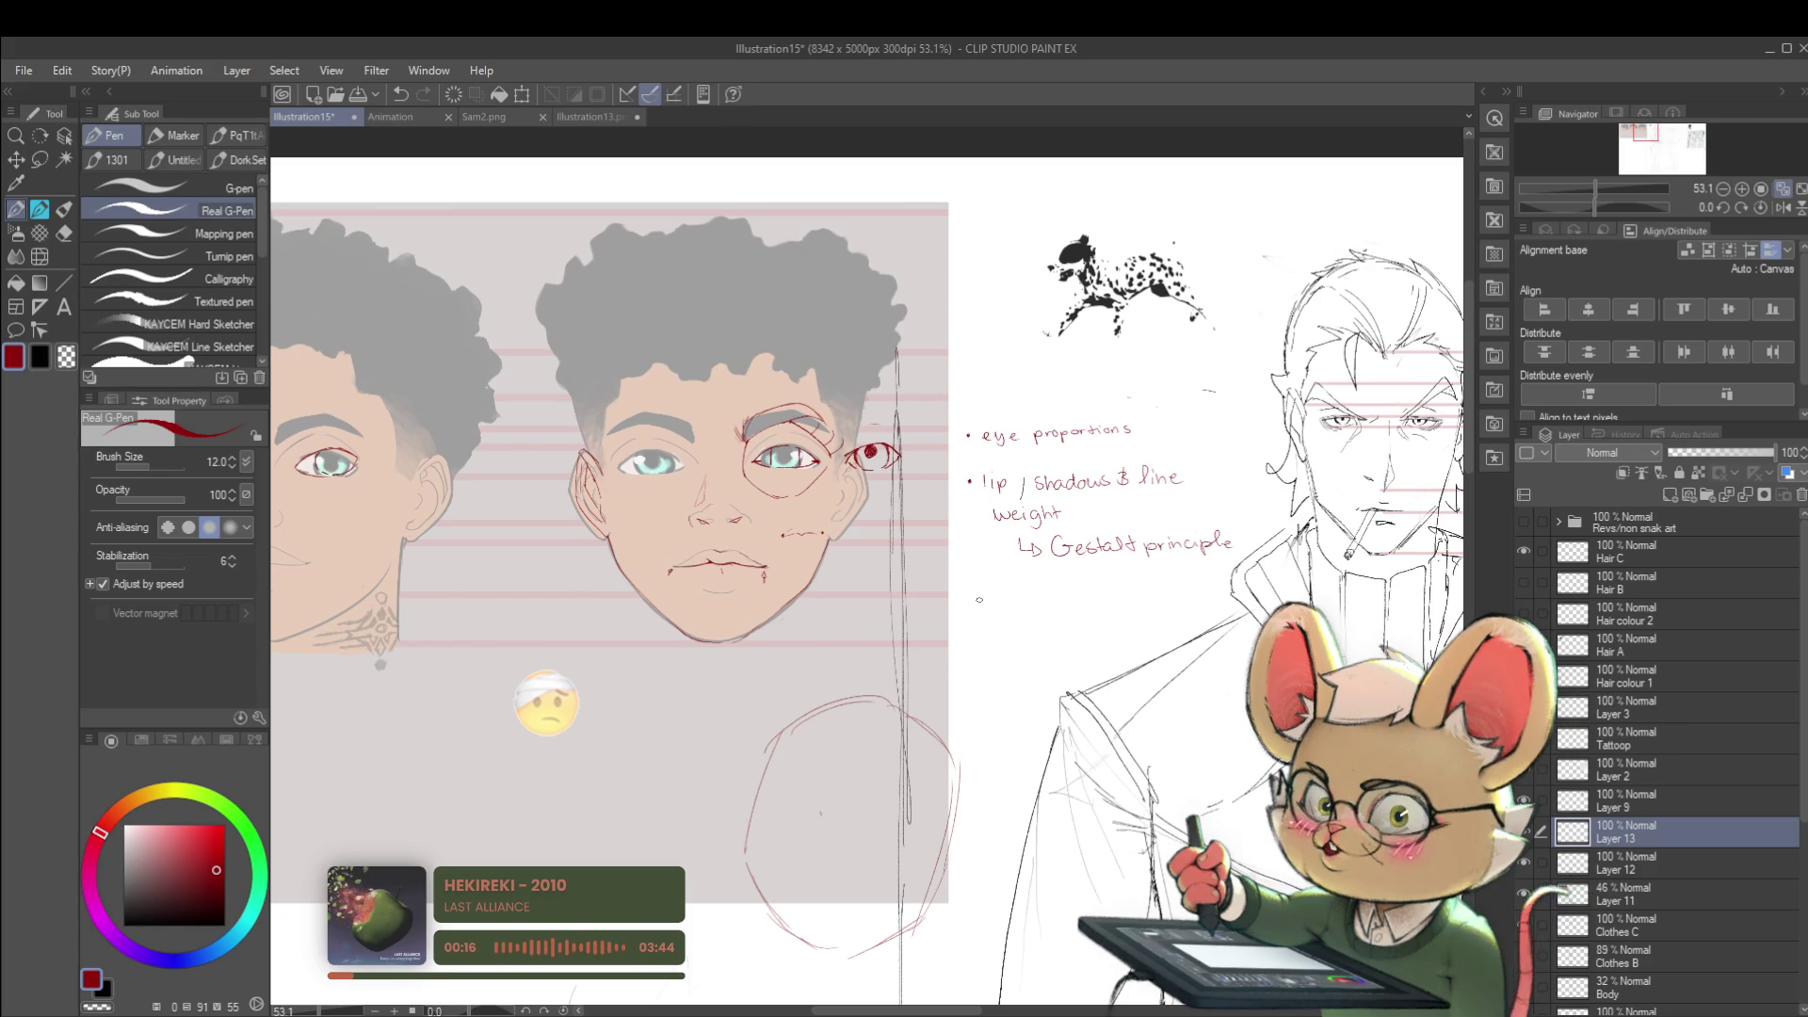
pyautogui.moveTo(847, 566); pyautogui.dragTo(901, 563)
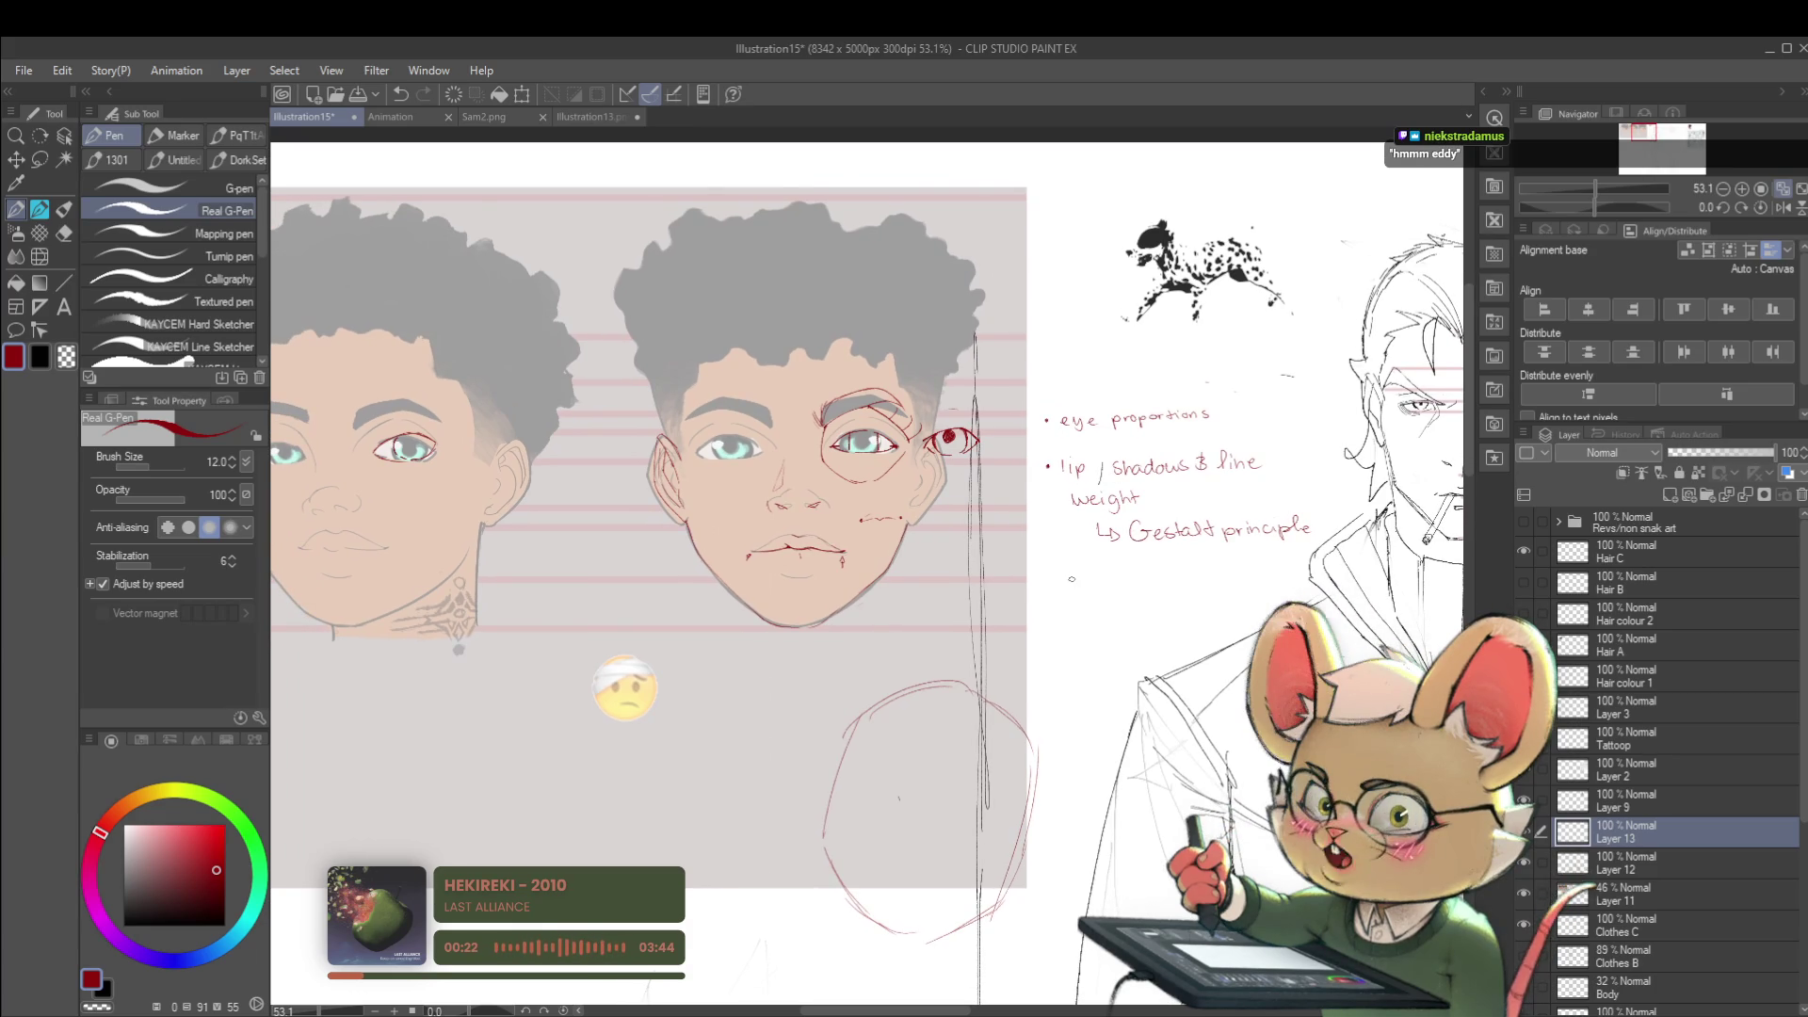